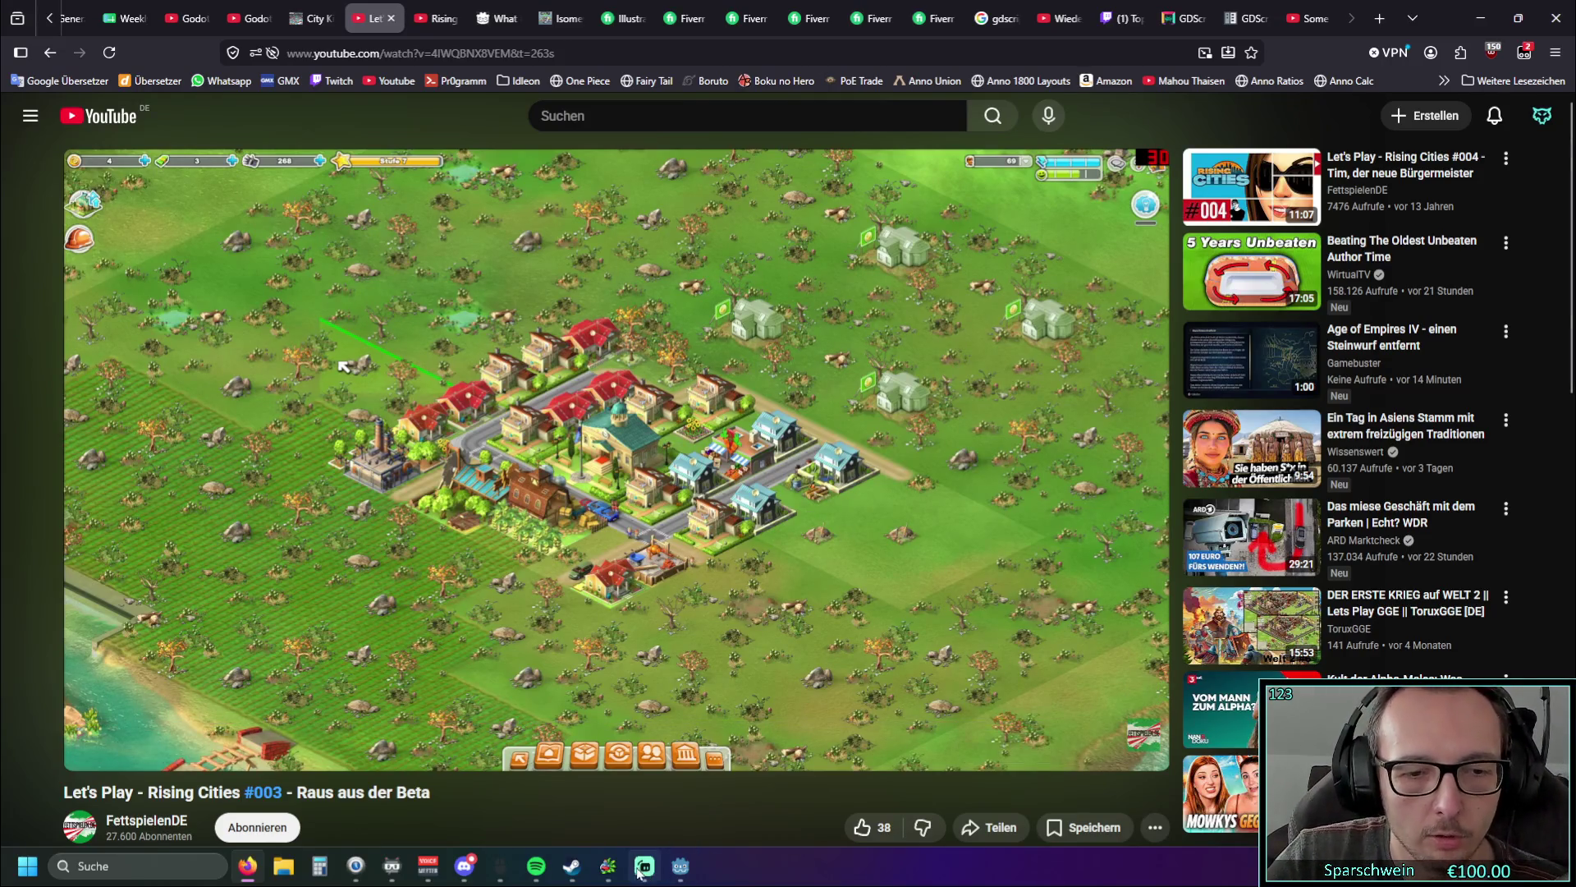
Minimise Firefox to bring the Godot editor with buildingsize.gd back into view
click(1480, 18)
scroll(817, 336, up, 5)
Review the calc_build_size_2x2 tile position assignments in buildingsize.gd, then switch to level.gd
scroll(817, 336, up, 3)
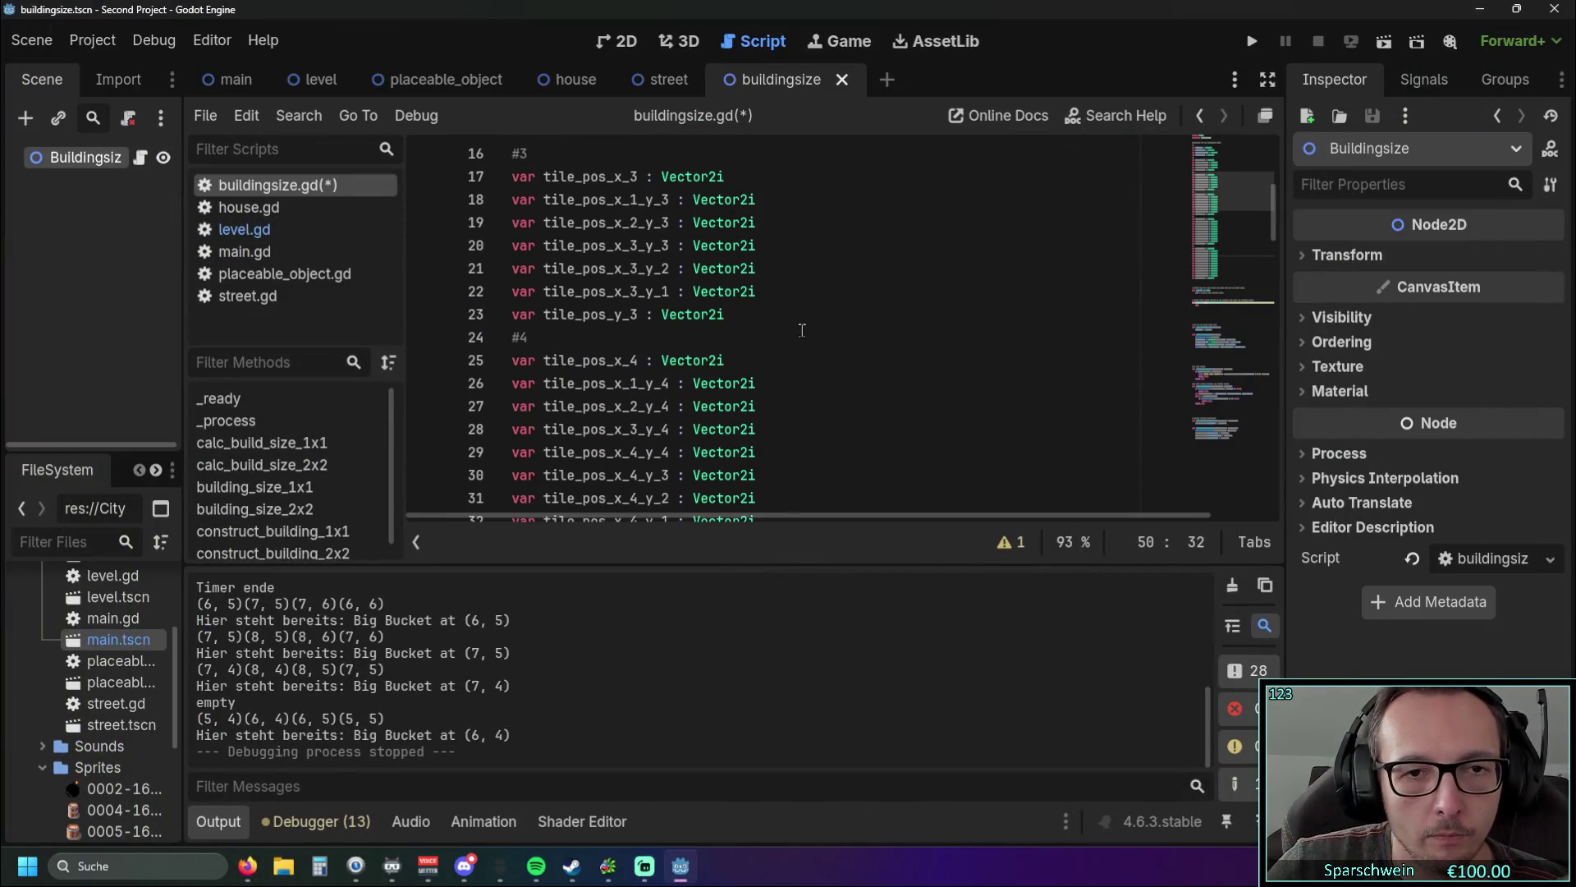
scroll(803, 327, down, 15)
scroll(796, 325, up, 2)
scroll(780, 320, down, 6)
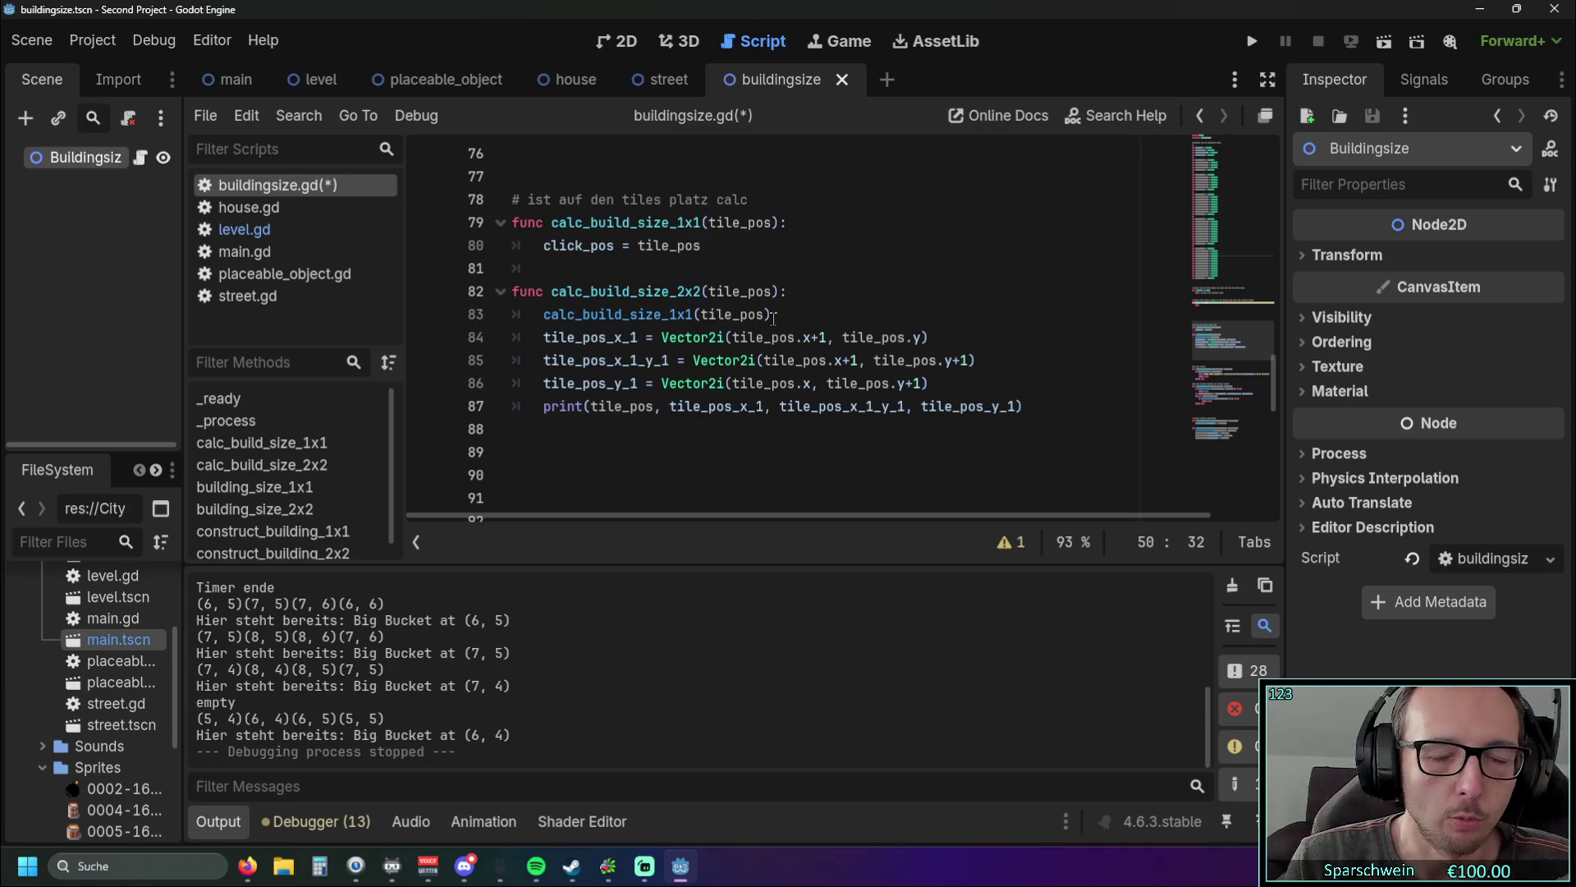
scroll(739, 308, up, 15)
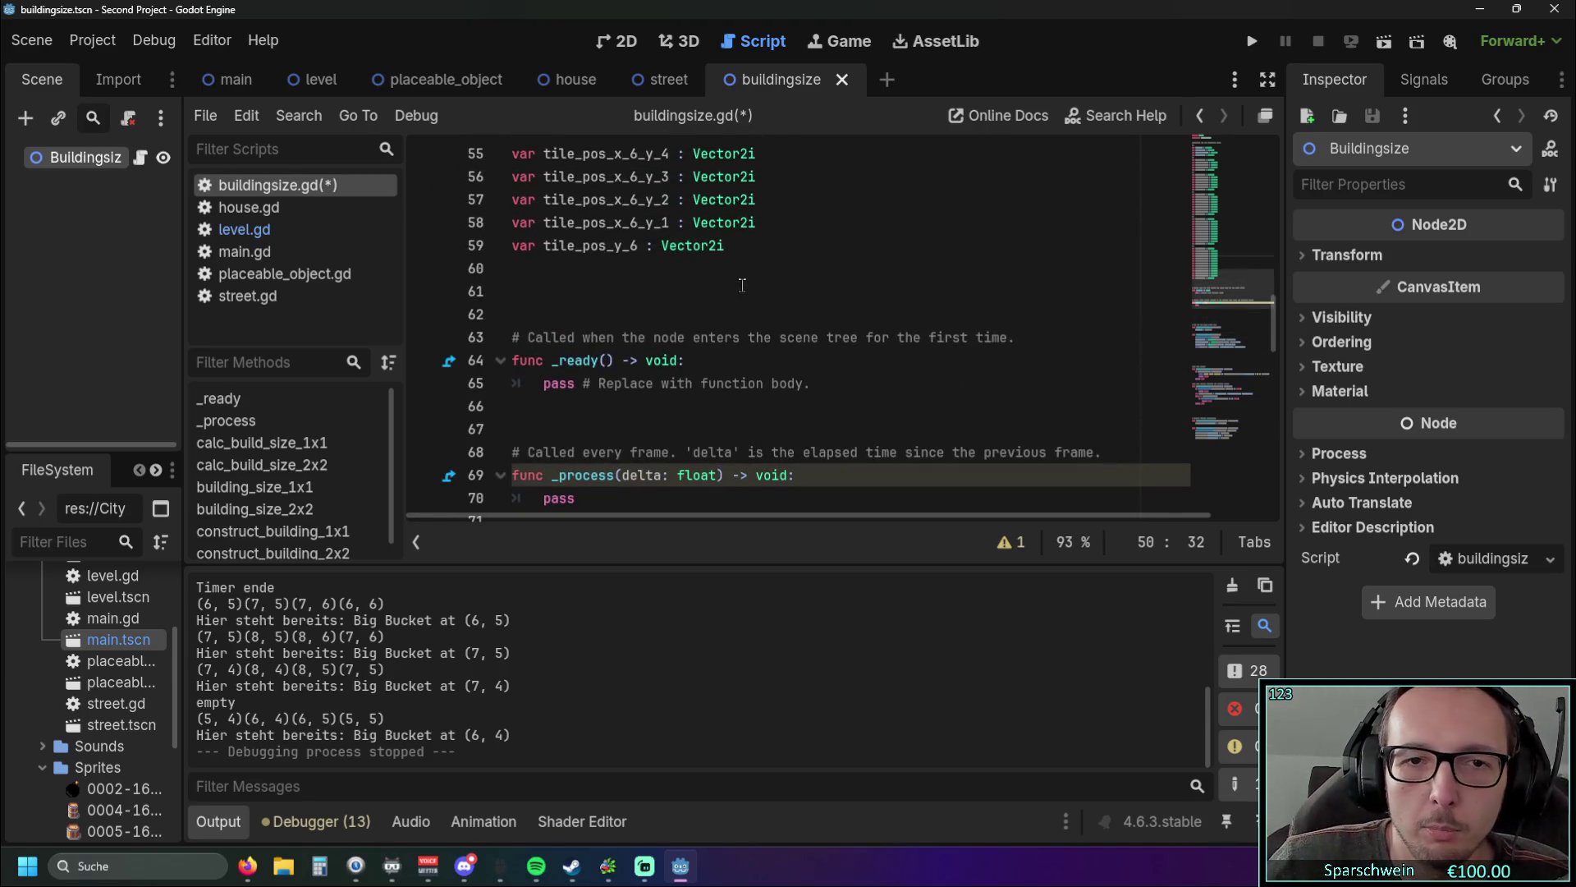
scroll(731, 302, down, 15)
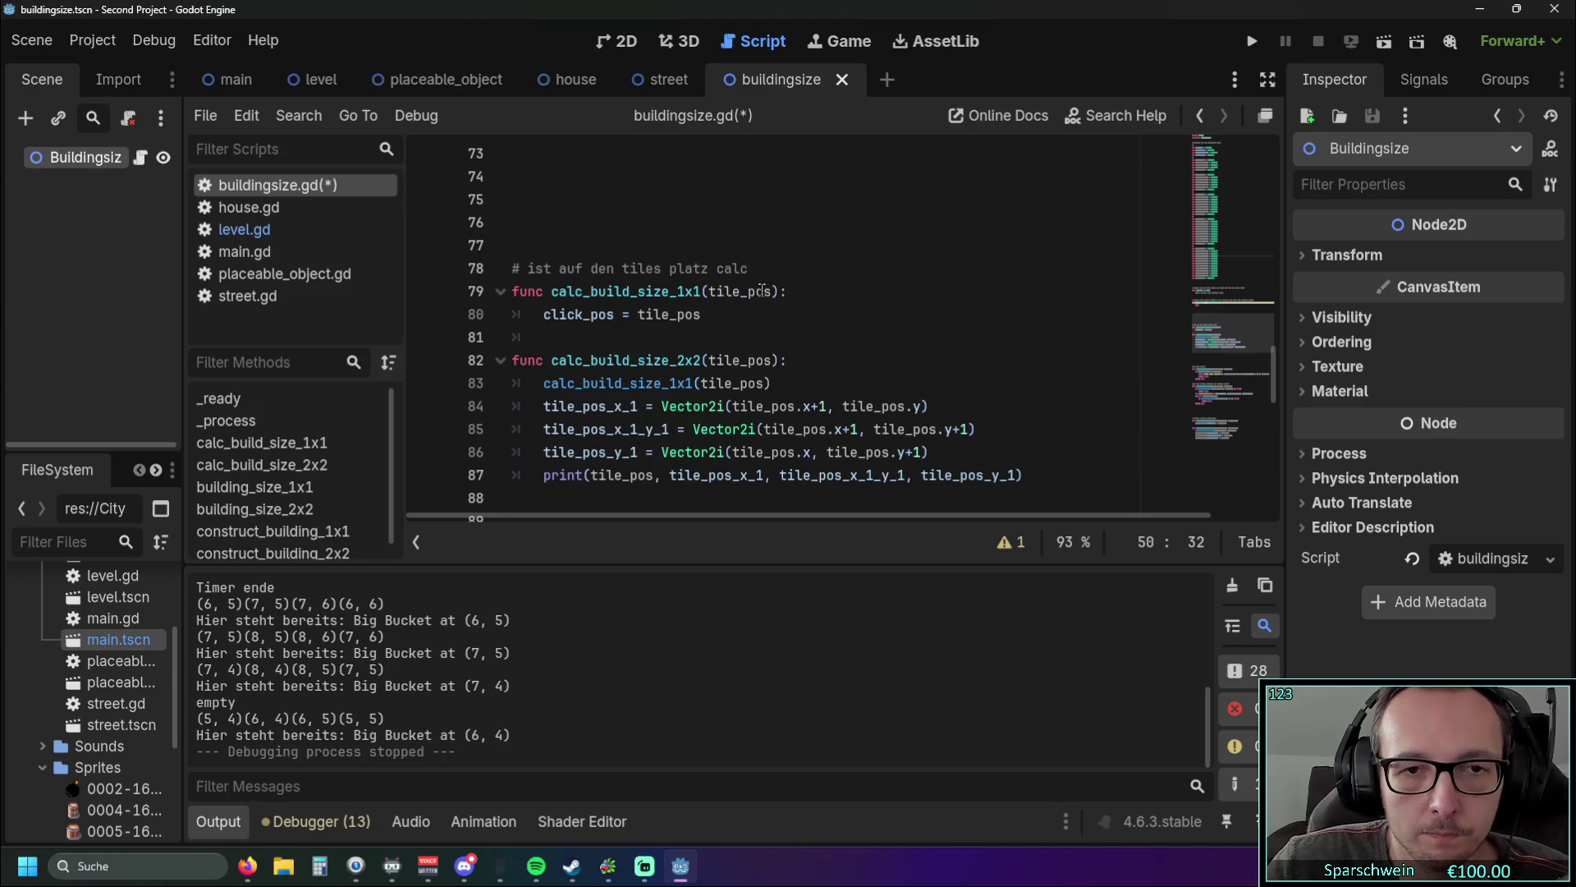
scroll(809, 293, down, 1)
mouse_move(929, 383)
mouse_down()
mouse_move(656, 379)
mouse_move(550, 339)
mouse_up()
click(637, 427)
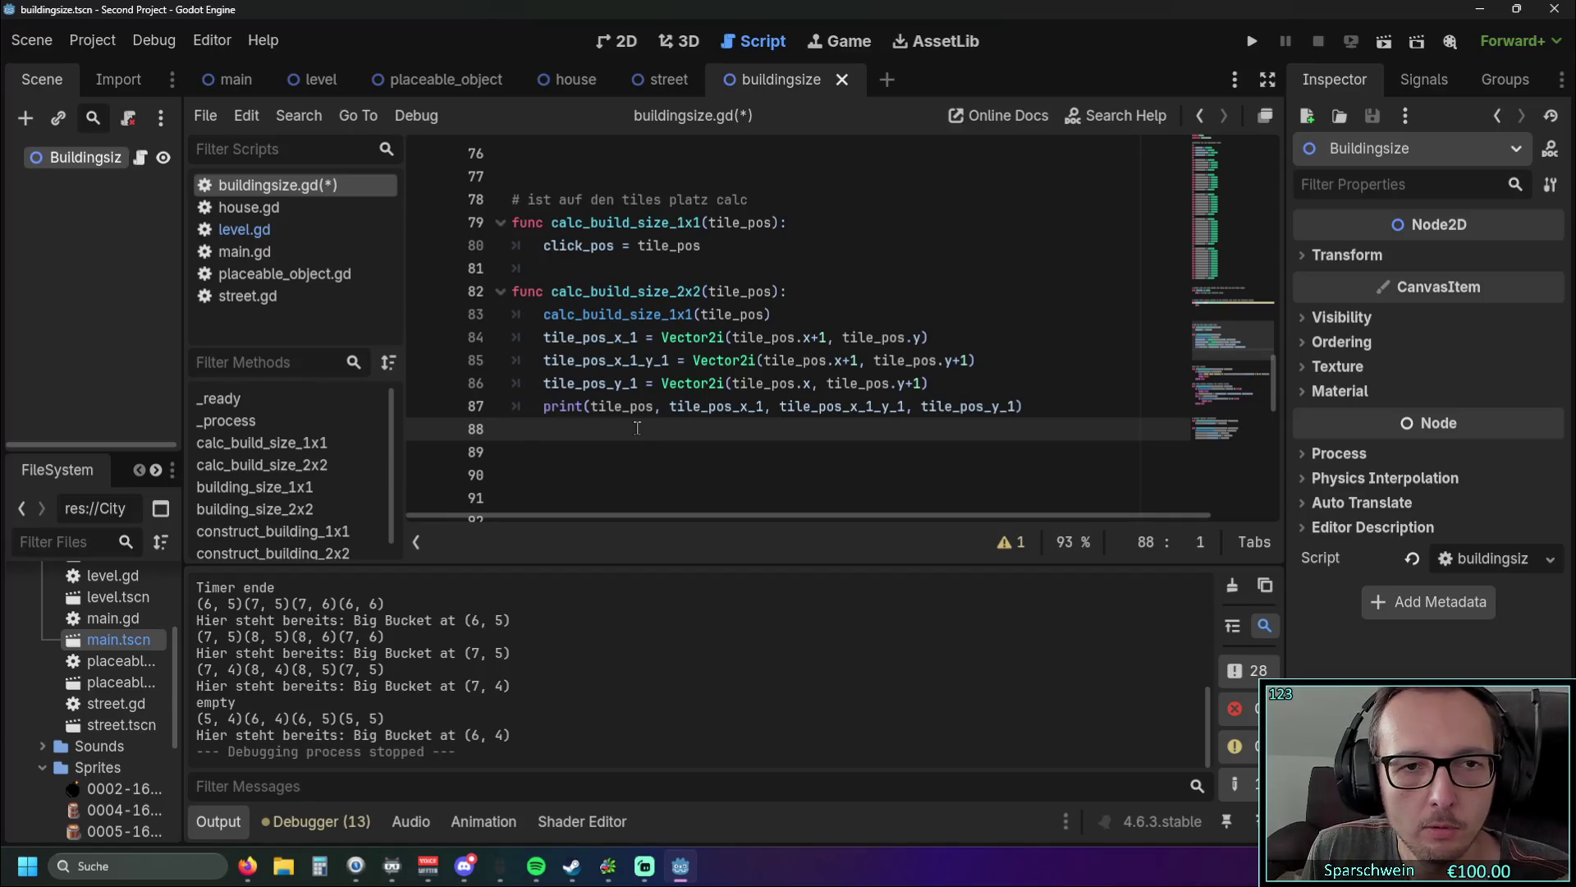
click(243, 229)
scroll(780, 320, up, 1)
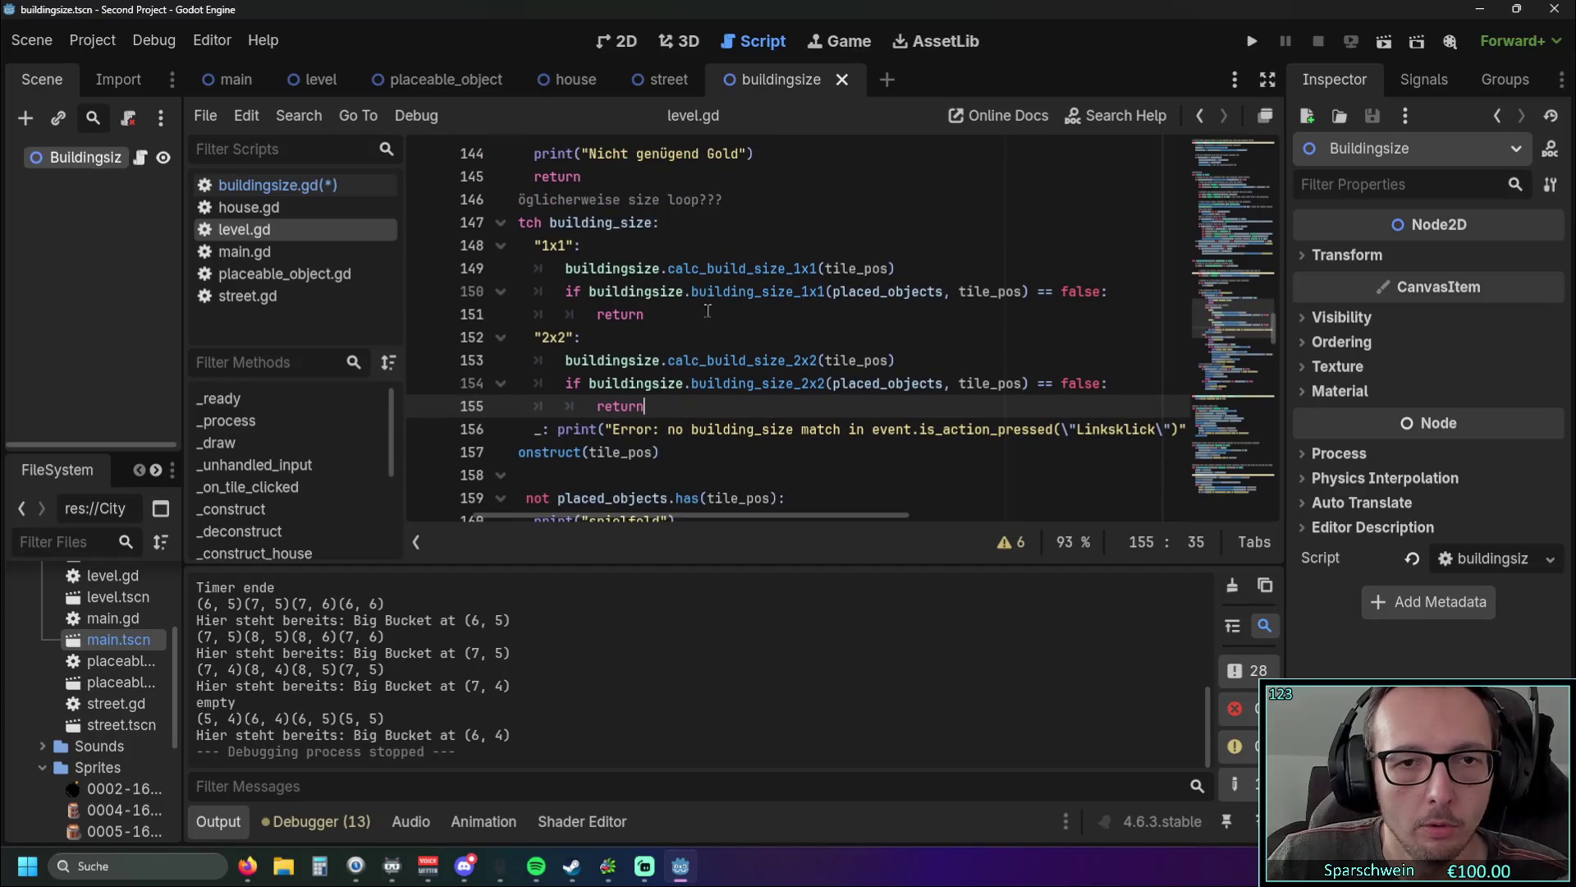
Inspect the 1x1 and 2x2 cases of the building_size match in level.gd
double_click(669, 271)
click(884, 307)
key(Up)
key(Up)
key(shift+End)
key(Down)
key(Down)
key(Down)
key(shift+End)
click(779, 413)
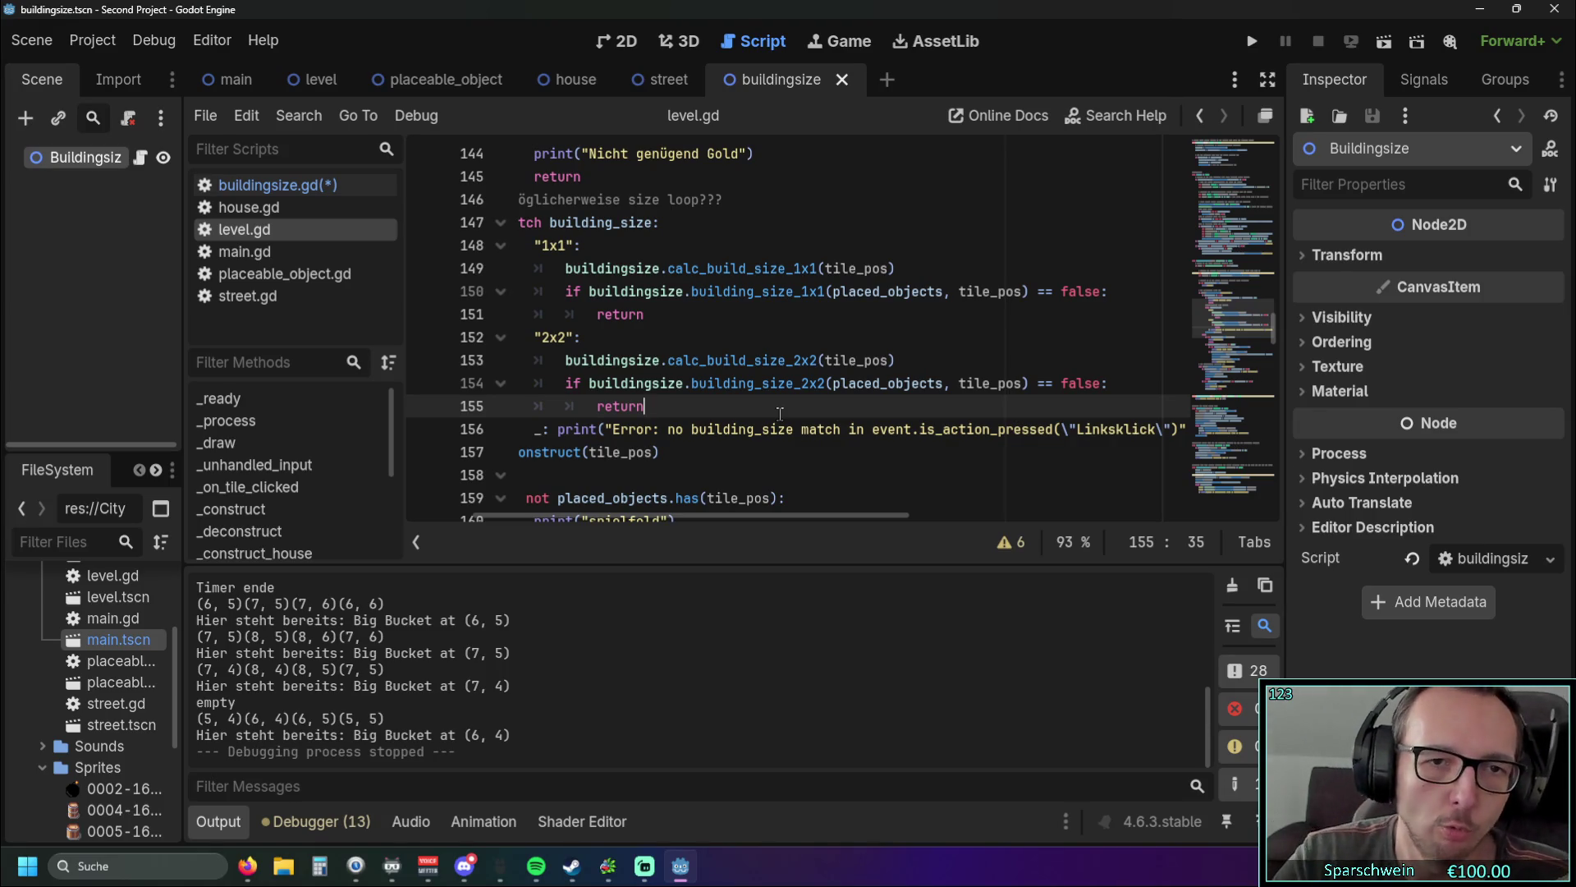
mouse_move(744, 391)
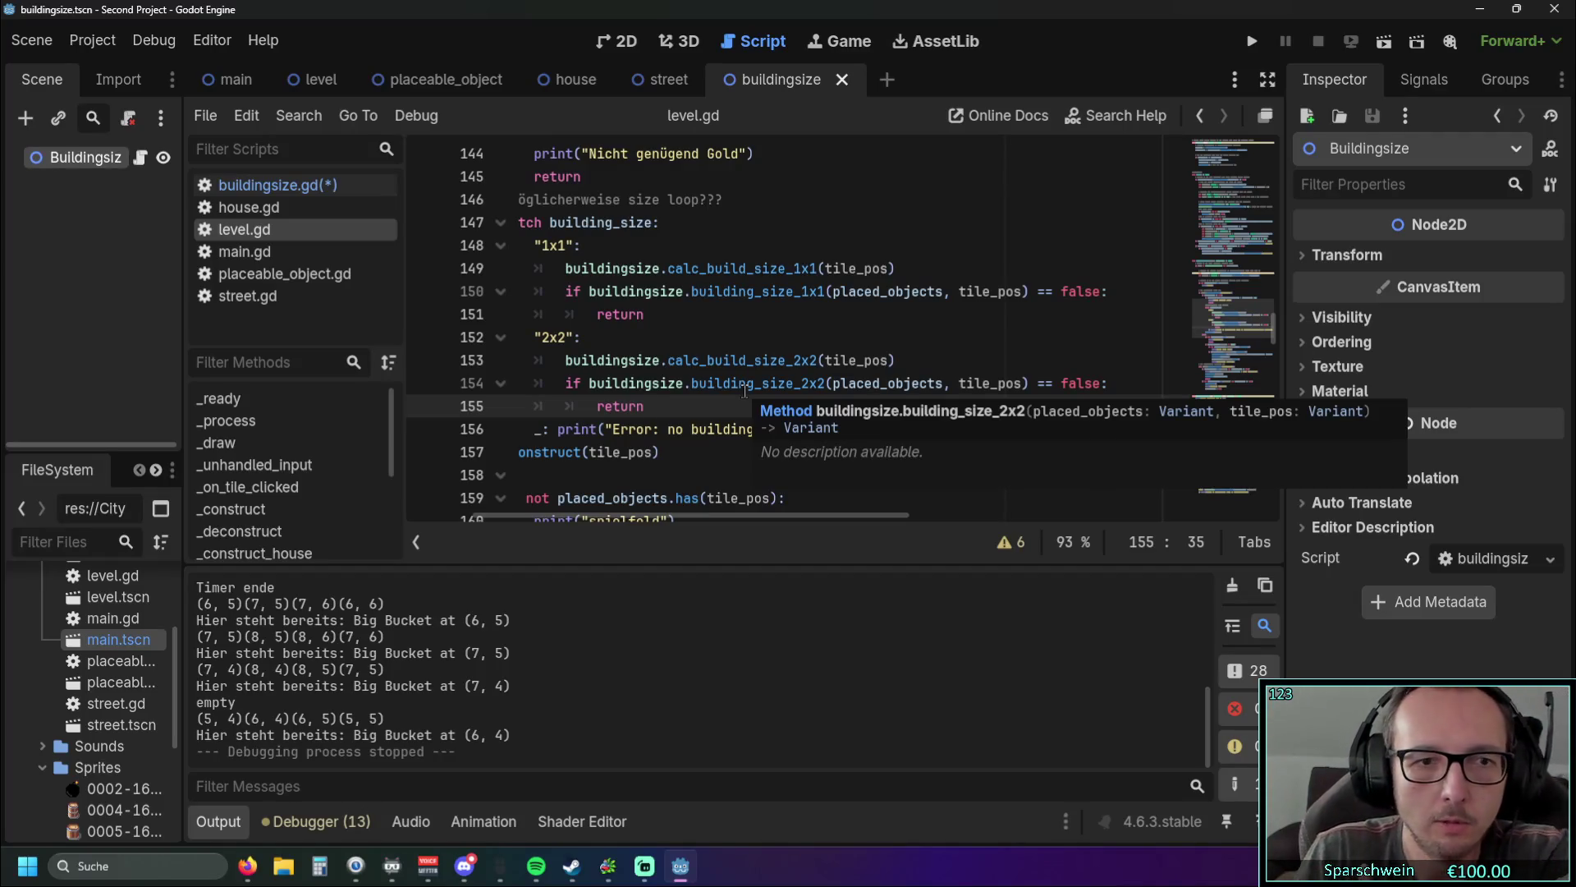
scroll(730, 348, up, 4)
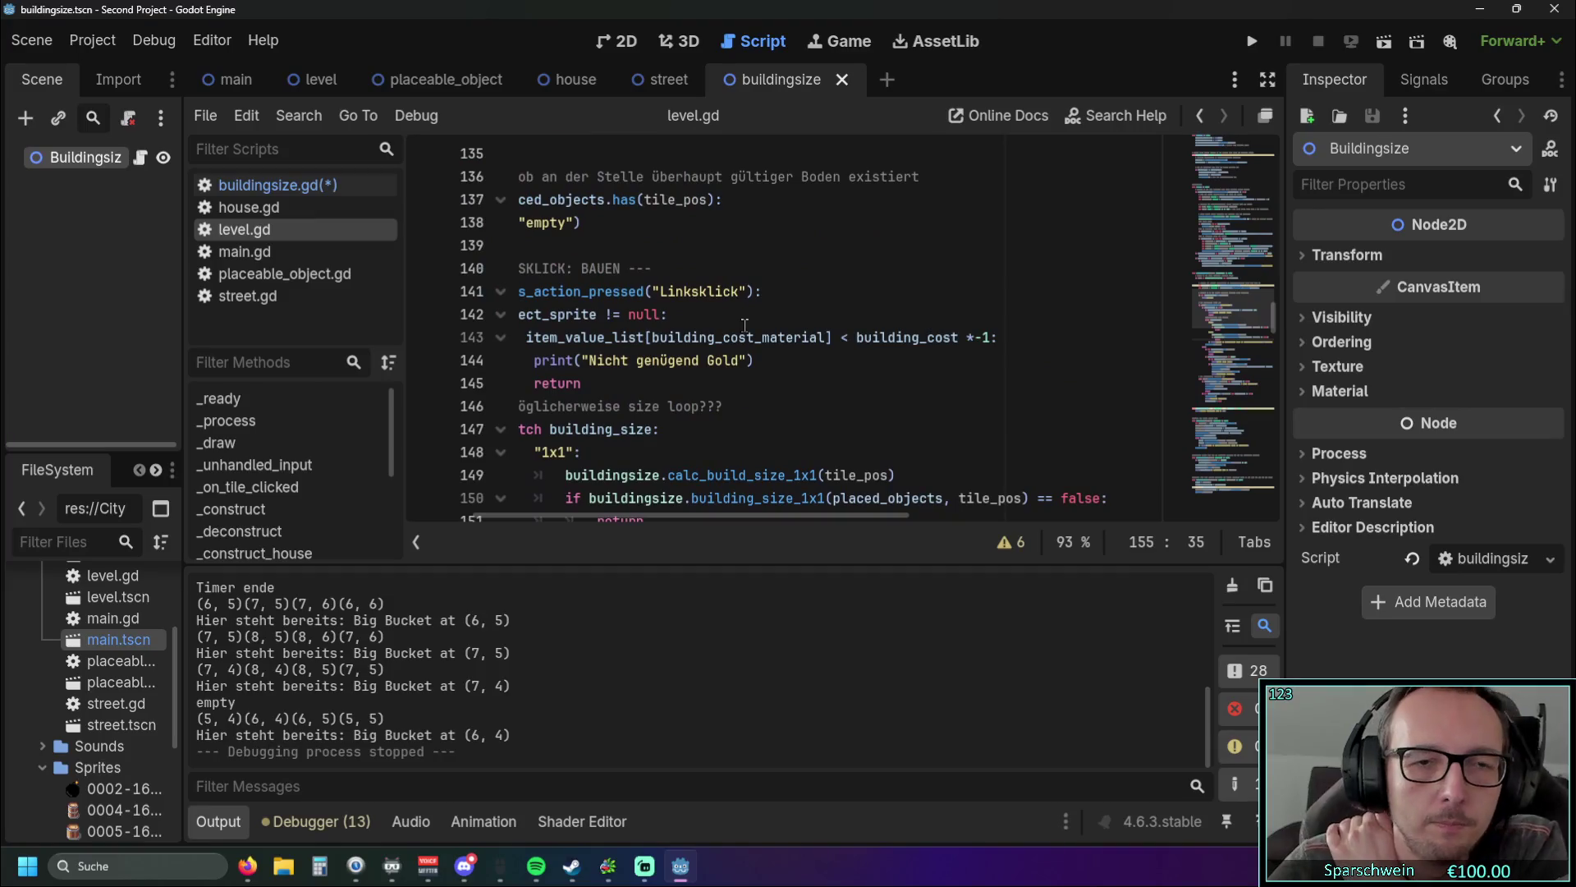
scroll(730, 348, down, 4)
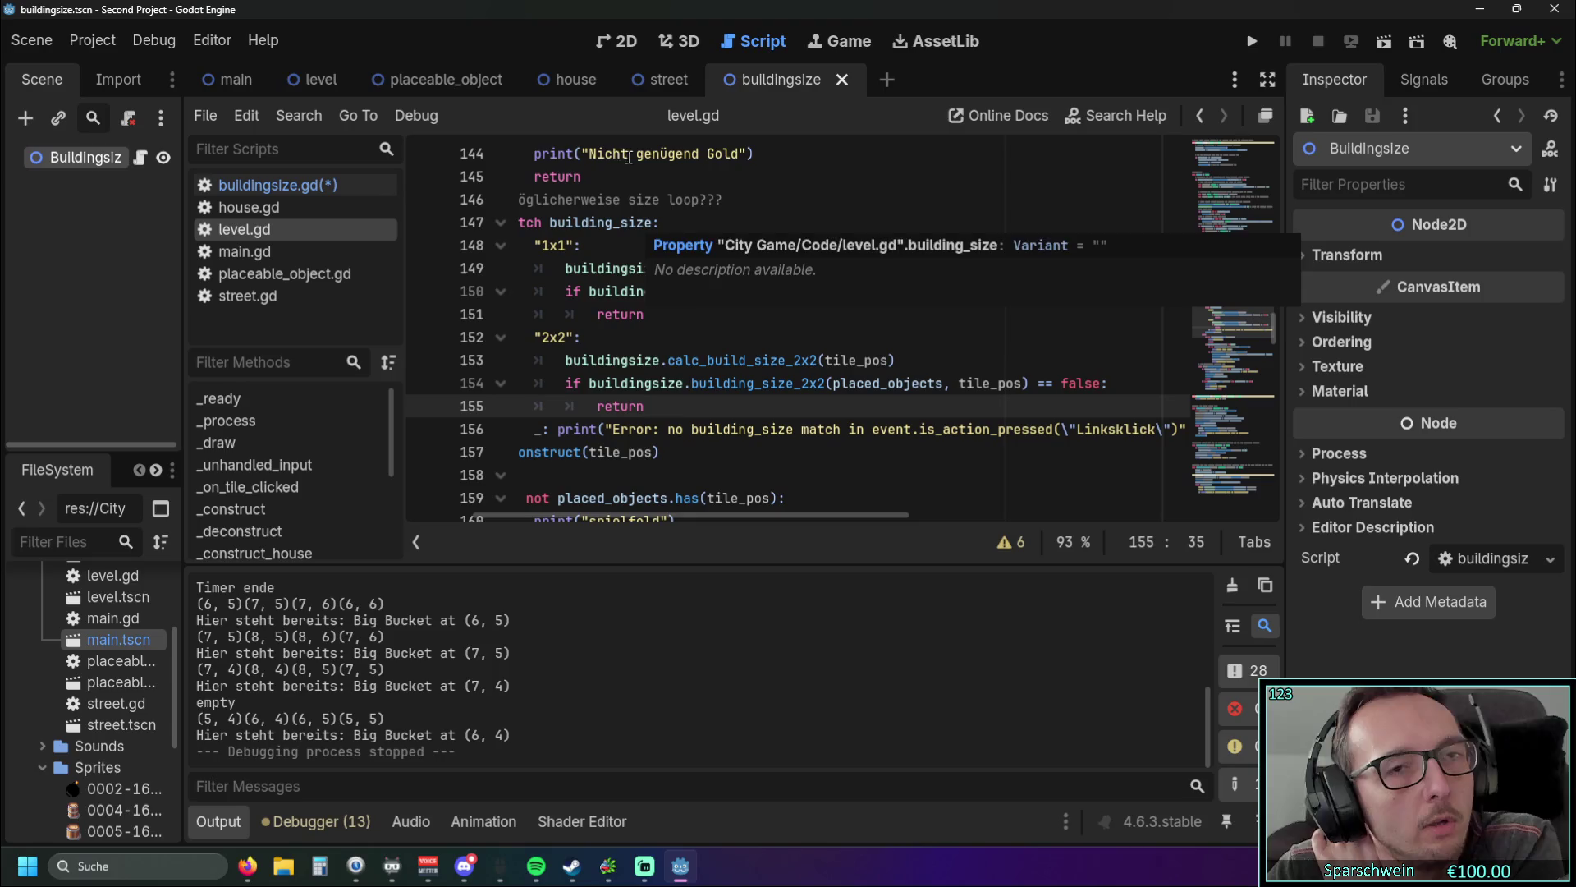
Flip through the placeable_object, level and house scenes, ending on street
click(403, 82)
click(317, 82)
click(429, 82)
click(579, 82)
click(699, 82)
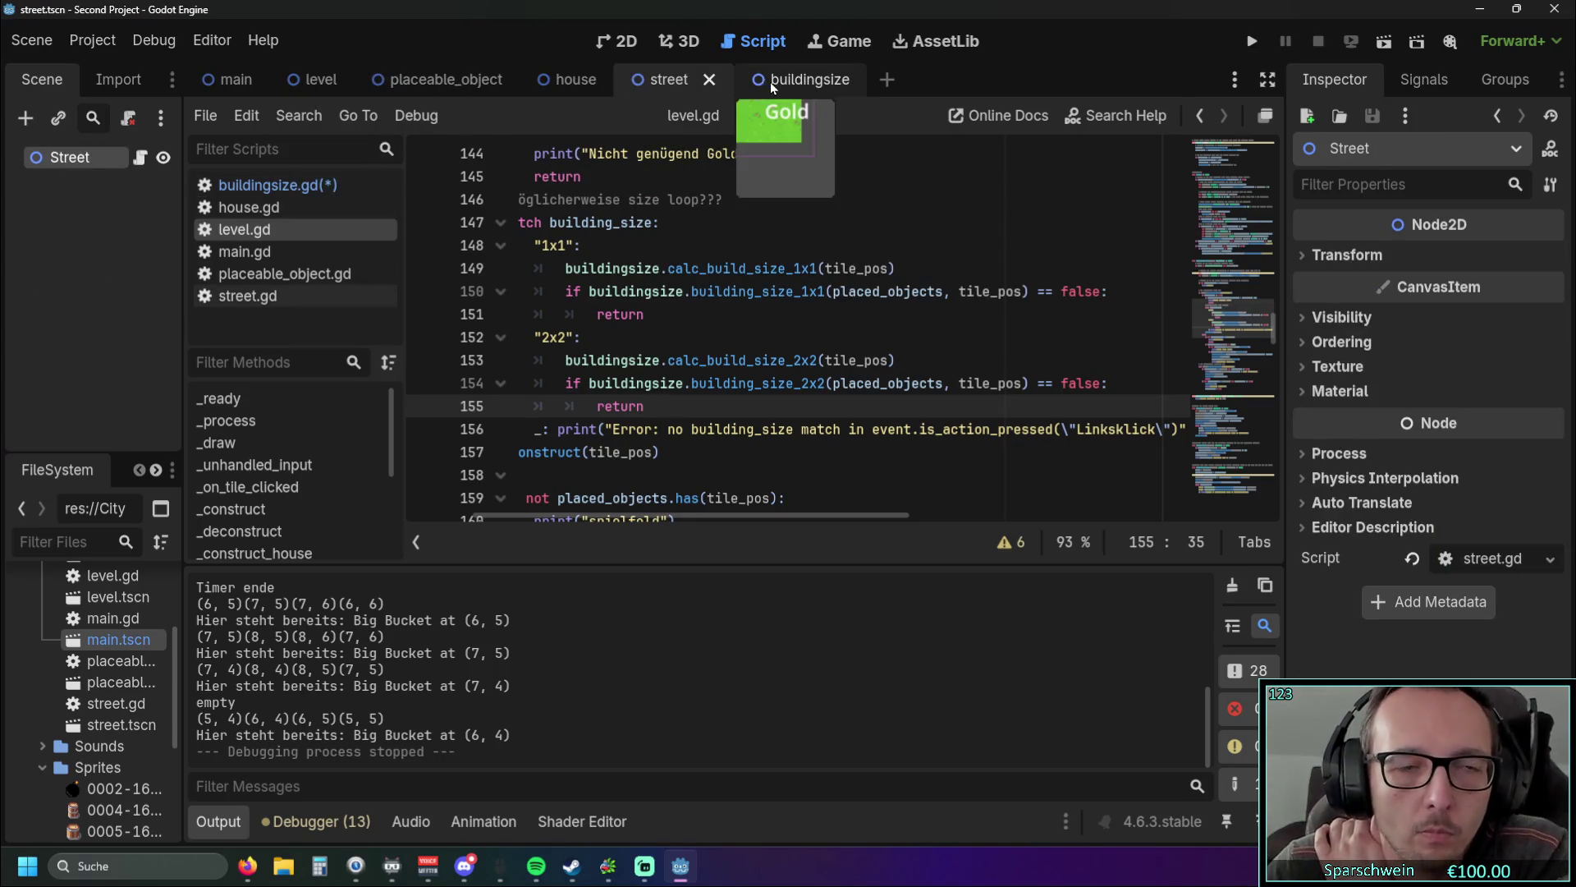
Switch to the buildingsize scene script and place the caret around empty line 75
click(779, 82)
scroll(631, 316, up, 5)
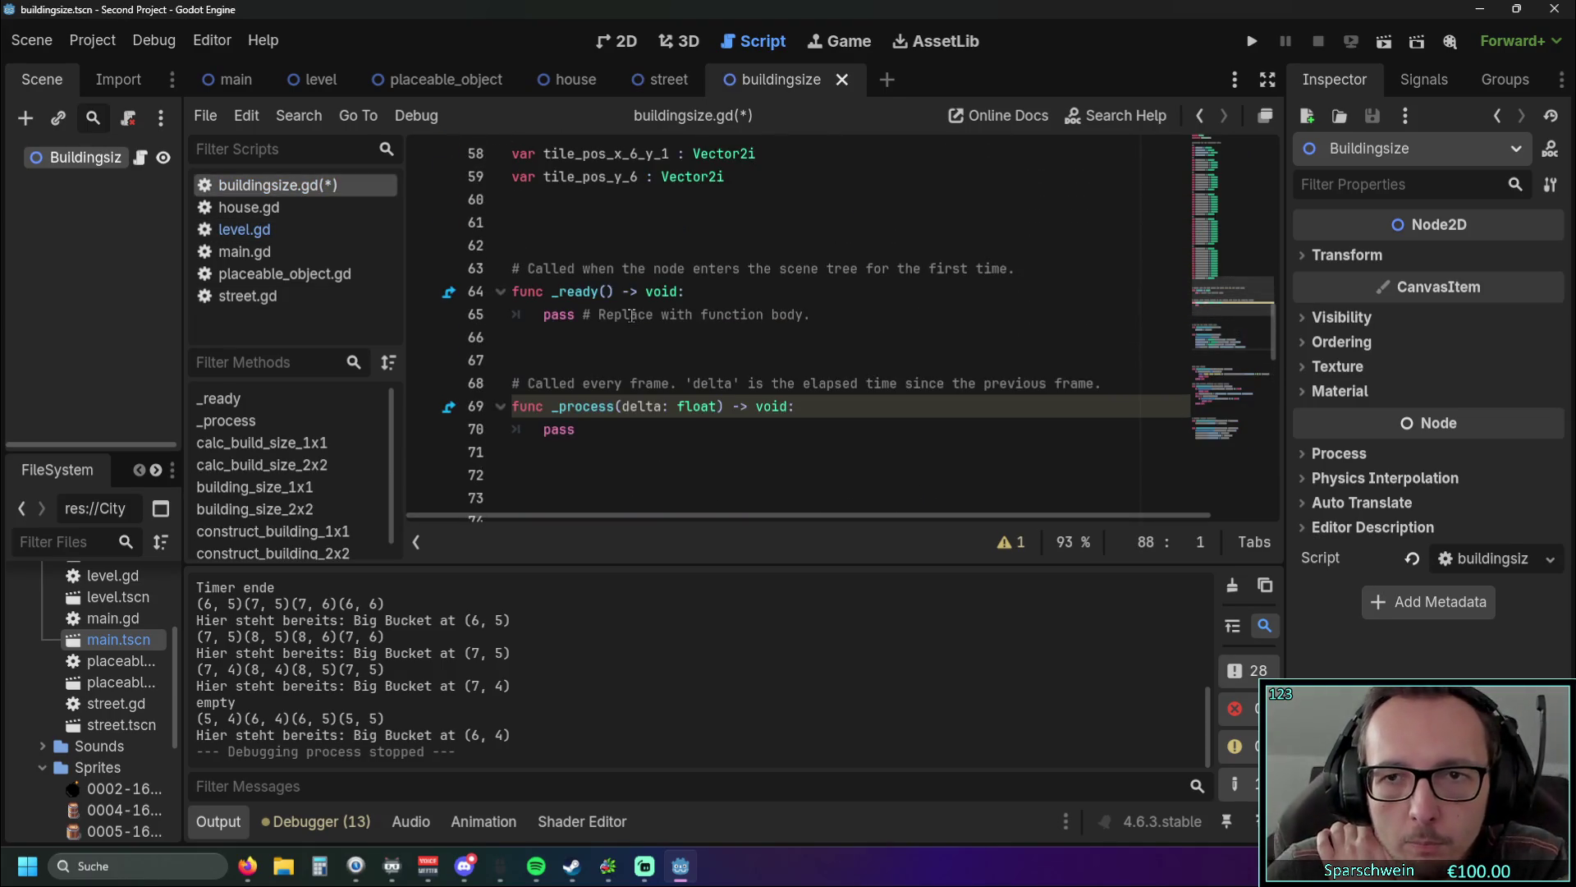
scroll(710, 337, down, 6)
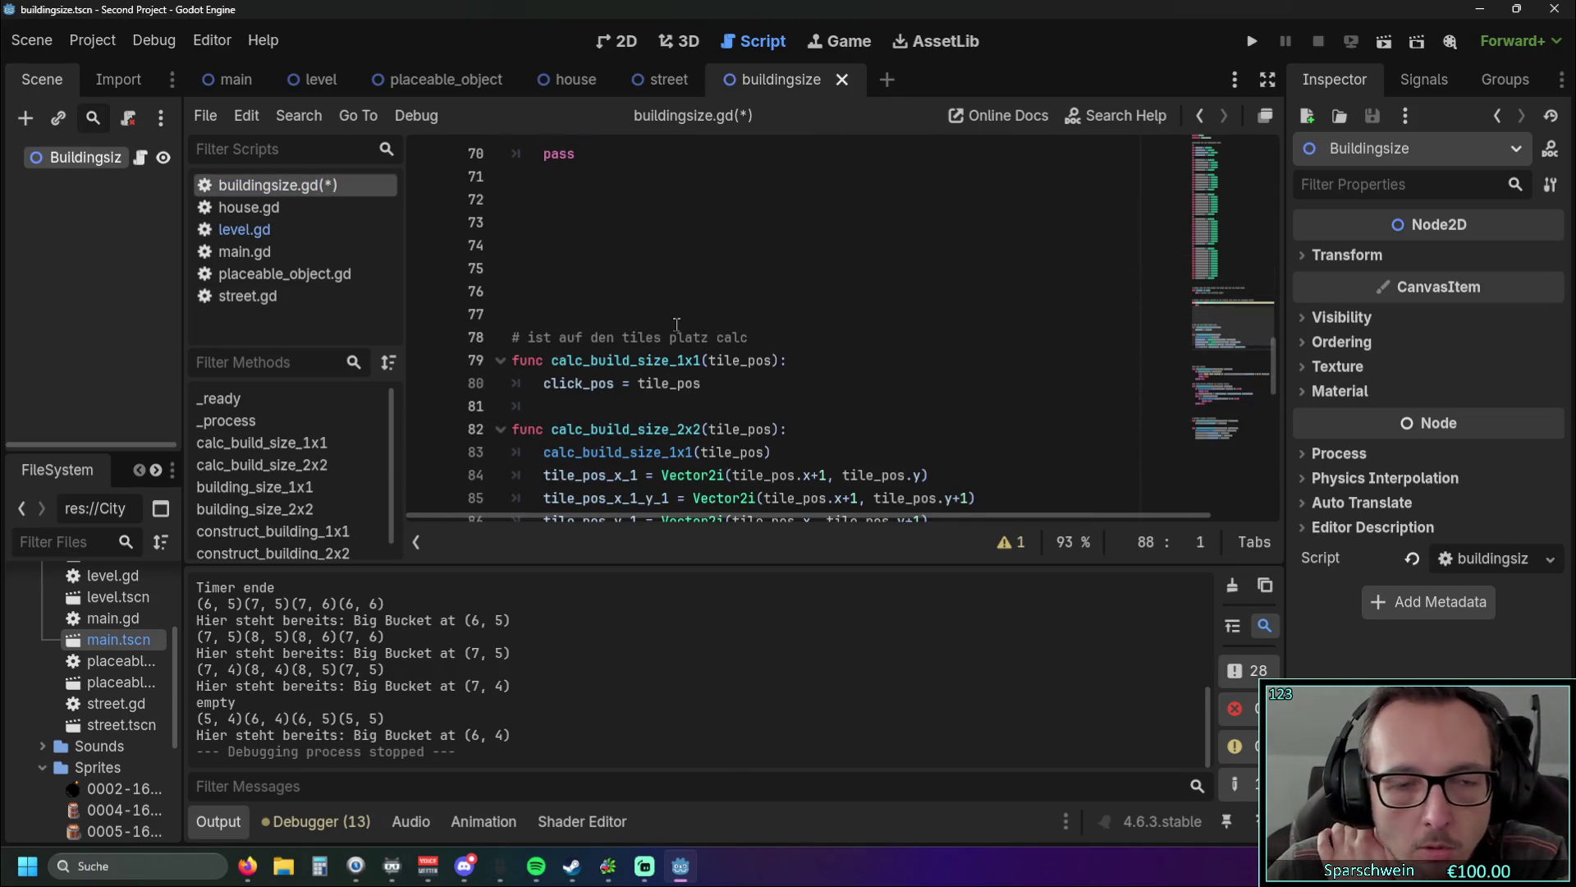
scroll(675, 327, up, 1)
click(532, 334)
scroll(632, 341, up, 5)
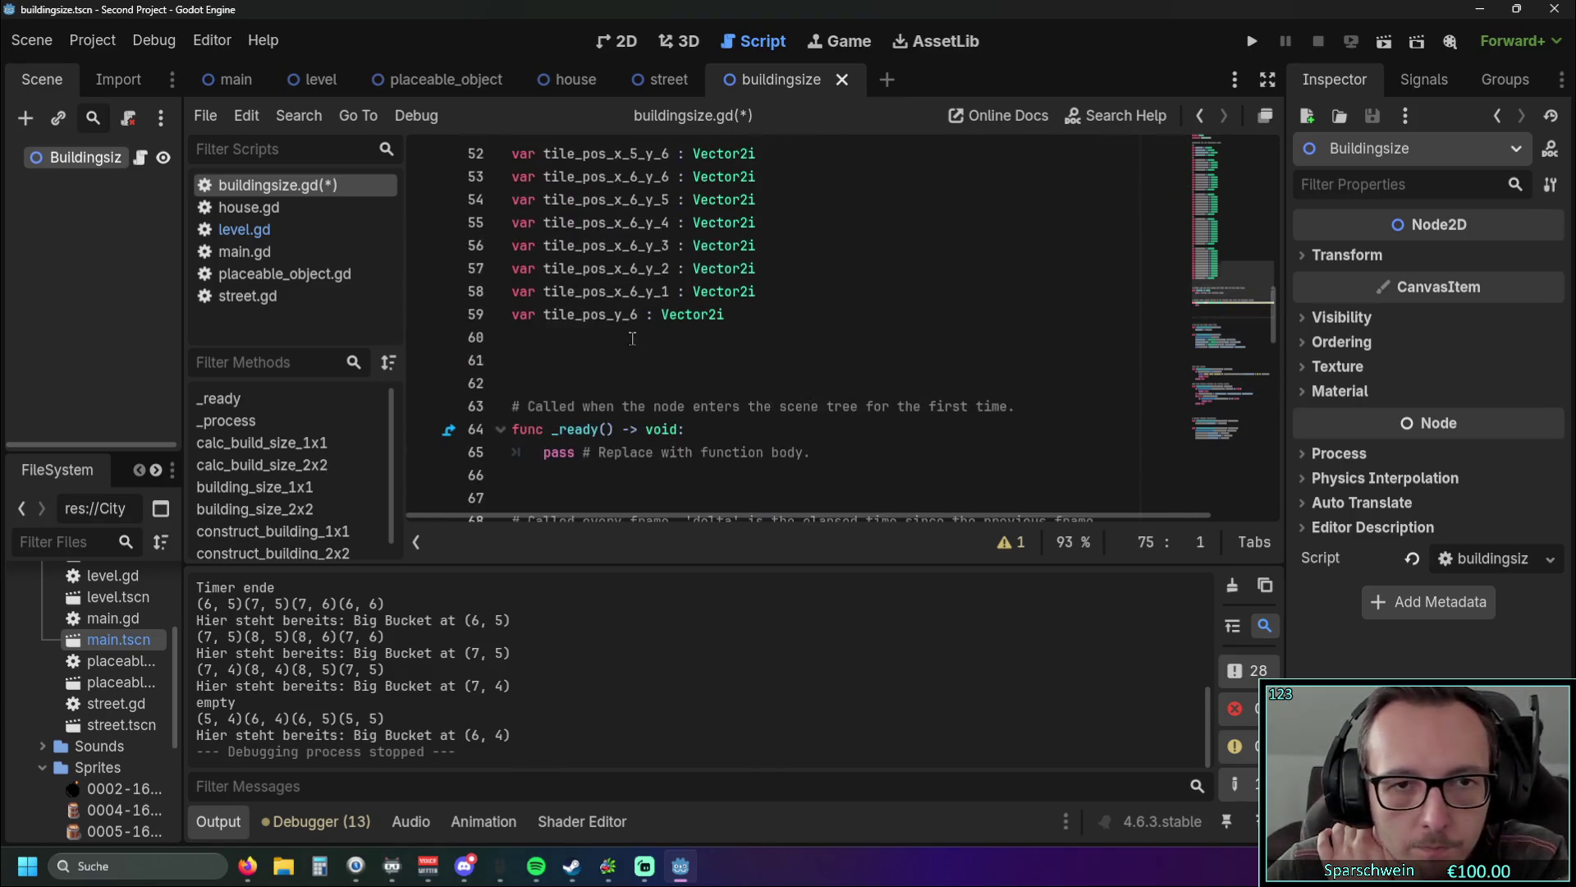
scroll(591, 341, down, 5)
click(517, 310)
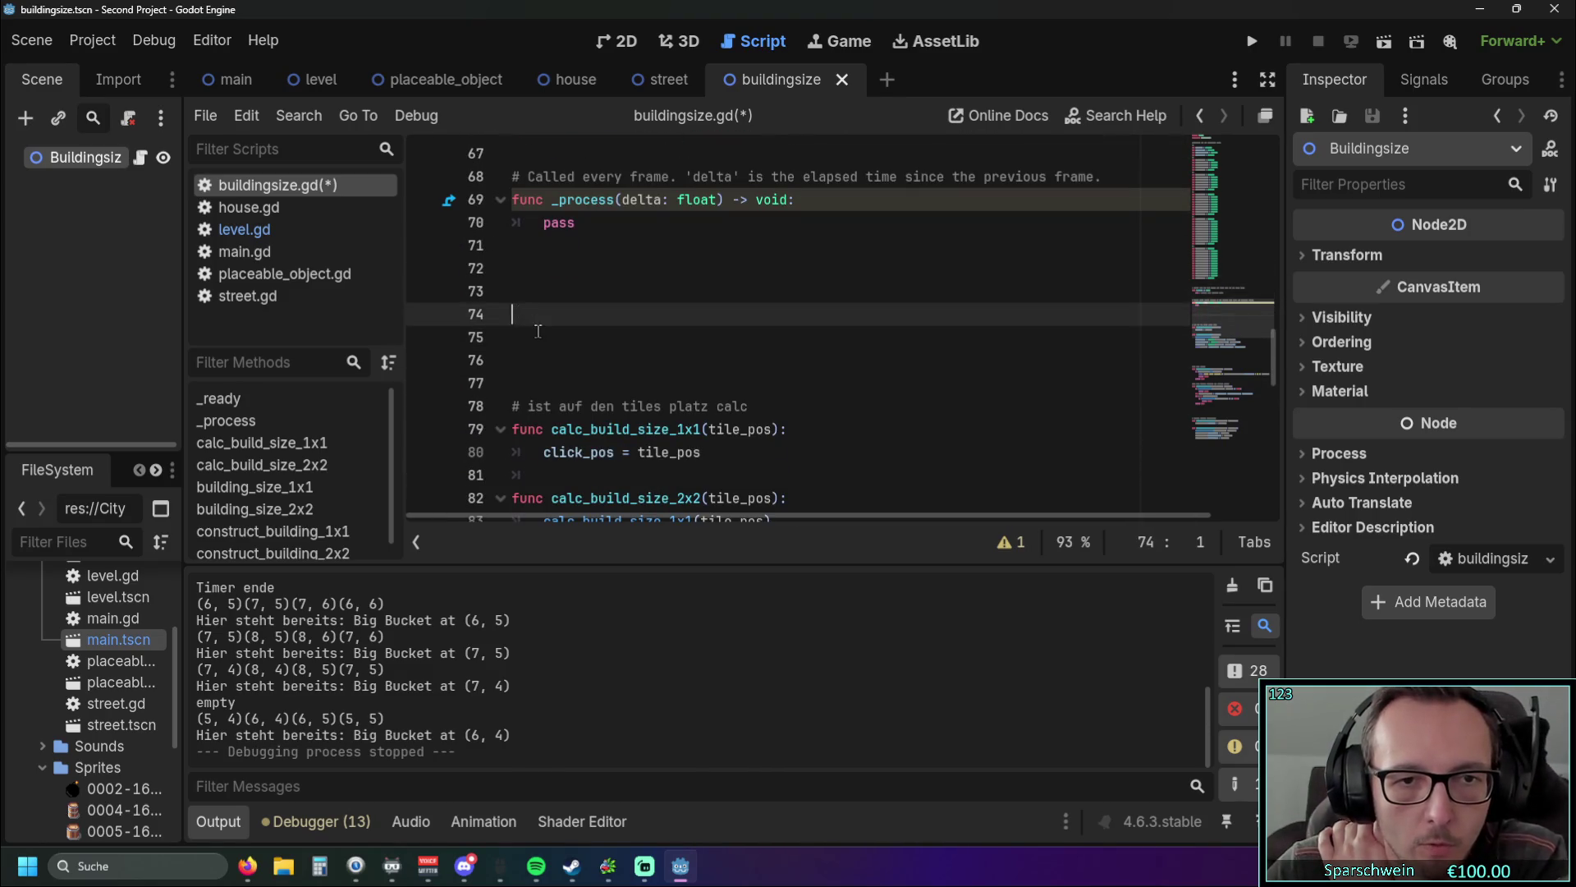
click(516, 353)
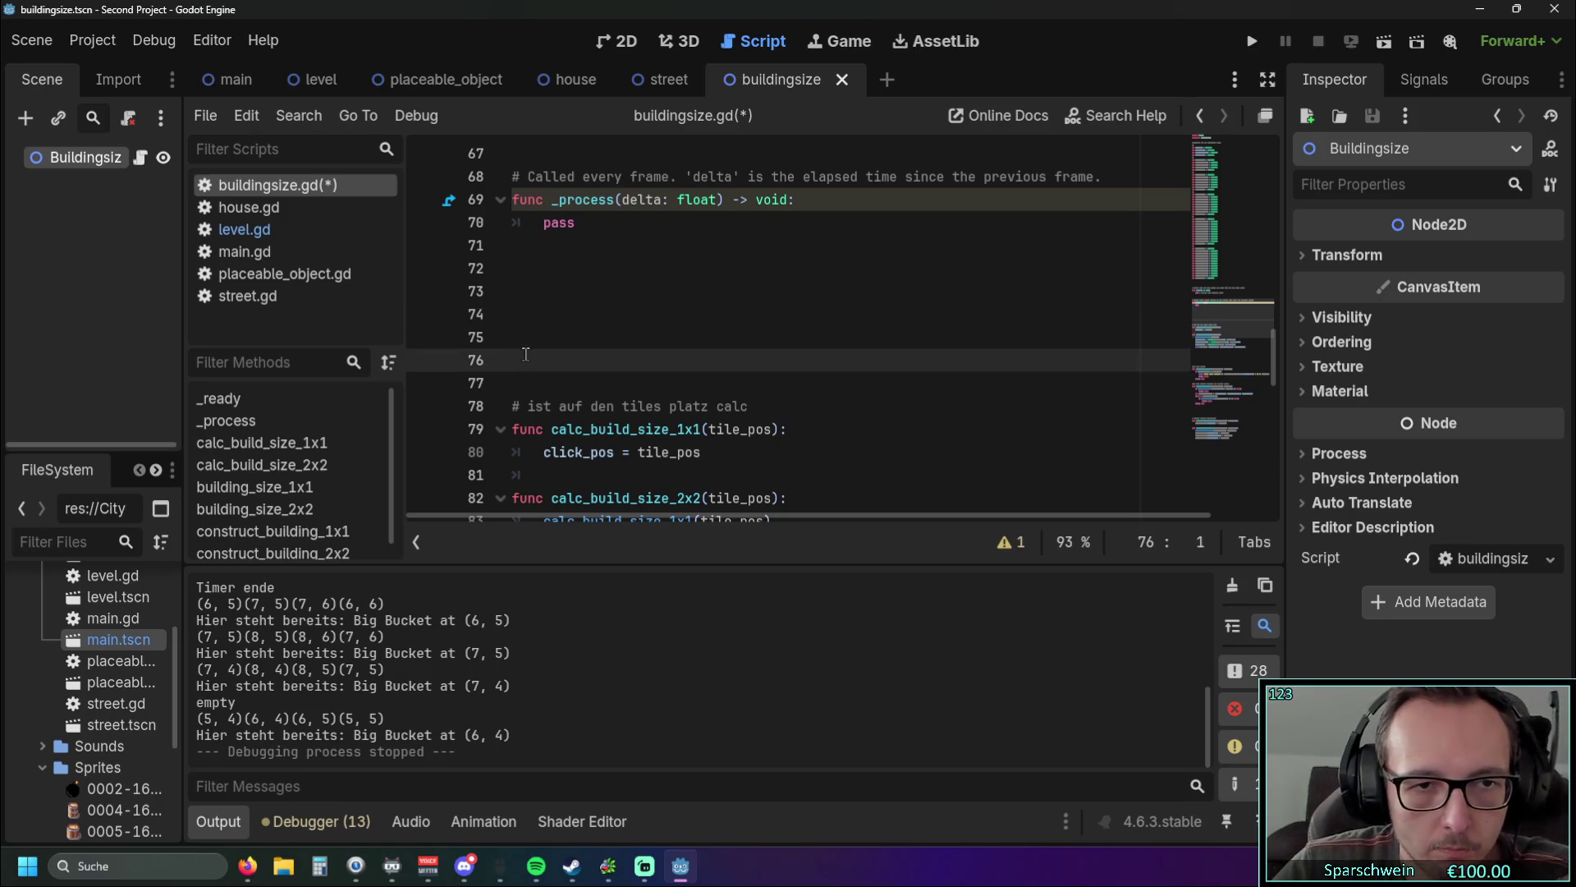
Write the comment '#ungenutzte variablen leeren' with 'func clear():' declared below it
click(522, 345)
text(#va)
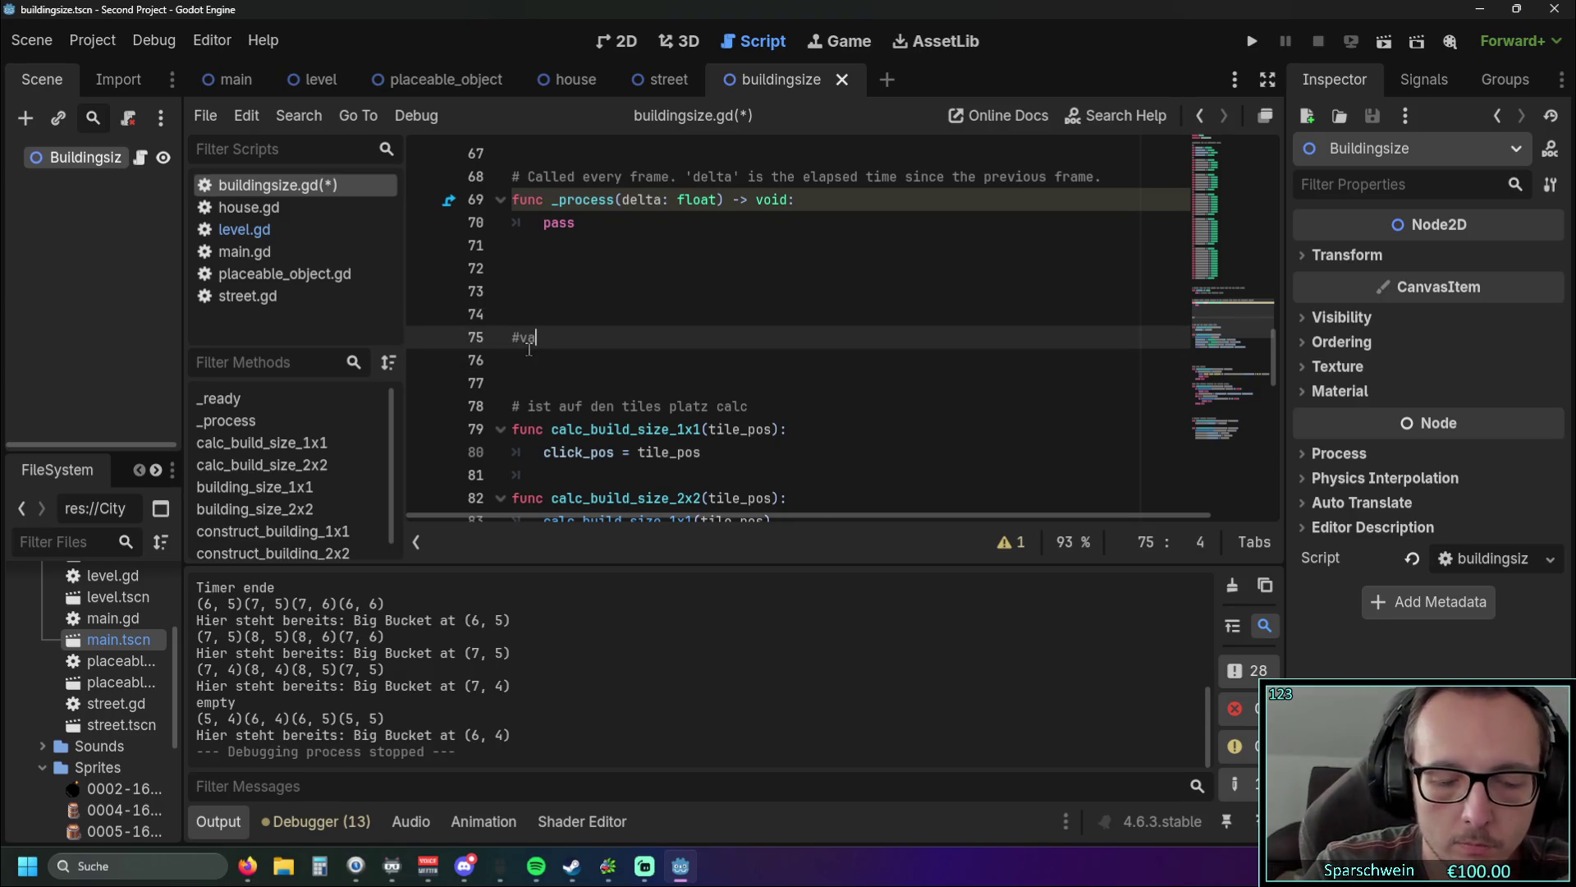
text(ungenut)
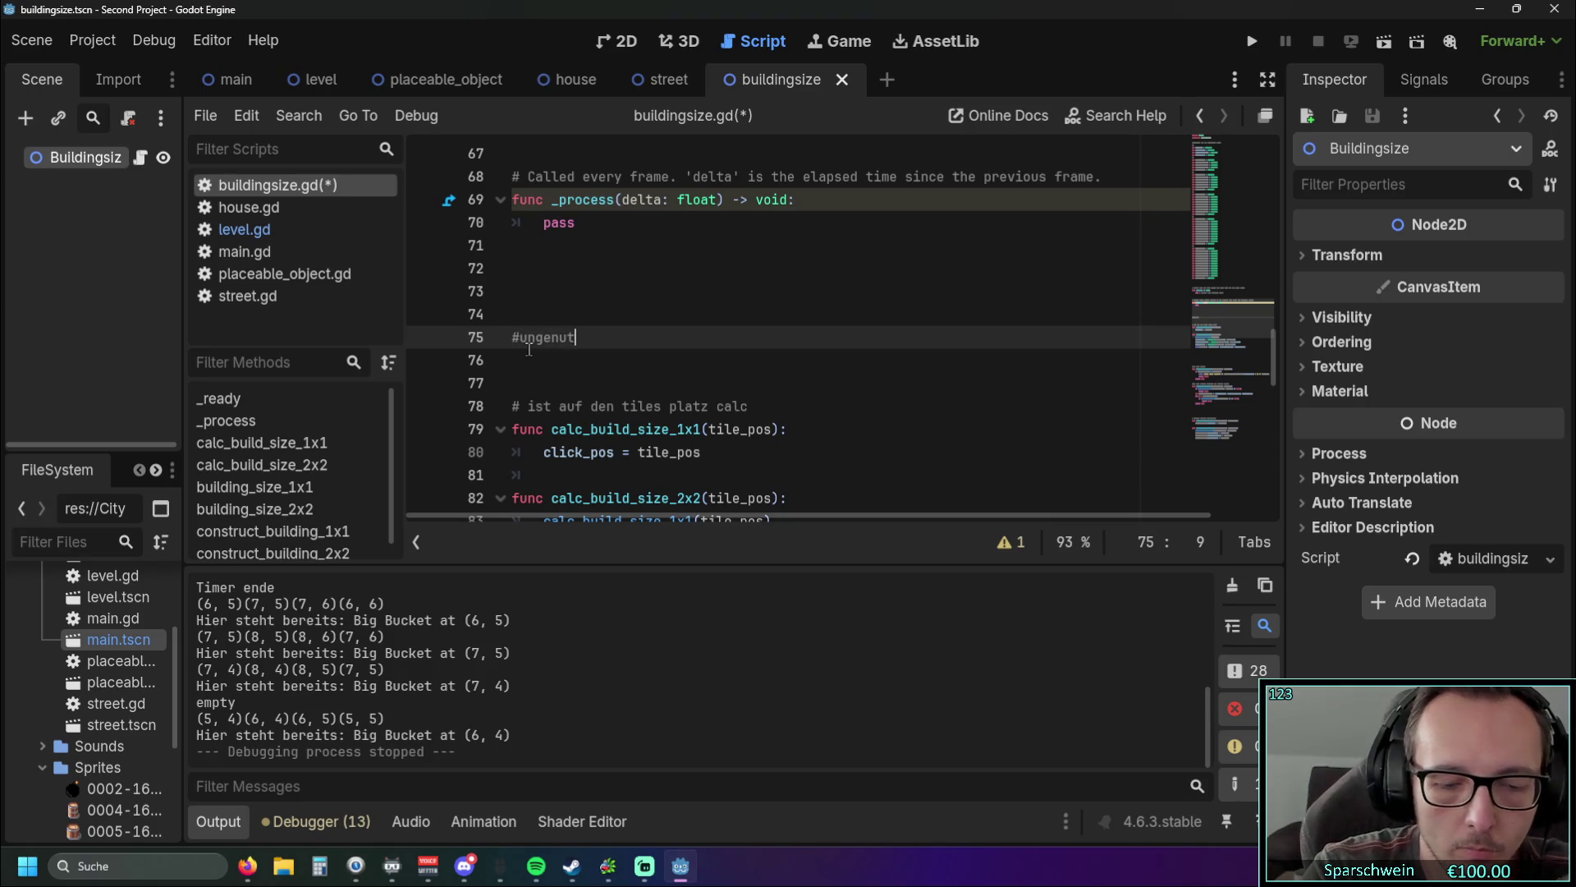
text(zte variablen seeren)
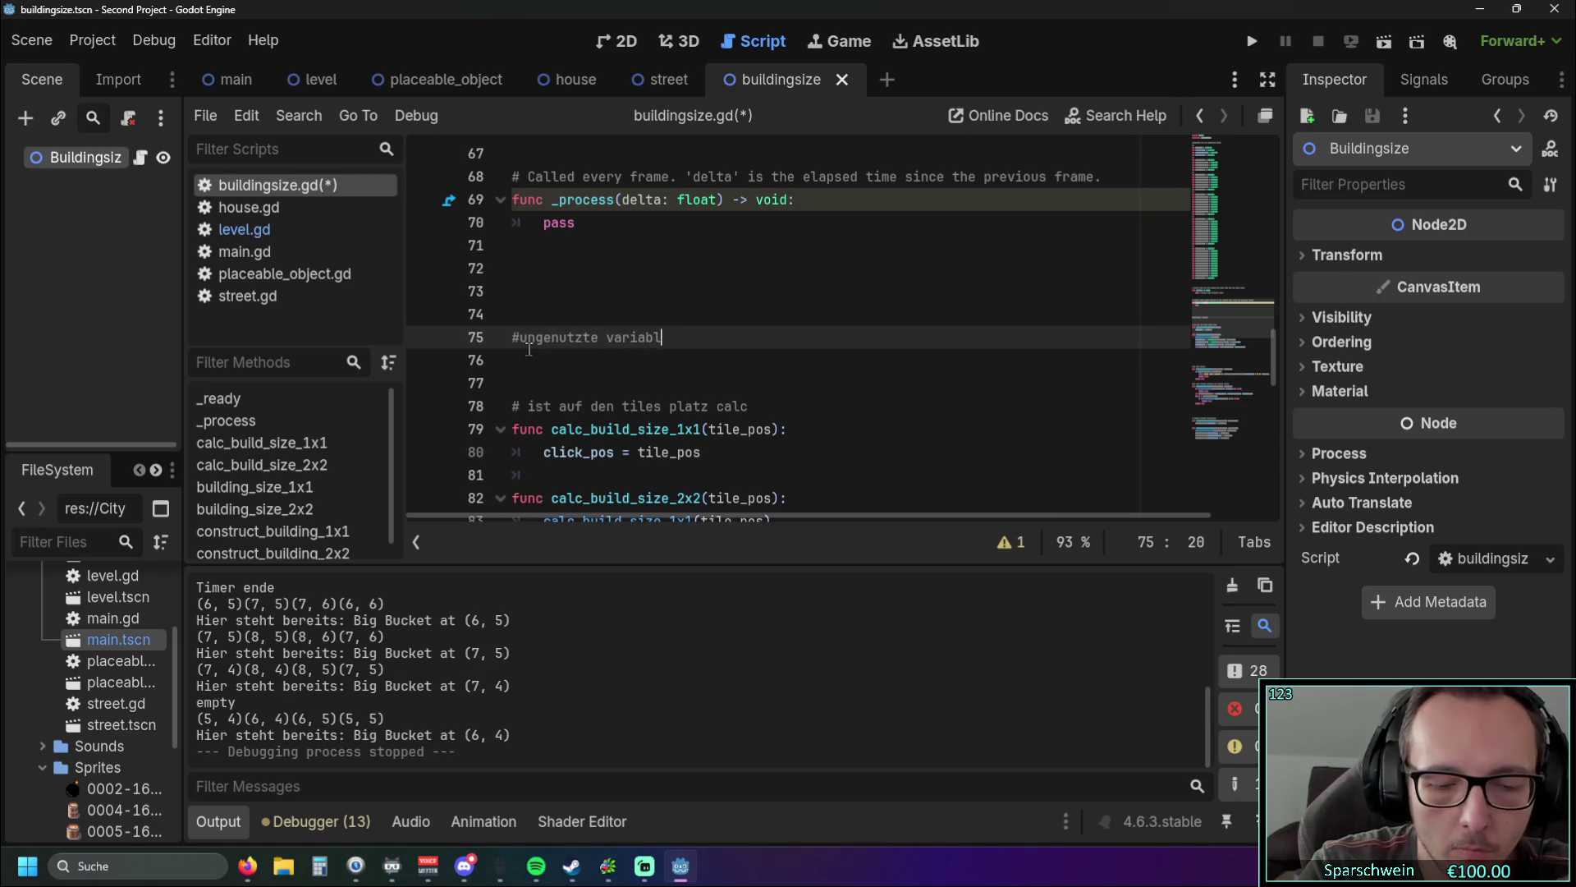
key(BackSpace)
key(BackSpace)
key(BackSpace)
text(leer)
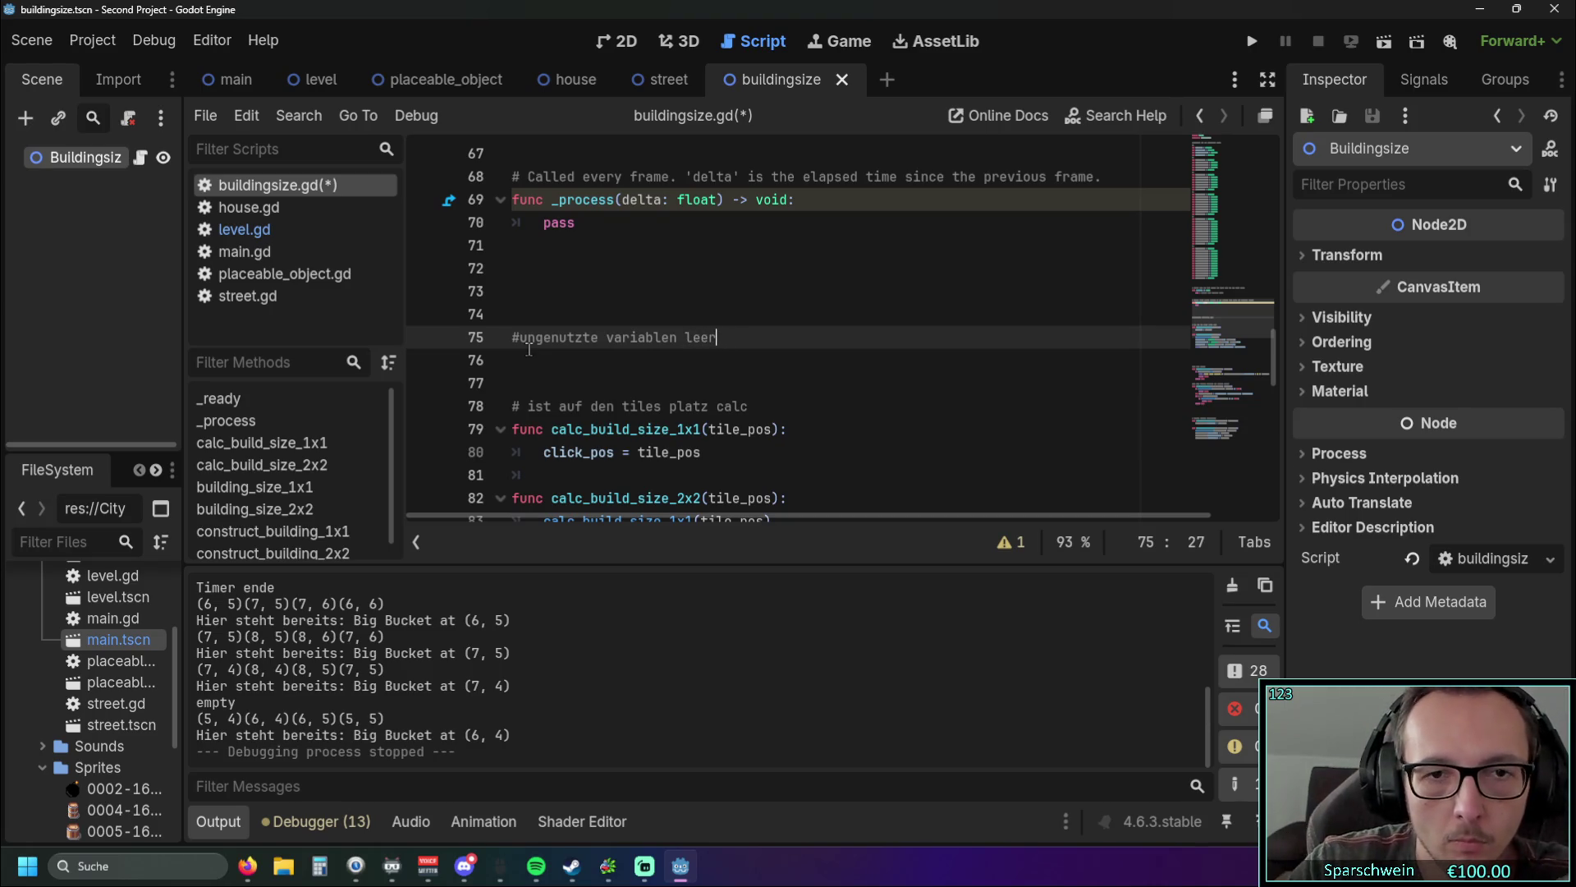
text(en)
key(Return)
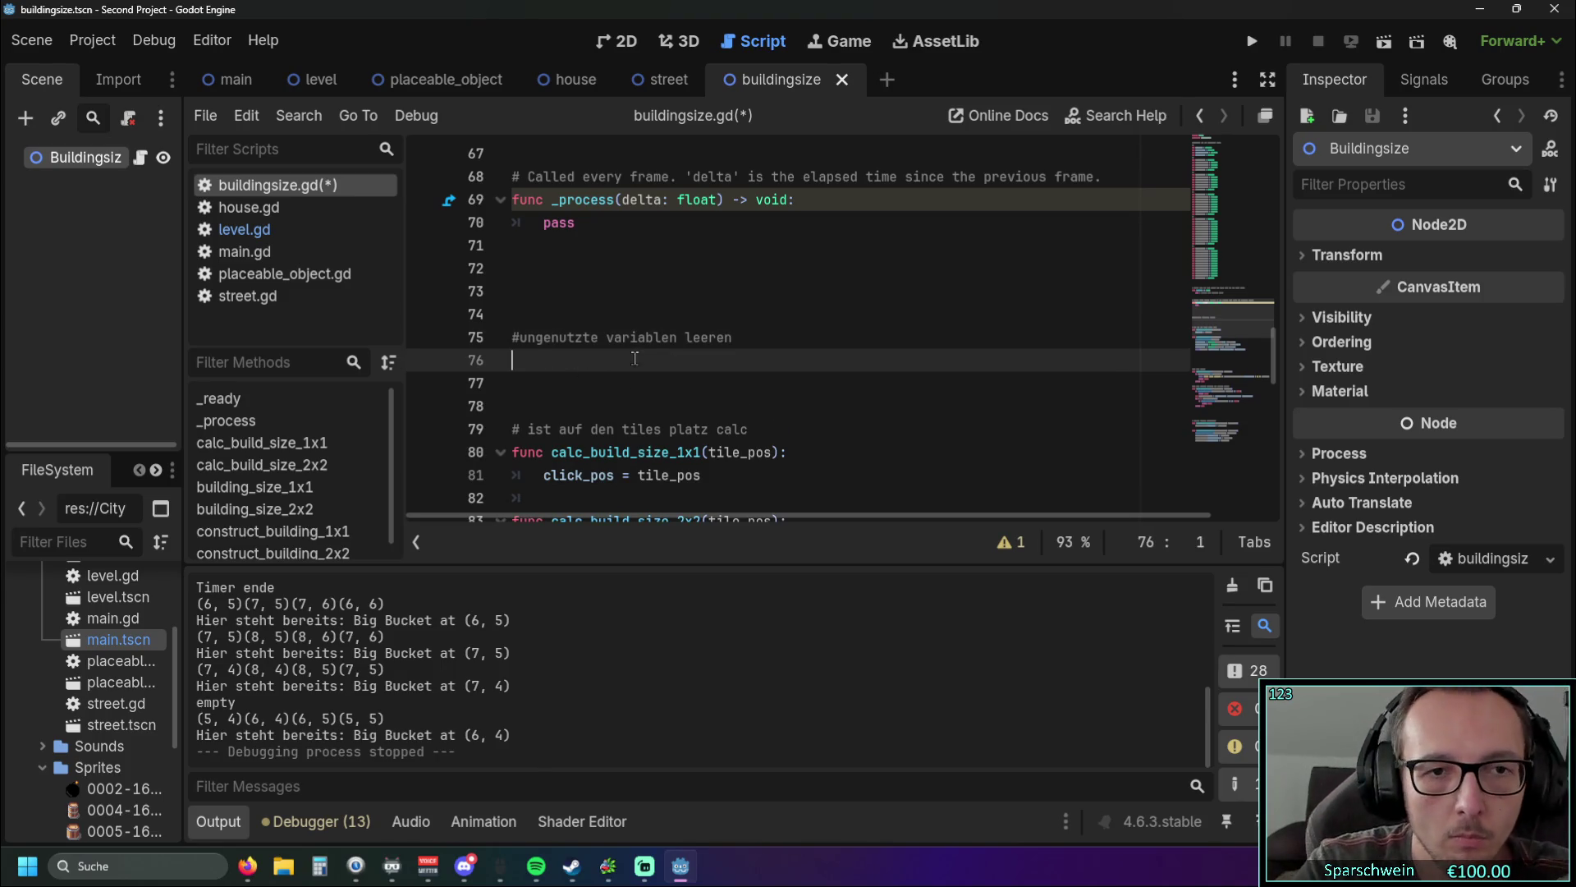
text(func clear())
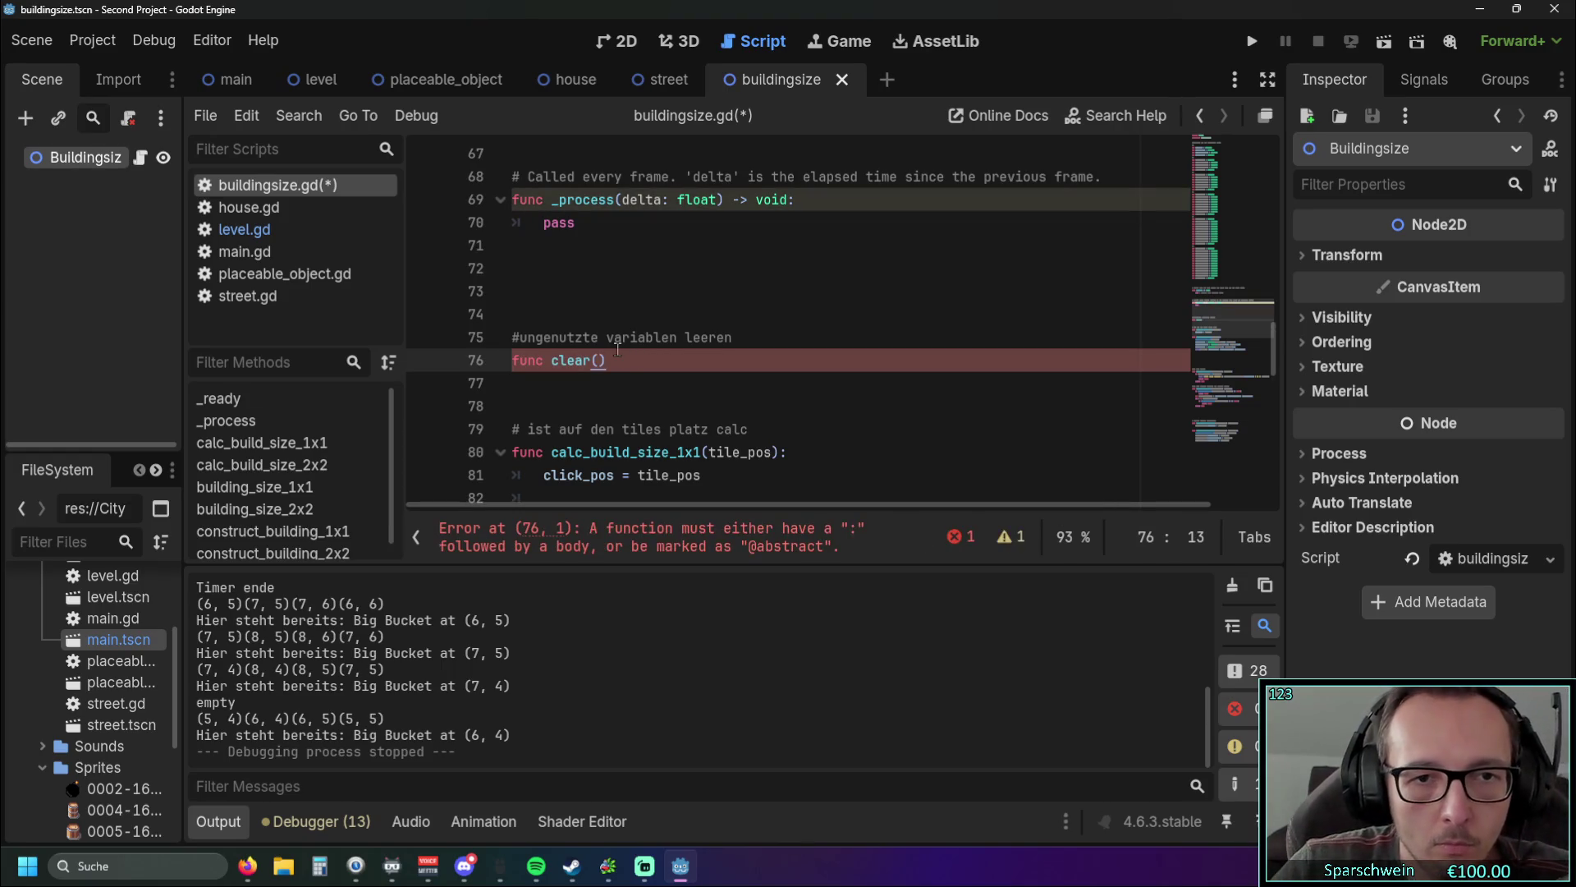
text(:)
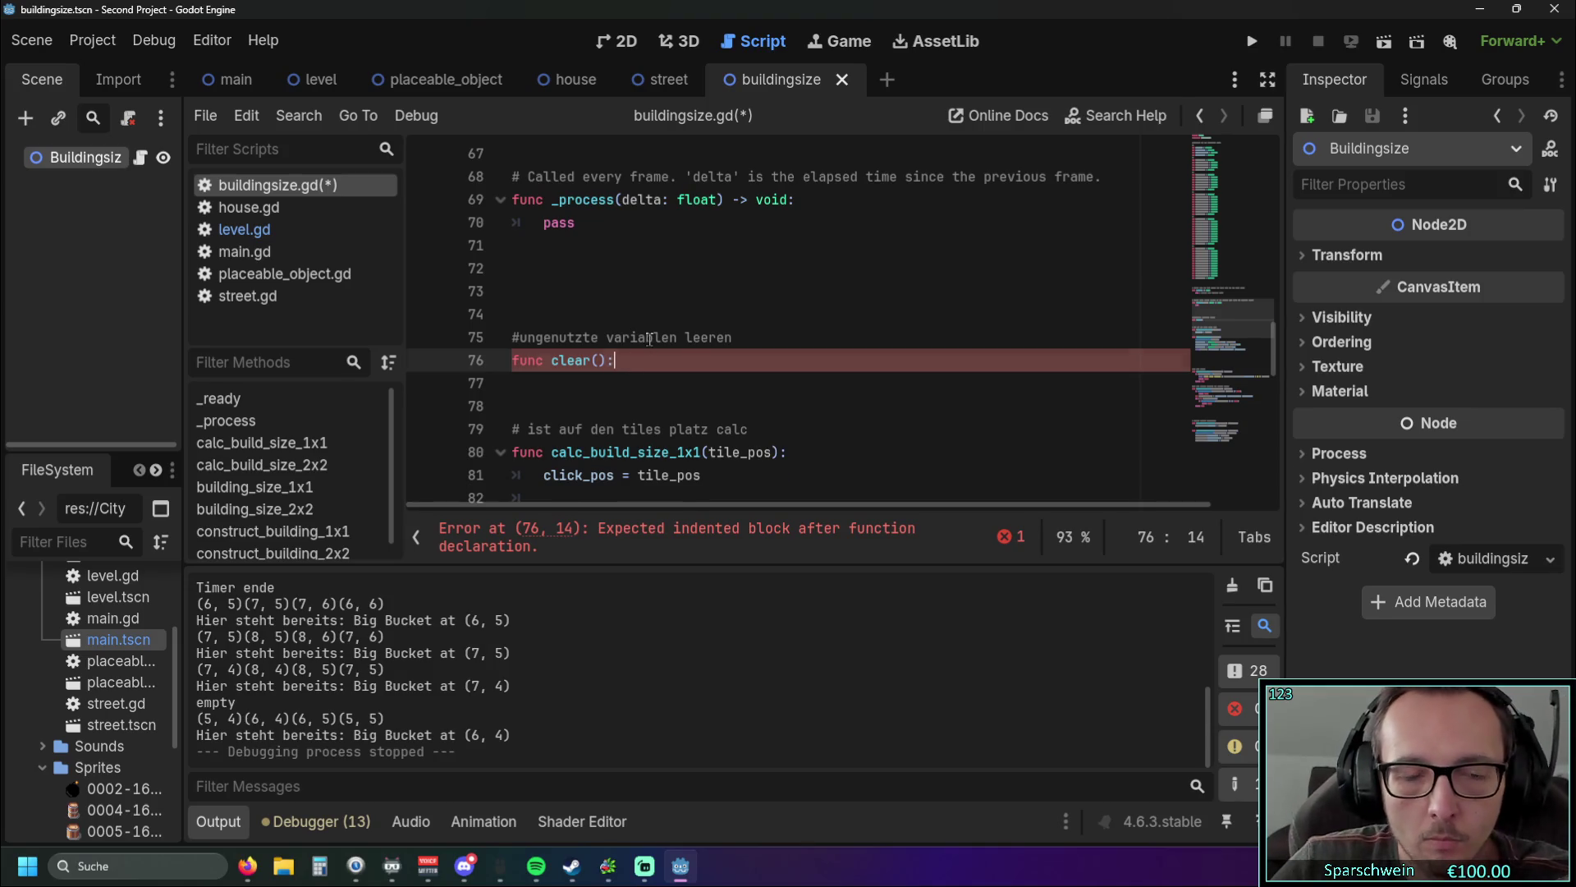
Start the clear() body and select the tile position var declarations, lines 5–59, for copying
key(Return)
scroll(648, 339, up, 6)
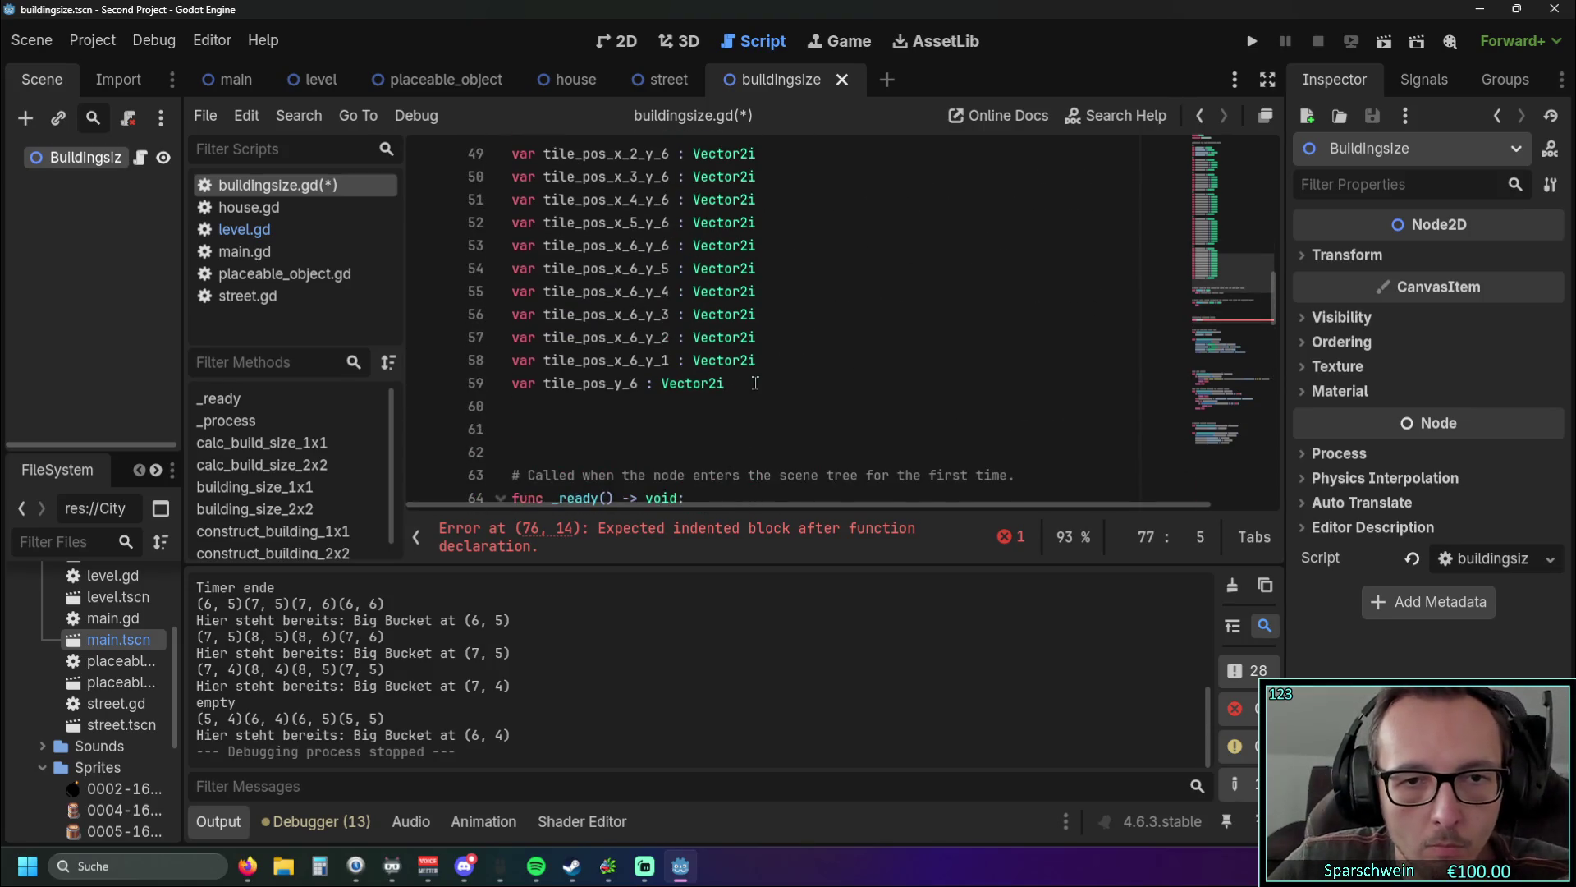
drag(755, 383, 545, 314)
mouse_move(545, 312)
mouse_down()
mouse_move(586, 340)
mouse_move(497, 255)
mouse_up()
scroll(554, 316, up, 15)
key(ctrl+c)
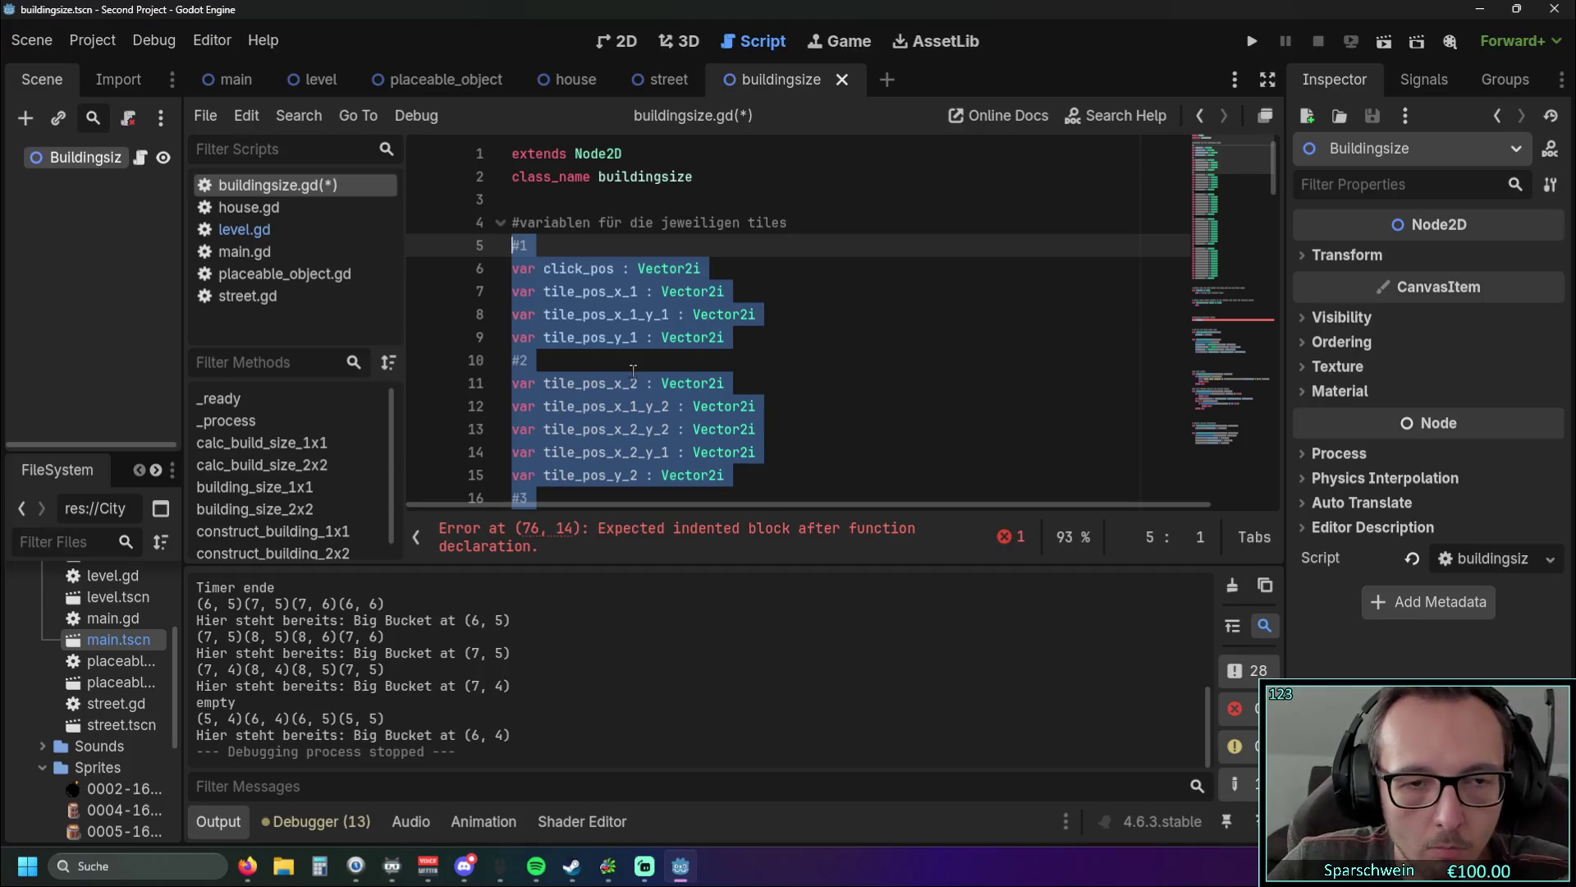
scroll(633, 369, down, 20)
click(545, 314)
Paste the declarations into clear() and drop 'var' from the click_pos, tile_pos_x_1 and tile_pos_x_1_y_1 lines
key(ctrl+v)
scroll(648, 362, down, 3)
scroll(649, 362, up, 8)
scroll(648, 362, up, 10)
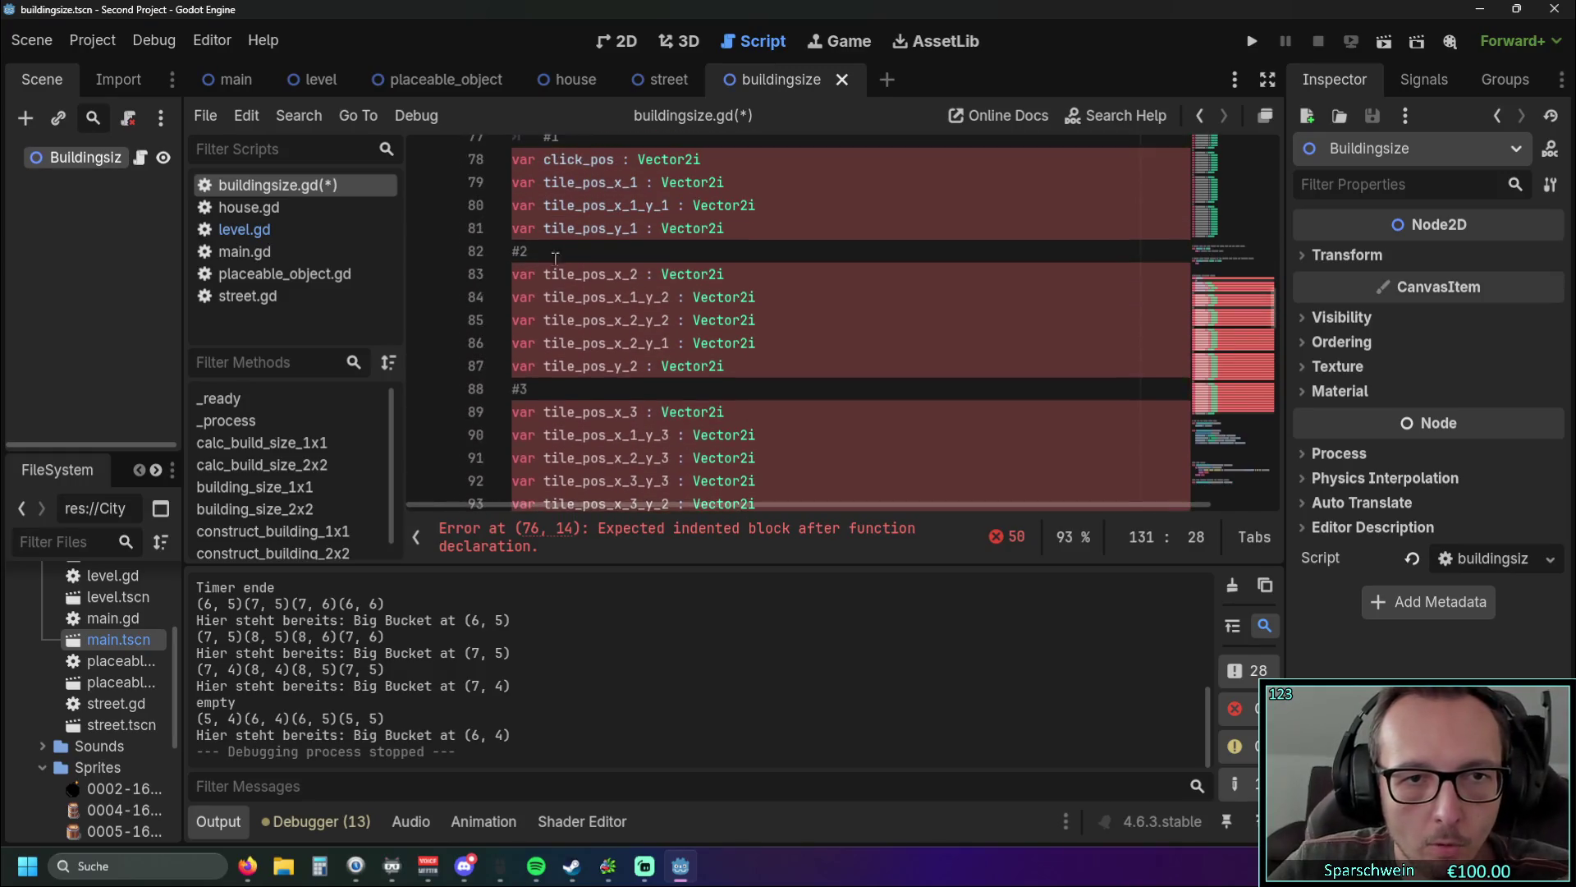
scroll(555, 256, up, 2)
click(544, 297)
key(BackSpace)
key(BackSpace)
key(BackSpace)
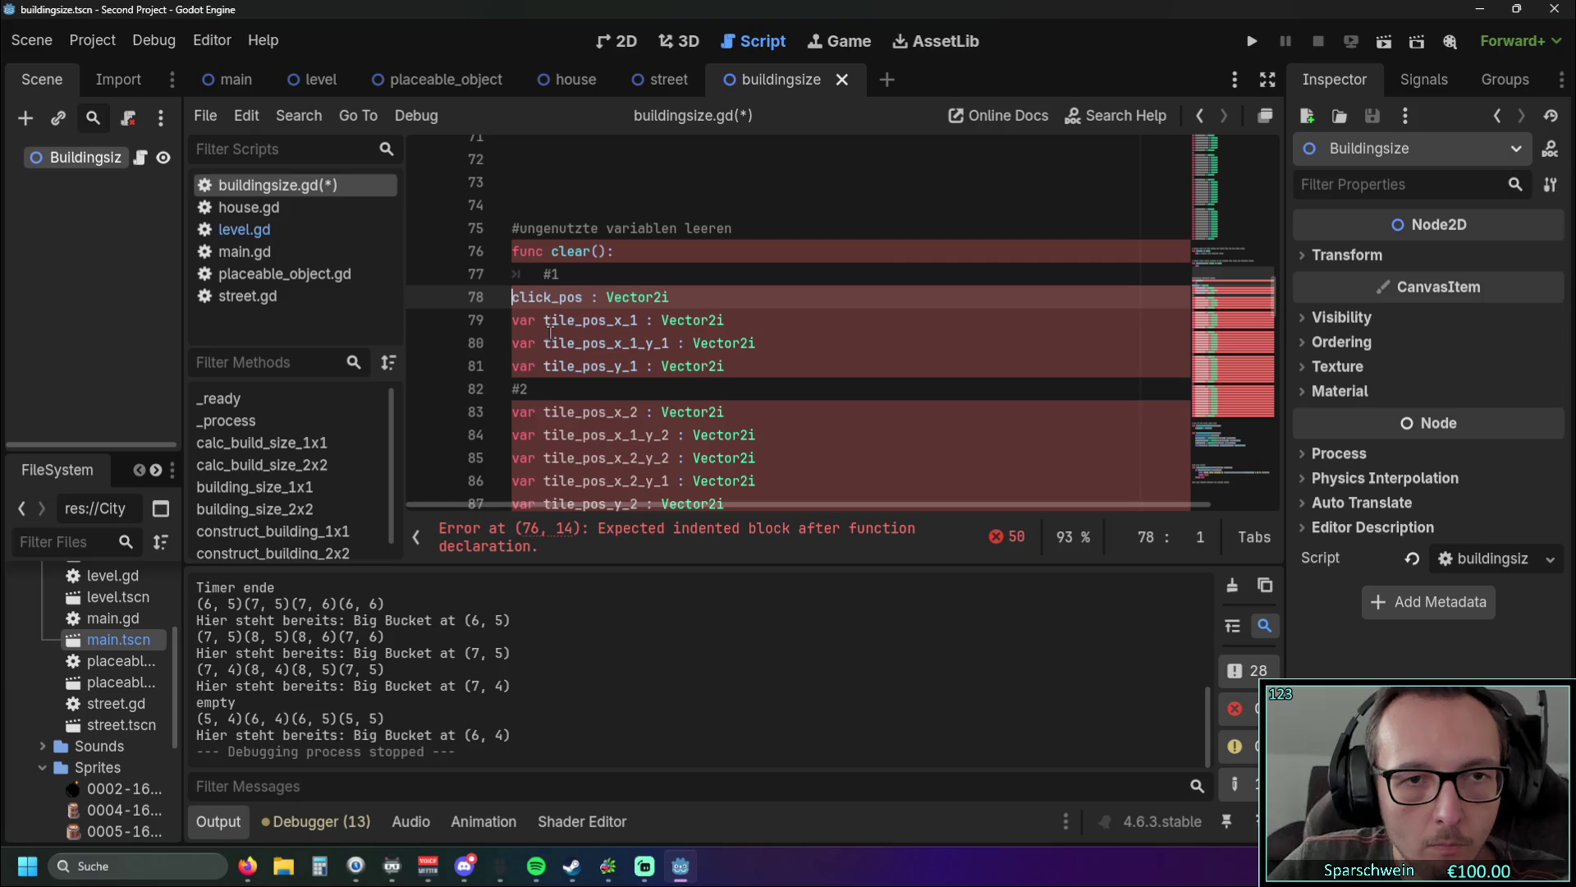
click(543, 319)
key(BackSpace)
key(BackSpace)
key(BackSpace)
click(543, 343)
key(BackSpace)
key(BackSpace)
key(BackSpace)
key(BackSpace)
Indent the group #1 lines (through line 81) under clear() and remove 'var' from tile_pos_y_1
click(515, 297)
key(Tab)
click(516, 320)
key(Tab)
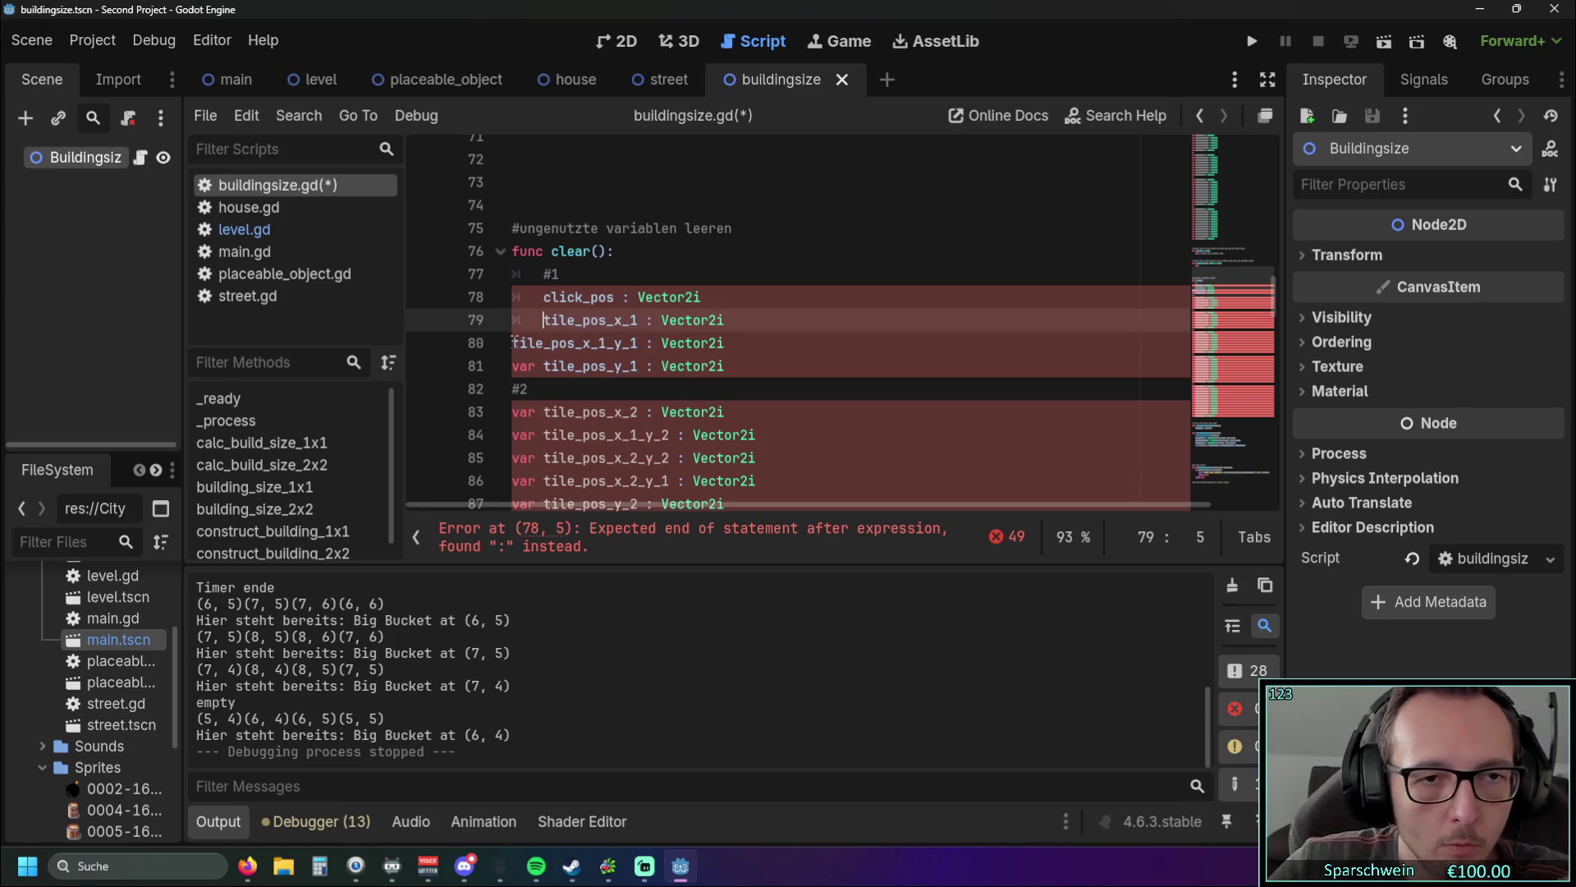
click(515, 343)
key(Tab)
click(516, 365)
key(Tab)
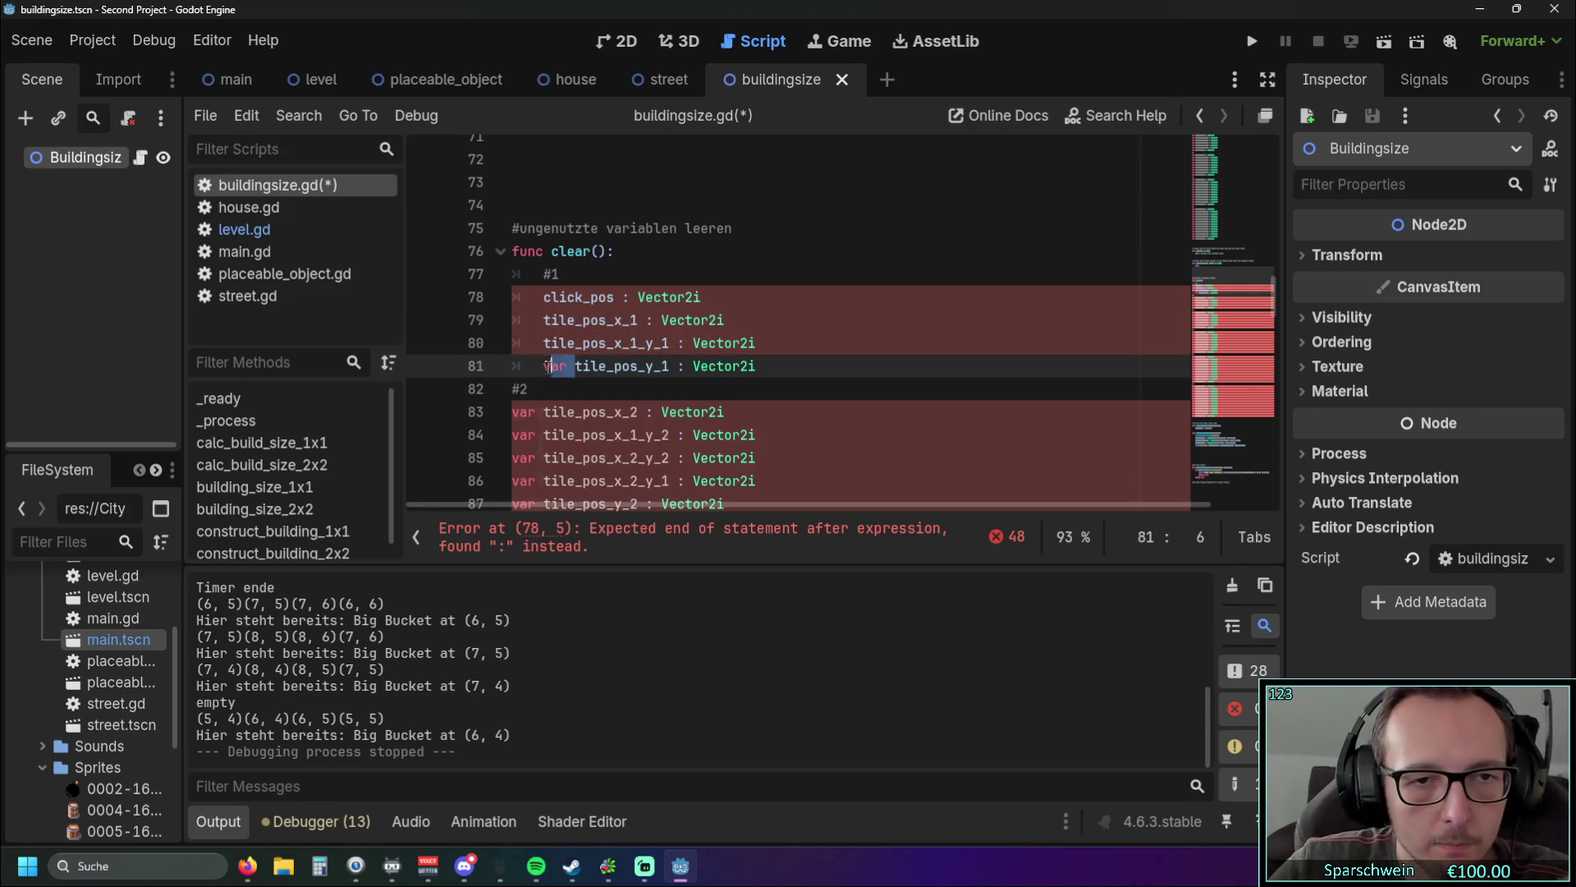
key(Delete)
key(Delete)
key(Delete)
click(594, 388)
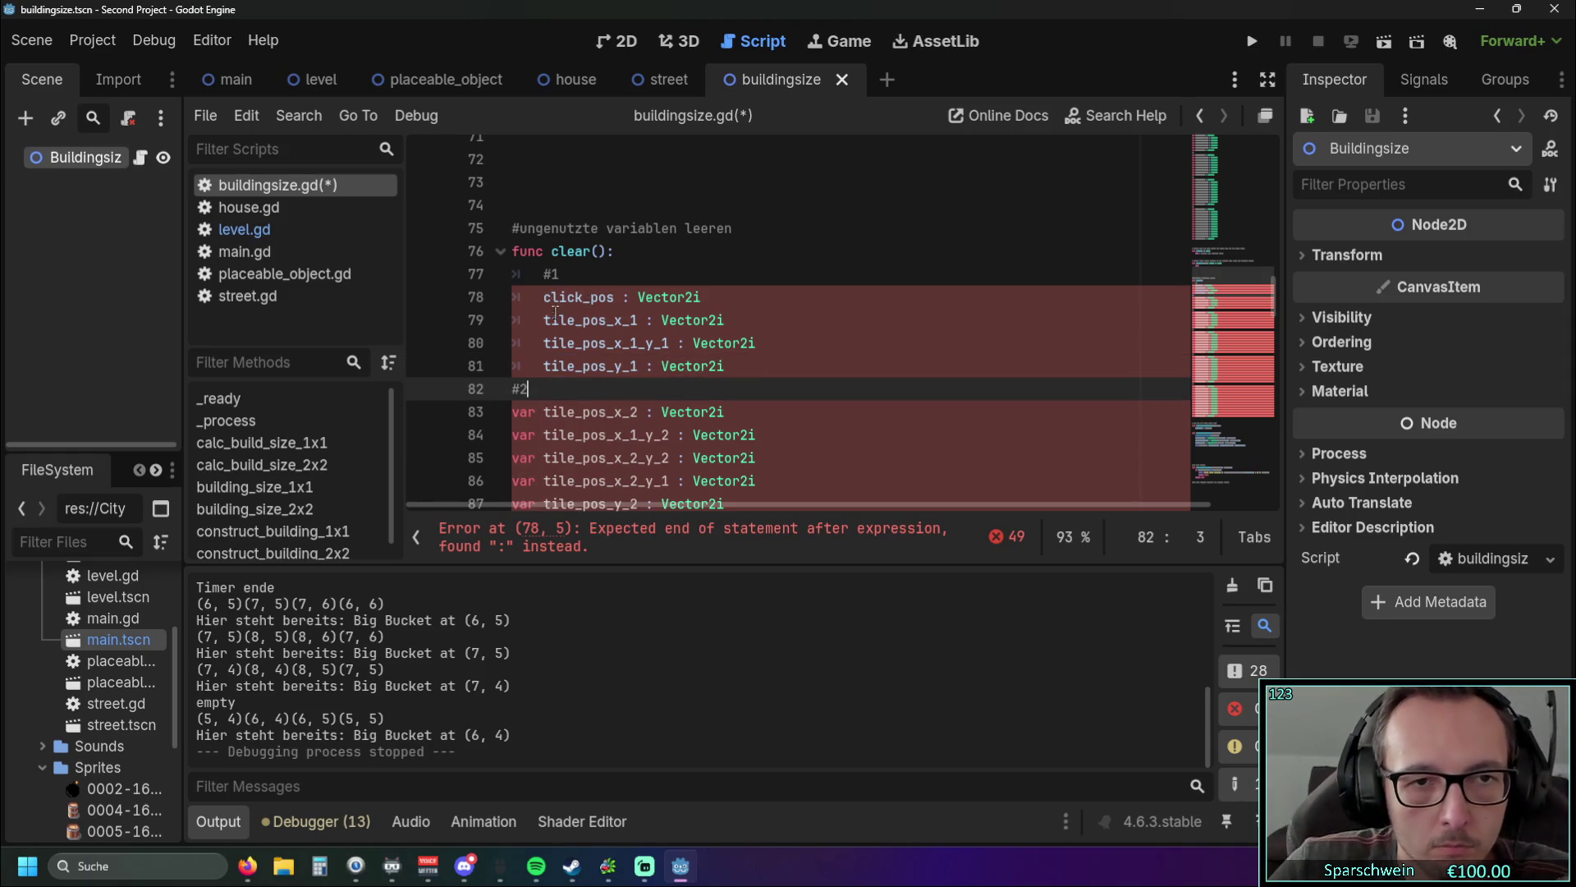
scroll(624, 354, down, 1)
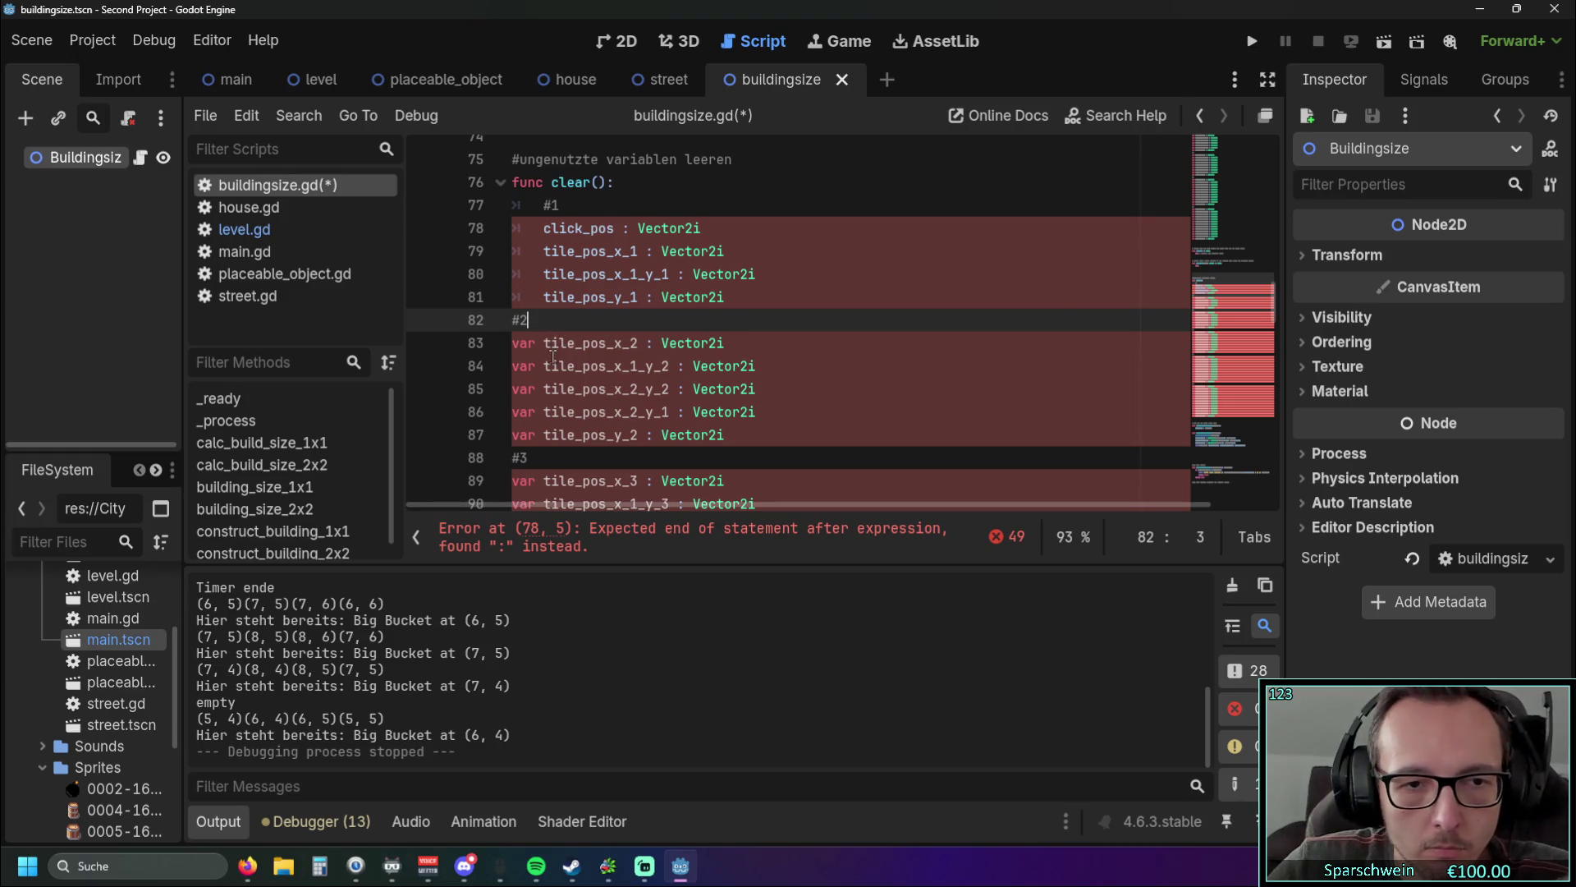
Replace 'var' with indentation on line 83, the tile_pos_x_2 declaration in group #2
drag(544, 342, 503, 343)
key(Tab)
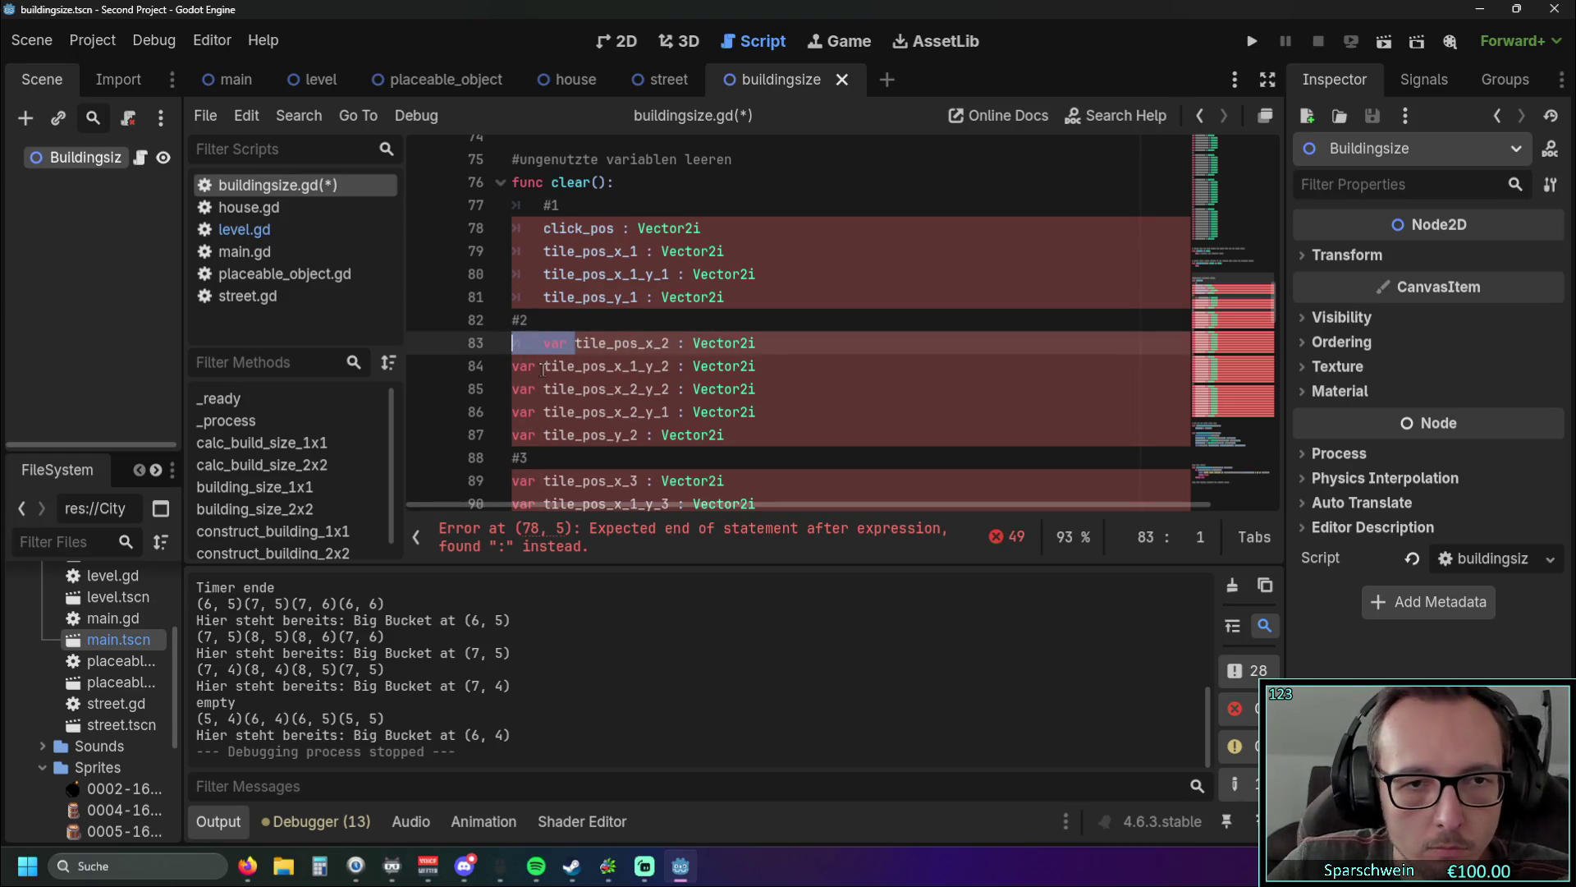
key(BackSpace)
key(Delete)
key(Delete)
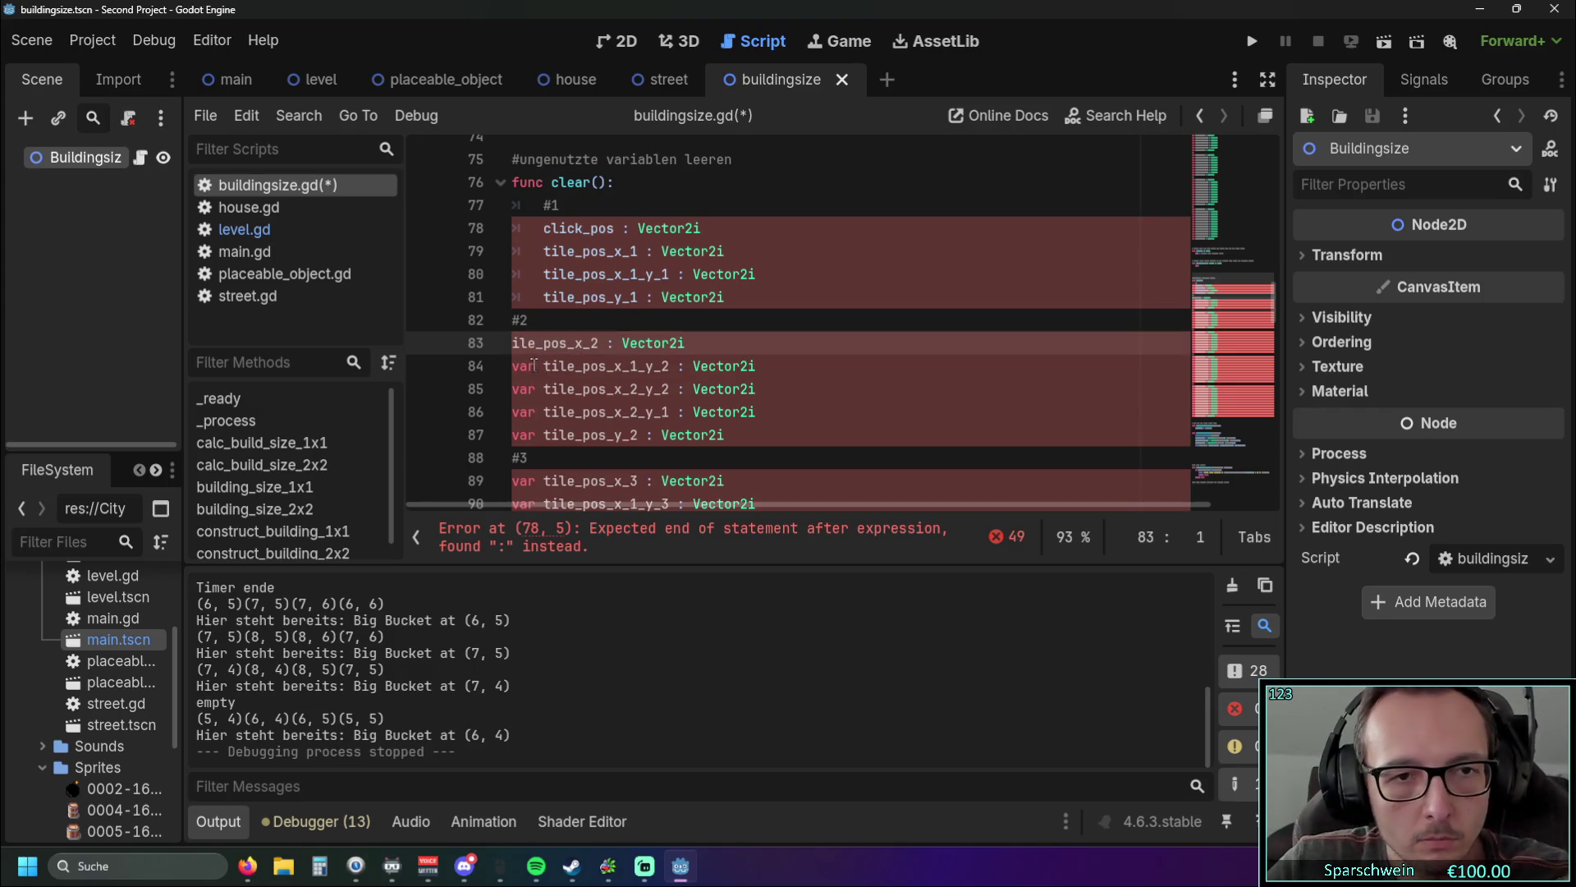
text(t)
click(513, 345)
key(Tab)
Copy the correct indentation and paste it over 'var' on lines 84, 86 and 87
mouse_move(543, 365)
mouse_down()
mouse_move(513, 365)
mouse_move(515, 389)
mouse_up()
key(BackSpace)
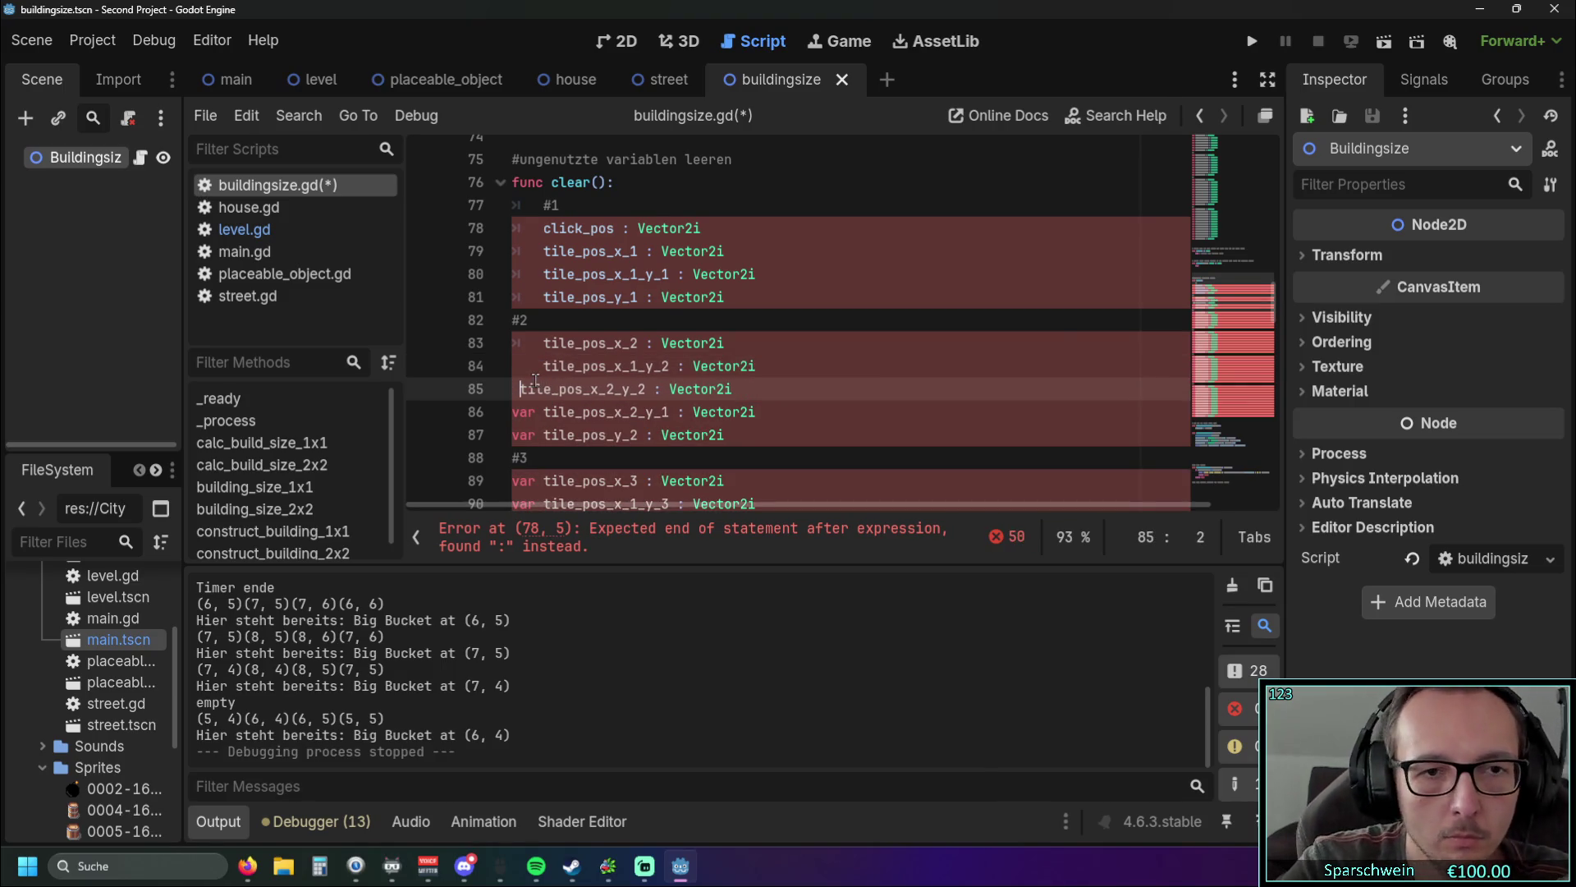
drag(543, 390, 514, 389)
key(ctrl+c)
double_click(523, 412)
key(ctrl+v)
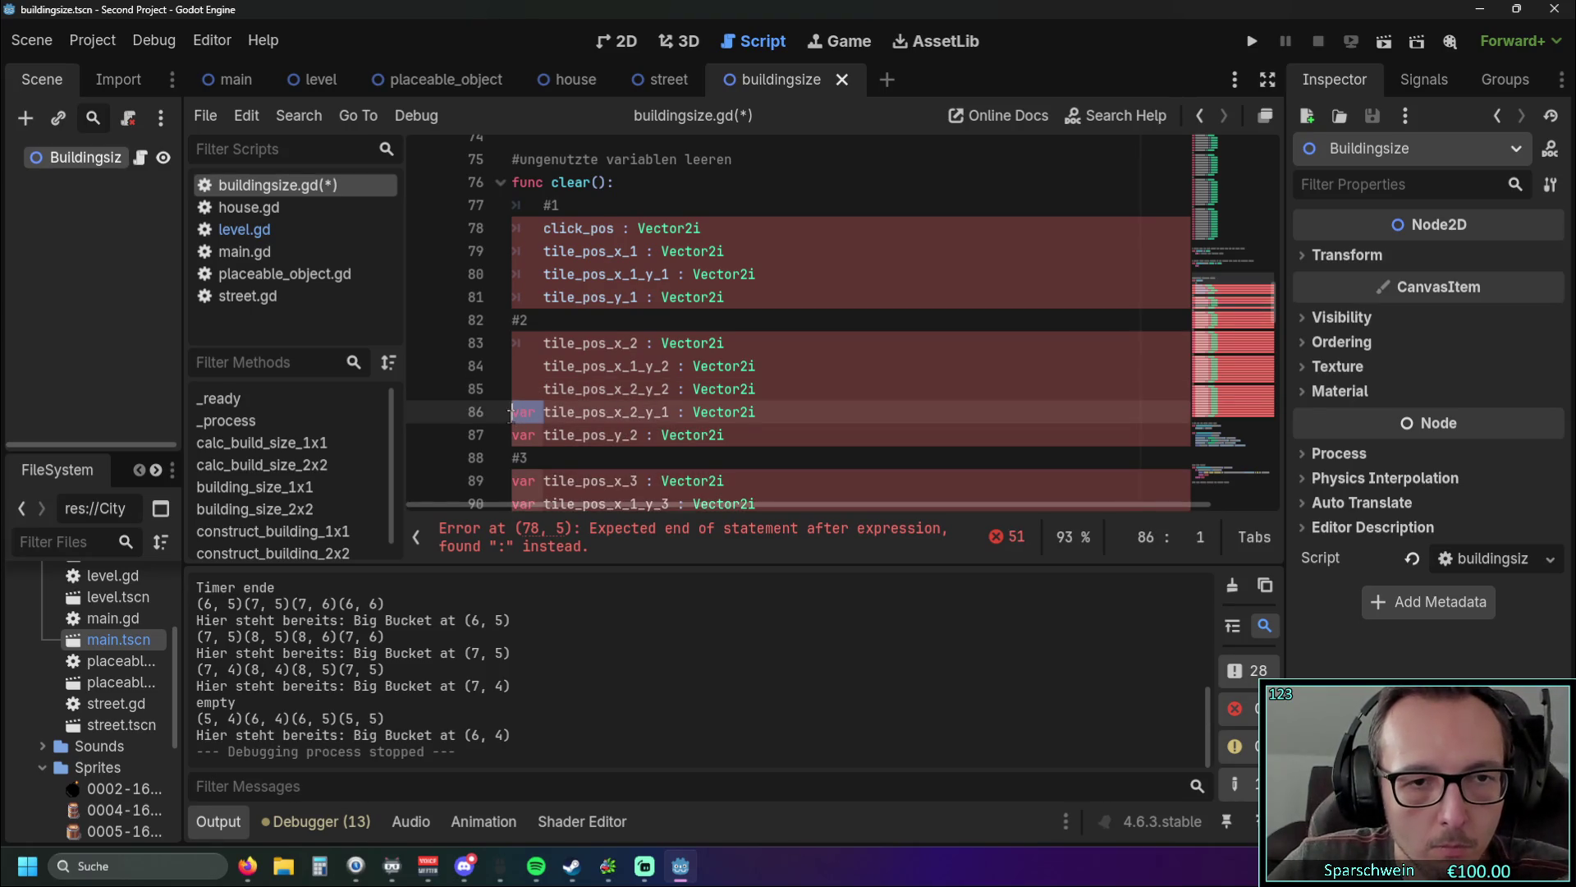
double_click(523, 434)
key(ctrl+v)
Replace 'var' with the pasted indentation on lines 89 through 92
scroll(620, 365, down, 1)
scroll(619, 365, down, 2)
drag(542, 343, 512, 341)
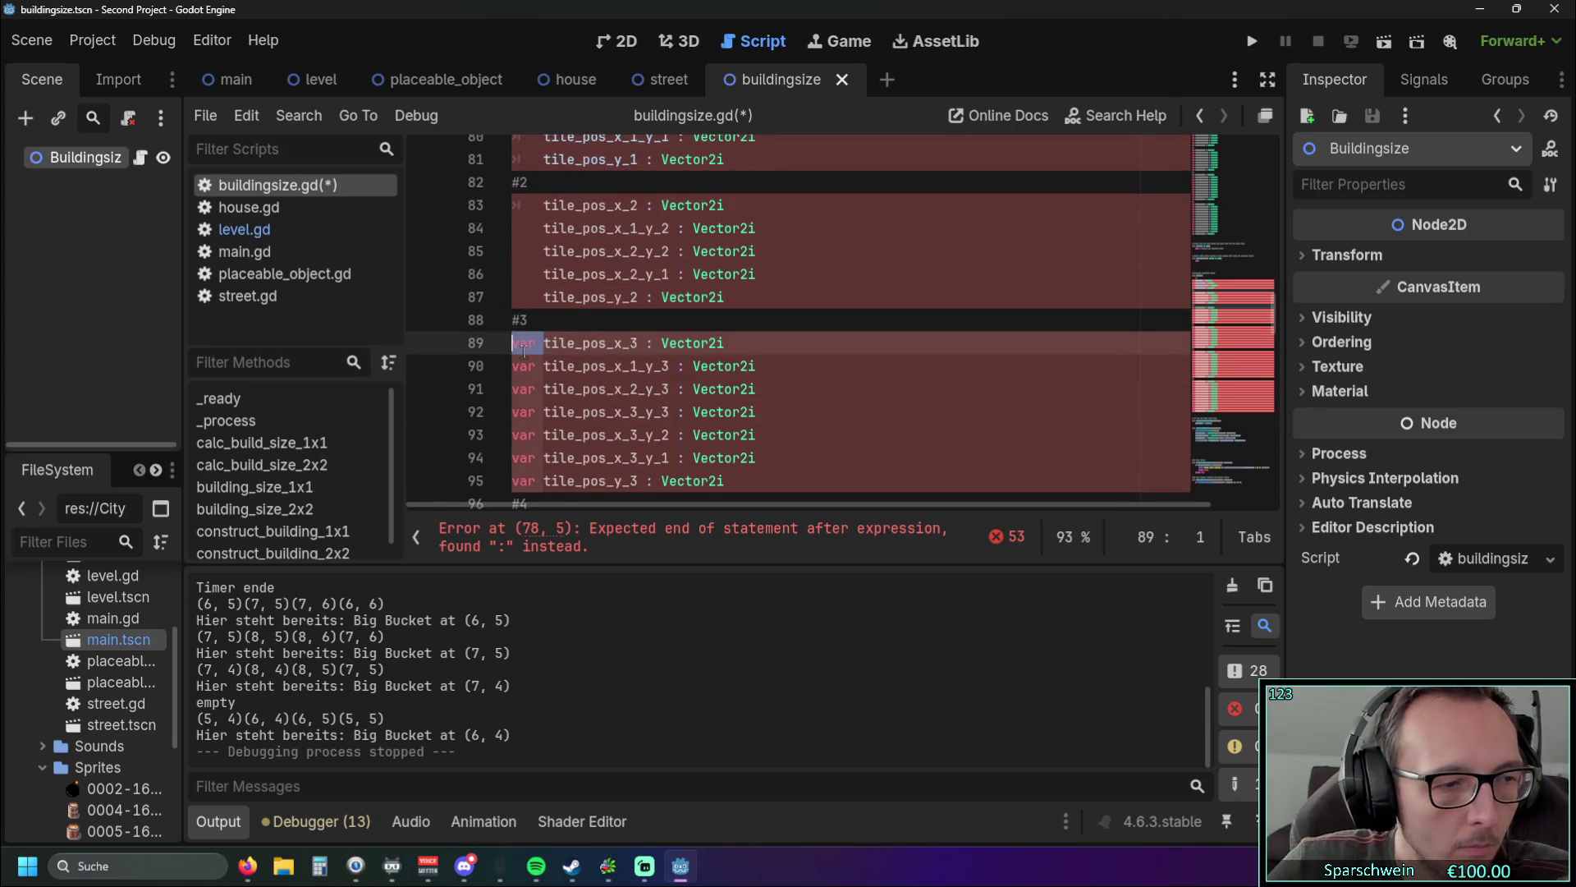
key(ctrl+v)
double_click(523, 366)
key(ctrl+v)
double_click(523, 389)
key(ctrl+v)
double_click(523, 411)
key(ctrl+v)
Replace 'var' with indentation on lines 93, 94, 95 and 97
scroll(550, 392, down, 1)
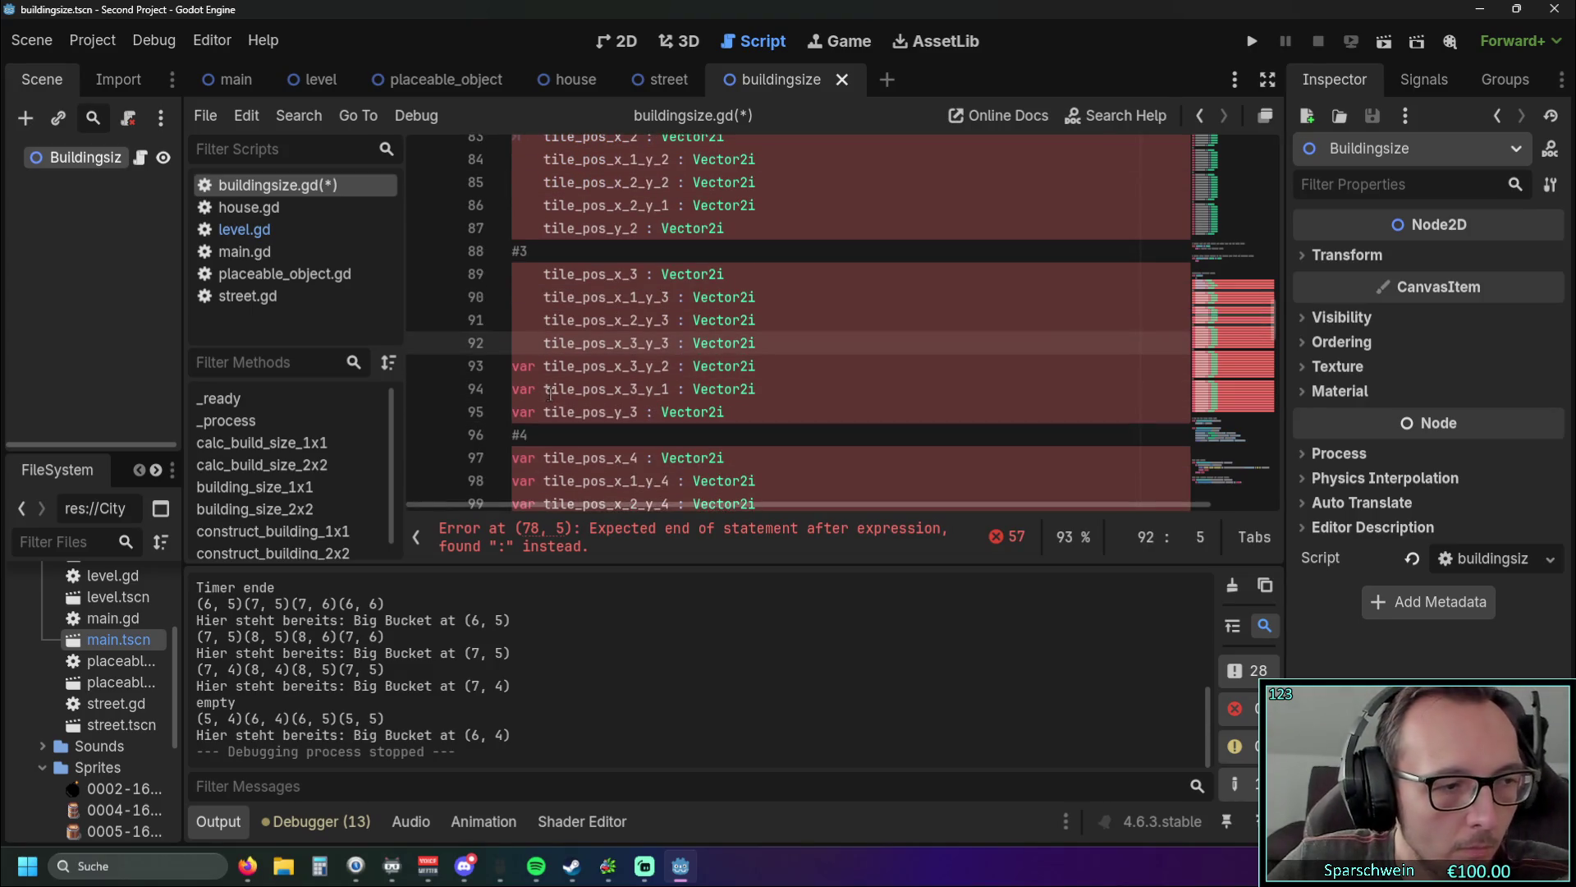
double_click(523, 366)
key(ctrl+v)
double_click(523, 389)
key(ctrl+v)
double_click(523, 412)
key(ctrl+v)
double_click(523, 457)
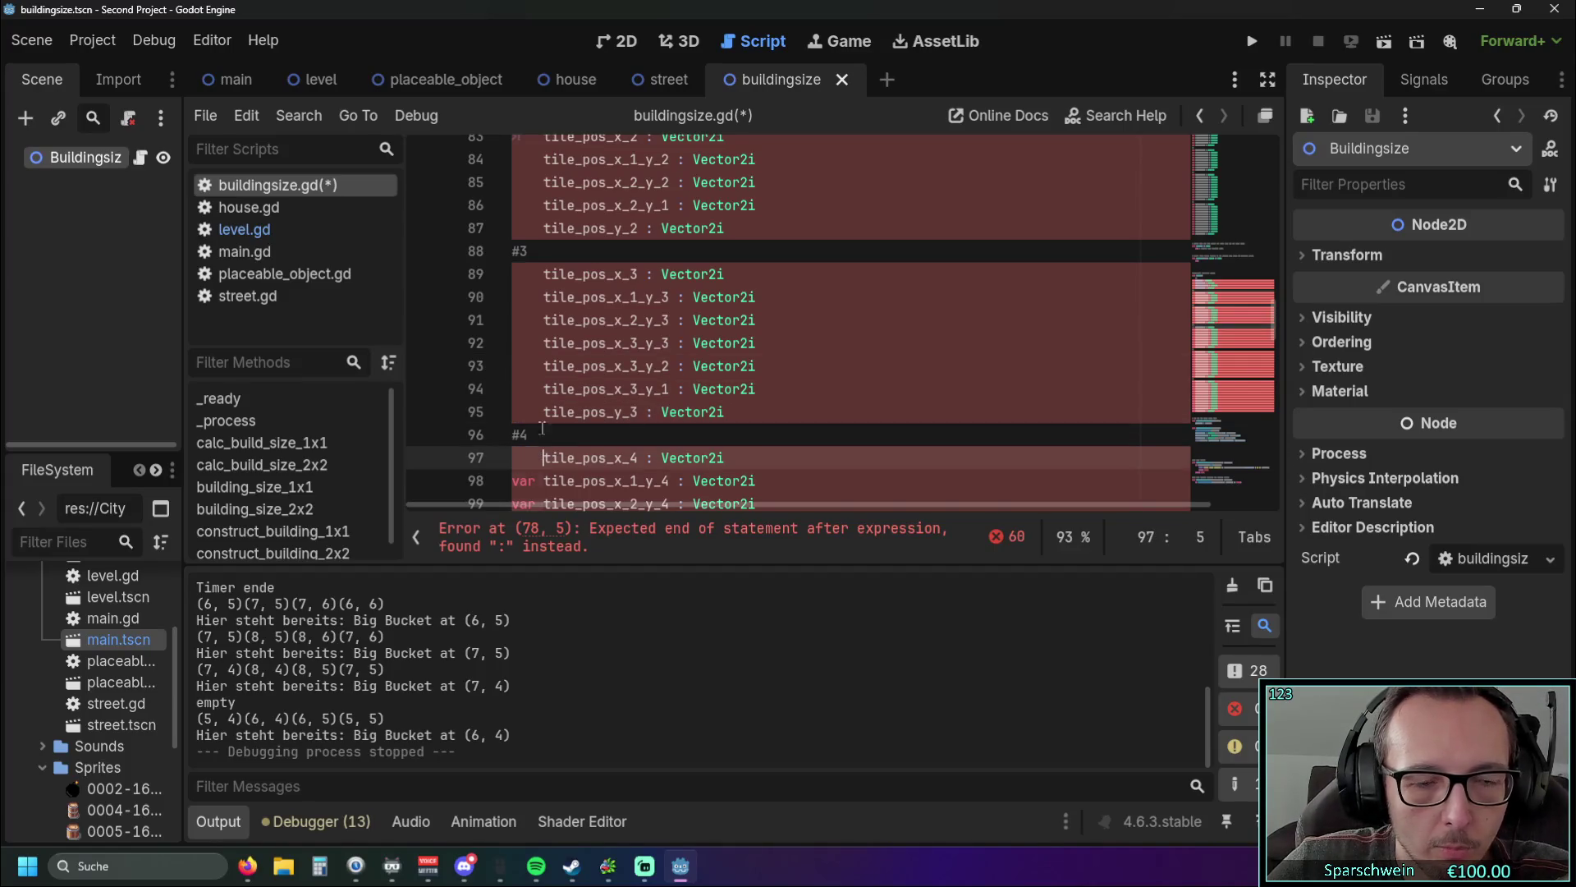
key(ctrl+v)
Replace 'var' with indentation on lines 98, 99 and 100
scroll(548, 374, down, 2)
double_click(523, 343)
key(ctrl+v)
double_click(523, 366)
key(ctrl+v)
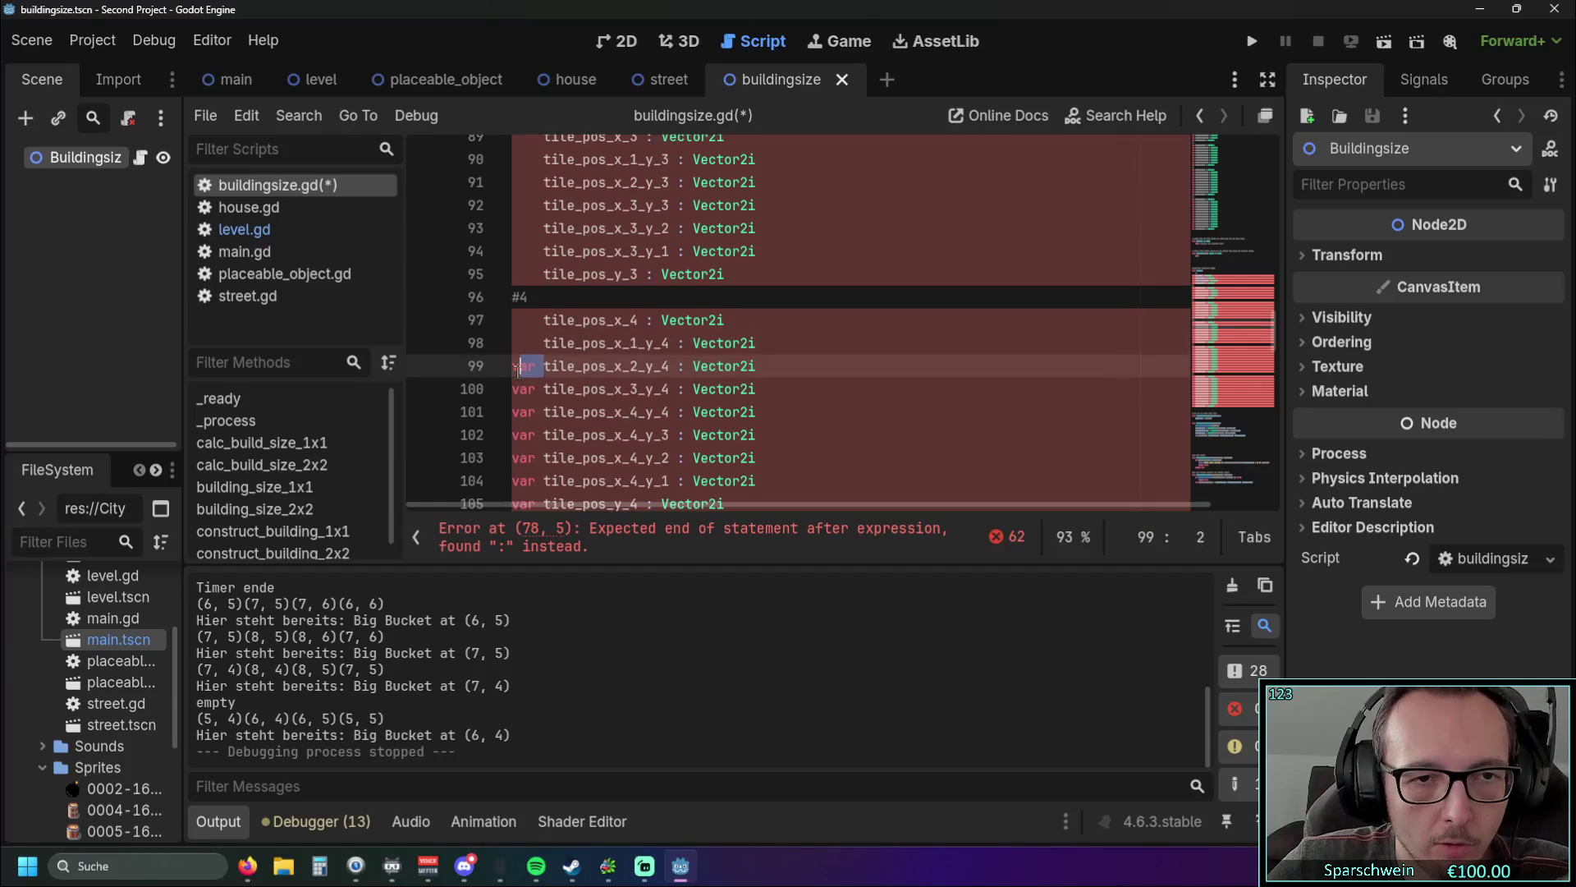
double_click(523, 389)
key(ctrl+v)
Replace 'var' with indentation on lines 101 through 105
scroll(538, 353, up, 3)
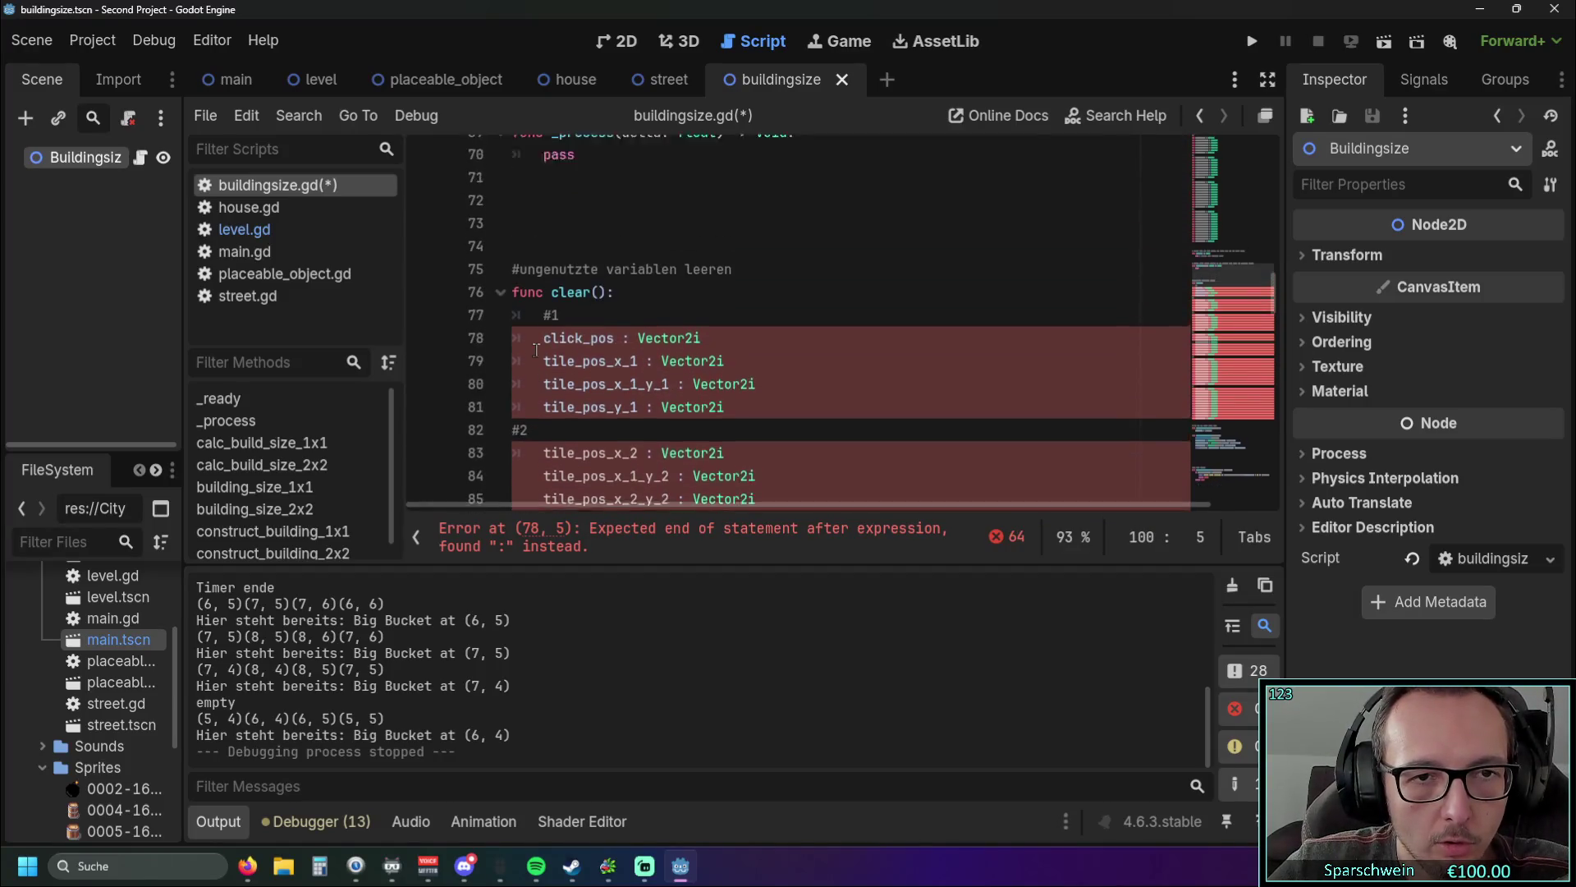
scroll(538, 350, down, 6)
drag(542, 205, 516, 206)
key(ctrl+v)
double_click(523, 228)
key(ctrl+v)
double_click(523, 251)
key(ctrl+v)
double_click(523, 275)
key(ctrl+v)
double_click(523, 297)
key(ctrl+v)
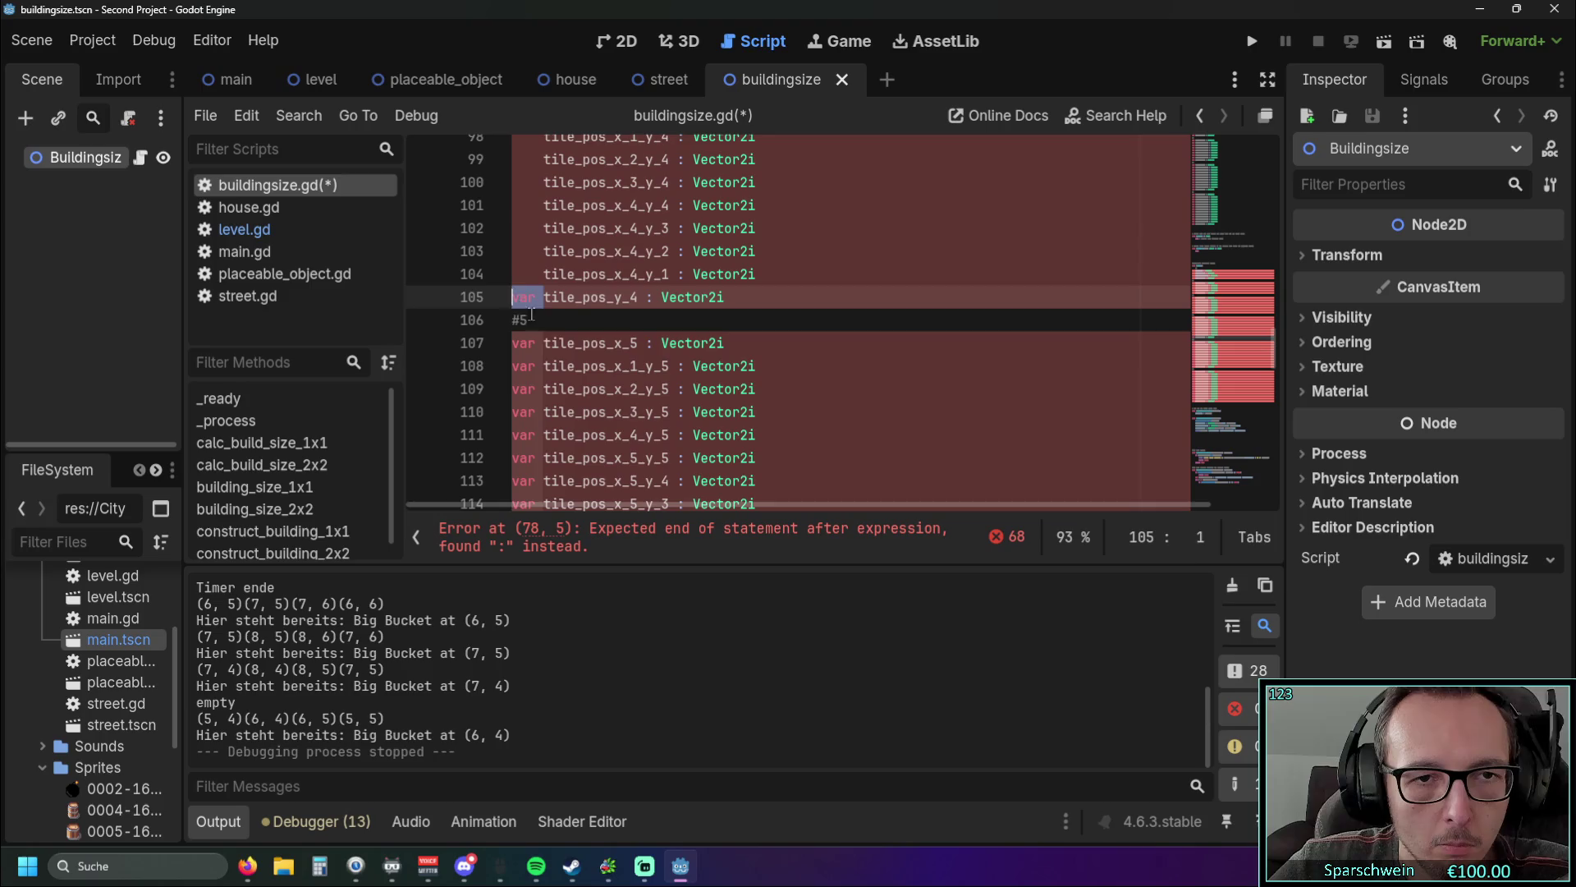
Replace 'var' with indentation on the group #5 lines 107 to 109
key(Down)
key(Down)
double_click(523, 343)
key(ctrl+v)
double_click(523, 367)
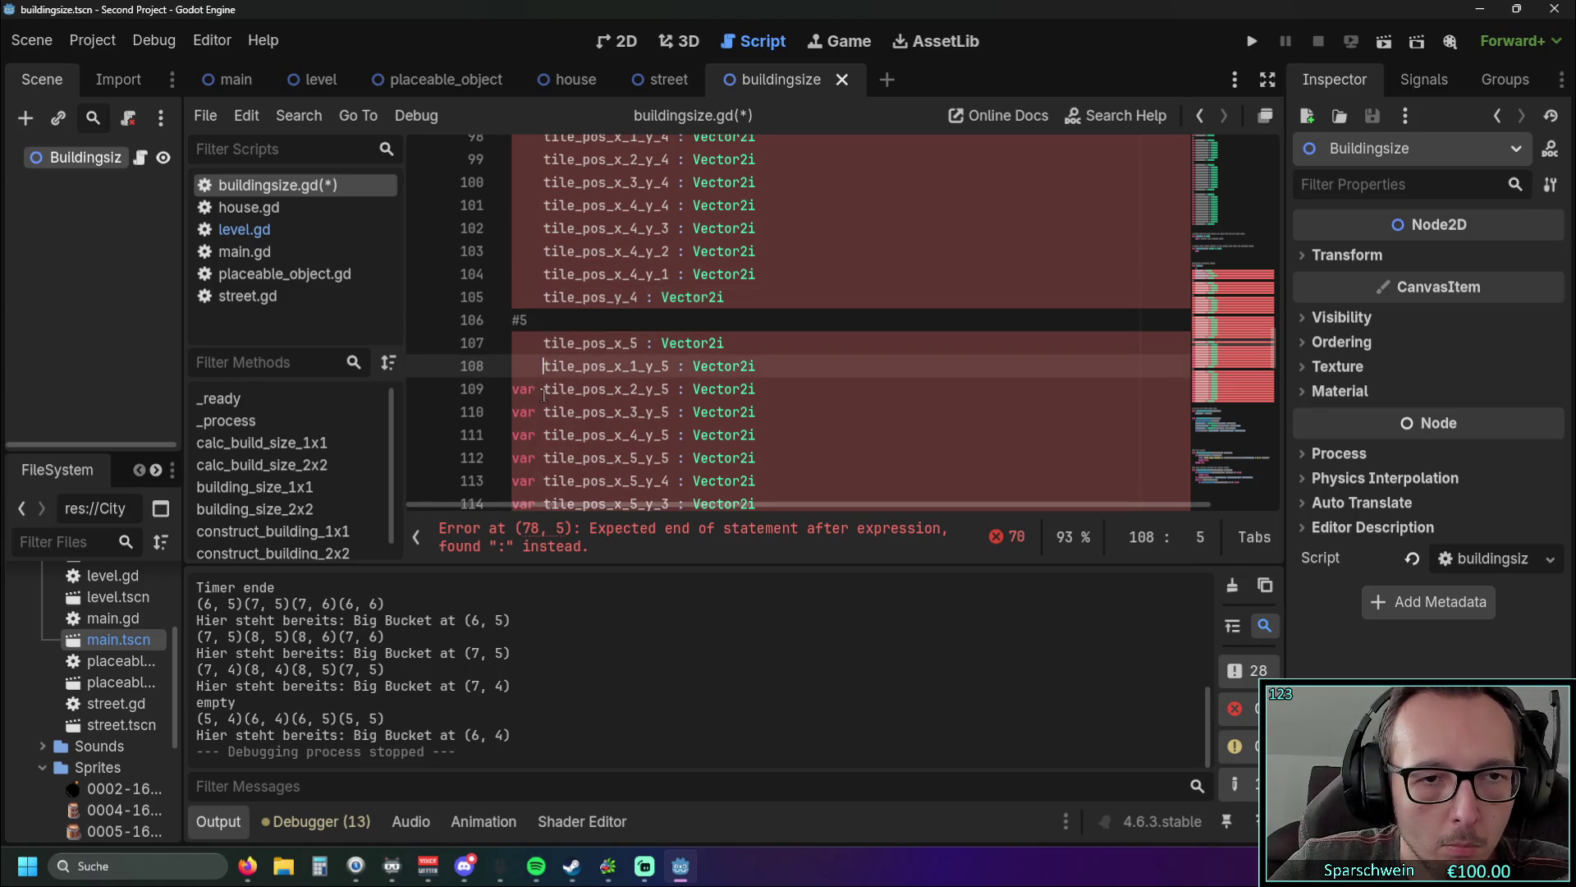
key(ctrl+v)
drag(542, 389, 511, 389)
key(ctrl+v)
Replace 'var' with indentation on lines 110 through 113
scroll(526, 329, down, 2)
key(Down)
key(Down)
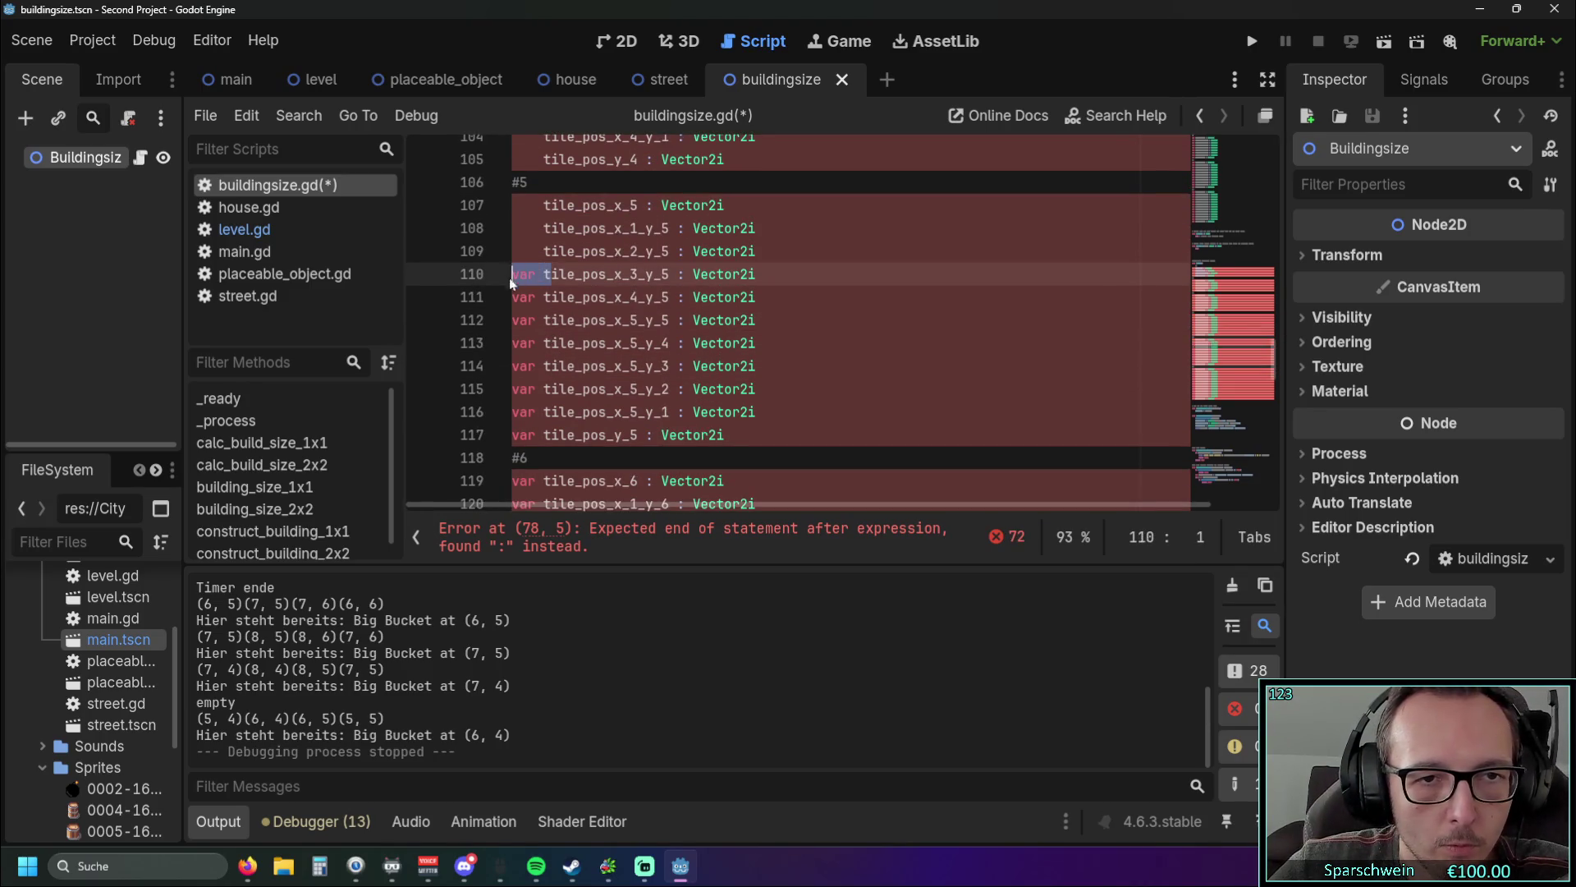
double_click(525, 274)
key(ctrl+v)
double_click(525, 297)
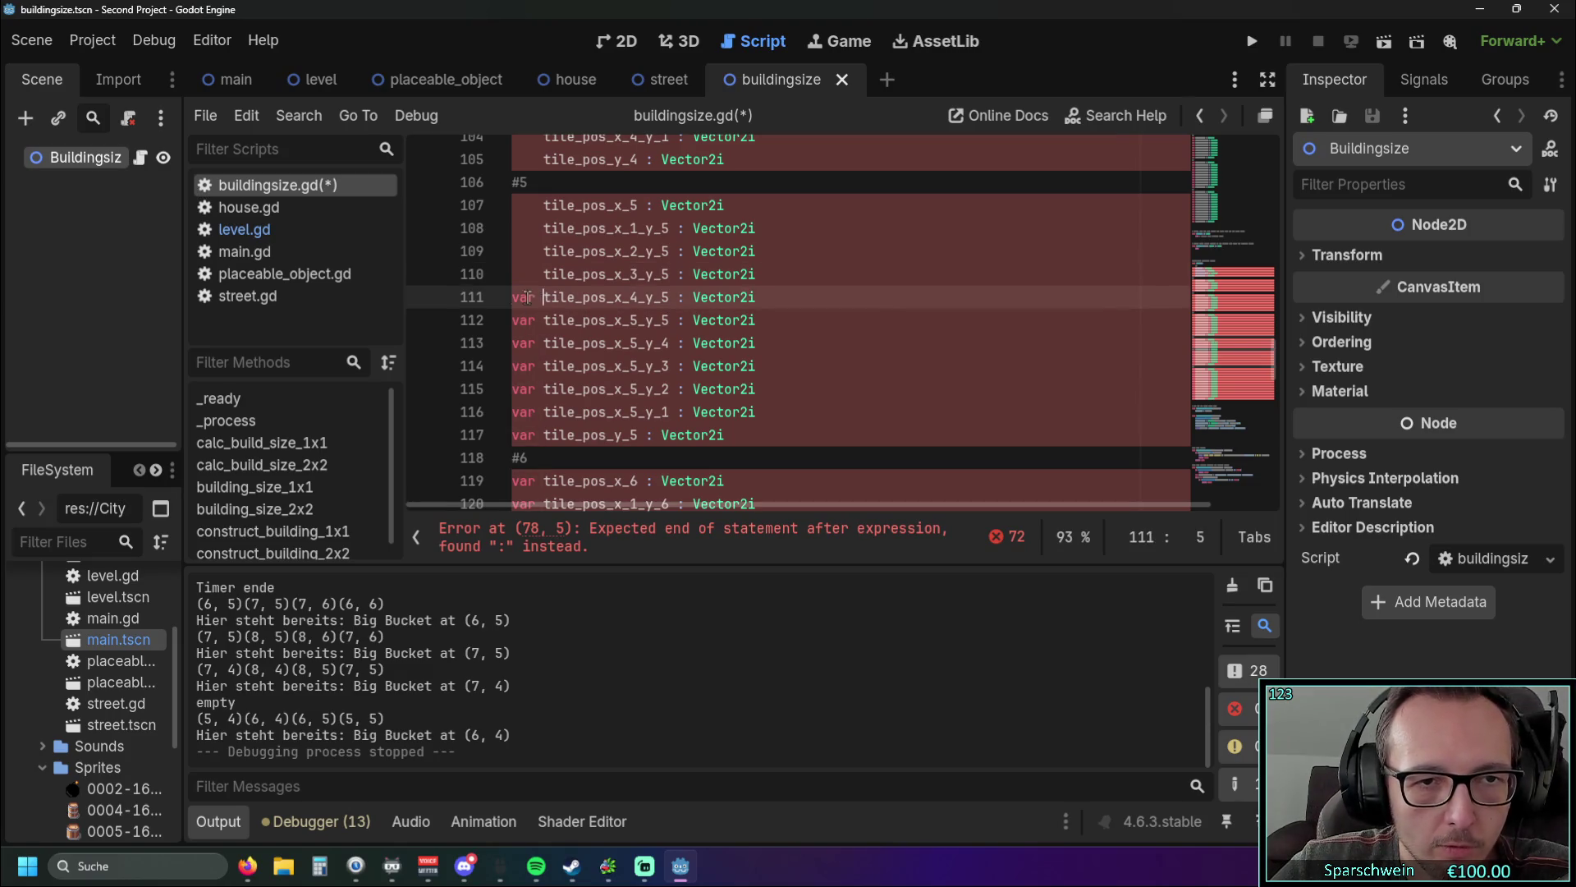
key(ctrl+v)
double_click(523, 321)
key(ctrl+v)
double_click(522, 344)
key(ctrl+v)
Replace 'var' with indentation on lines 114 through 117
double_click(523, 366)
key(ctrl+v)
double_click(523, 389)
key(ctrl+v)
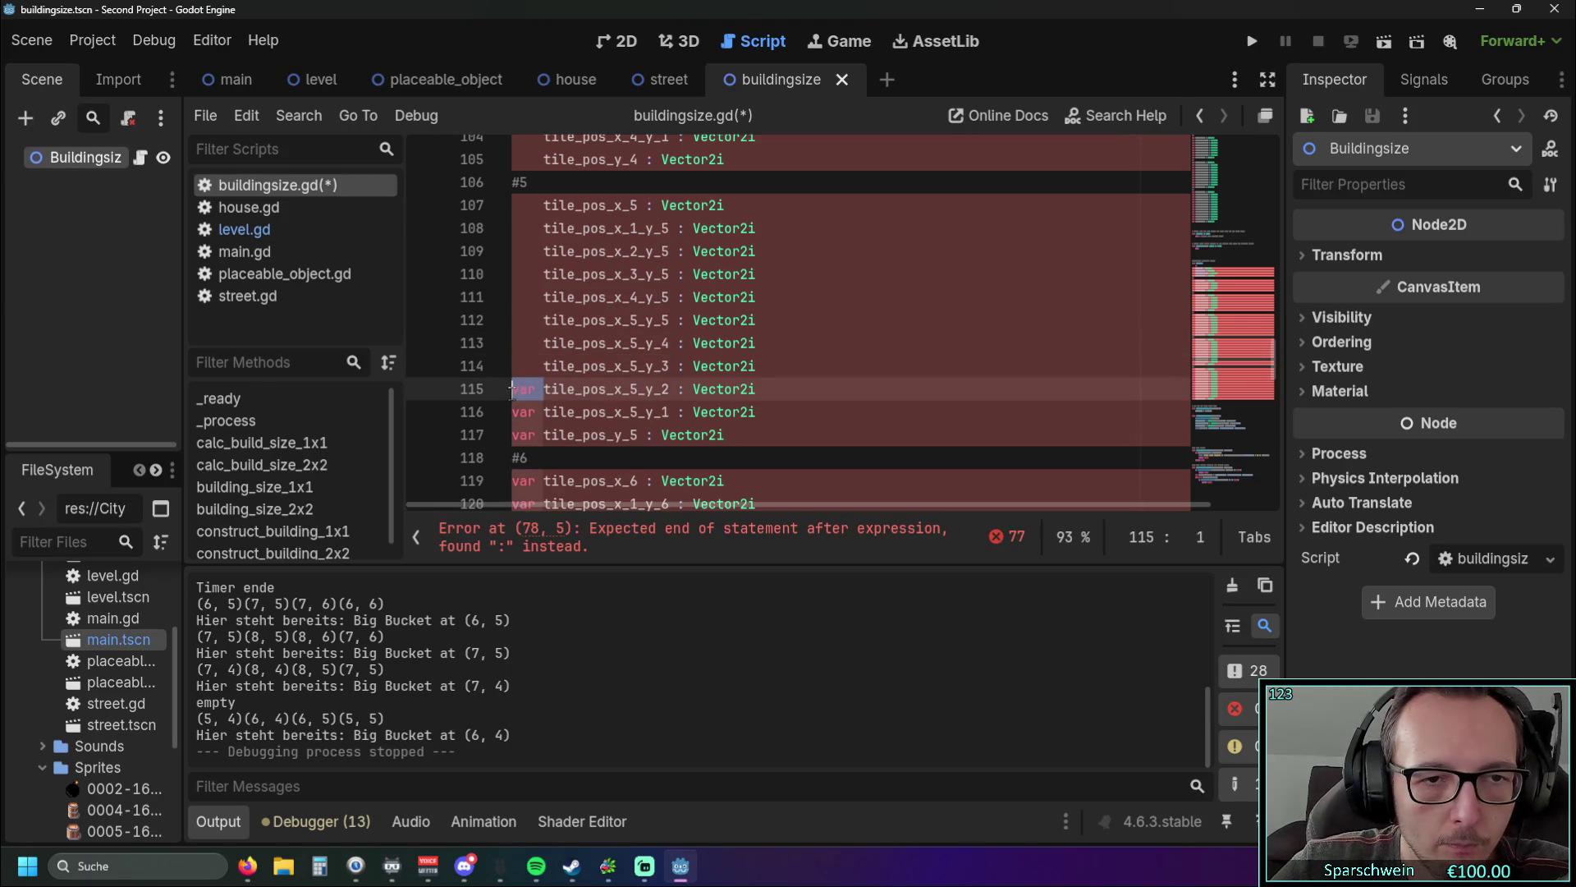
double_click(525, 412)
key(ctrl+v)
double_click(525, 436)
key(ctrl+v)
Replace 'var' with indentation on the group #6 lines 119 through 123
scroll(525, 410, down, 2)
click(541, 356)
double_click(523, 343)
key(ctrl+v)
double_click(522, 366)
key(ctrl+v)
double_click(525, 389)
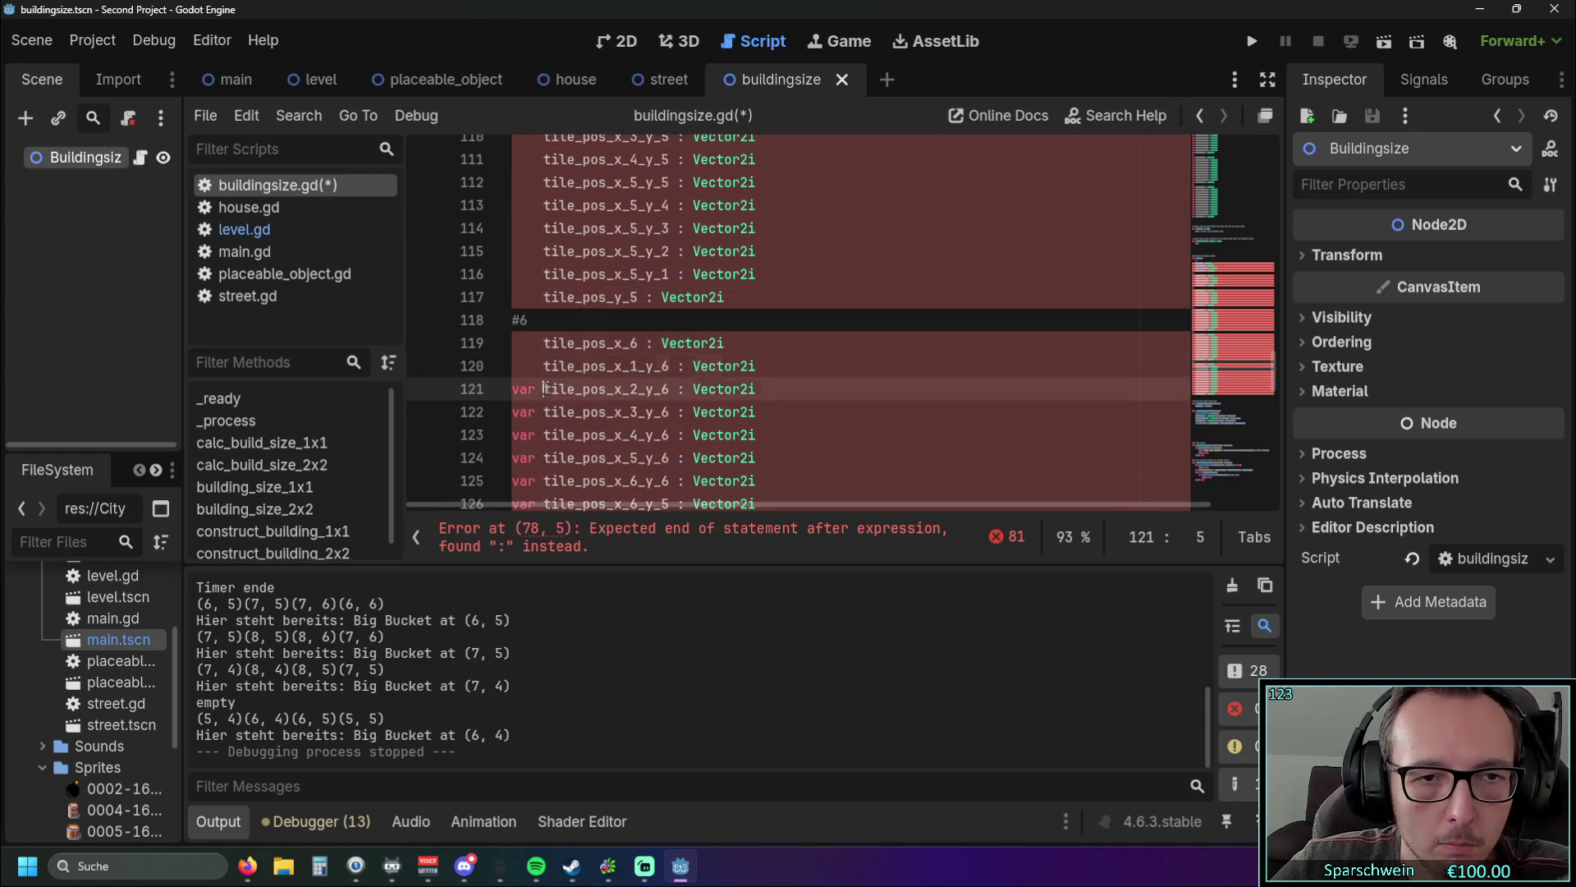
key(ctrl+v)
double_click(525, 413)
key(ctrl+v)
double_click(534, 436)
key(ctrl+v)
Replace 'var' with indentation on lines 124 through 127
scroll(546, 359, down, 2)
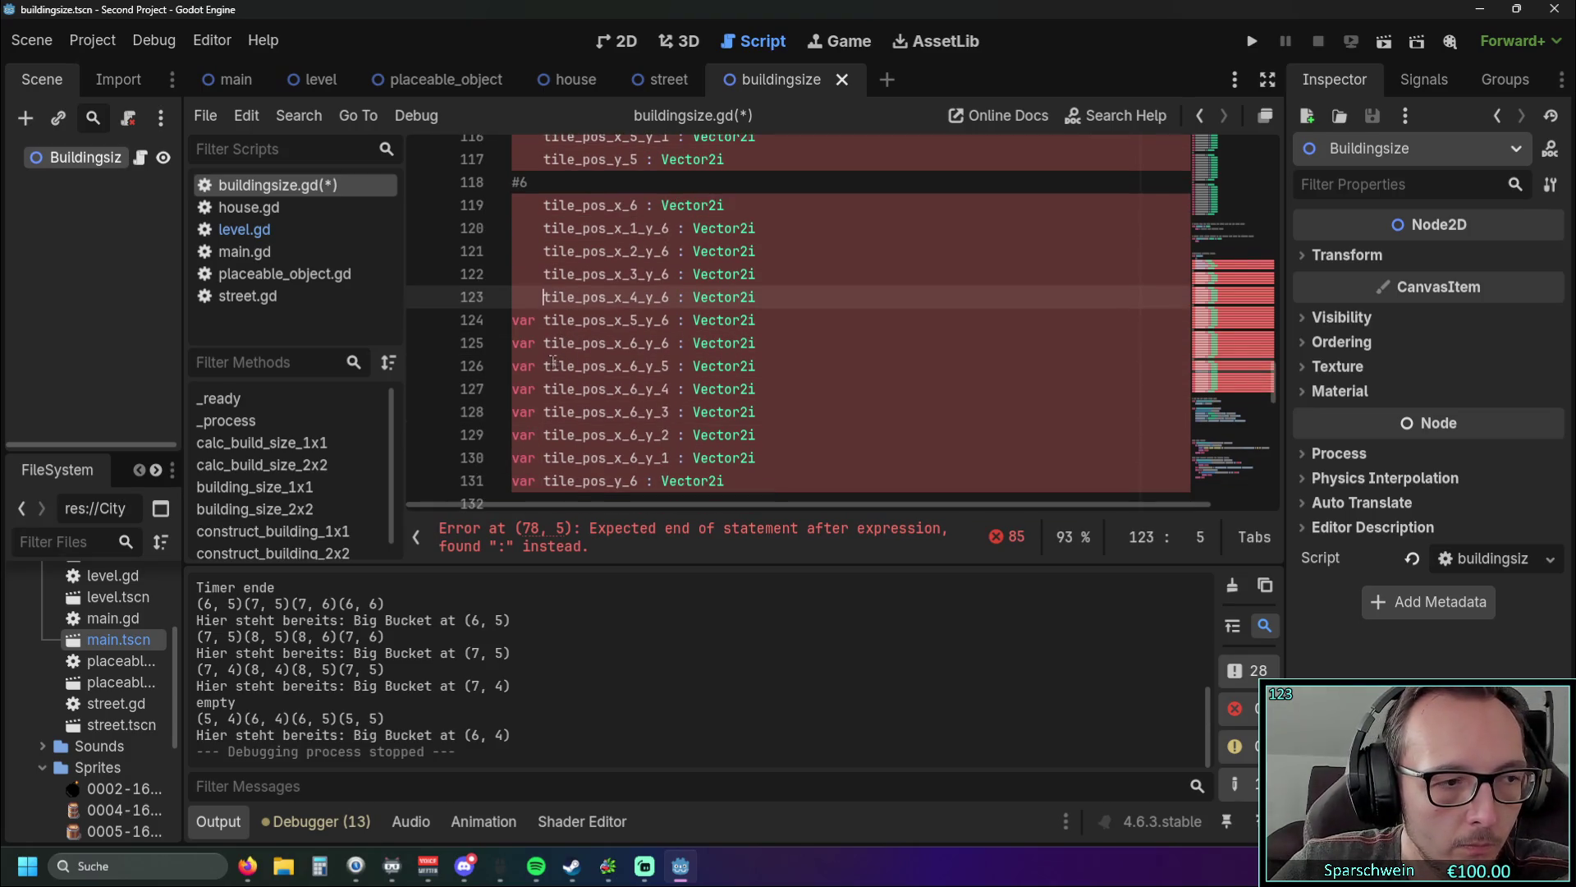
double_click(538, 320)
key(ctrl+v)
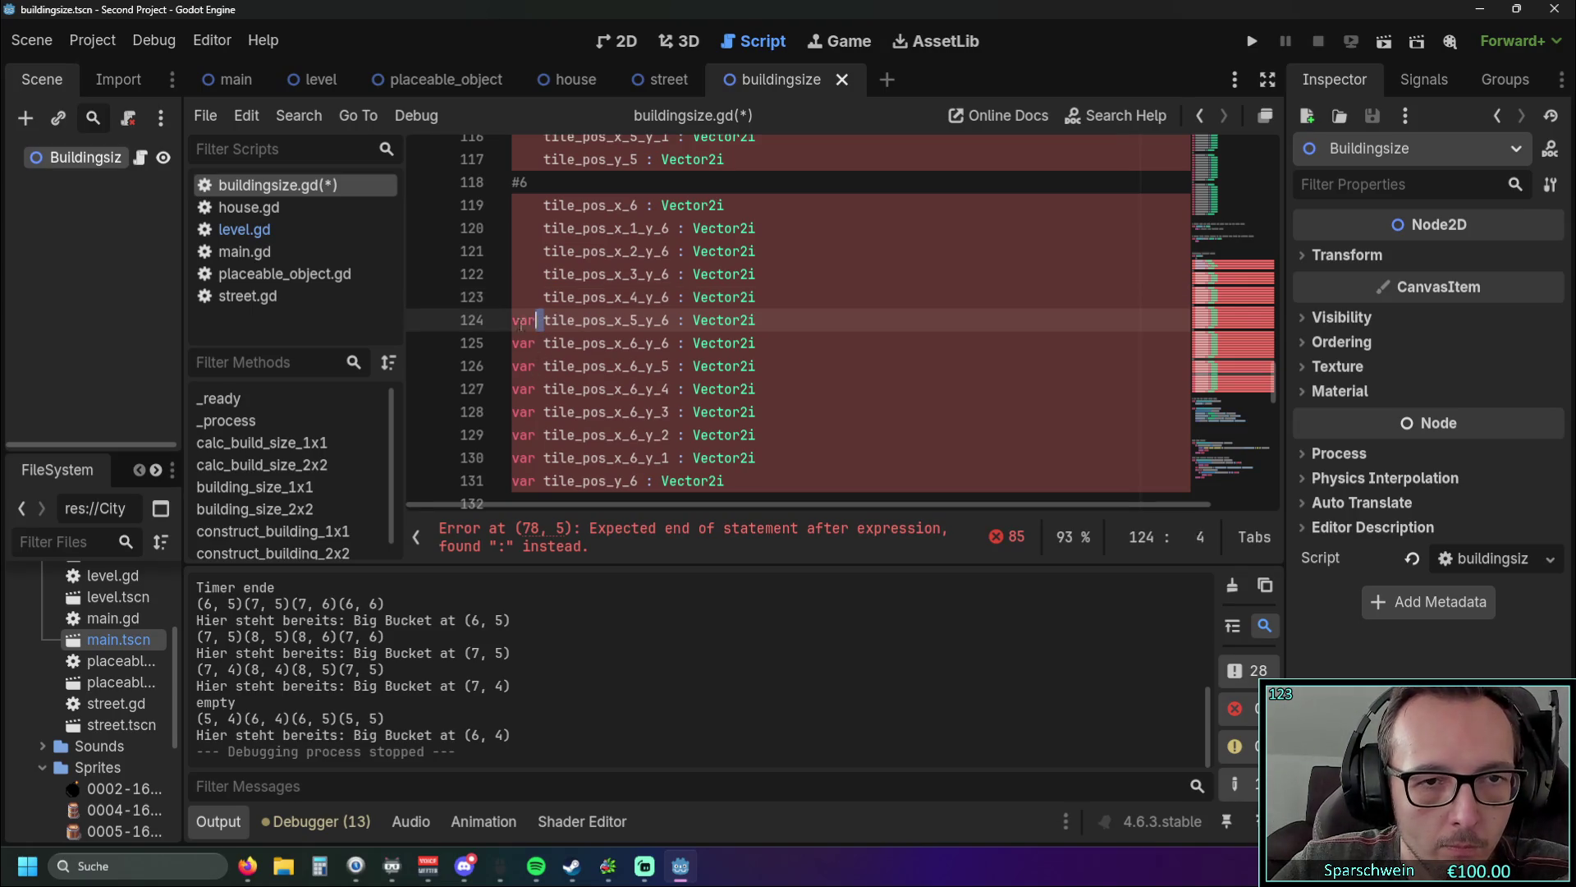
double_click(538, 343)
key(ctrl+v)
double_click(540, 366)
key(ctrl+v)
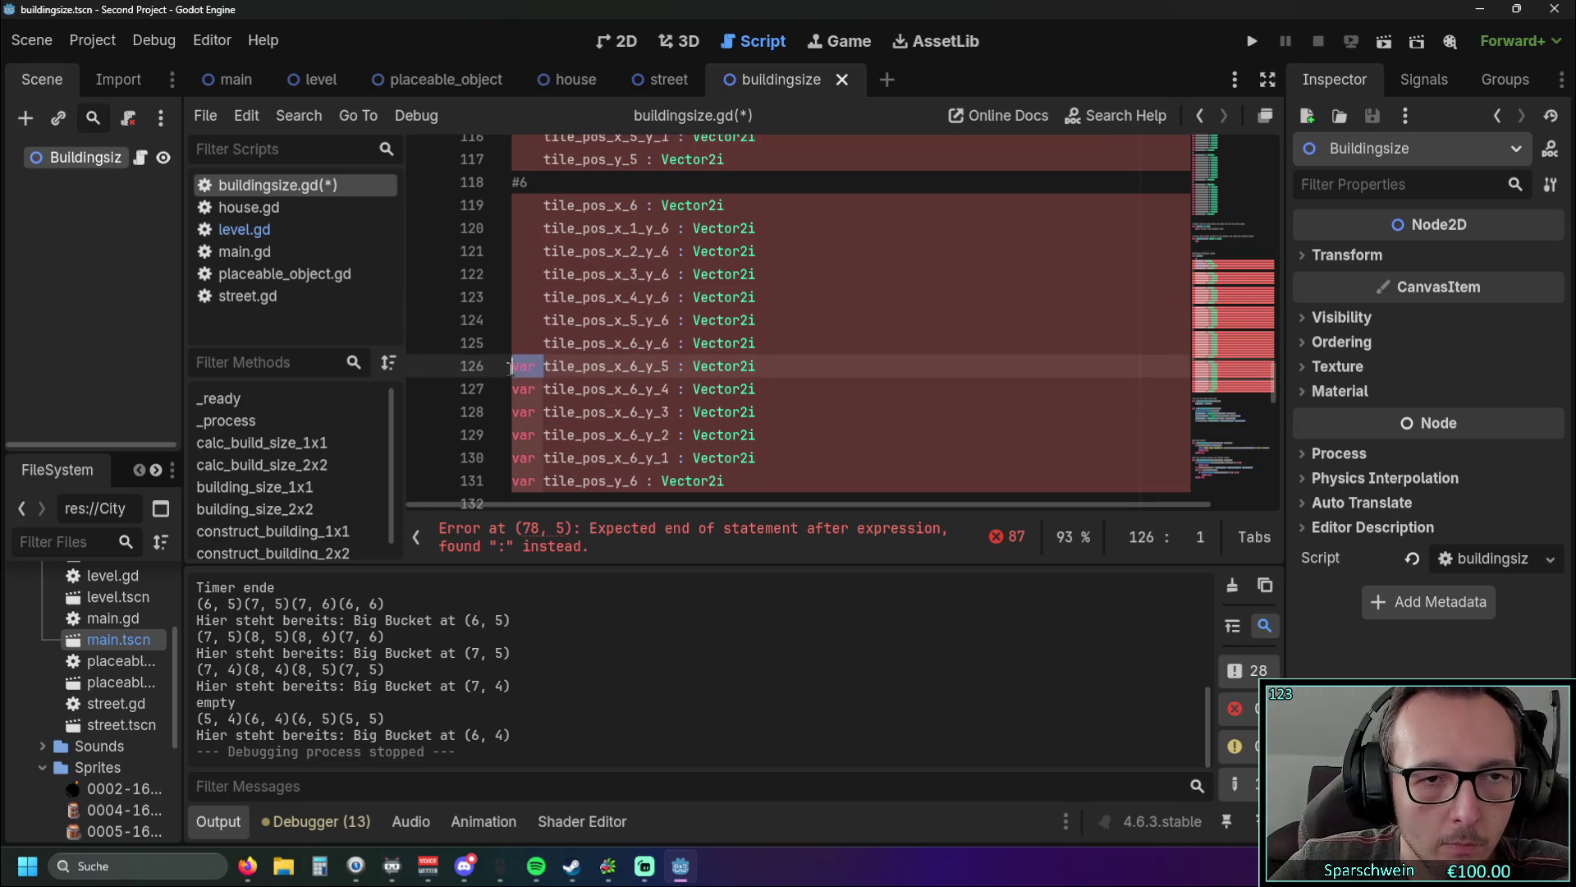
double_click(535, 389)
key(ctrl+v)
Replace 'var' with indentation on the final lines 128 through 131
double_click(527, 412)
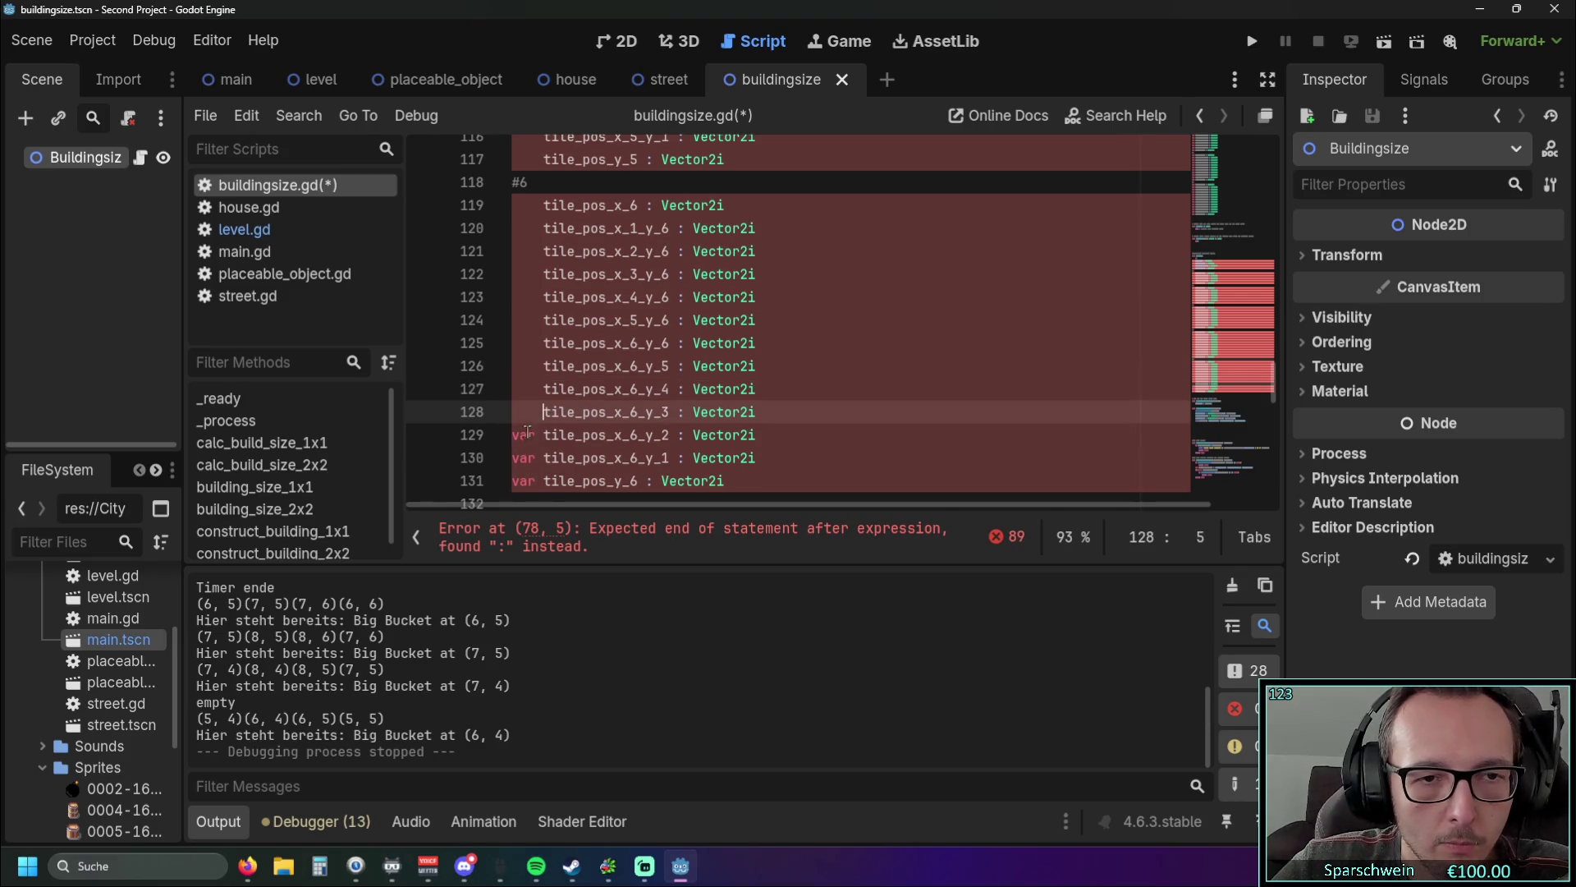
key(ctrl+v)
double_click(528, 435)
key(ctrl+v)
double_click(526, 458)
key(ctrl+v)
double_click(529, 481)
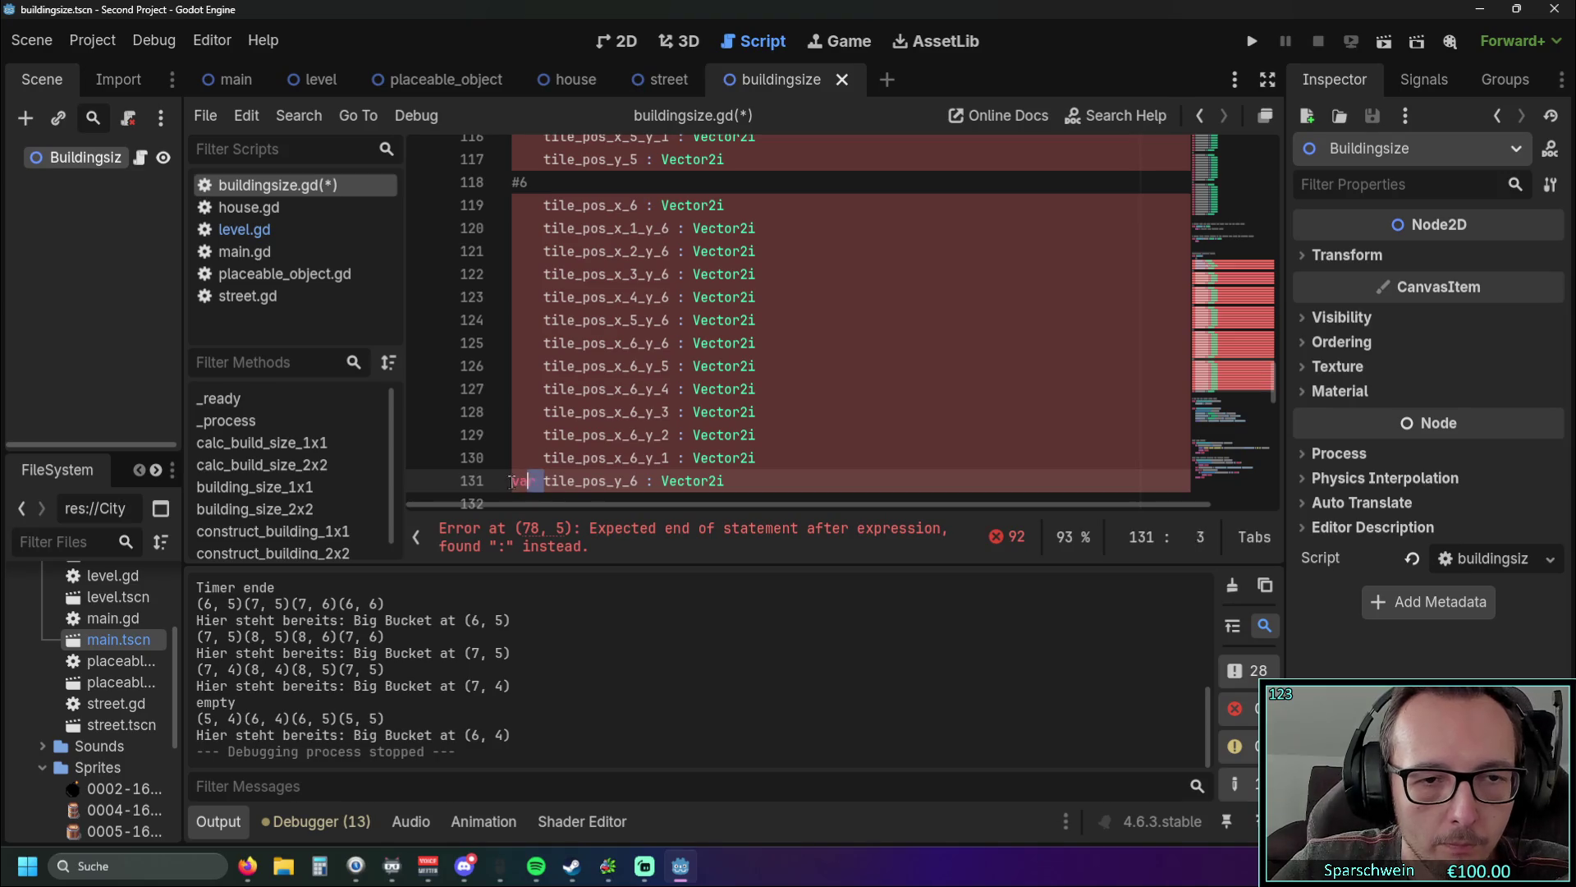
key(ctrl+v)
scroll(692, 328, down, 3)
scroll(692, 353, up, 10)
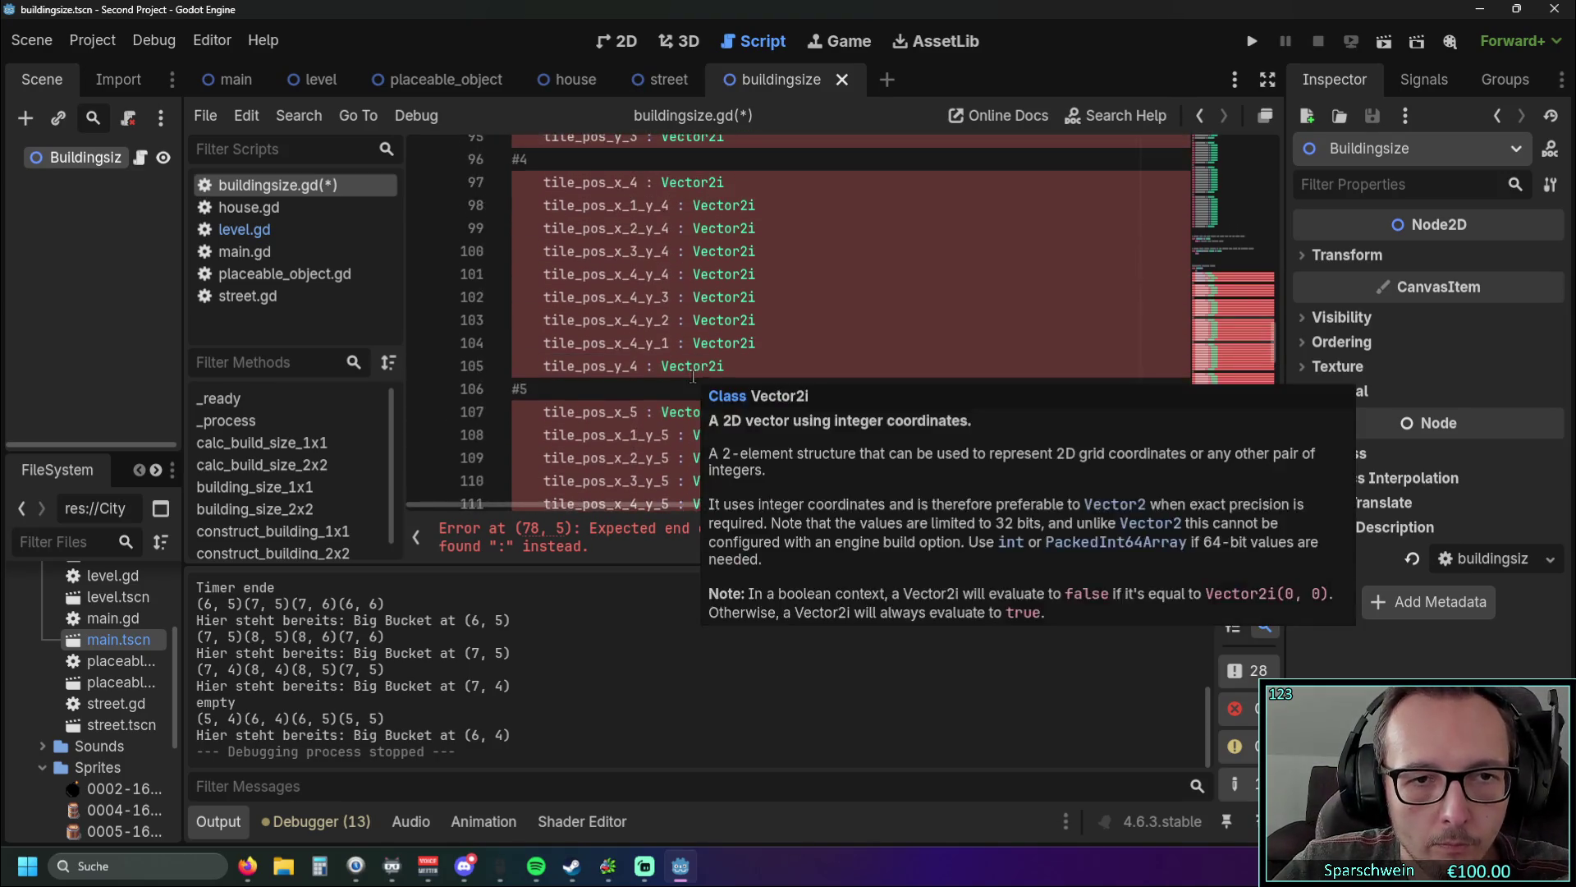
Indent the #2, #3 and #4 group comments in clear() to the function body level
scroll(692, 376, up, 8)
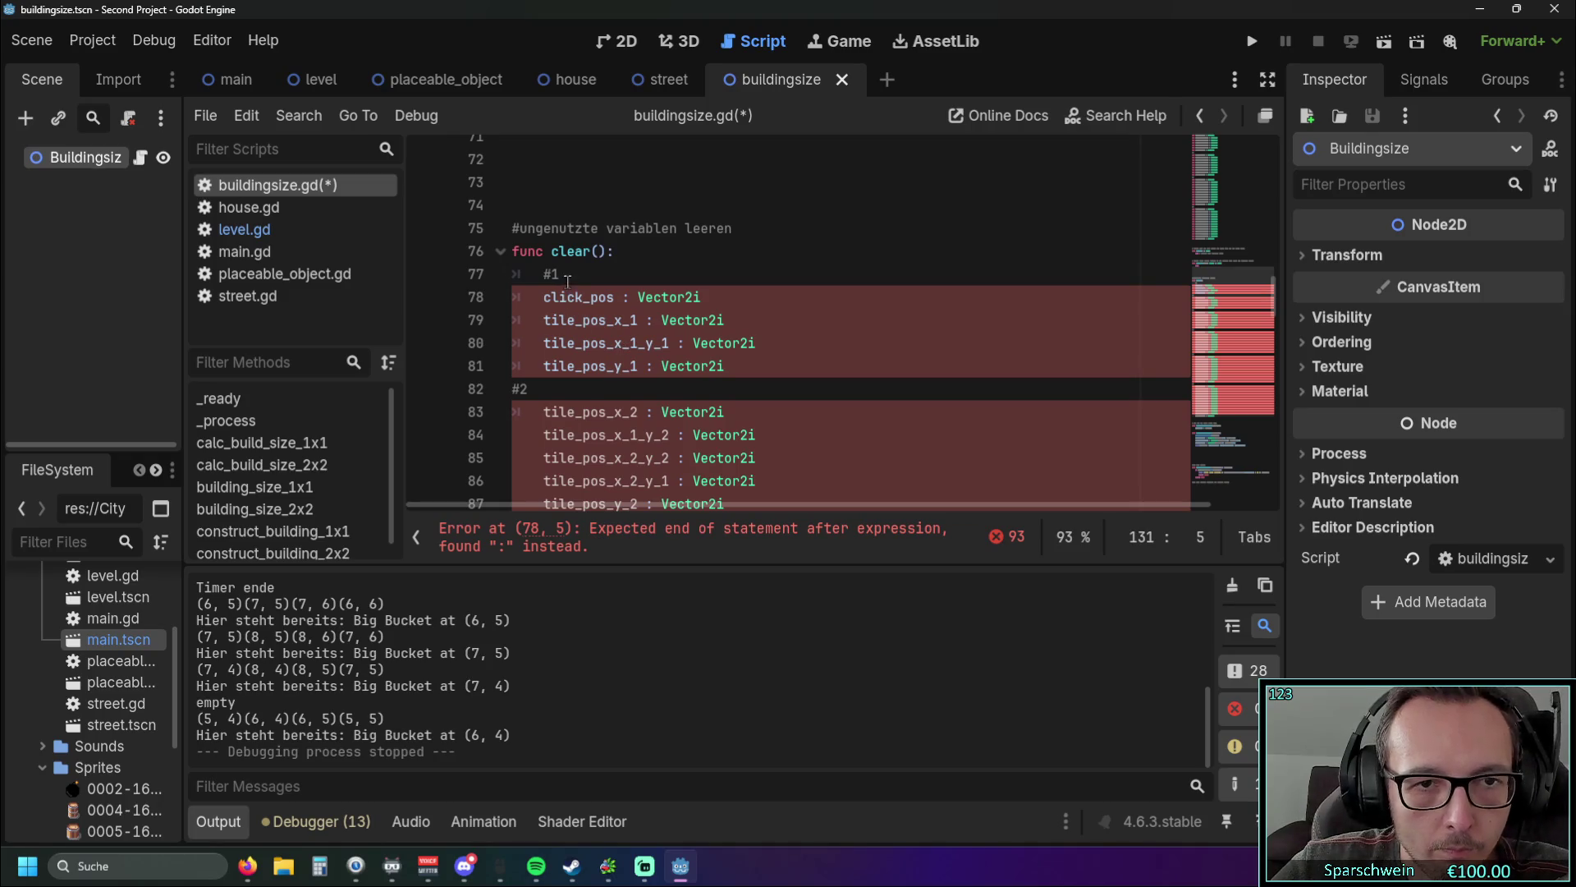
click(507, 389)
key(ctrl+v)
scroll(534, 361, down, 3)
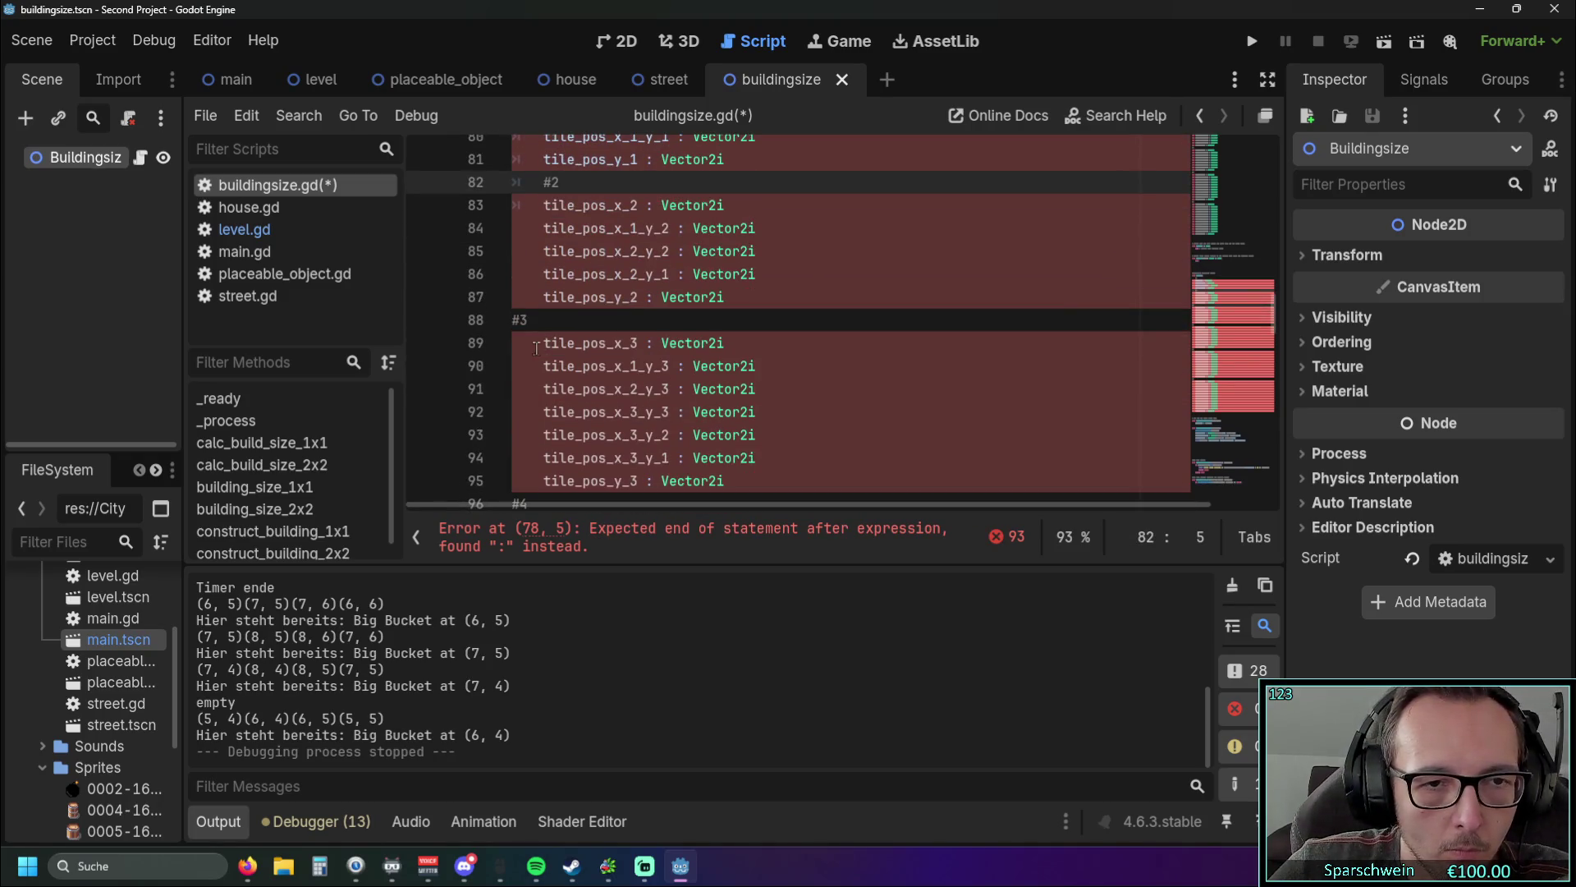
click(515, 318)
key(ctrl+v)
scroll(515, 328, down, 2)
click(513, 365)
key(ctrl+v)
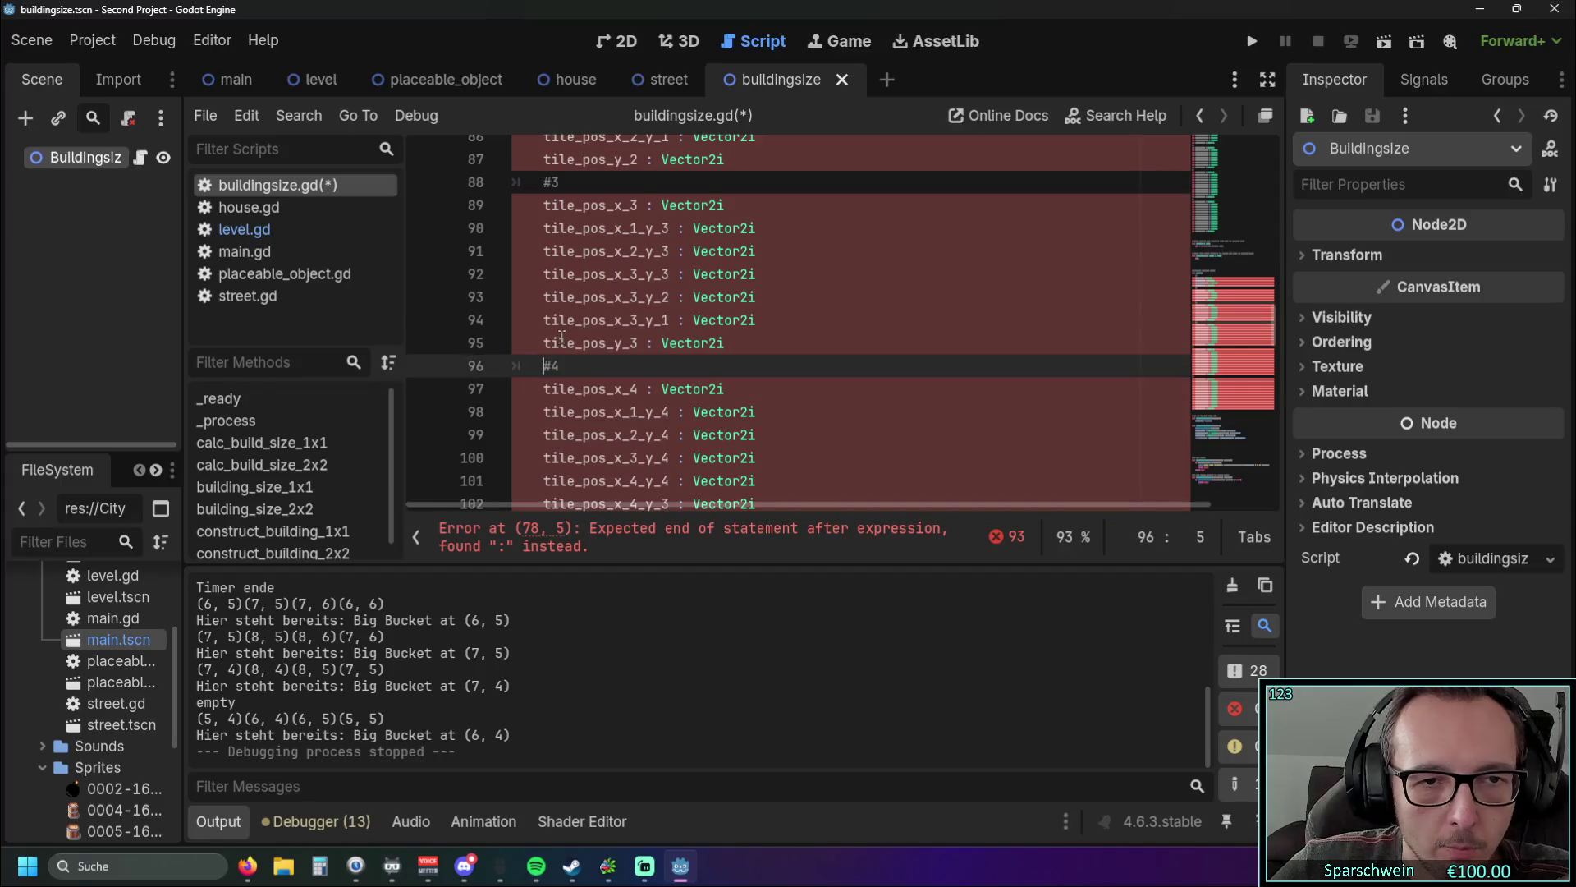
Indent the #5 and #6 group comments, then return to the click_pos line
scroll(504, 435, down, 2)
click(515, 458)
key(ctrl+v)
scroll(516, 353, down, 7)
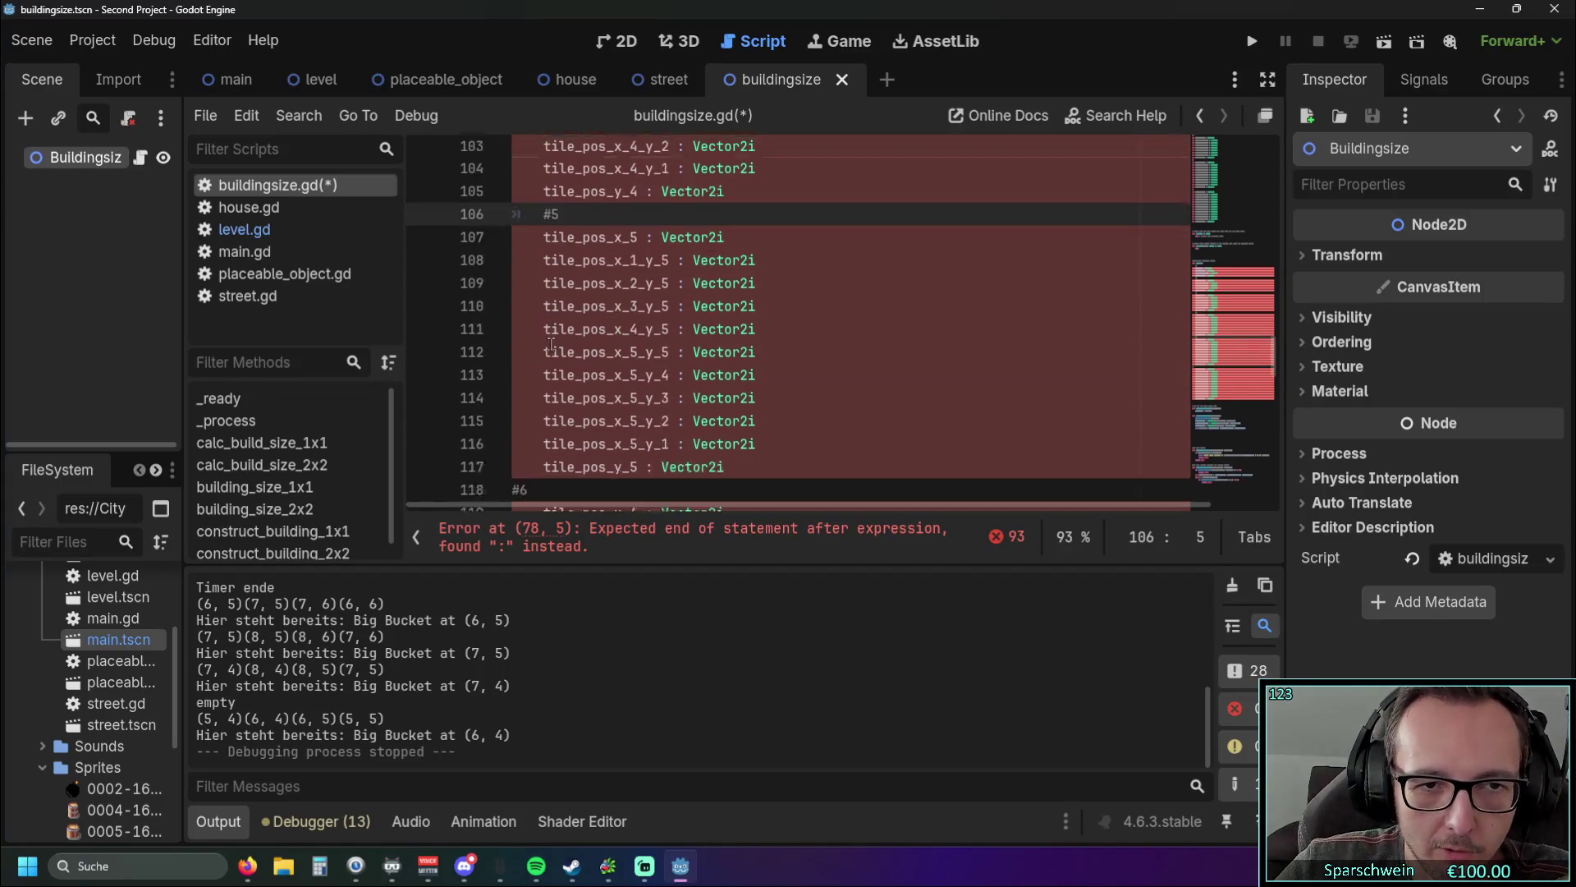
click(516, 257)
key(ctrl+v)
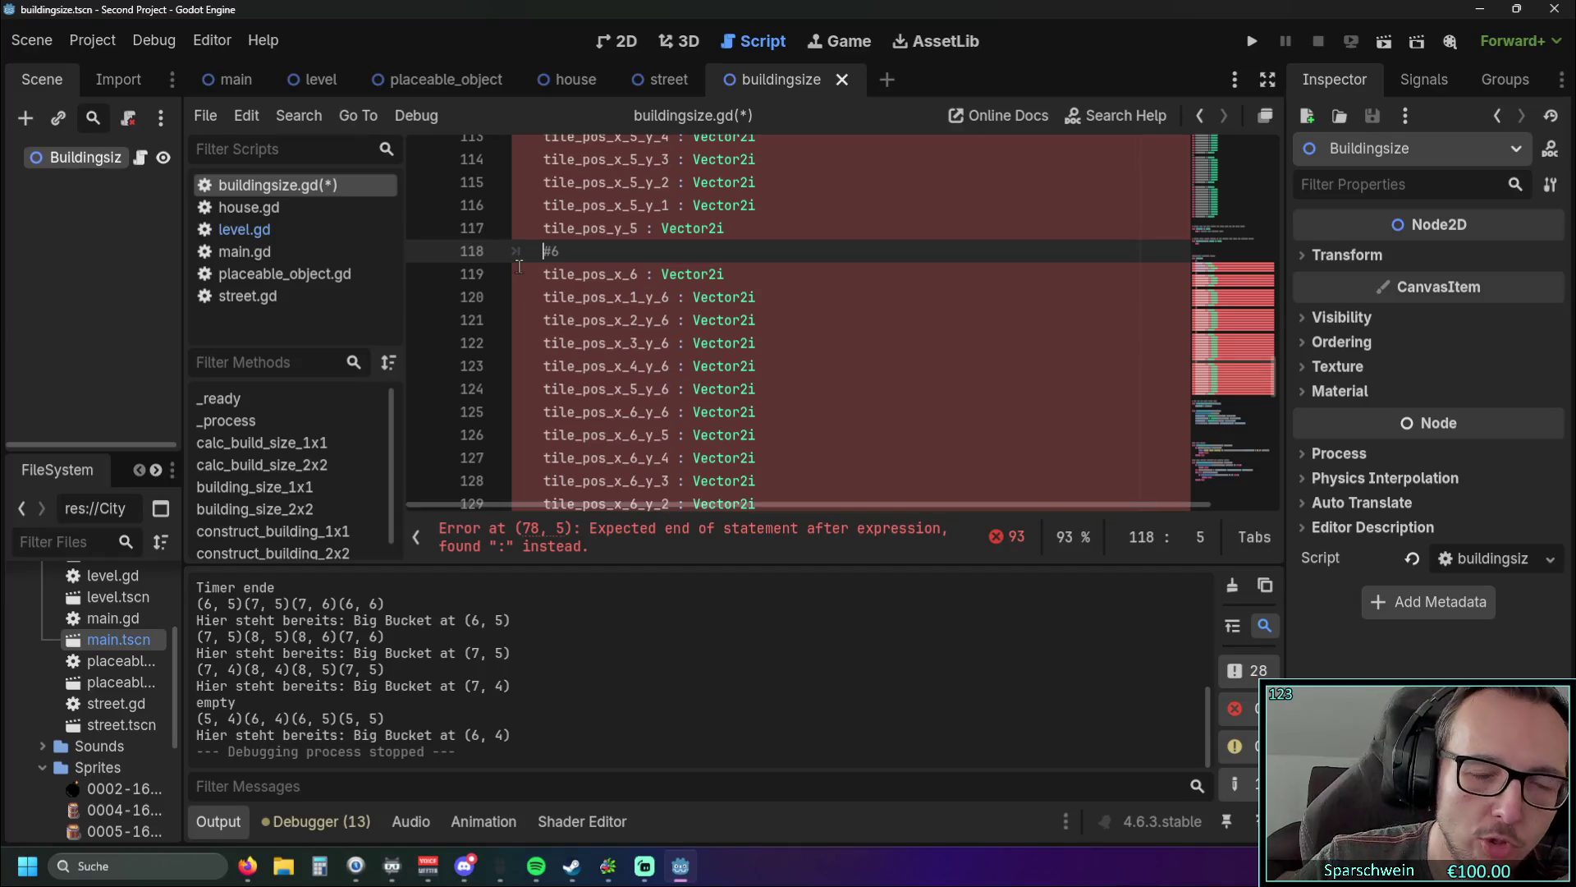
scroll(519, 267, up, 13)
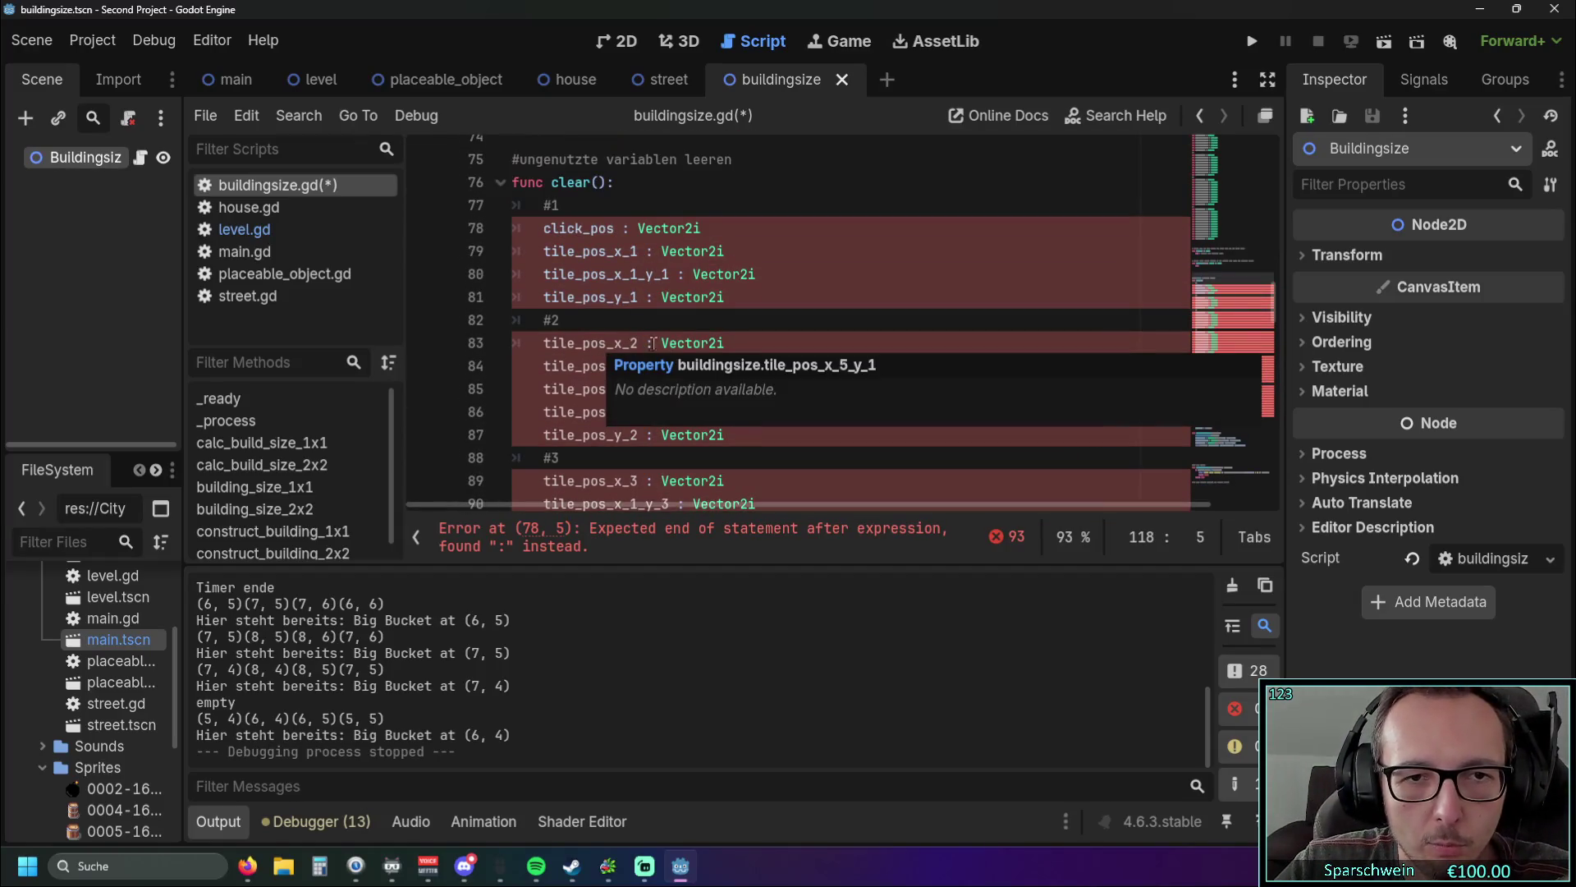
scroll(701, 305, up, 1)
click(703, 302)
text(= null)
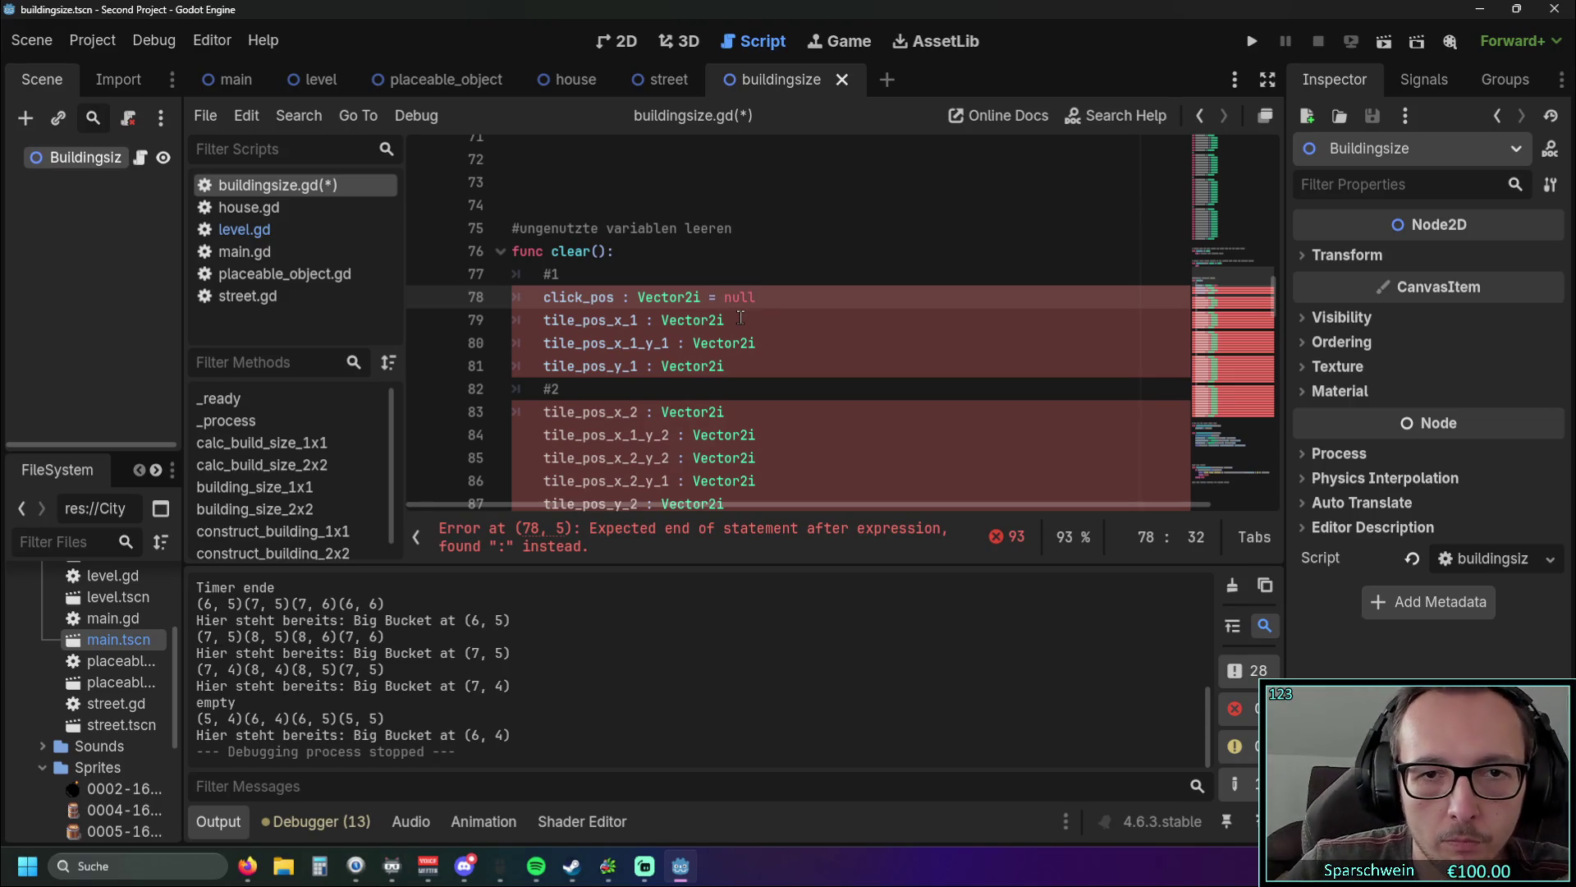
Replace ': Vector2i' with '= null' on lines 78 through 81 of clear()
click(810, 344)
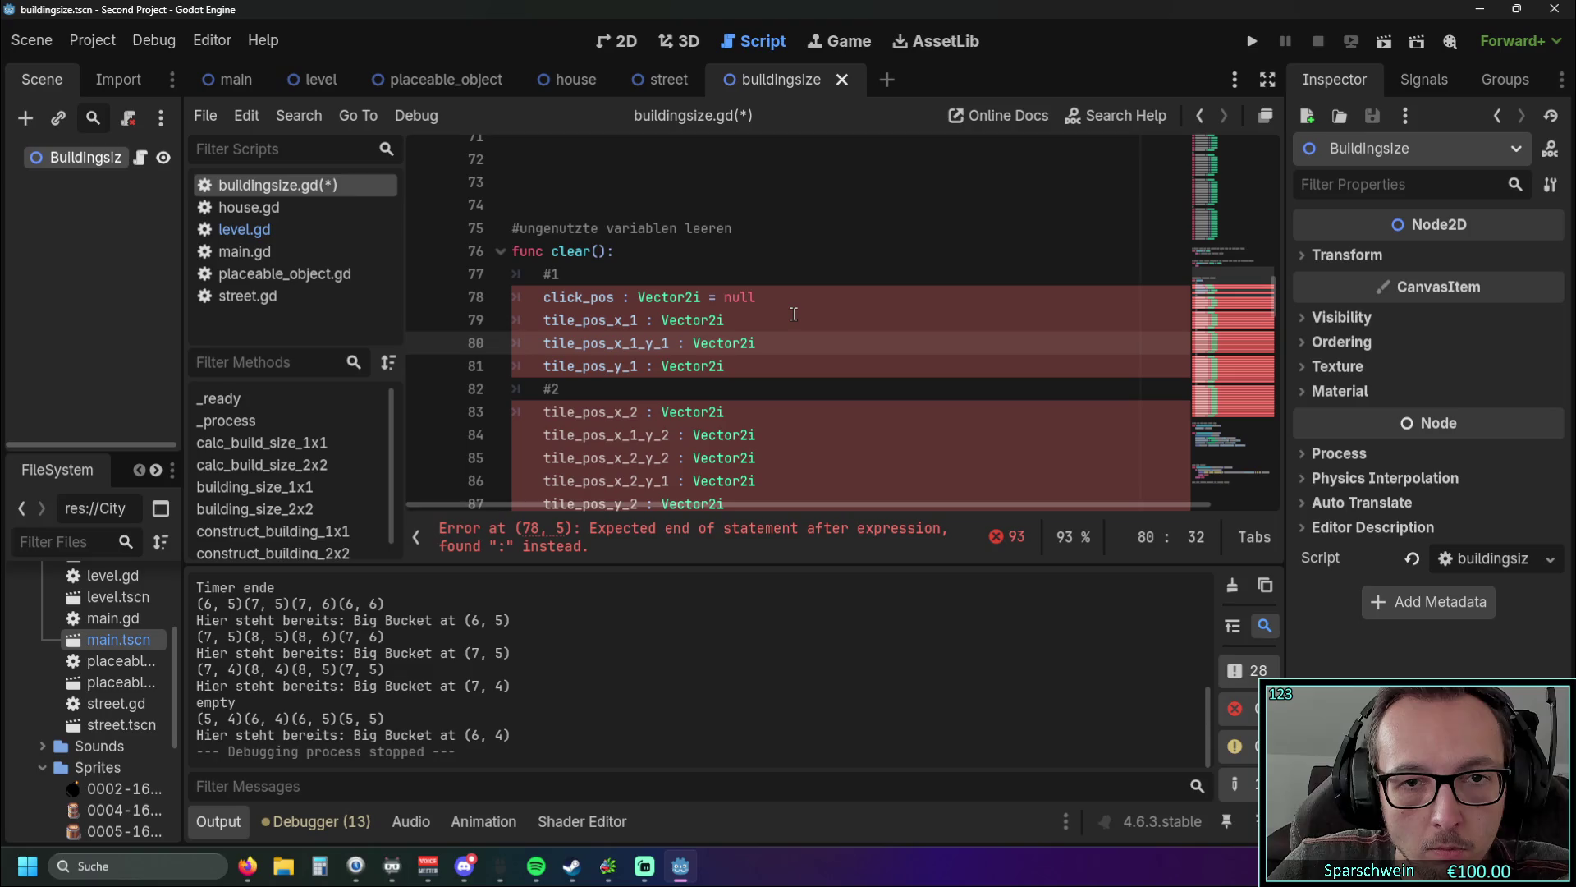
drag(712, 301, 767, 297)
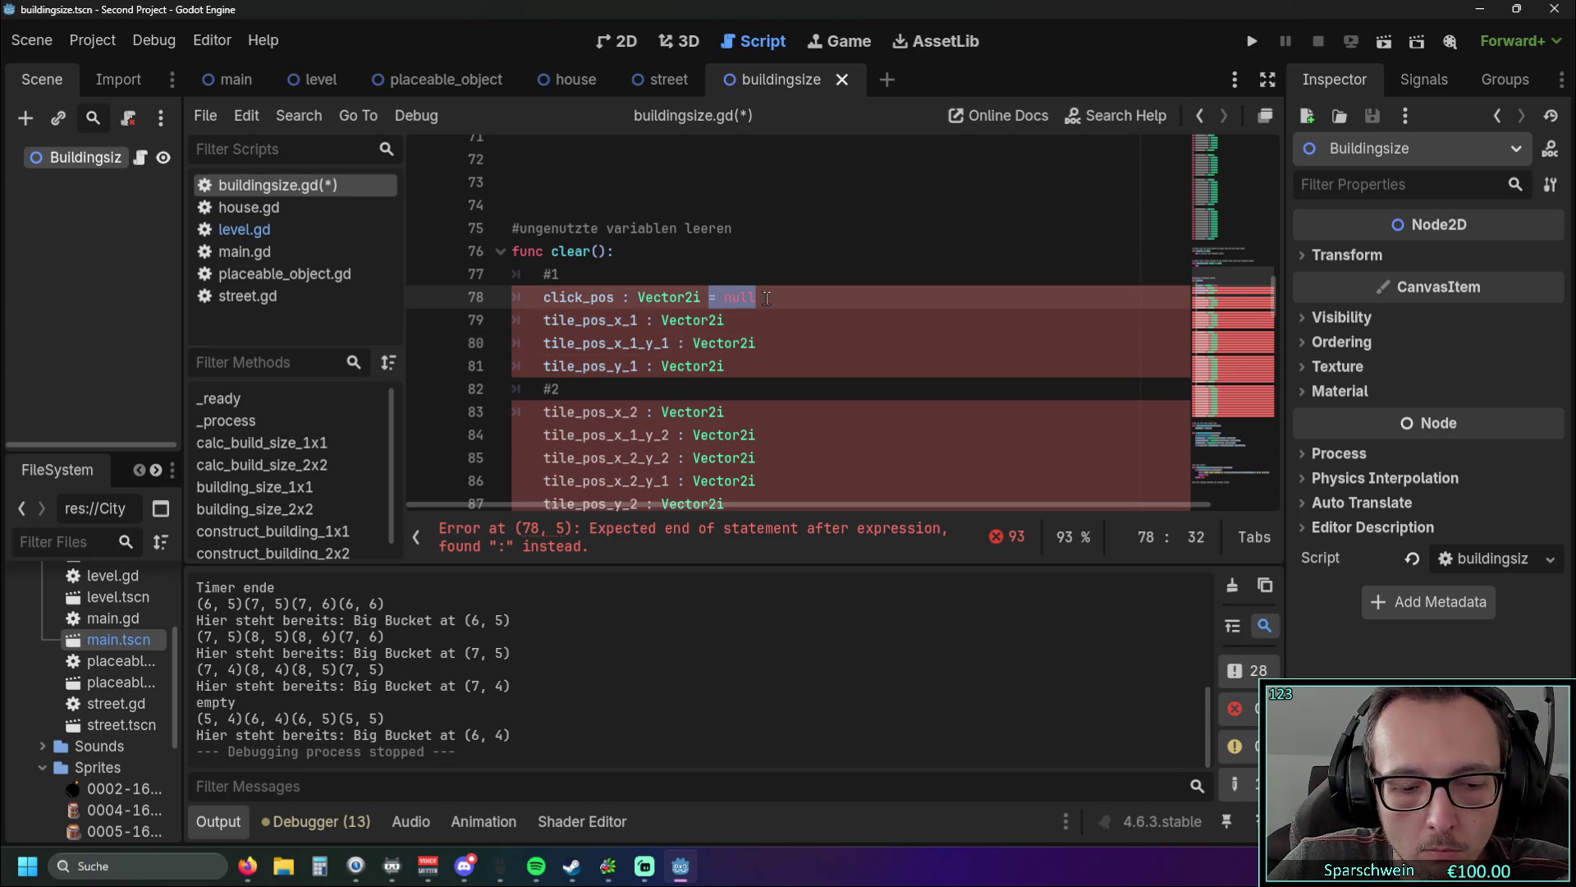
click(736, 320)
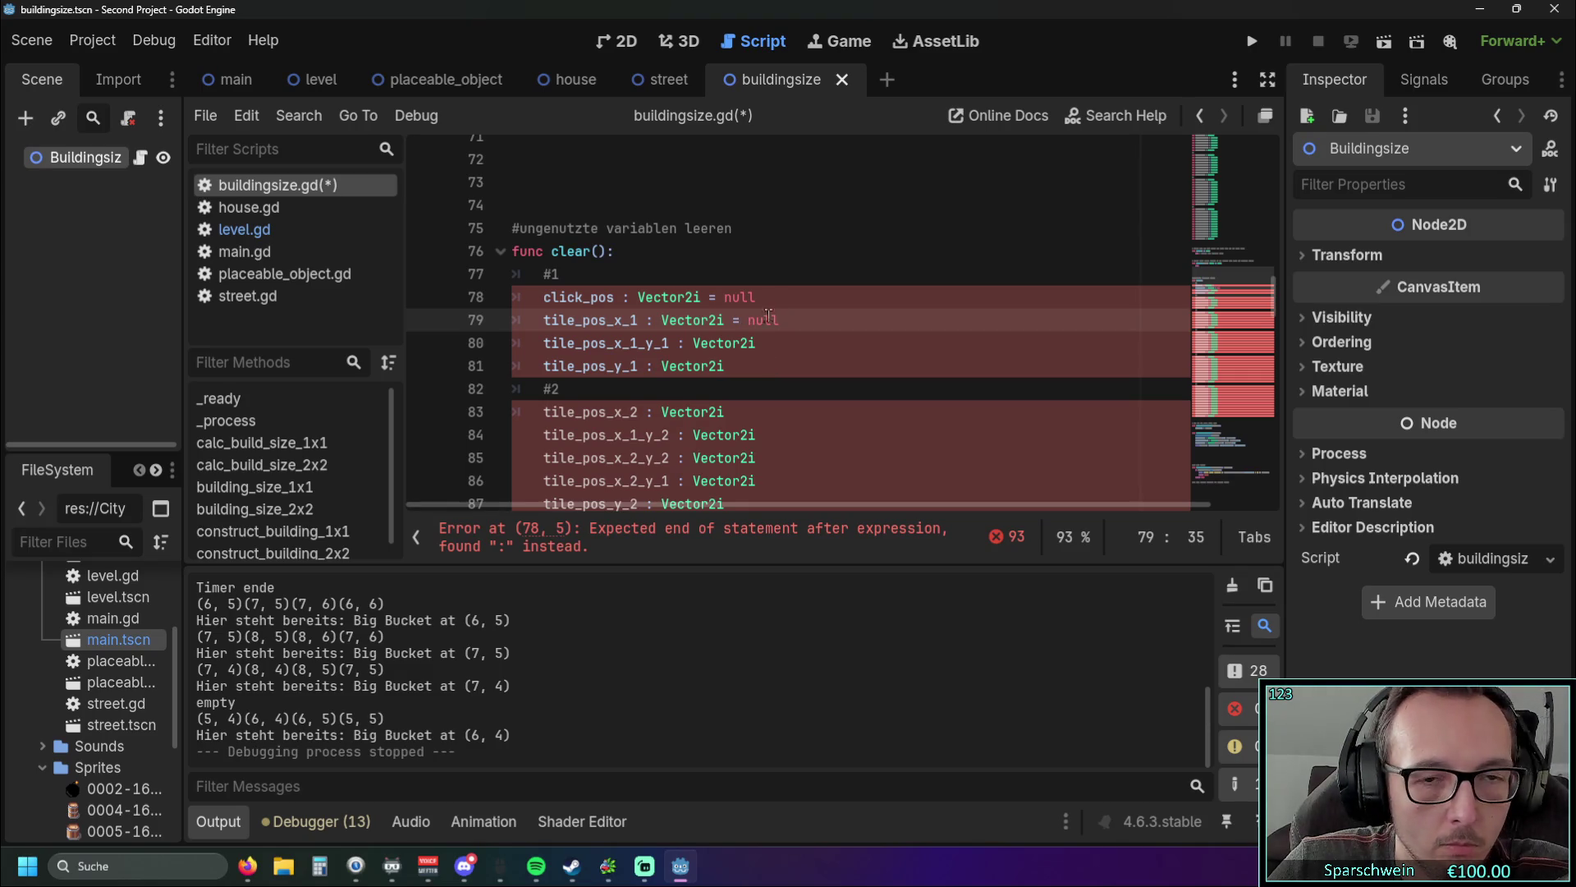
drag(793, 319, 658, 319)
text(= null)
drag(756, 296, 614, 296)
text(= null)
mouse_move(756, 343)
mouse_down()
mouse_move(680, 342)
mouse_move(726, 365)
mouse_move(649, 412)
mouse_move(756, 457)
mouse_up()
text(= null)
click(650, 365)
text(= null)
Change the remaining #1 and #2 tile position annotations through line 87 to '= null'
key(ctrl+d)
text(= null= null)
scroll(721, 376, down, 2)
drag(680, 343, 757, 342)
text(= null)
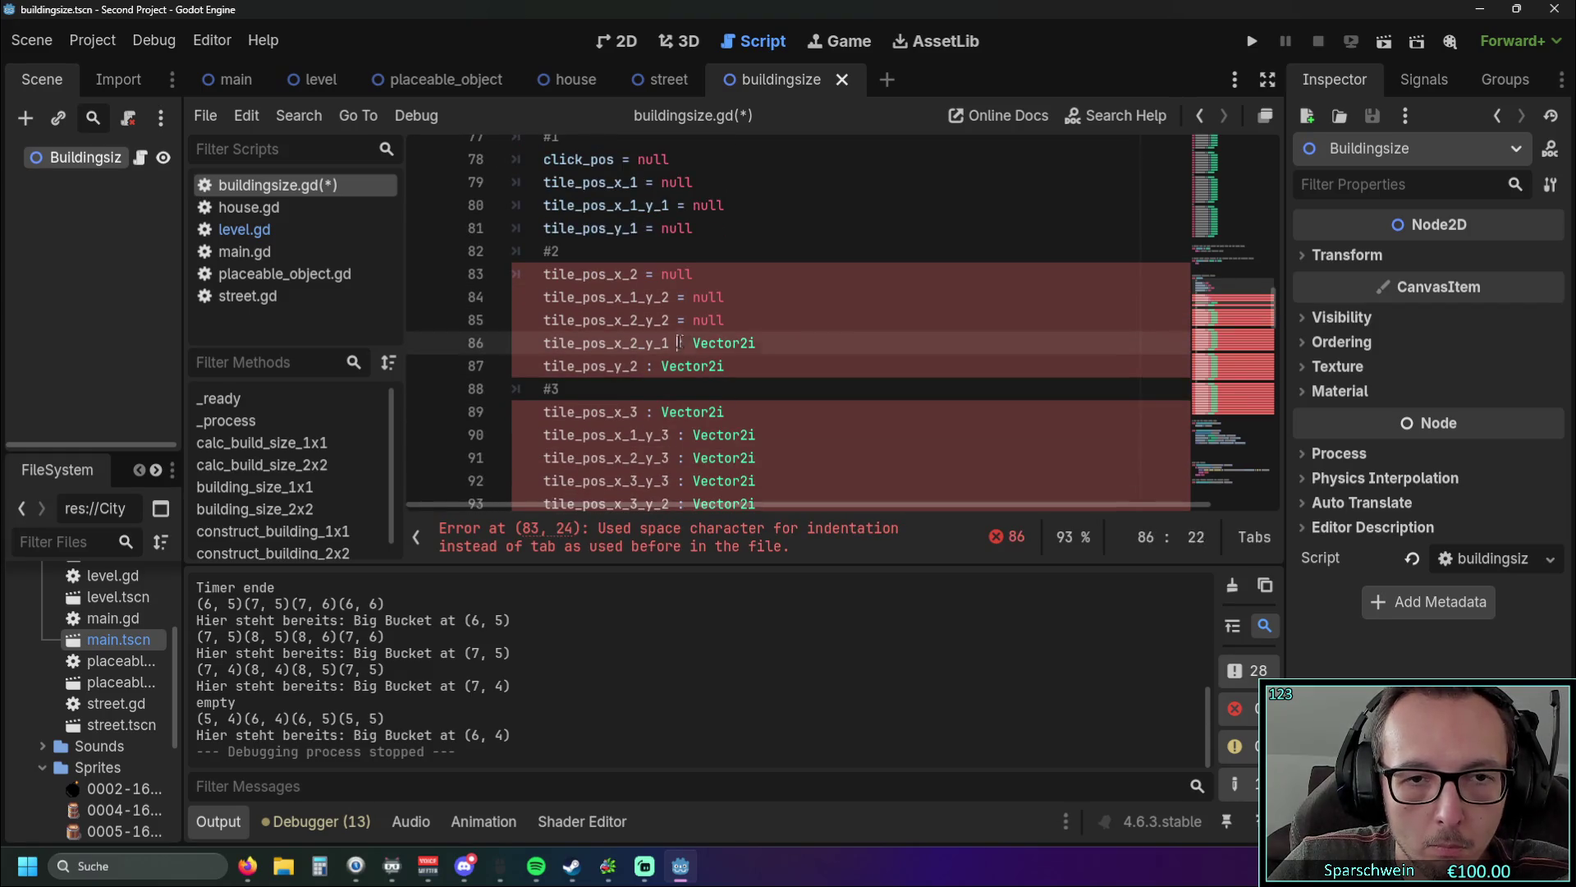
drag(646, 366, 726, 365)
text(= null)
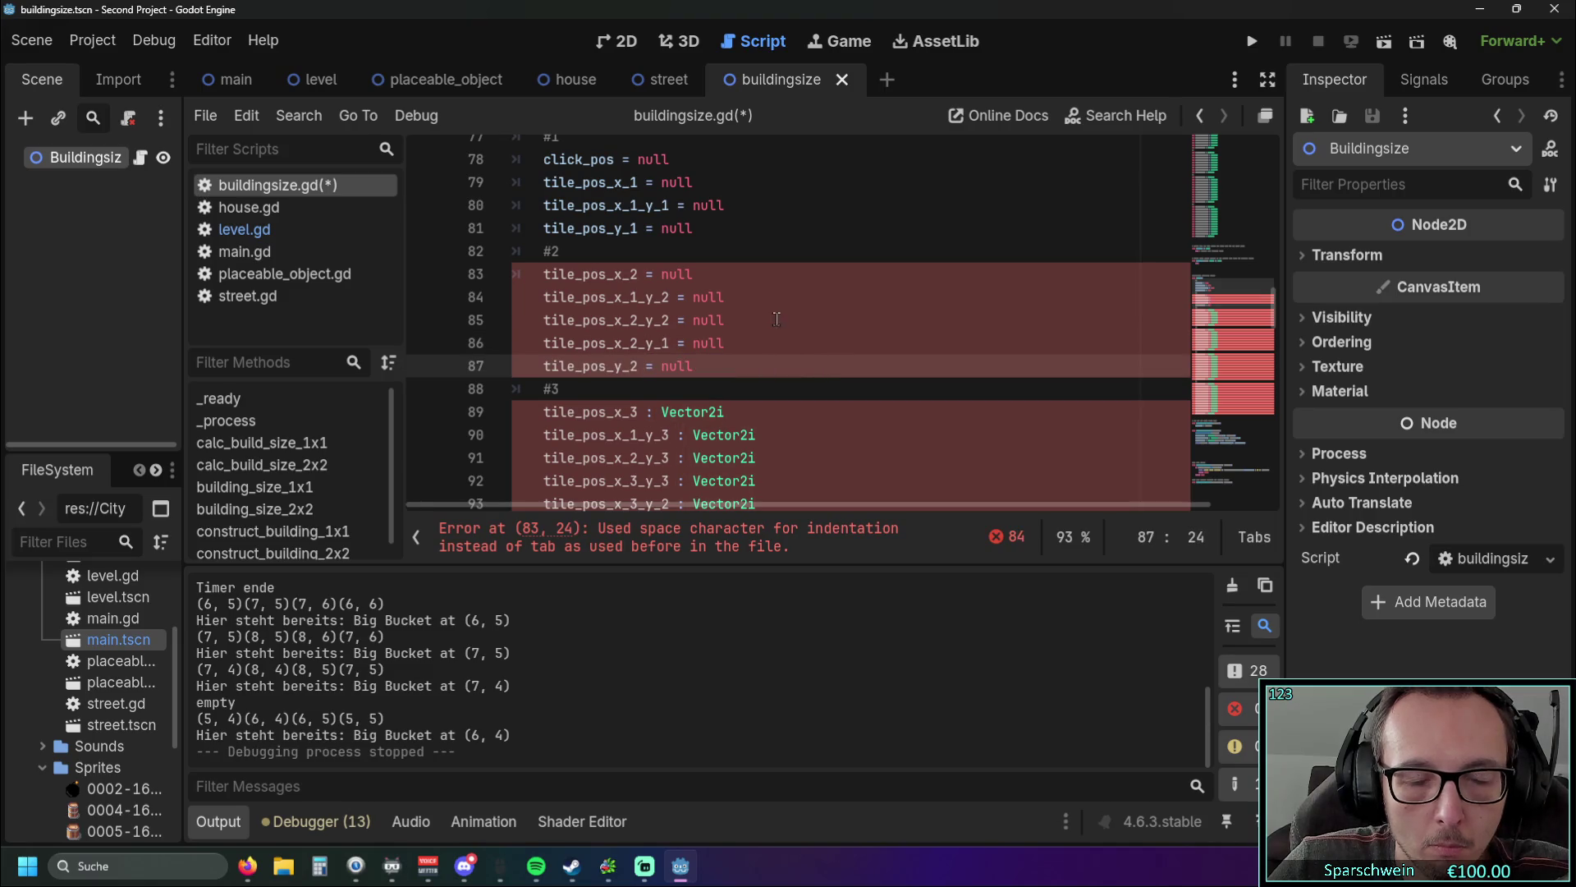
click(777, 348)
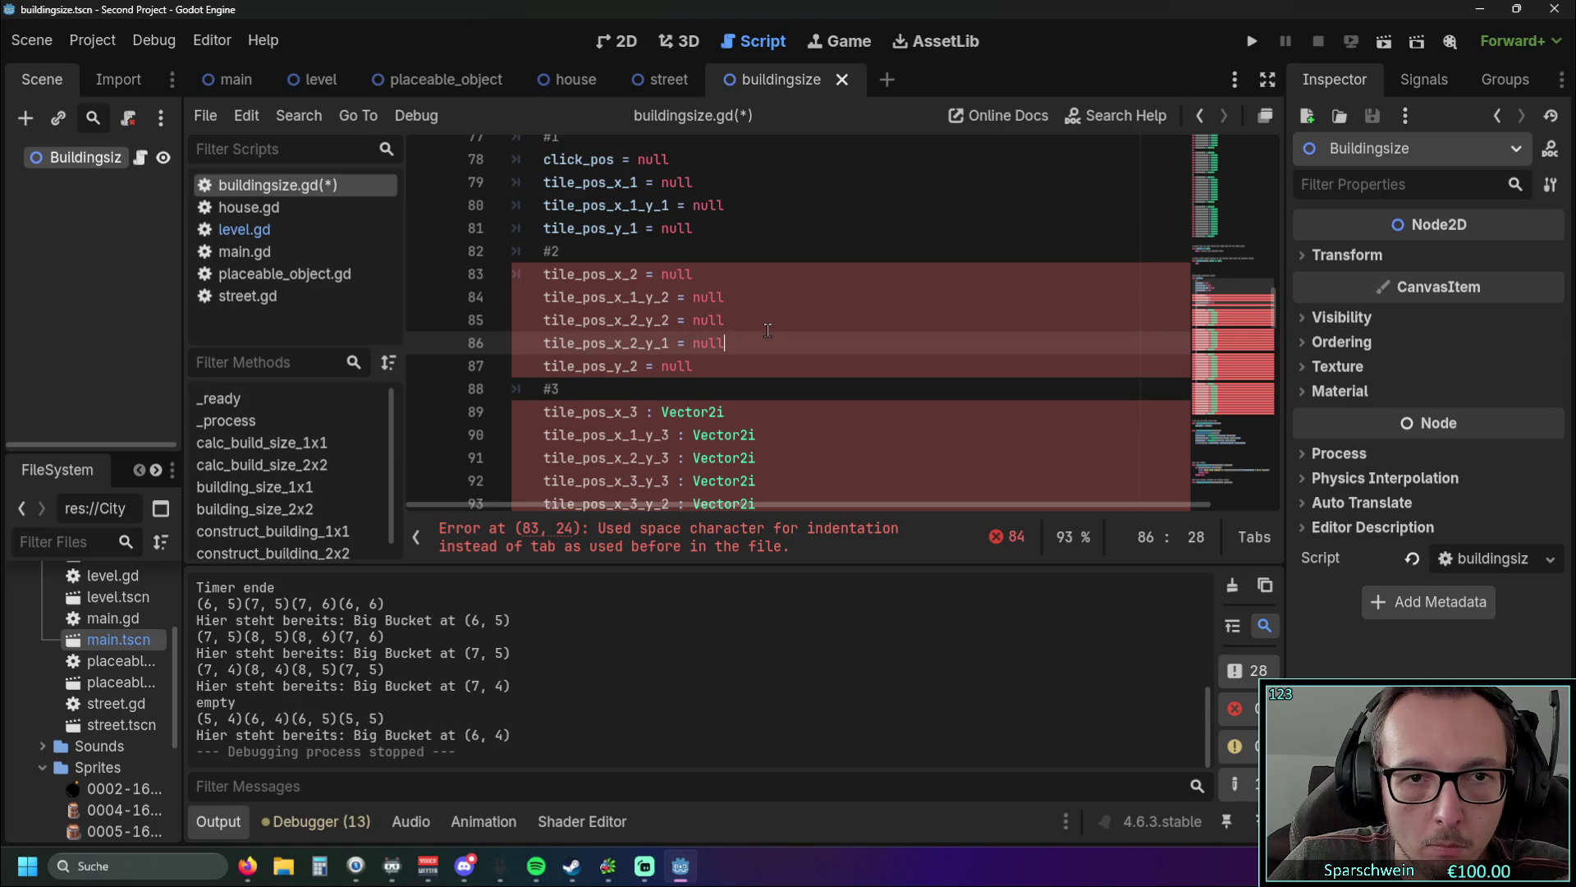
scroll(752, 325, up, 2)
scroll(750, 325, down, 2)
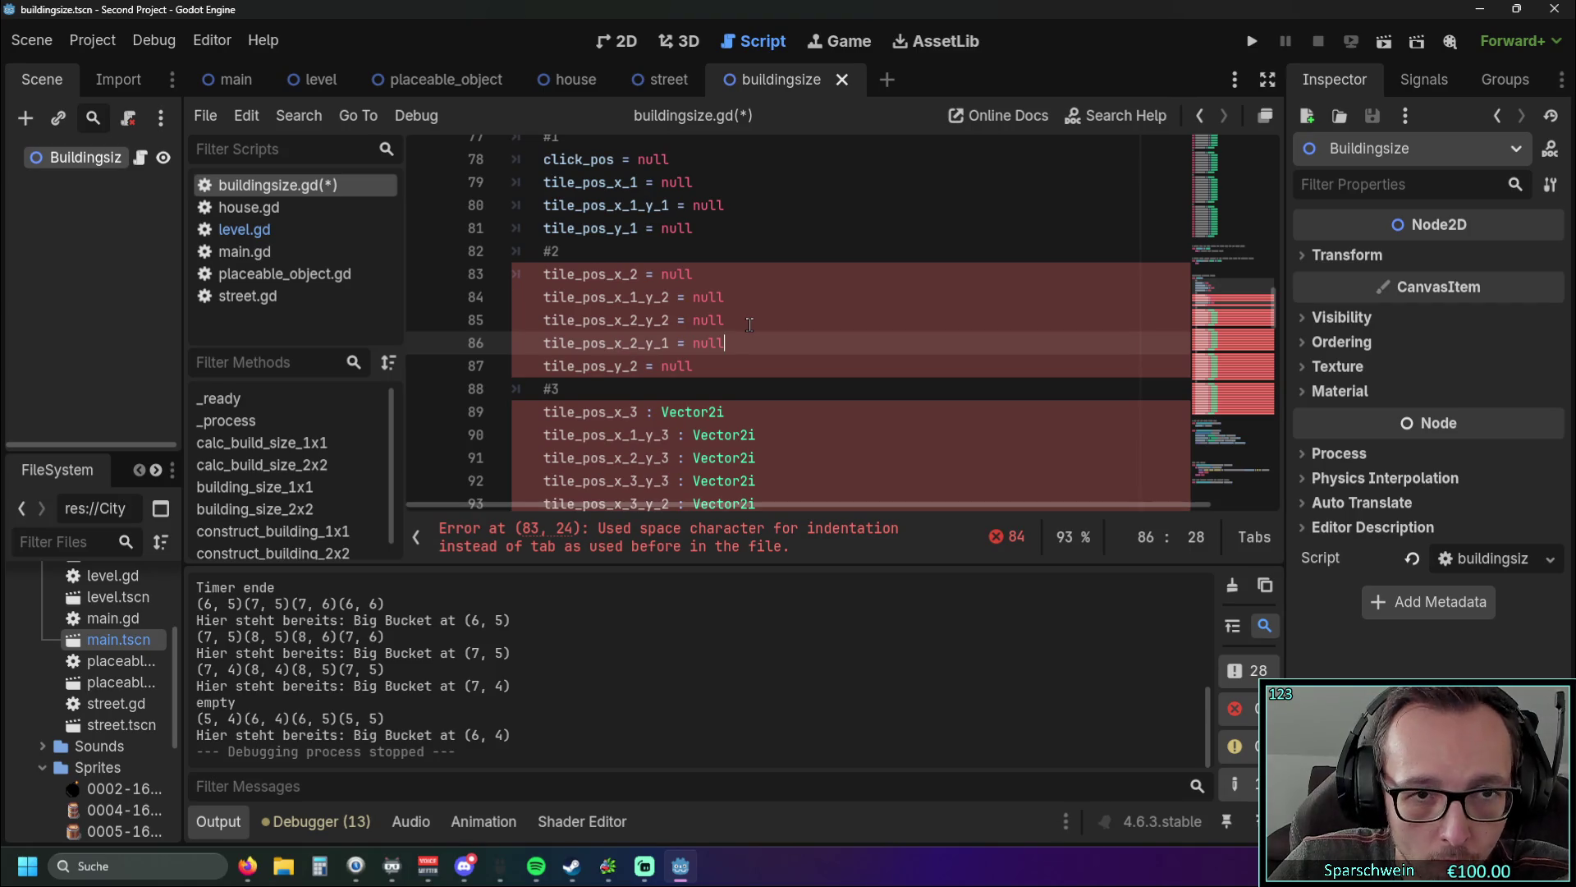
Replace line 84's space indentation with a tab
click(542, 275)
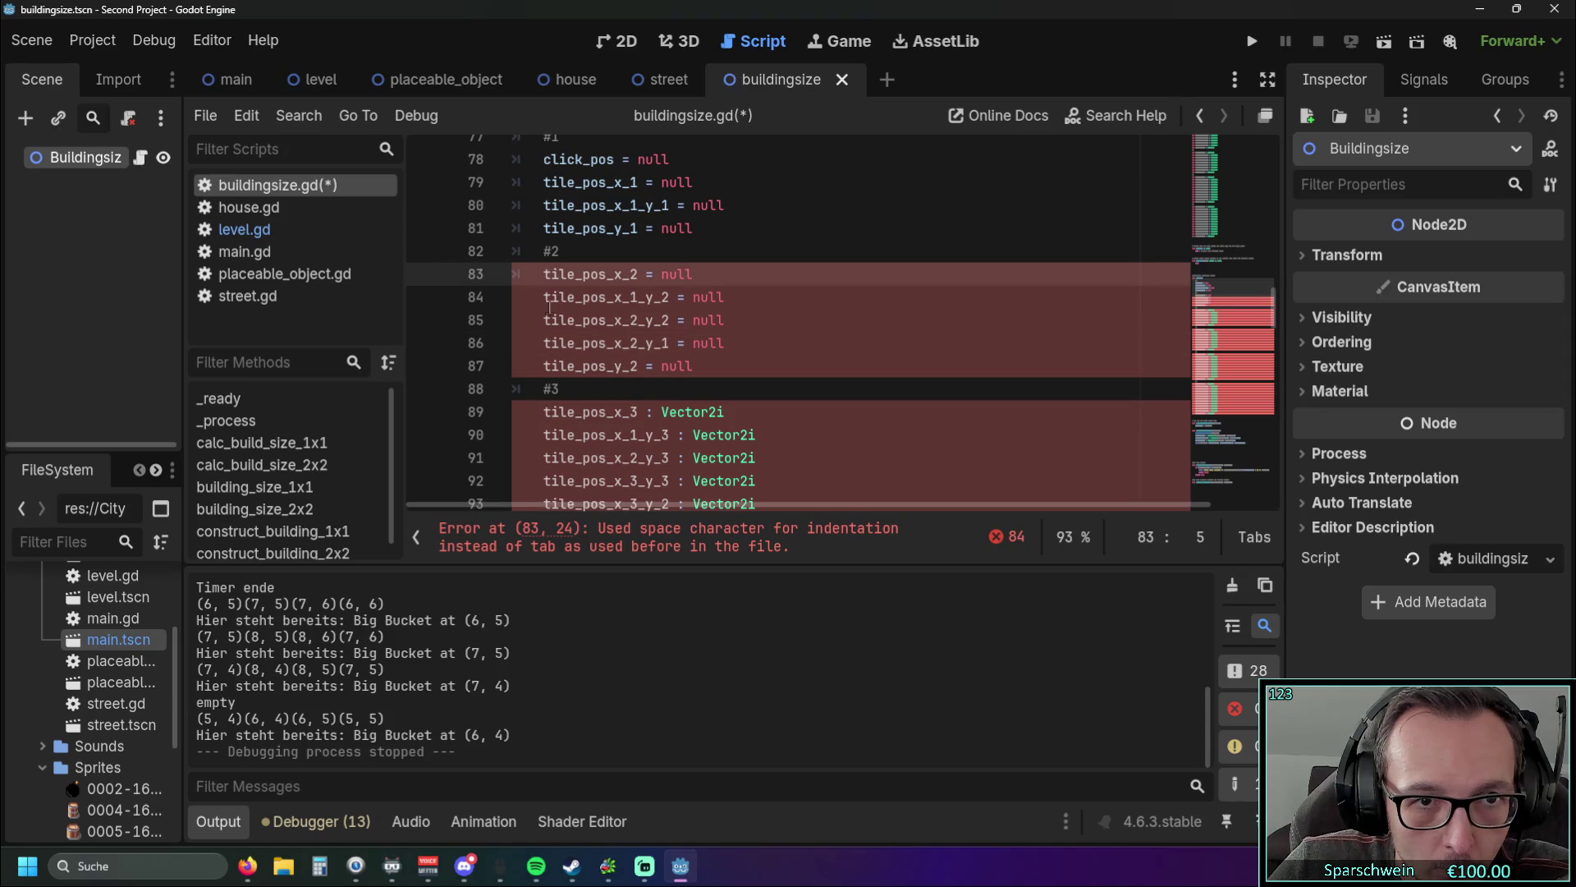
drag(544, 297, 500, 298)
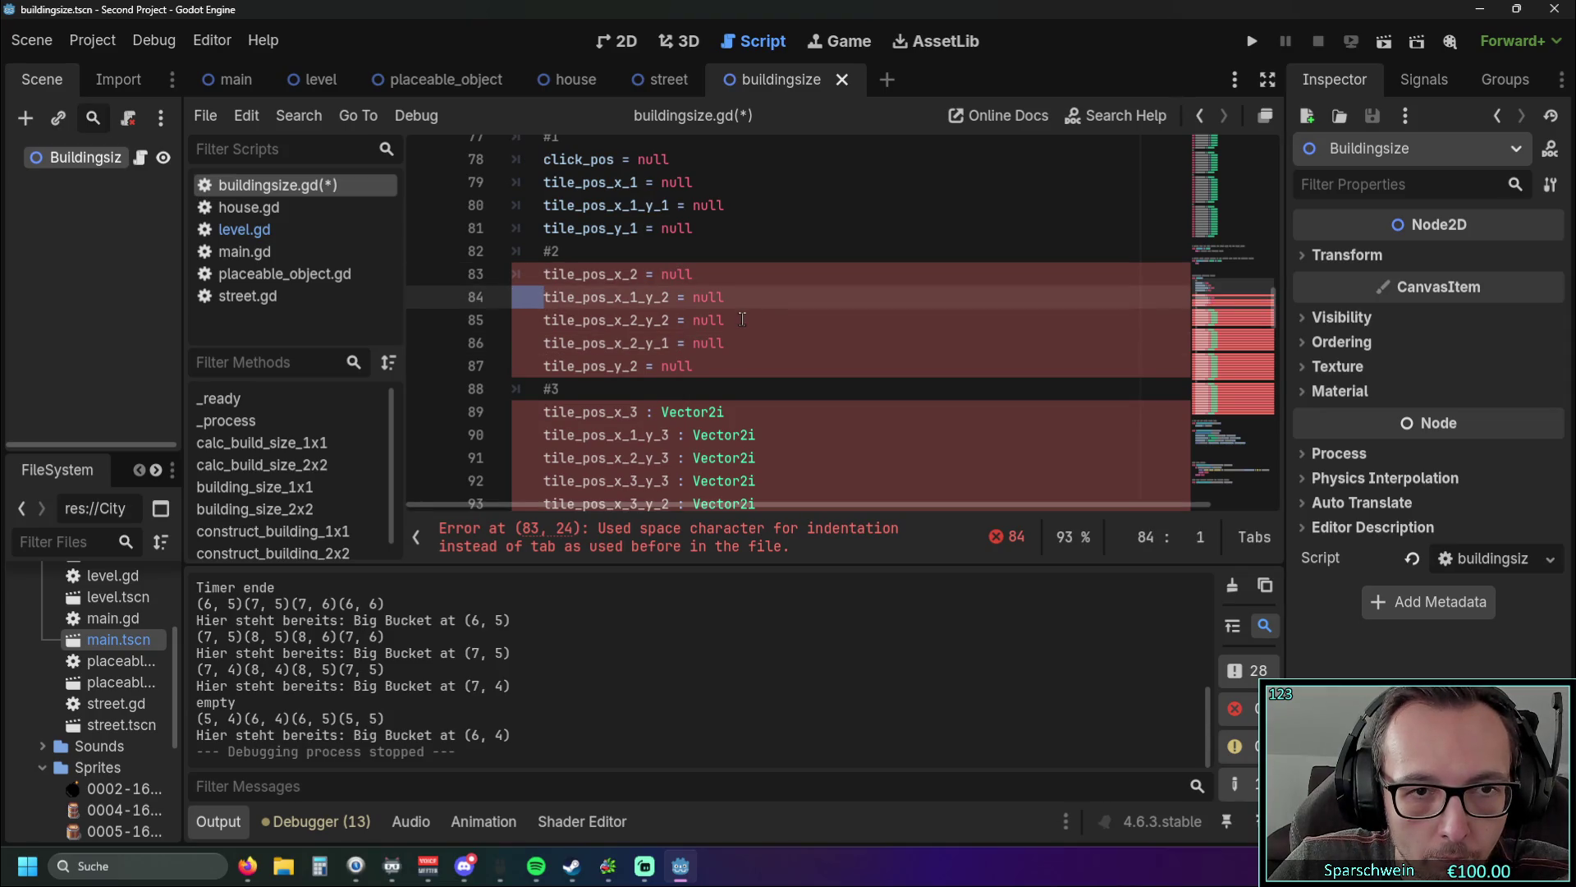
key(Tab)
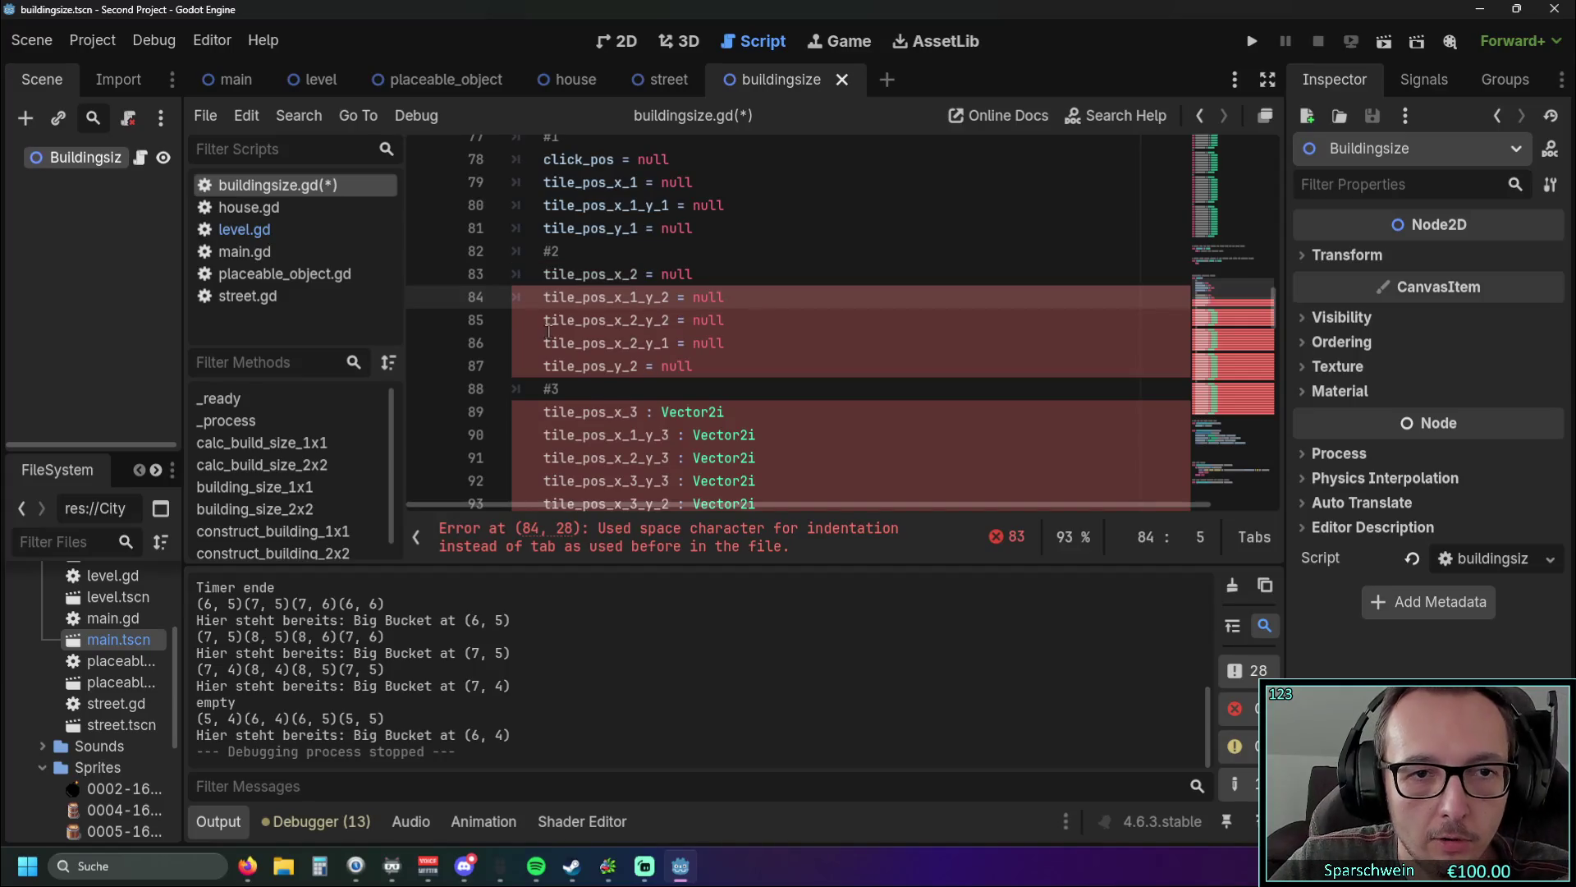
scroll(747, 385, down, 2)
drag(725, 274, 647, 274)
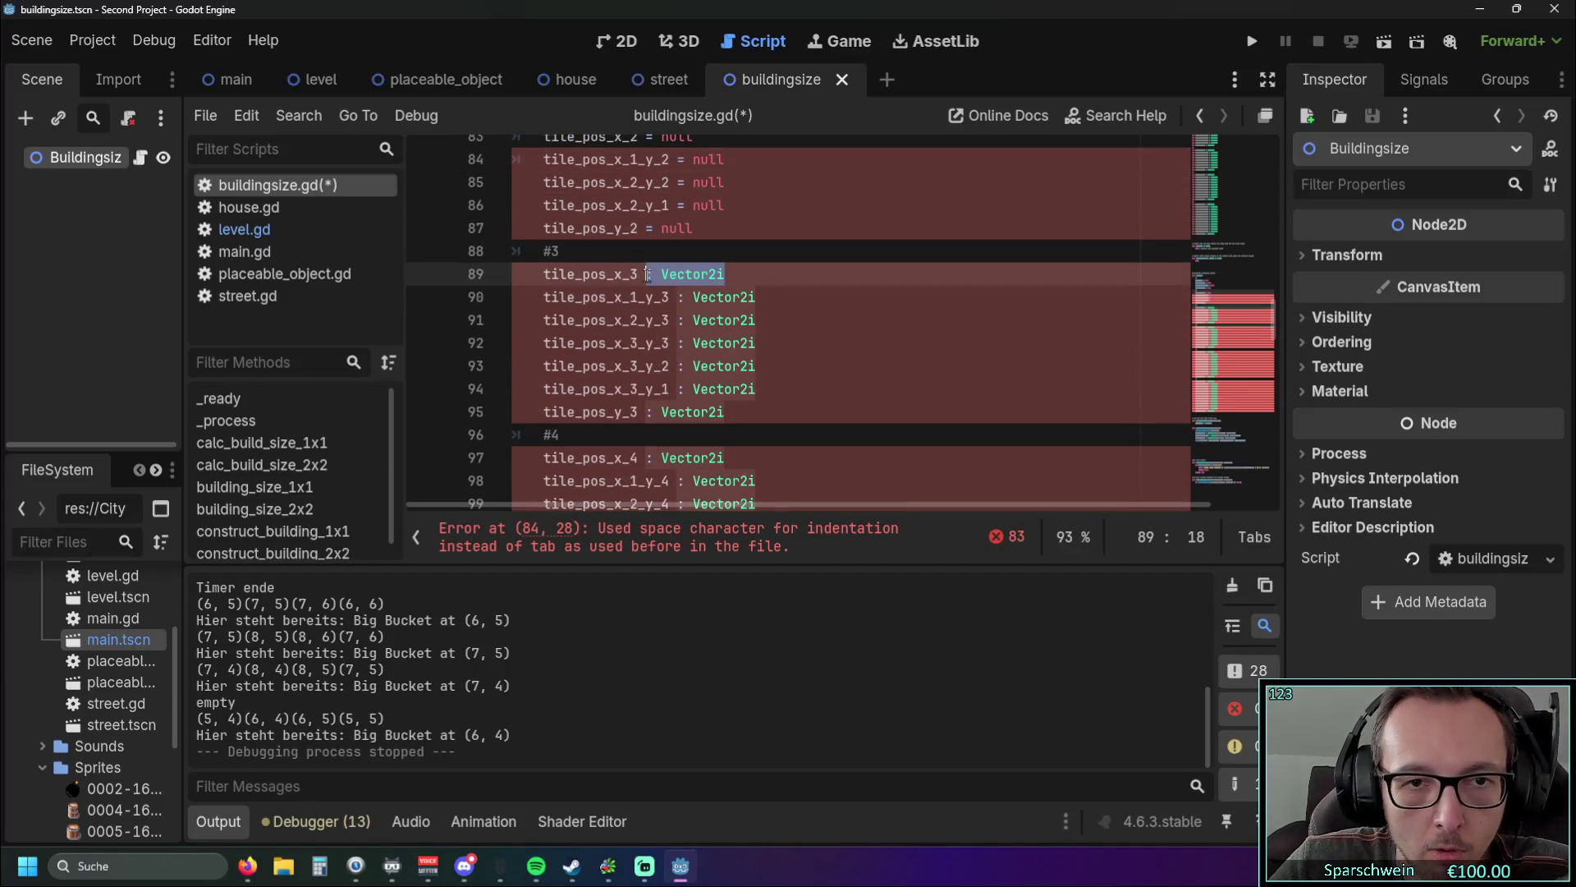
Set the tile position variables on lines 89 to 97 to '= null'
key(ctrl+d)
key(ctrl+d)
text(= null)
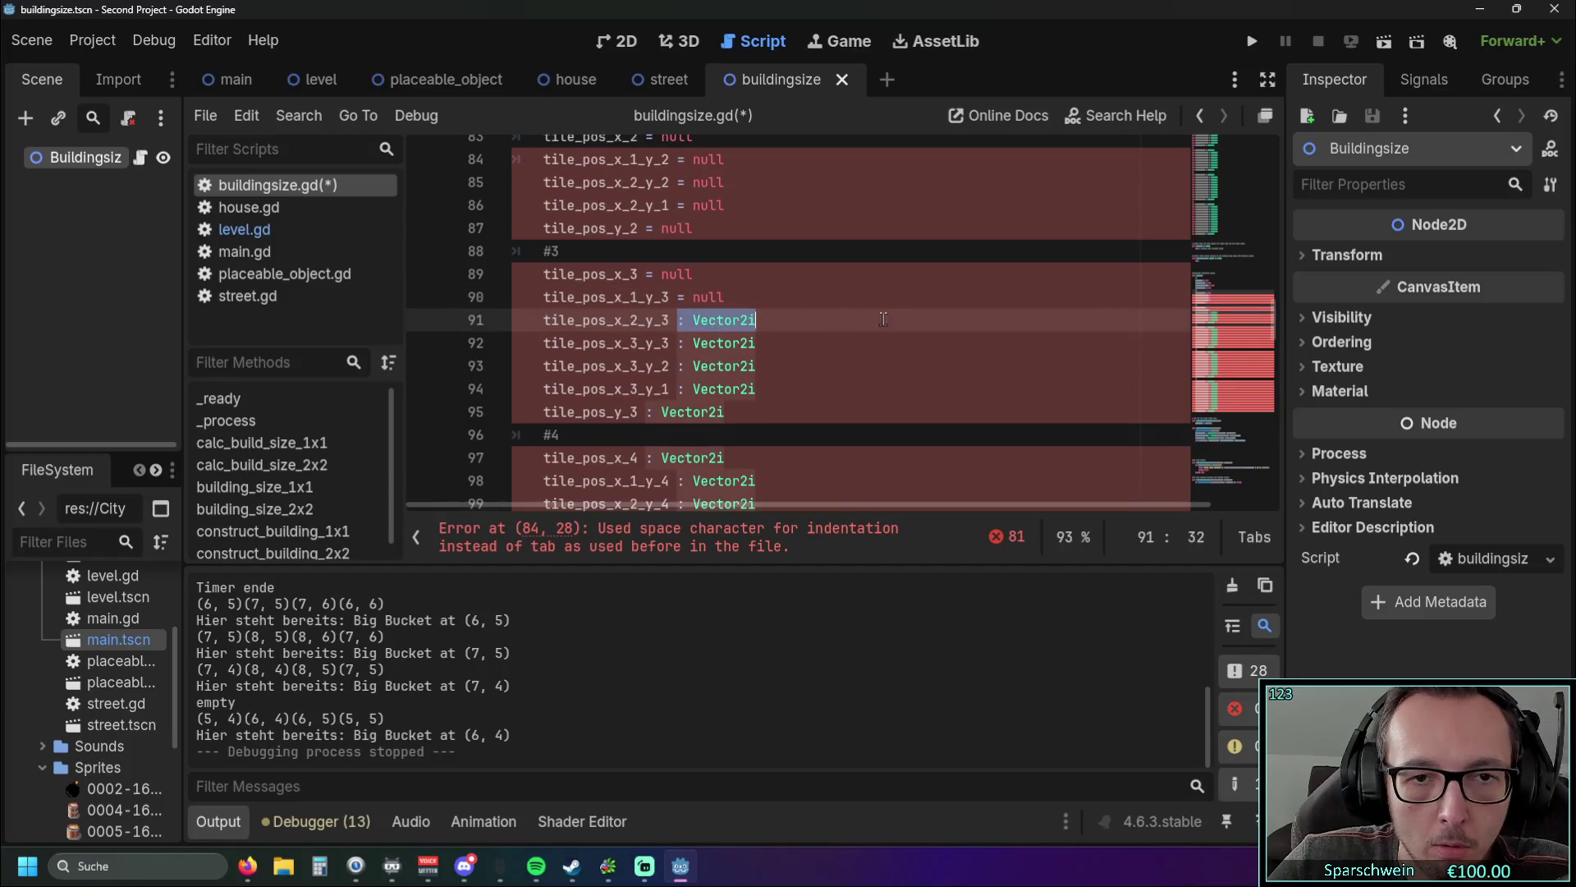
drag(683, 341, 756, 344)
key(ctrl+d)
text(= null)
drag(678, 389, 828, 396)
key(ctrl+d)
text(= null)
scroll(779, 345, down, 3)
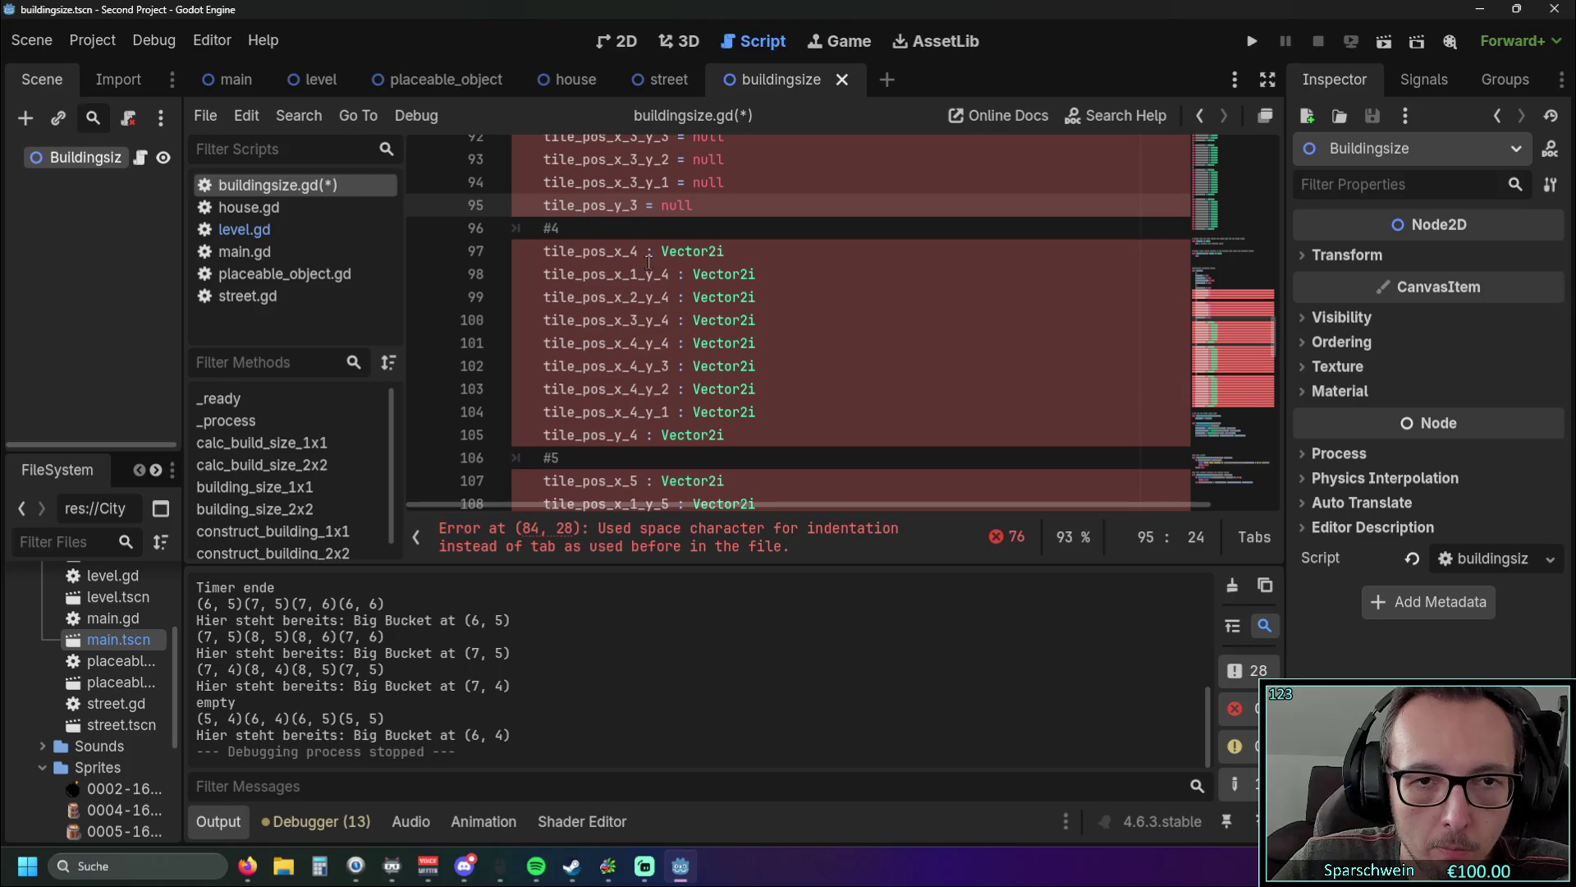
click(647, 251)
drag(647, 251, 724, 251)
key(ctrl+d)
key(ctrl+d)
text(= null)
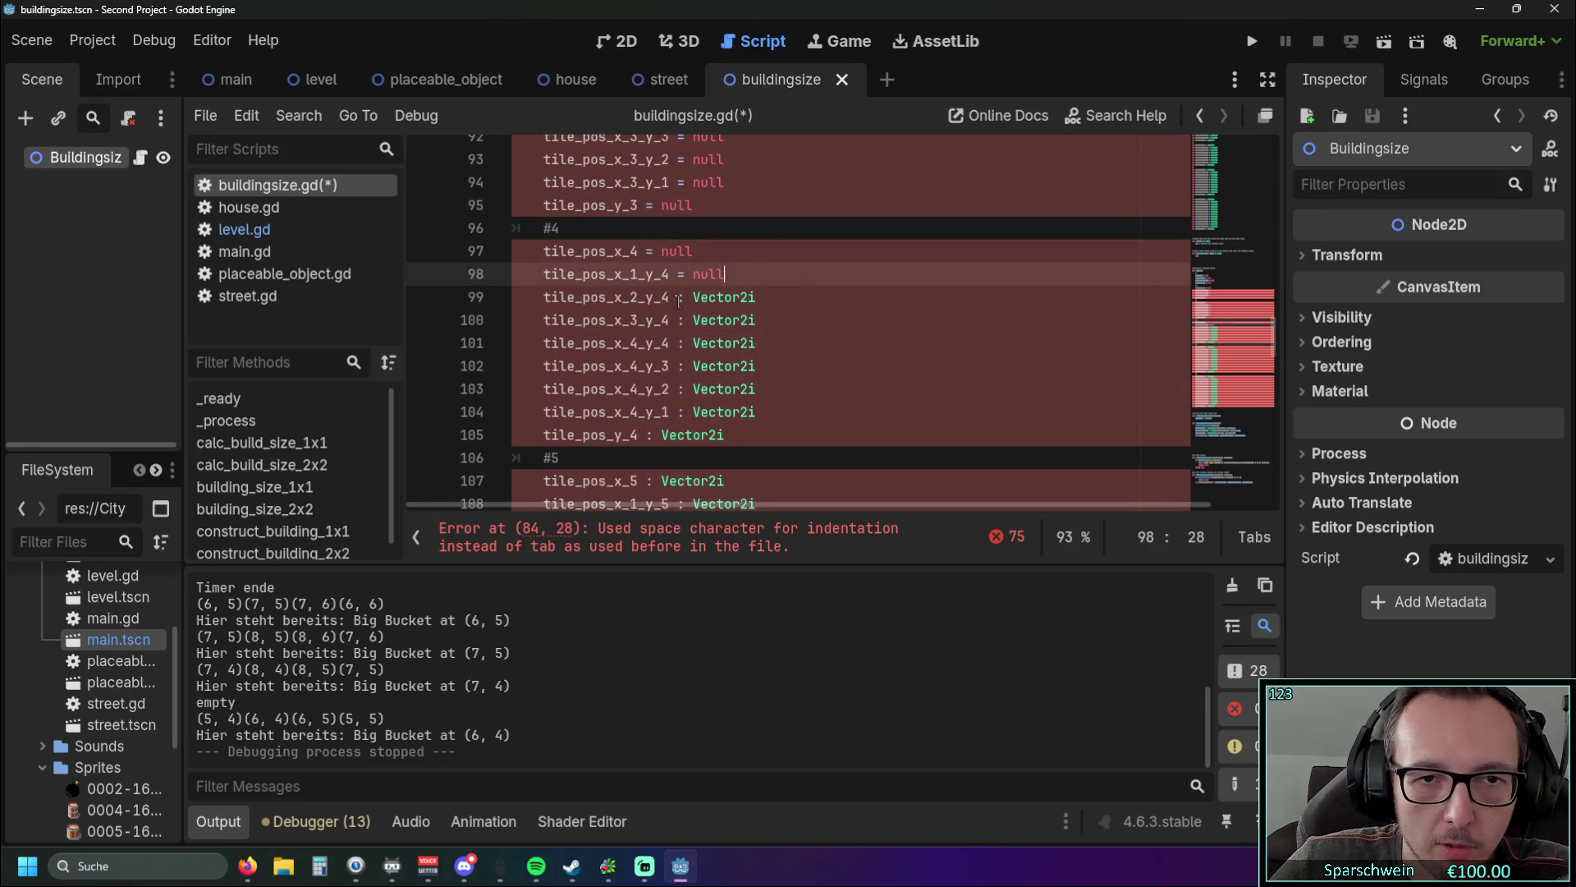
Replace the ': Vector2i' annotations on lines 100 to 105 with '= null'
key(ctrl+d)
text(= null)
text(= null)
mouse_move(680, 343)
mouse_down()
mouse_move(772, 343)
mouse_move(780, 367)
mouse_up()
text(= null)
drag(683, 389, 793, 390)
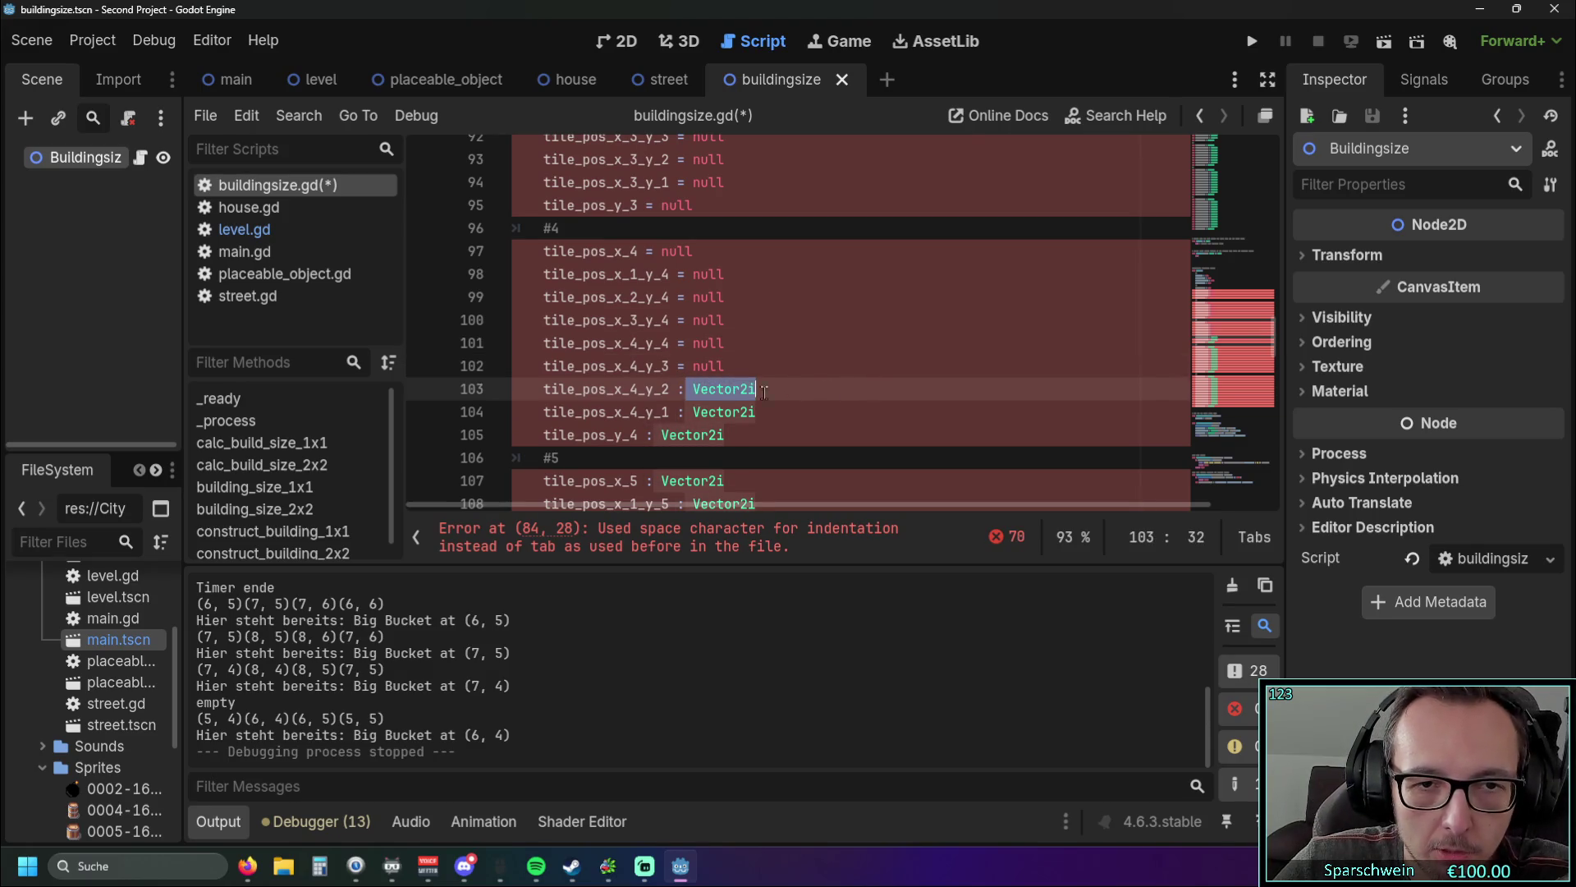
key(ctrl+d)
text(= null)
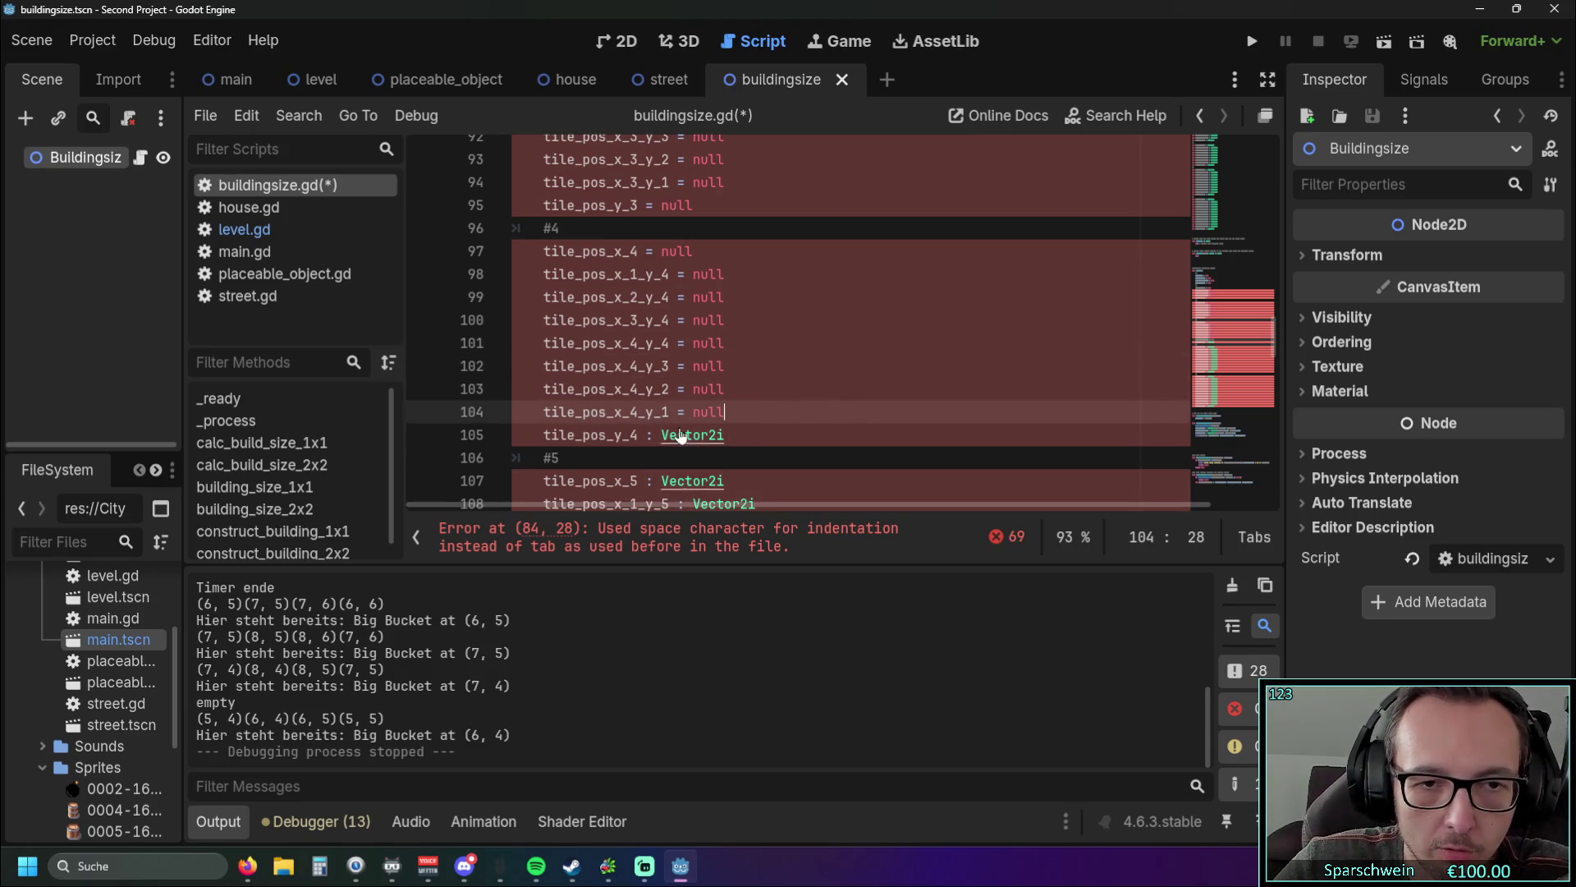
drag(650, 435, 724, 435)
text(= null)
scroll(701, 339, down, 2)
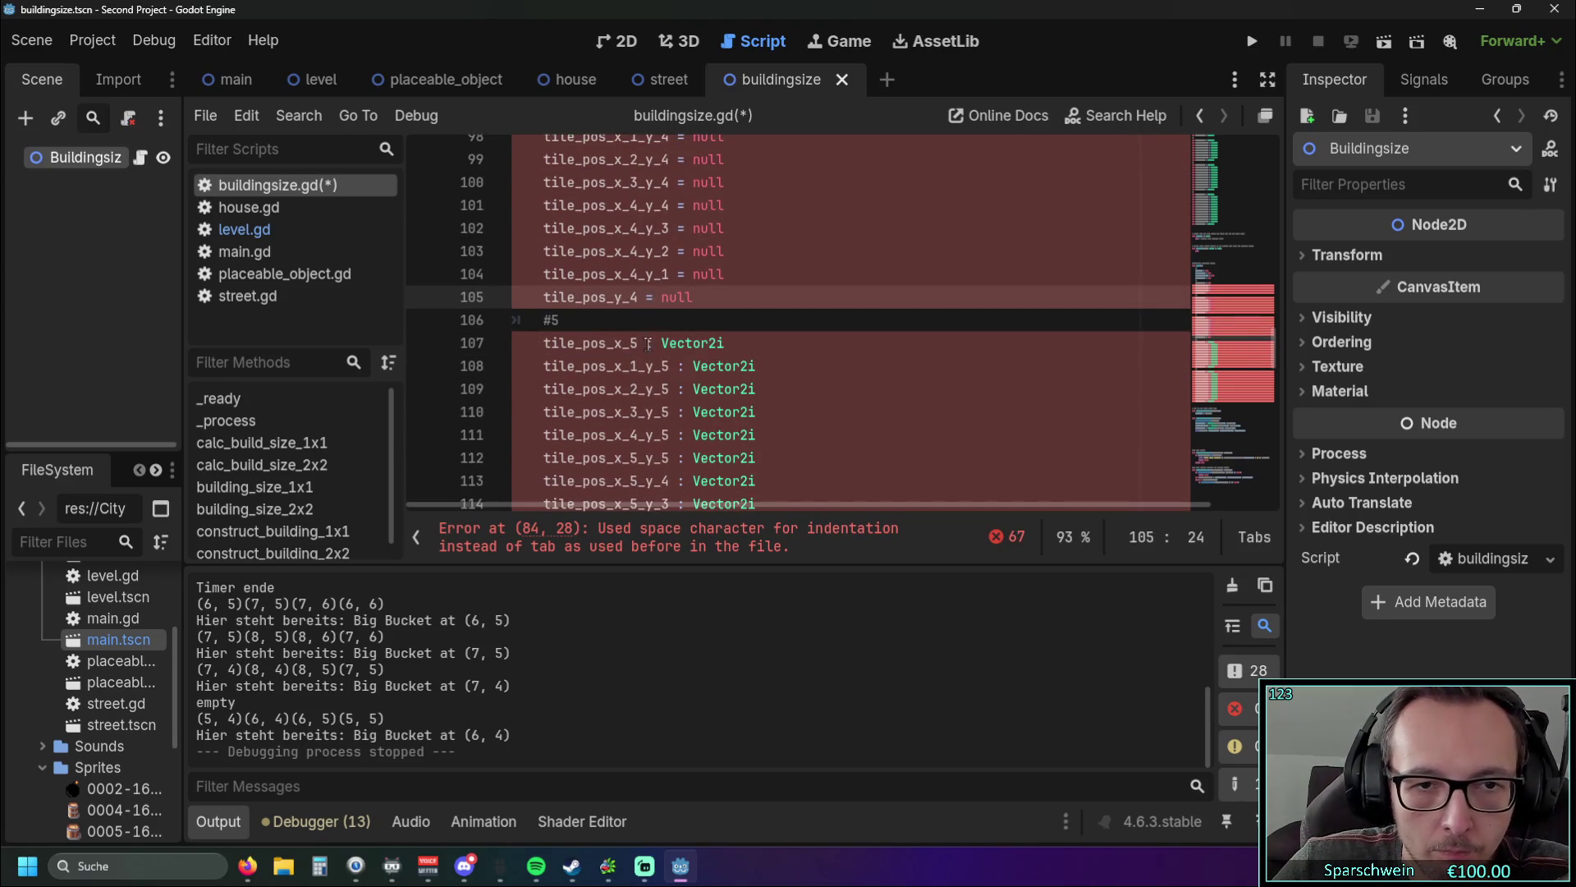
Replace the ': Vector2i' annotations on lines 107 to 114 with '= null'
drag(648, 344, 776, 348)
drag(680, 366, 756, 366)
key(ctrl+v)
click(679, 389)
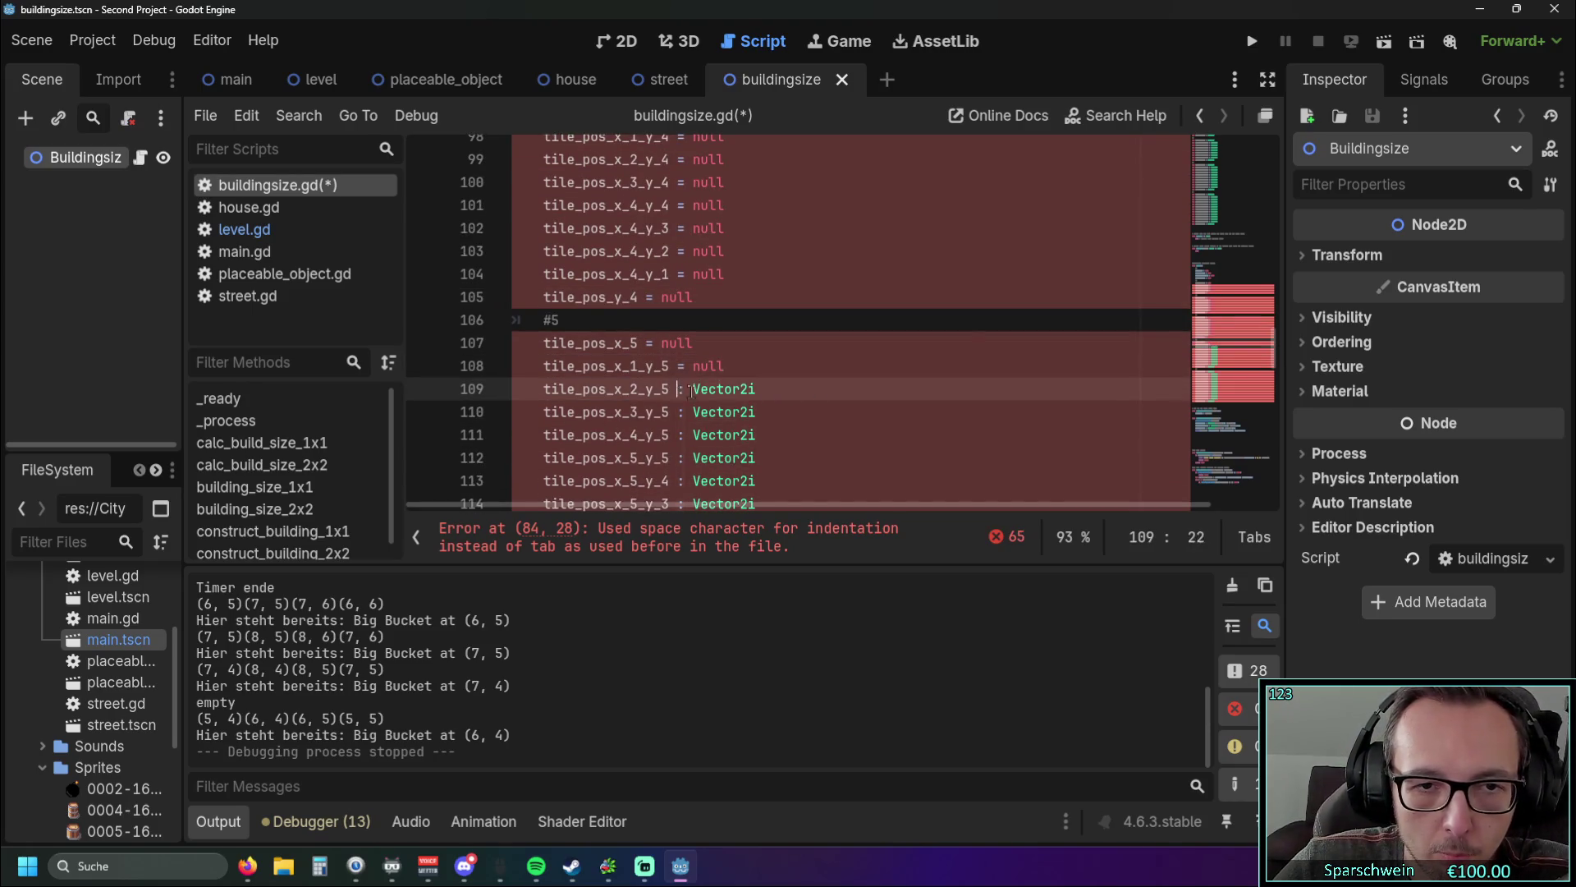
drag(681, 412, 756, 412)
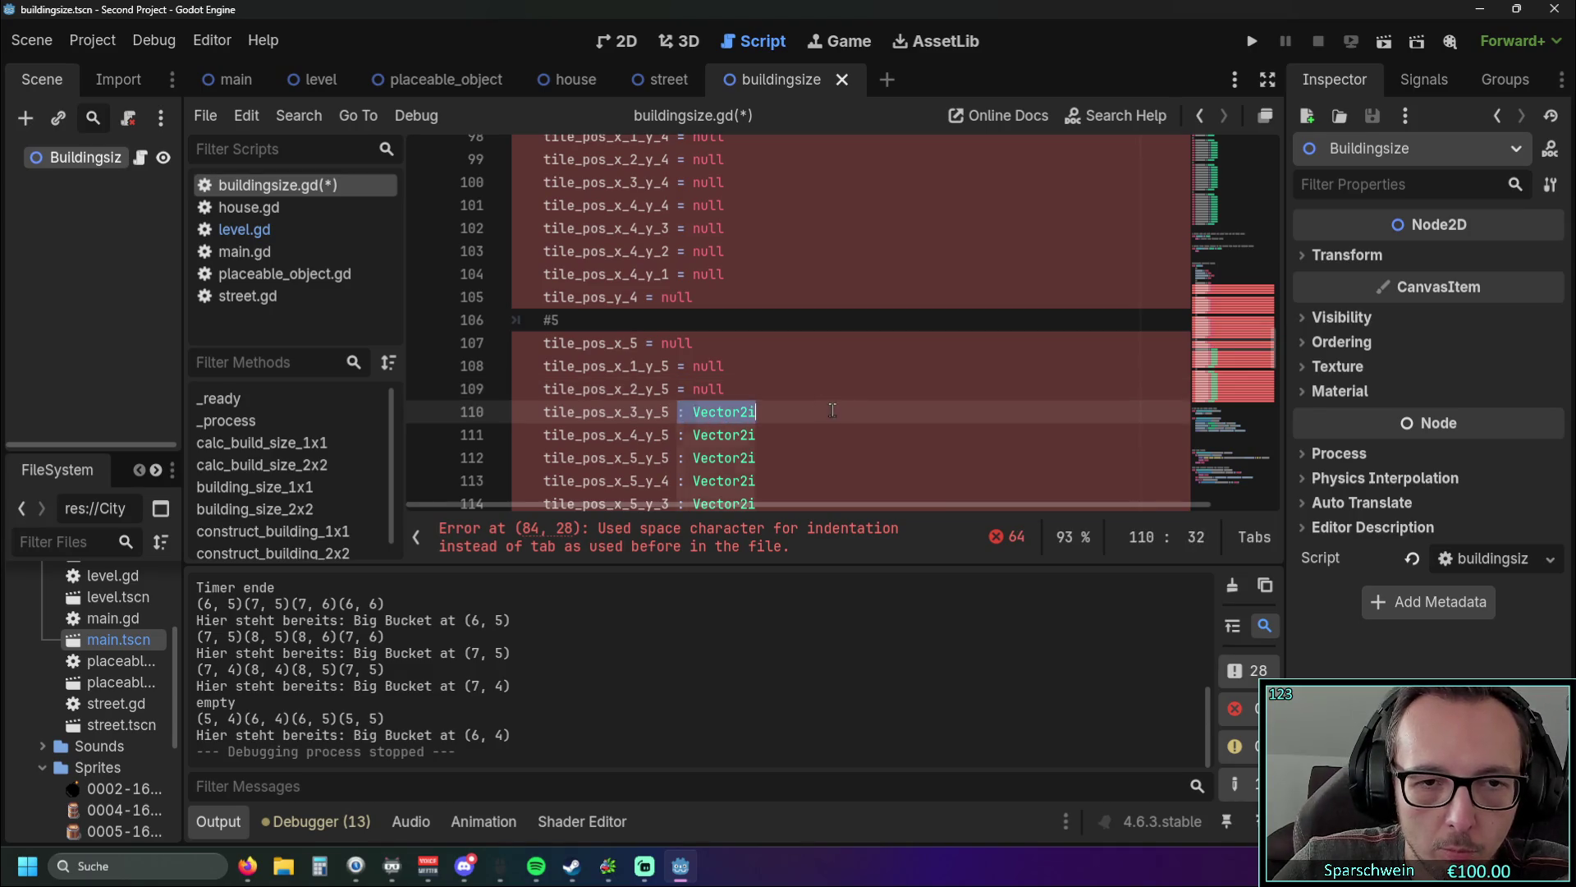
text(= null)
scroll(688, 396, down, 1)
scroll(688, 396, down, 2)
mouse_move(680, 228)
mouse_down()
mouse_move(755, 228)
mouse_move(812, 257)
mouse_up()
text(= null)
key(ctrl+v)
mouse_move(680, 273)
mouse_down()
mouse_move(755, 273)
mouse_move(755, 343)
mouse_up()
key(ctrl+v)
text(= null)
Replace the ': Vector2i' annotations on lines 115 to 129 with '= null'
key(ctrl+v)
text(= null)
drag(647, 366, 796, 344)
text(= null)
scroll(739, 362, down, 1)
text(= null)
mouse_move(680, 366)
mouse_down()
mouse_move(755, 366)
mouse_move(755, 411)
mouse_up()
key(ctrl+v)
text(= null)
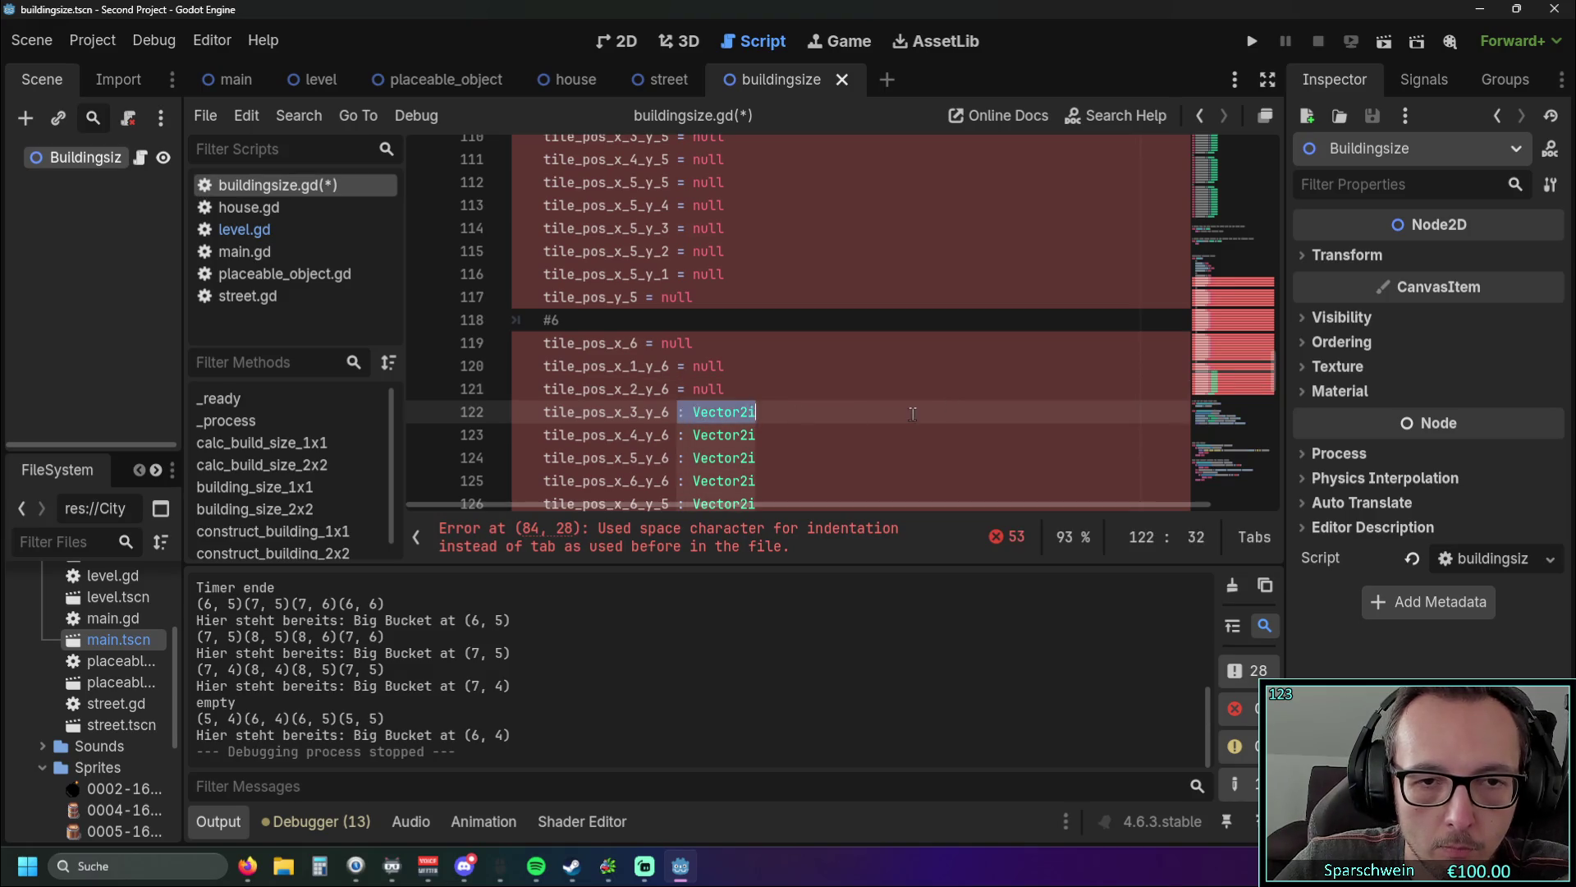
text(= null)
scroll(734, 371, down, 1)
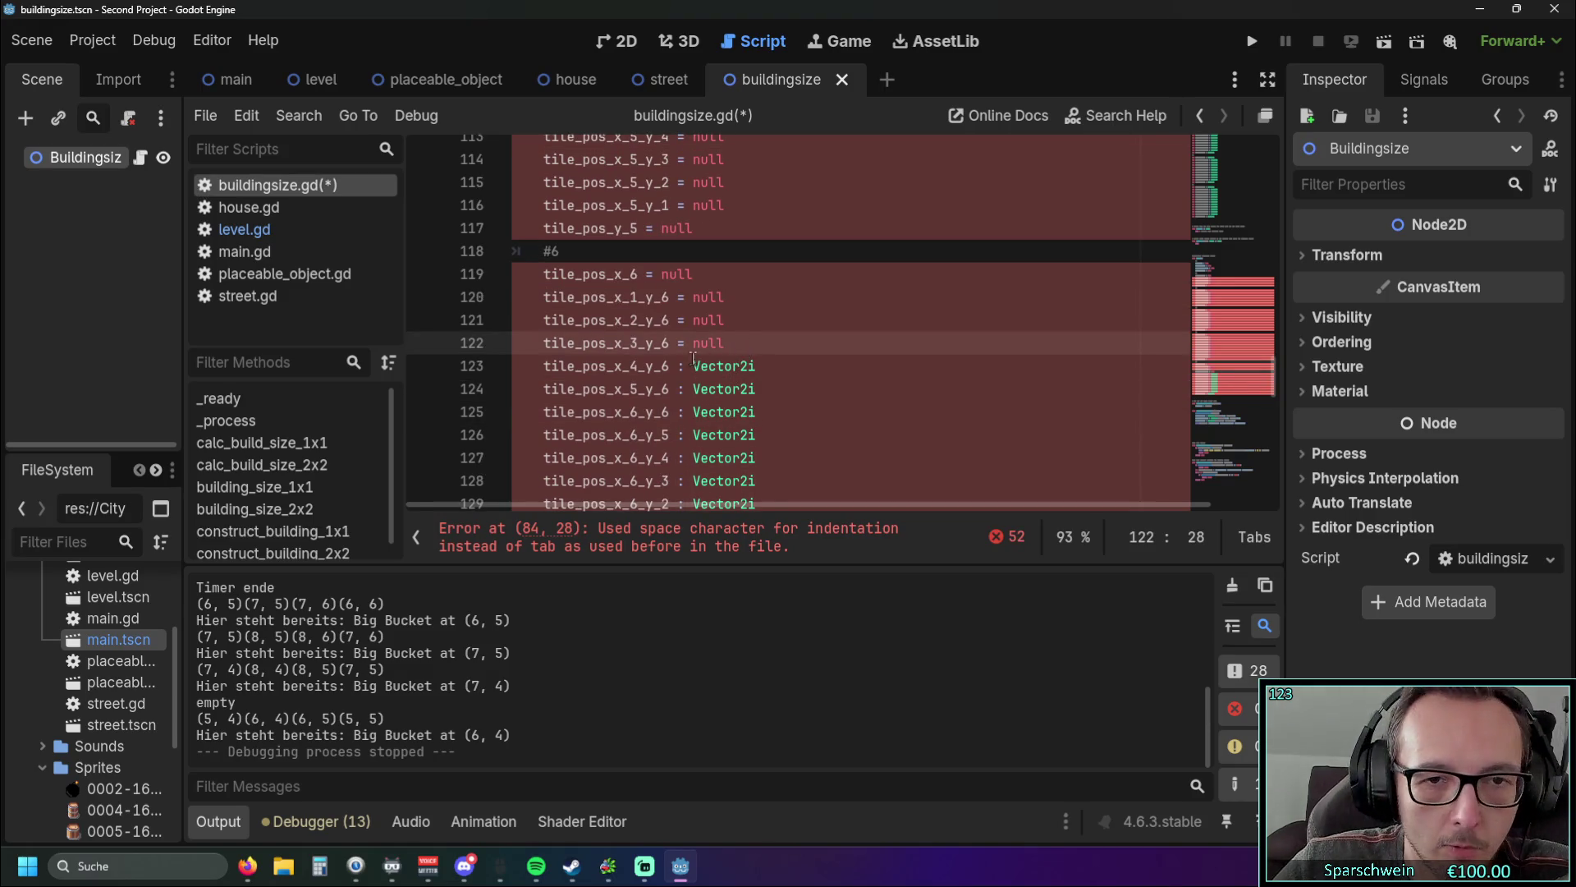
drag(679, 367, 755, 366)
text(= null)
mouse_move(678, 388)
mouse_down()
mouse_move(755, 388)
mouse_move(755, 412)
mouse_up()
key(ctrl+v)
text(= null)
scroll(704, 351, down, 1)
mouse_move(677, 367)
mouse_down()
mouse_move(755, 366)
mouse_move(755, 388)
mouse_up()
text(= null)
text(= null)
scroll(800, 360, down, 1)
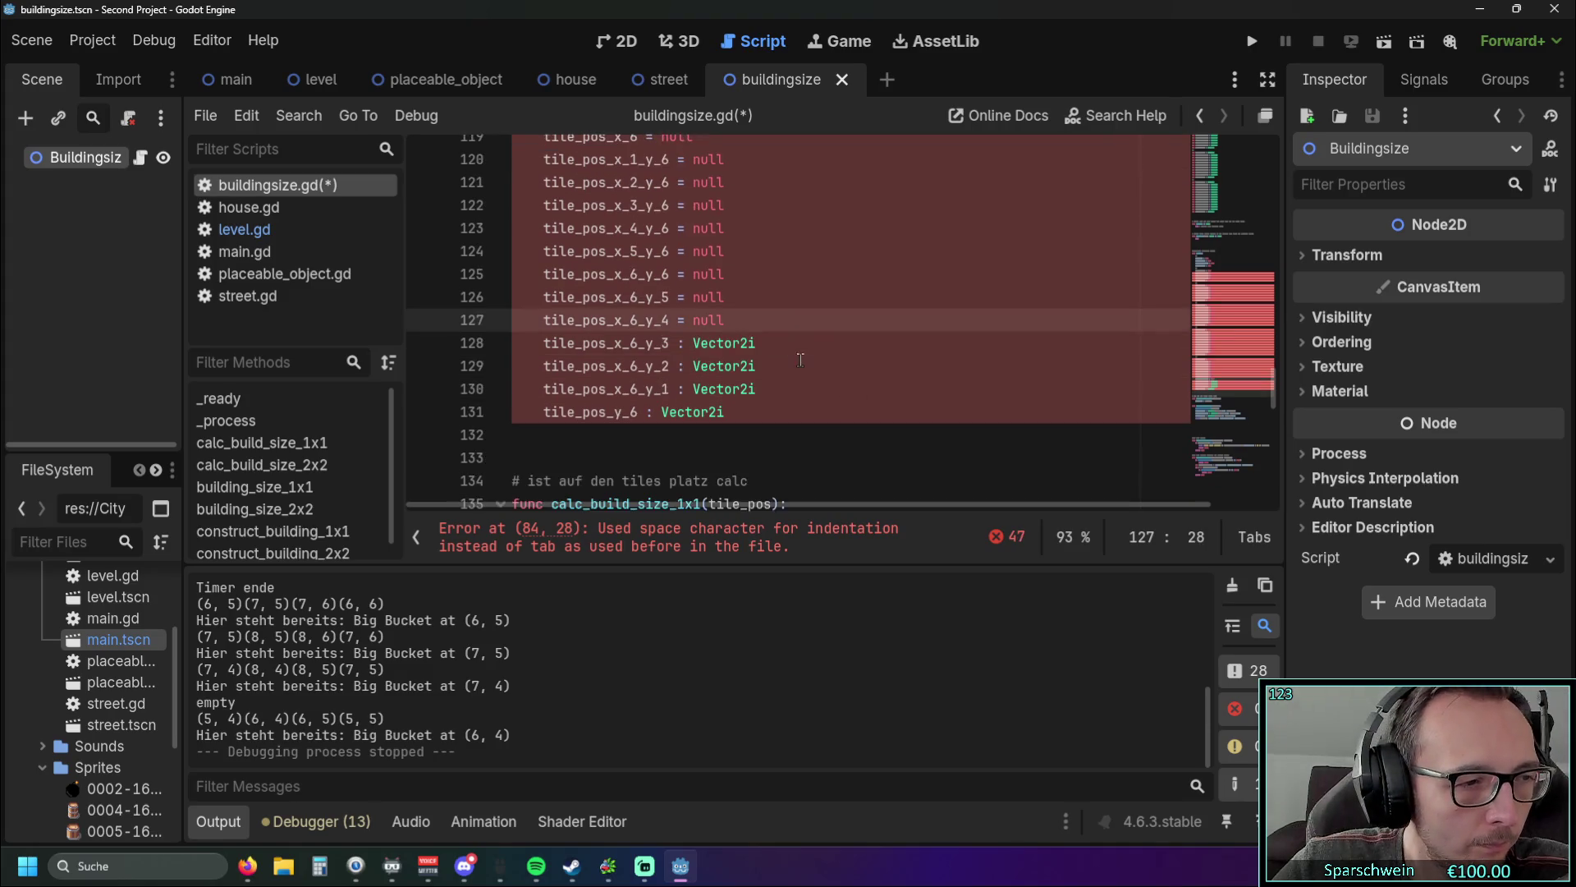
mouse_move(678, 343)
mouse_down()
mouse_move(756, 343)
mouse_move(756, 388)
mouse_up()
text(= null)
text(= null)
click(678, 388)
text(= null)
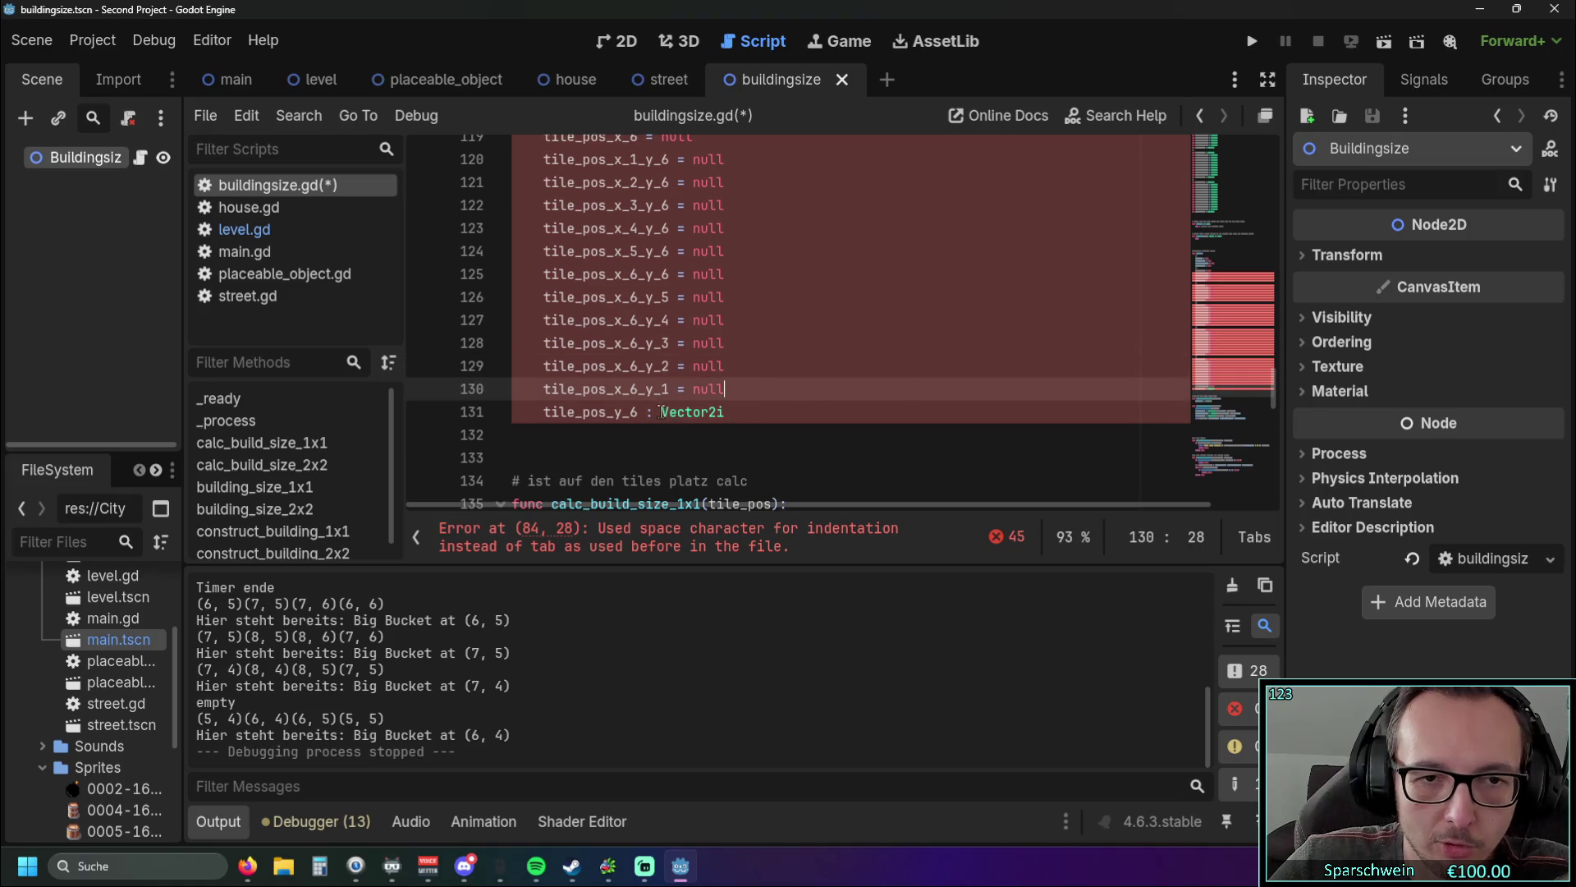
Set line 130 to '= null' and convert lines 130–131 indentation to tabs
click(656, 411)
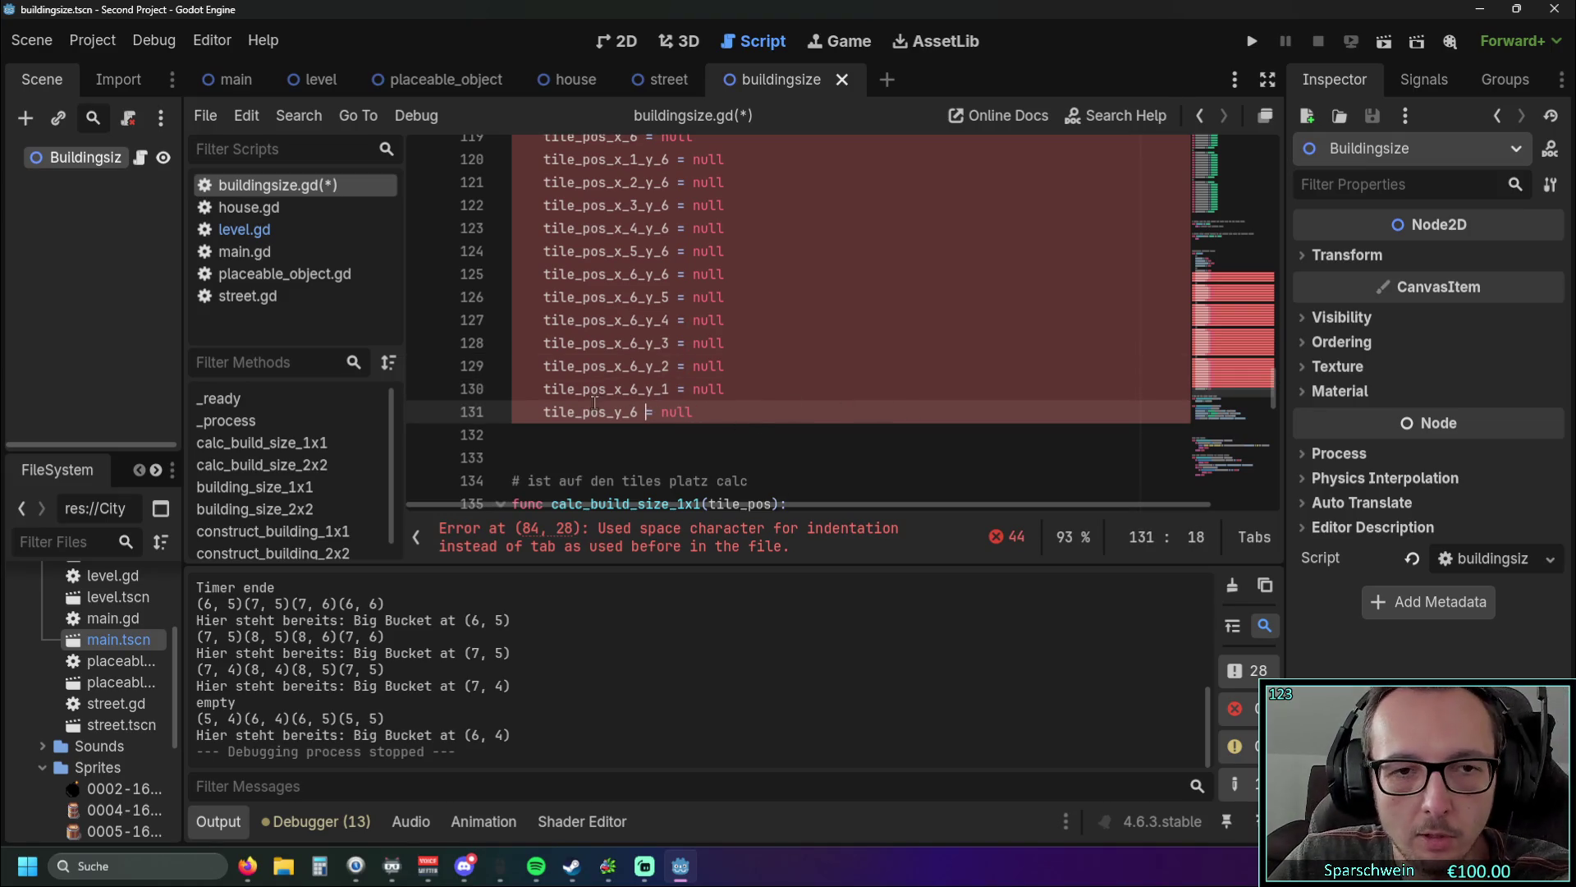
drag(543, 411, 520, 413)
key(BackSpace)
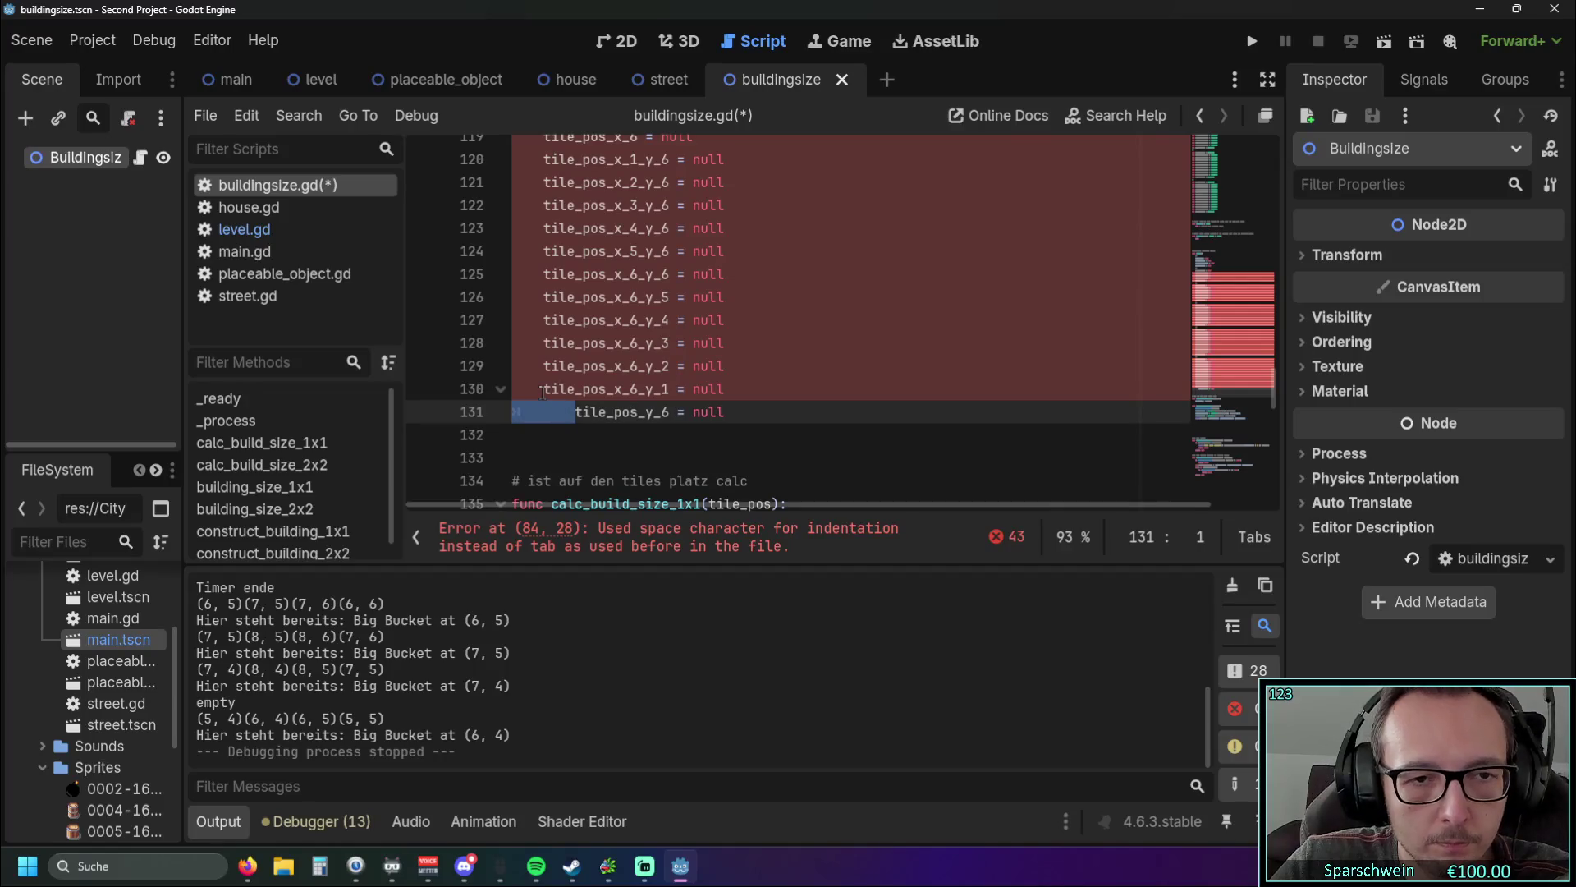
key(Tab)
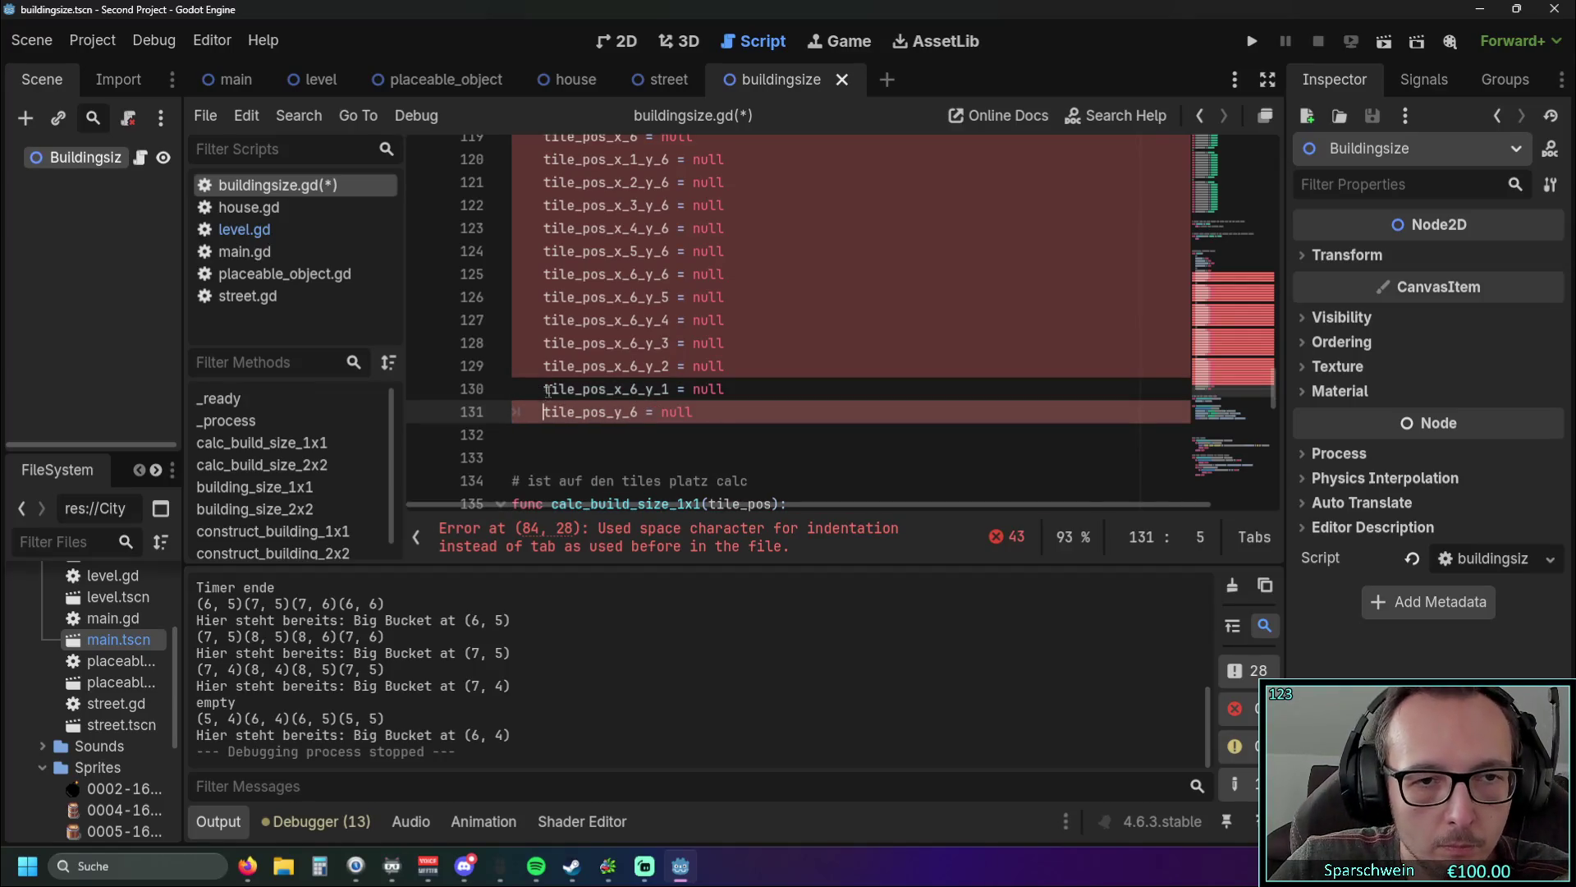
click(549, 390)
key(BackSpace)
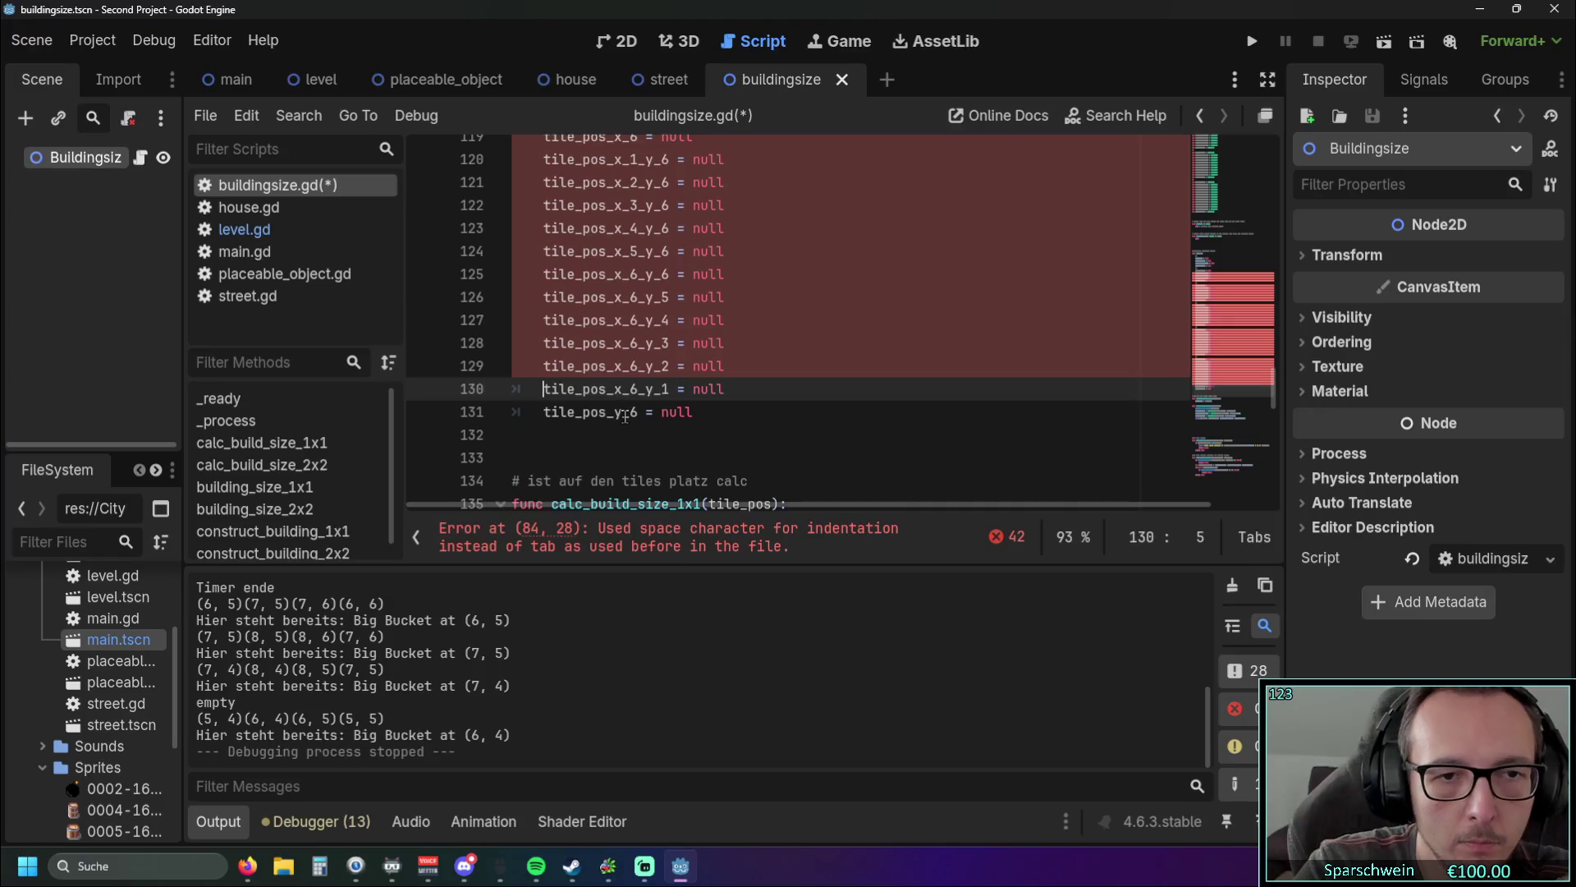
Convert lines 130 to 128 to tab indentation and undo an accidental deletion in tile_pos_x_6_y_3
key(Tab)
key(Up)
key(BackSpace)
key(Tab)
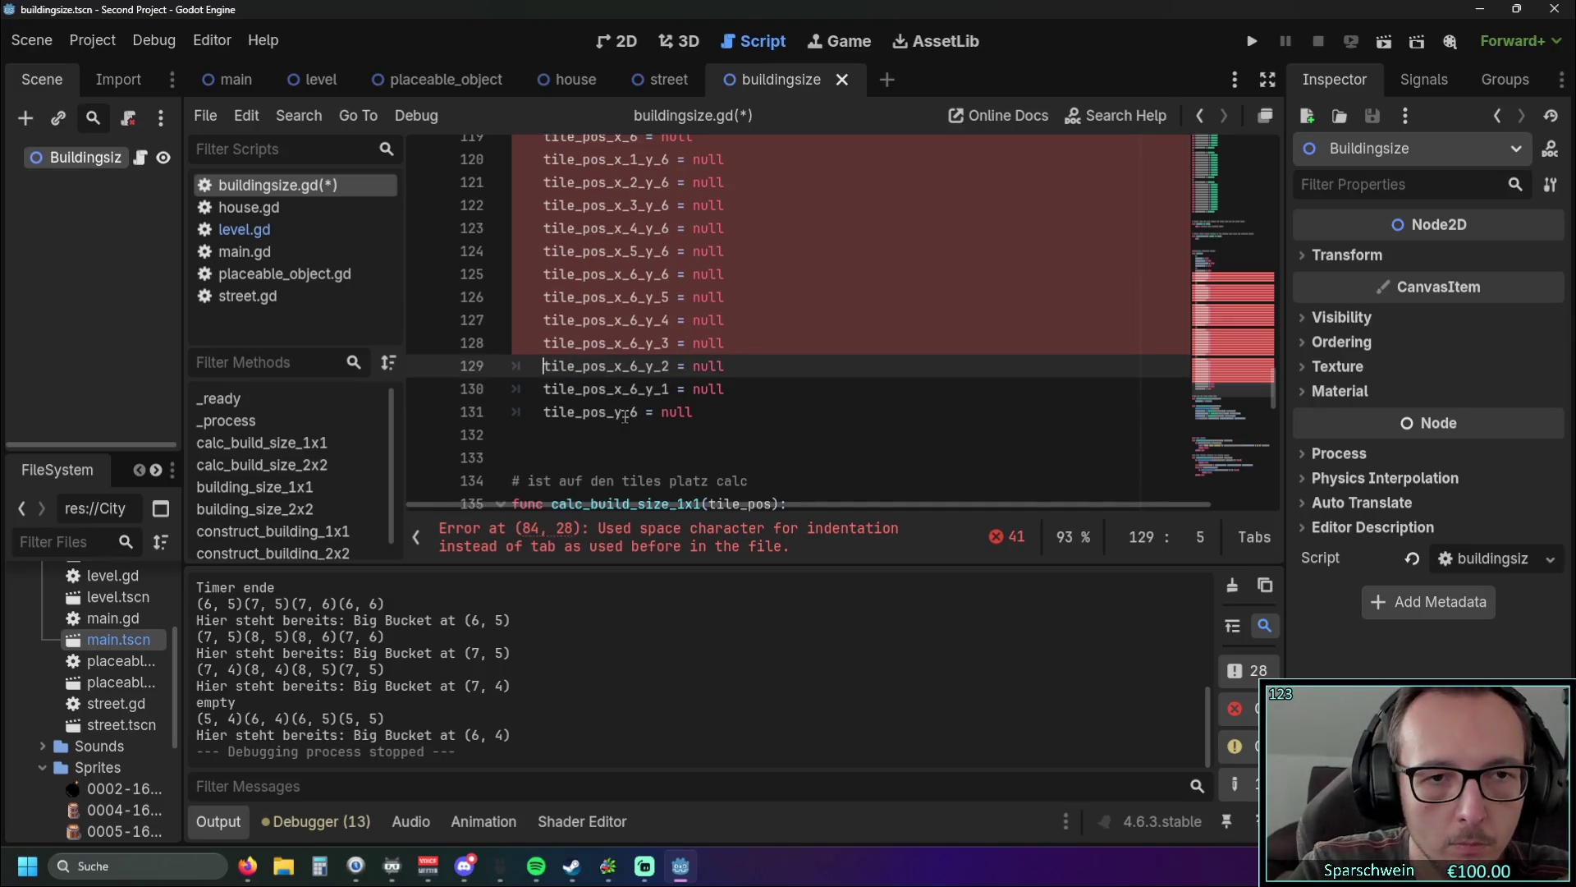
key(Up)
key(BackSpace)
key(Tab)
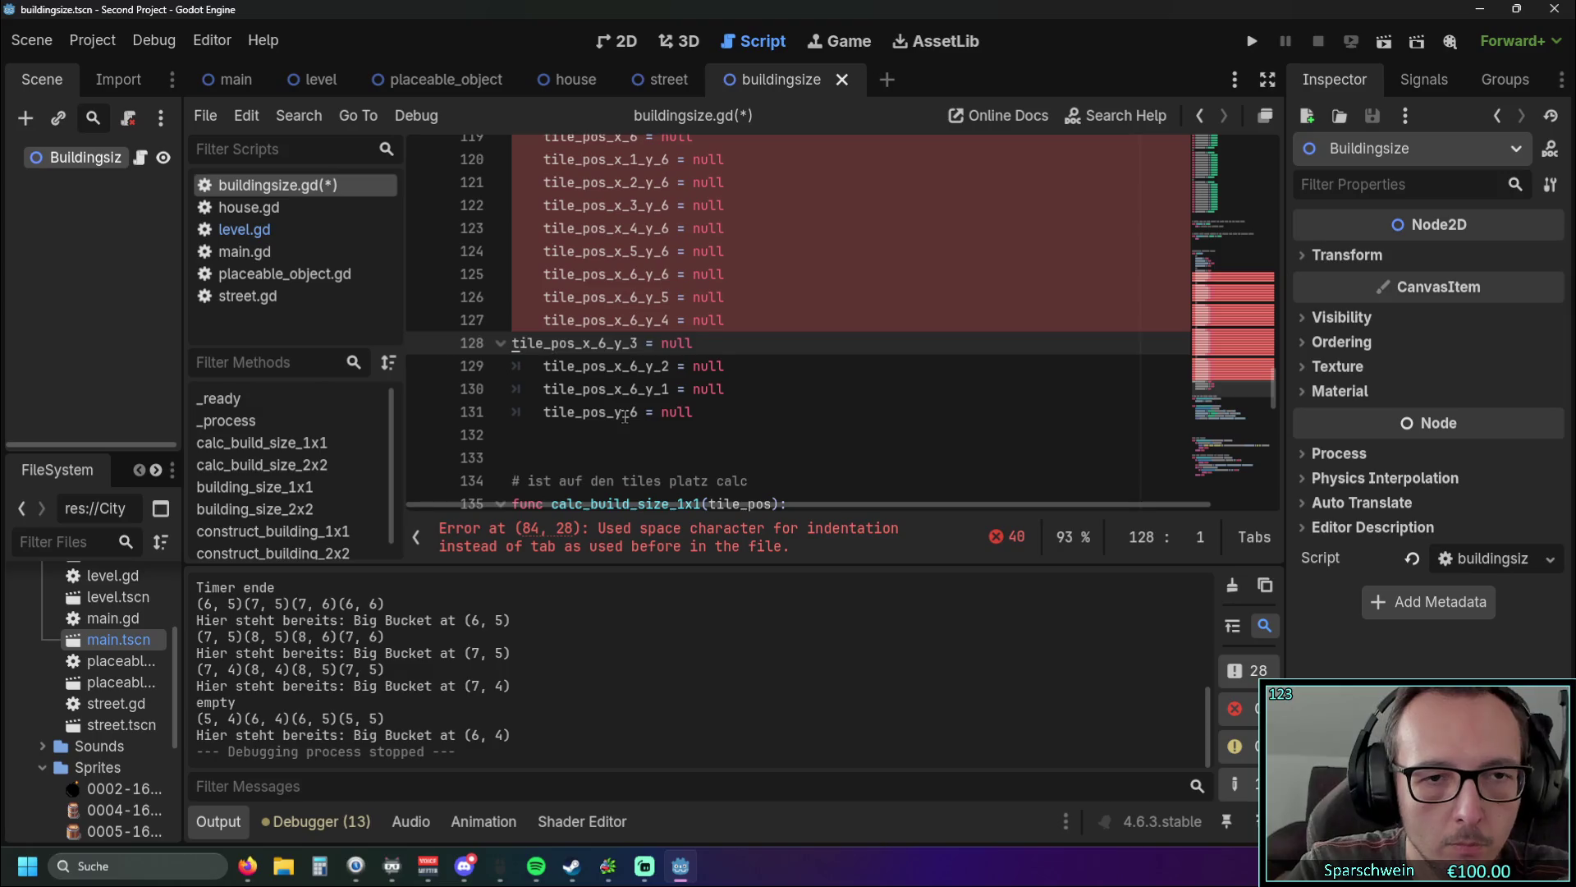
key(Delete)
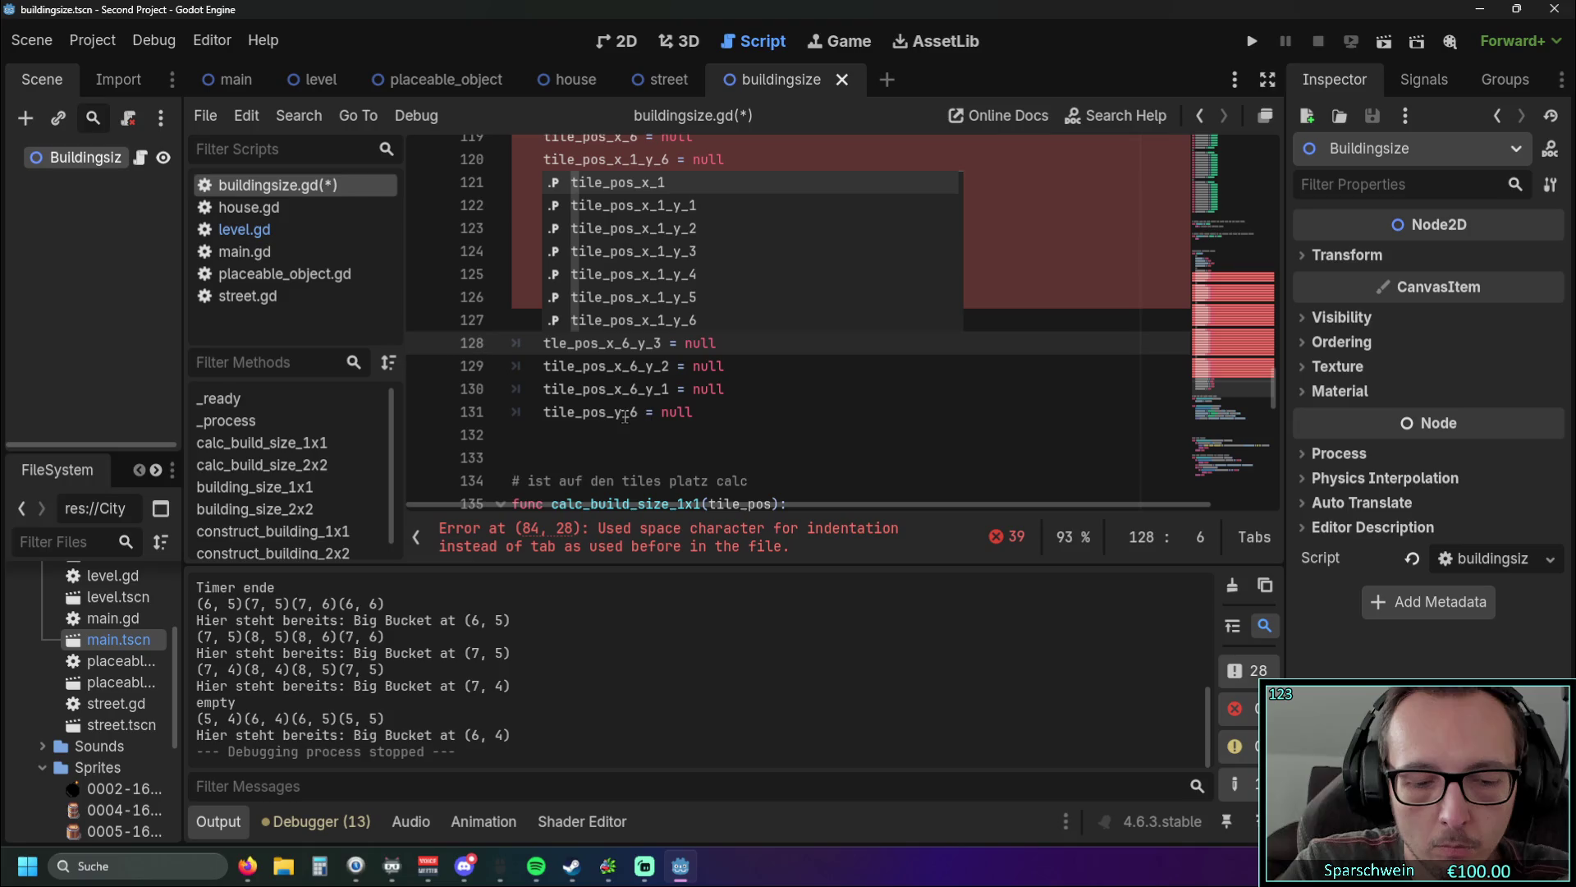
key(ctrl+z)
key(ctrl+z)
key(ctrl+z)
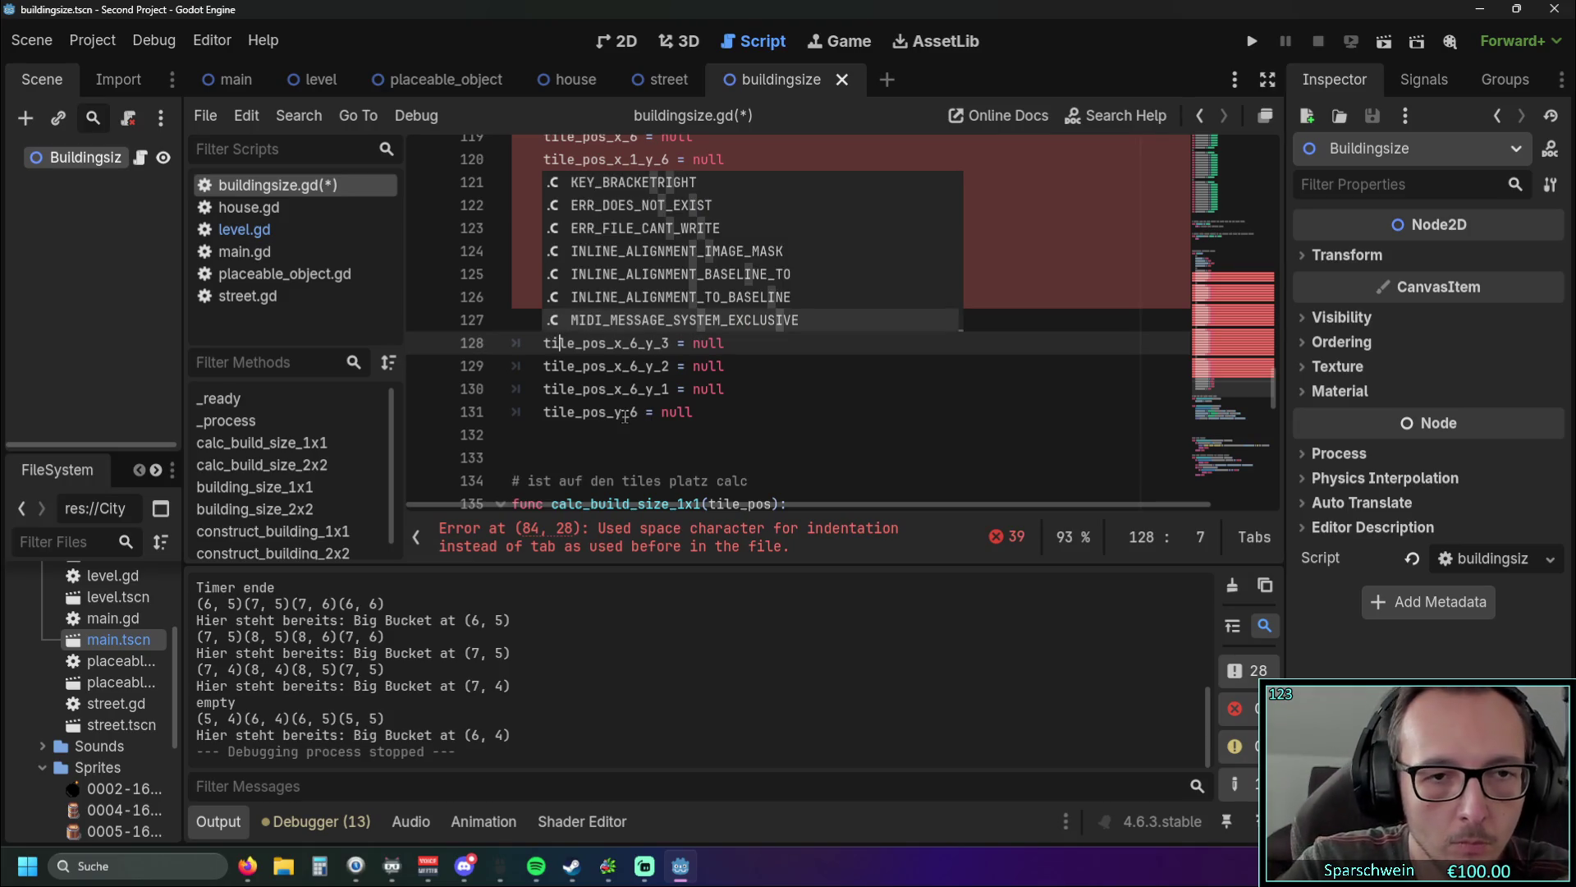
Replace the leading spaces with a tab on lines 127 up to 120 of clear()
key(Up)
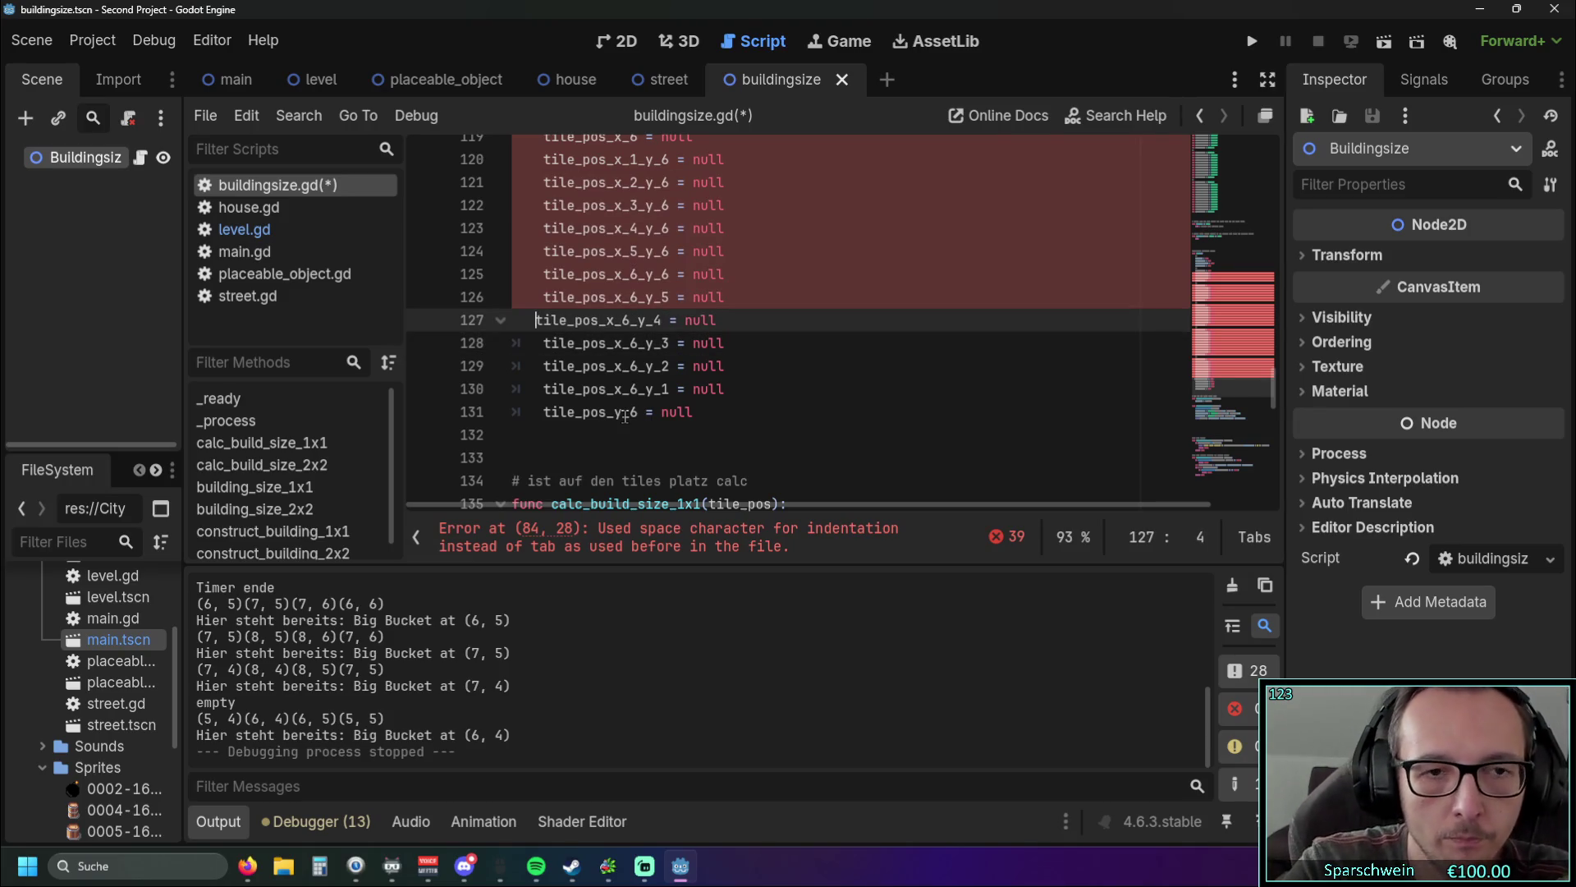
key(Up)
key(BackSpace)
key(Tab)
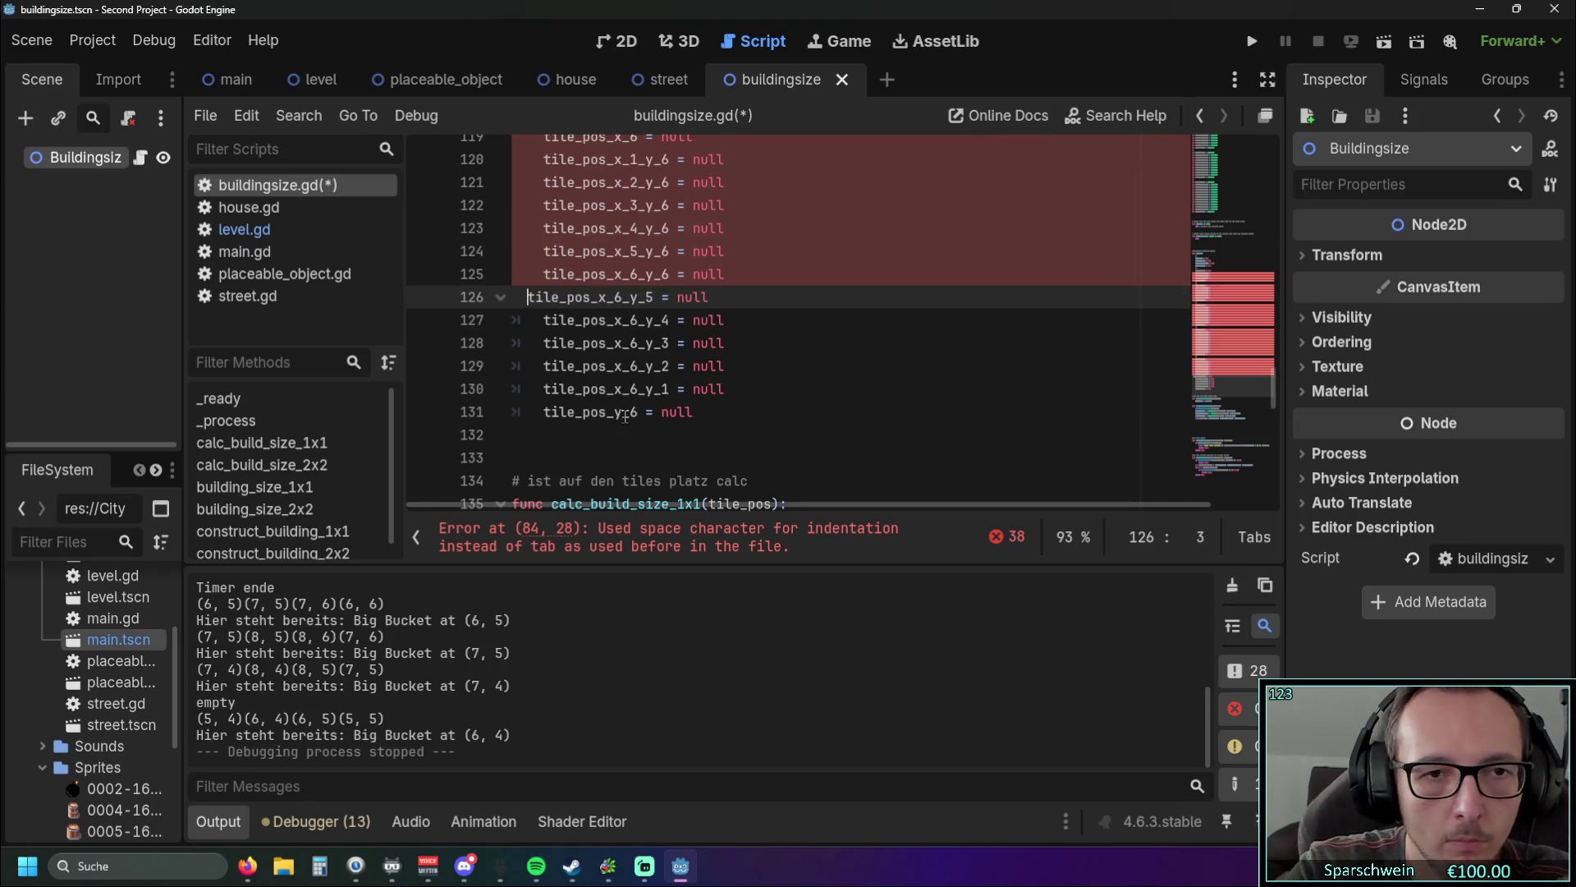
key(Up)
key(BackSpace)
key(BackSpace)
key(BackSpace)
key(Tab)
key(Up)
key(BackSpace)
key(BackSpace)
key(BackSpace)
key(Tab)
key(Up)
key(BackSpace)
key(BackSpace)
key(BackSpace)
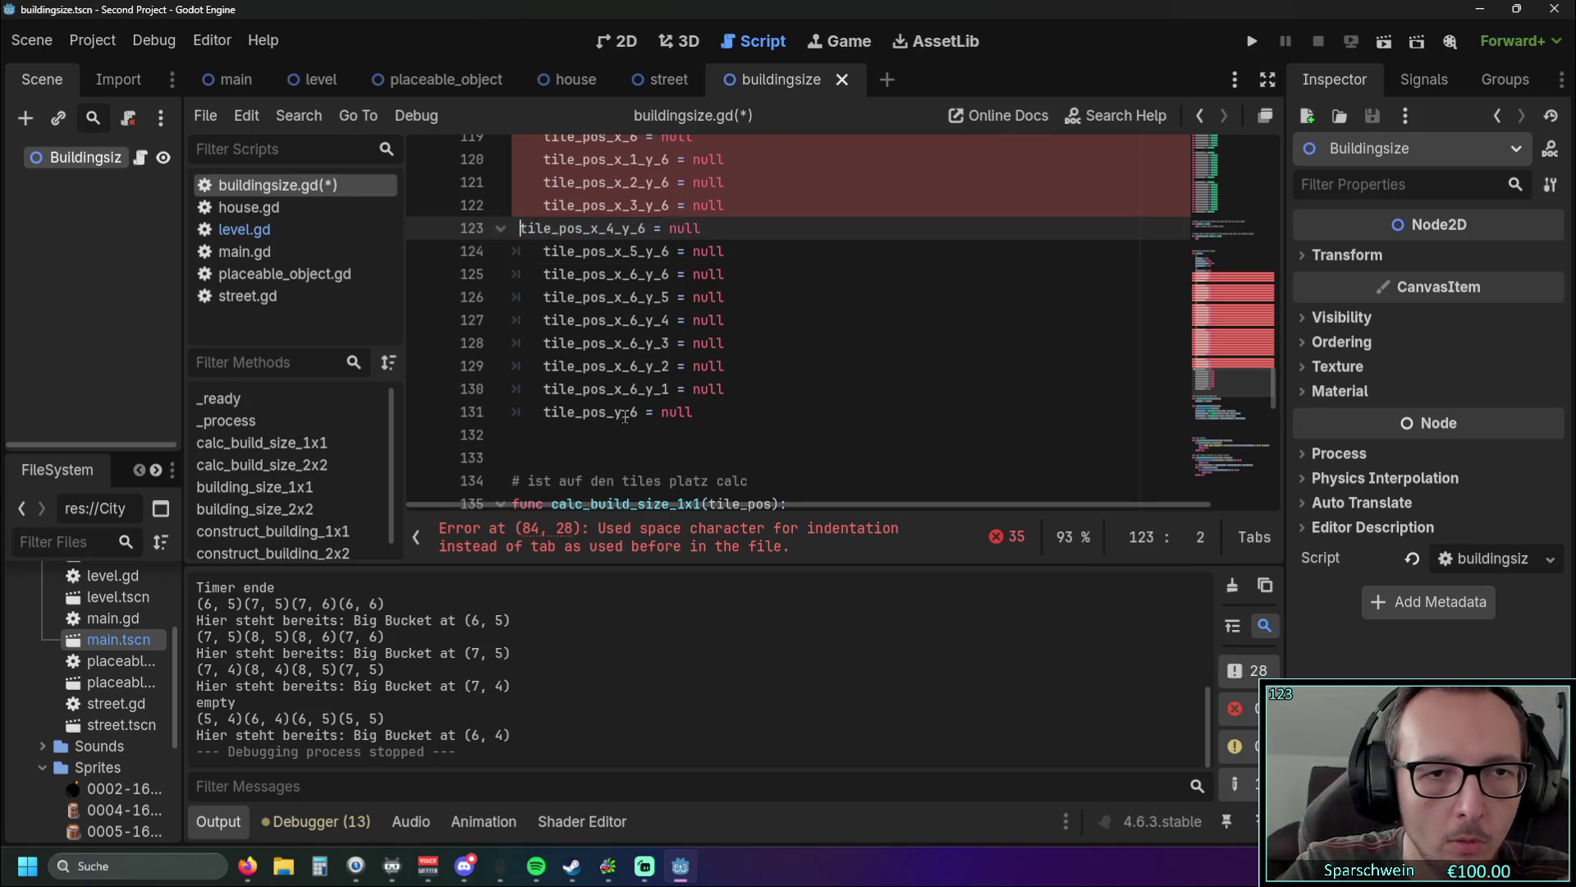
key(Tab)
key(Up)
key(BackSpace)
key(BackSpace)
key(BackSpace)
key(BackSpace)
key(Tab)
key(Up)
key(BackSpace)
key(BackSpace)
key(BackSpace)
key(Tab)
scroll(607, 407, up, 4)
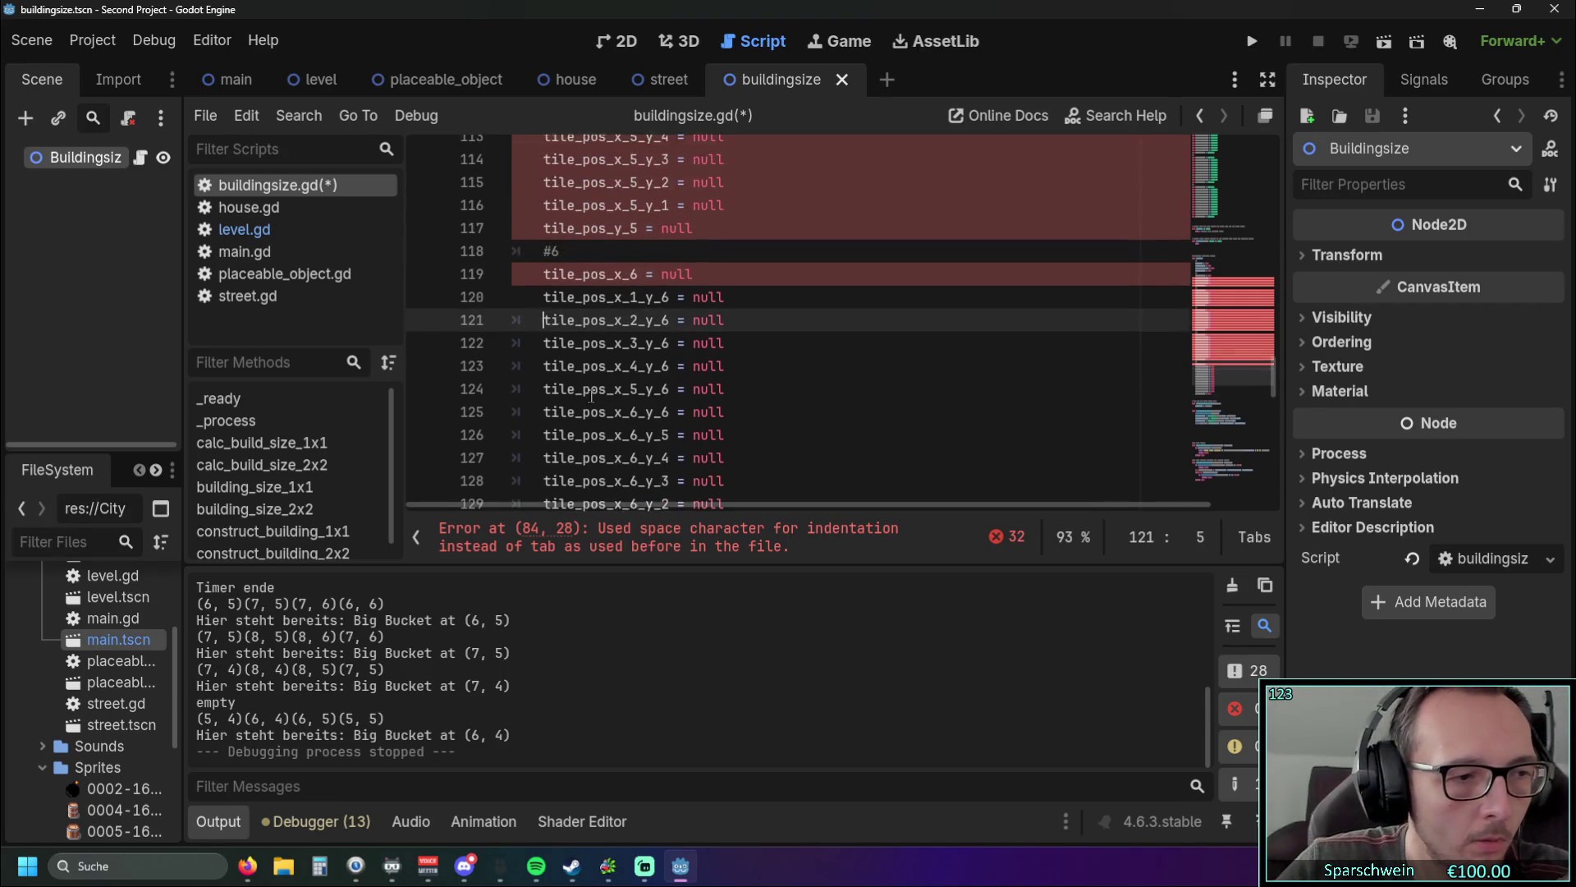
scroll(859, 349, up, 1)
scroll(792, 369, down, 1)
key(Up)
key(BackSpace)
key(BackSpace)
key(BackSpace)
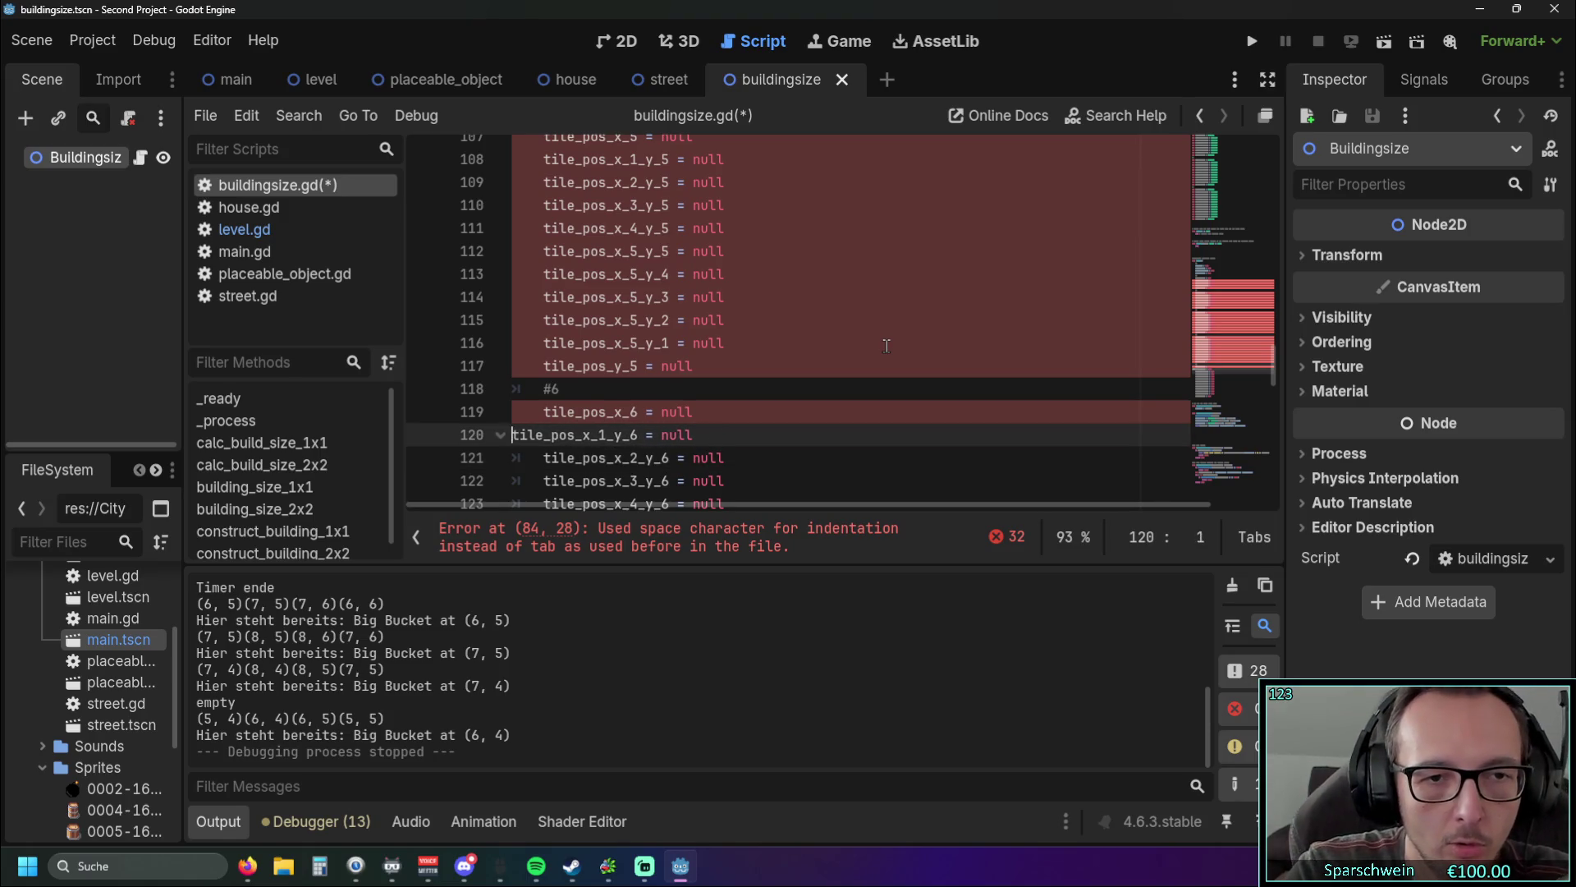
key(Tab)
Replace the leading spaces with a tab on lines 117 up to 107, leaving 46 errors
key(Up)
key(Up)
key(Up)
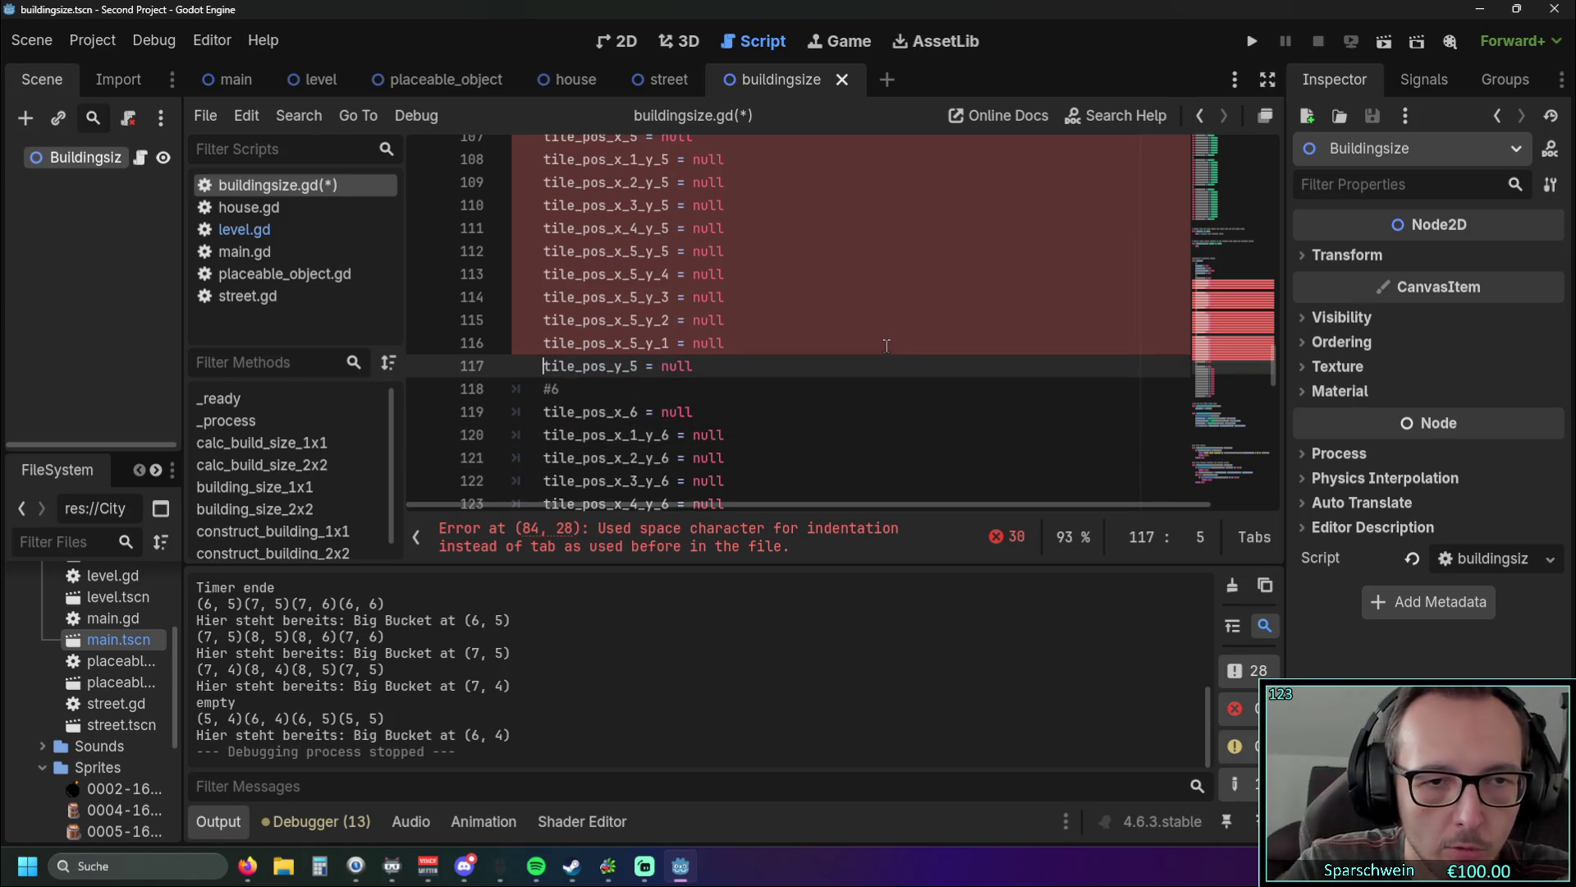
key(BackSpace)
key(BackSpace)
key(BackSpace)
key(Tab)
key(Up)
key(BackSpace)
key(BackSpace)
key(BackSpace)
key(BackSpace)
key(Tab)
key(Up)
key(BackSpace)
key(BackSpace)
key(BackSpace)
key(Tab)
key(Up)
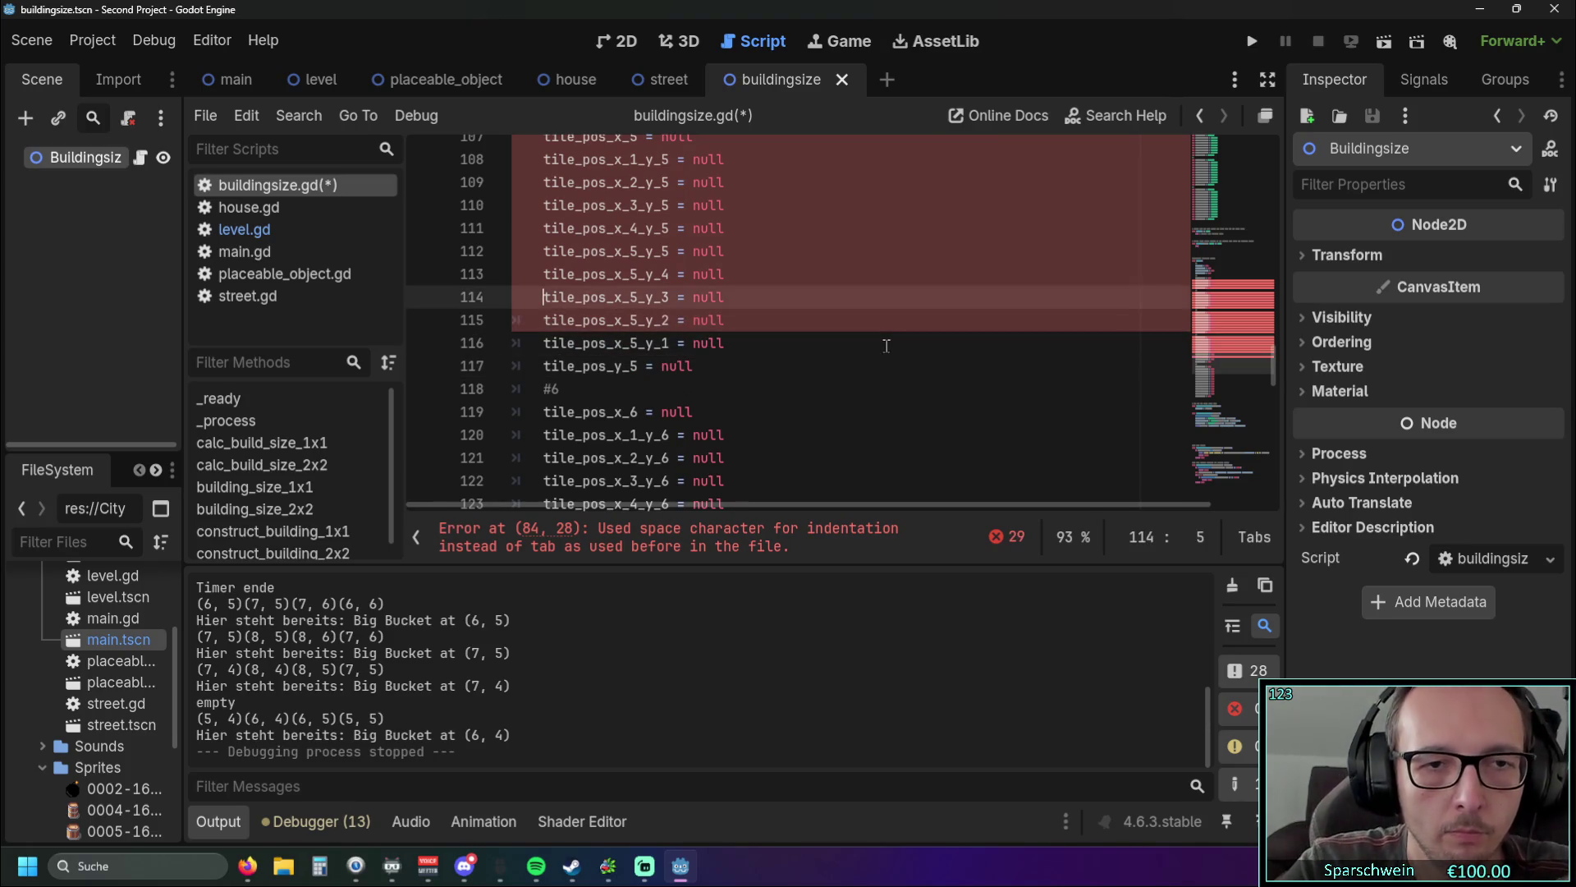
key(BackSpace)
key(BackSpace)
key(BackSpace)
key(Tab)
key(Up)
key(BackSpace)
key(BackSpace)
key(BackSpace)
key(BackSpace)
key(Tab)
key(Up)
key(BackSpace)
key(BackSpace)
key(BackSpace)
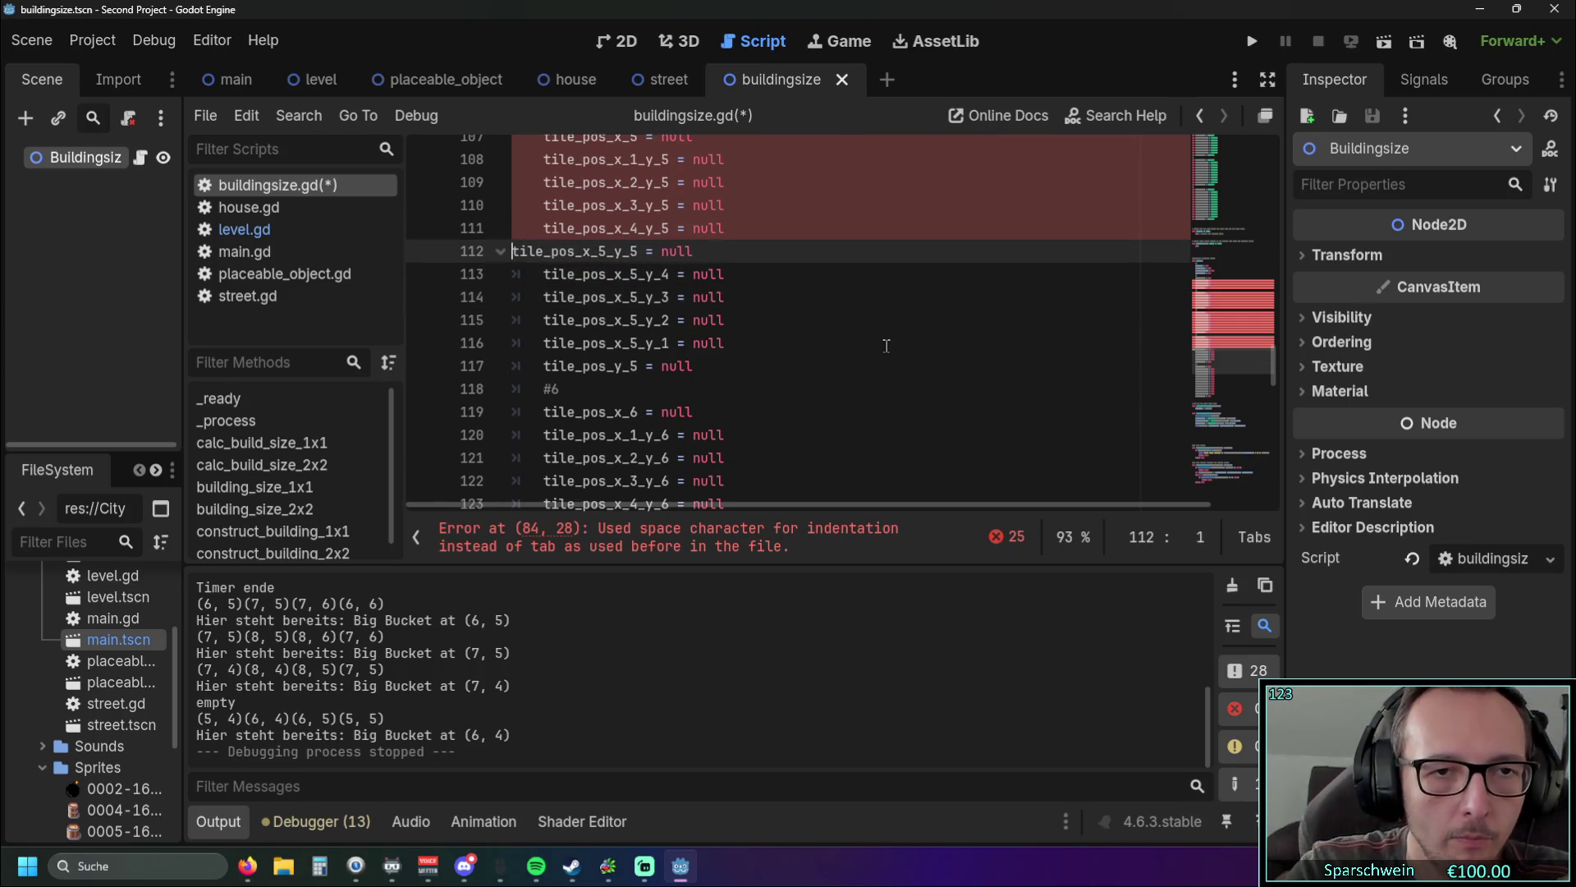
key(Tab)
key(Up)
key(BackSpace)
key(BackSpace)
key(BackSpace)
key(Tab)
key(Up)
key(BackSpace)
key(BackSpace)
key(BackSpace)
key(BackSpace)
key(Tab)
key(Up)
key(BackSpace)
key(BackSpace)
key(BackSpace)
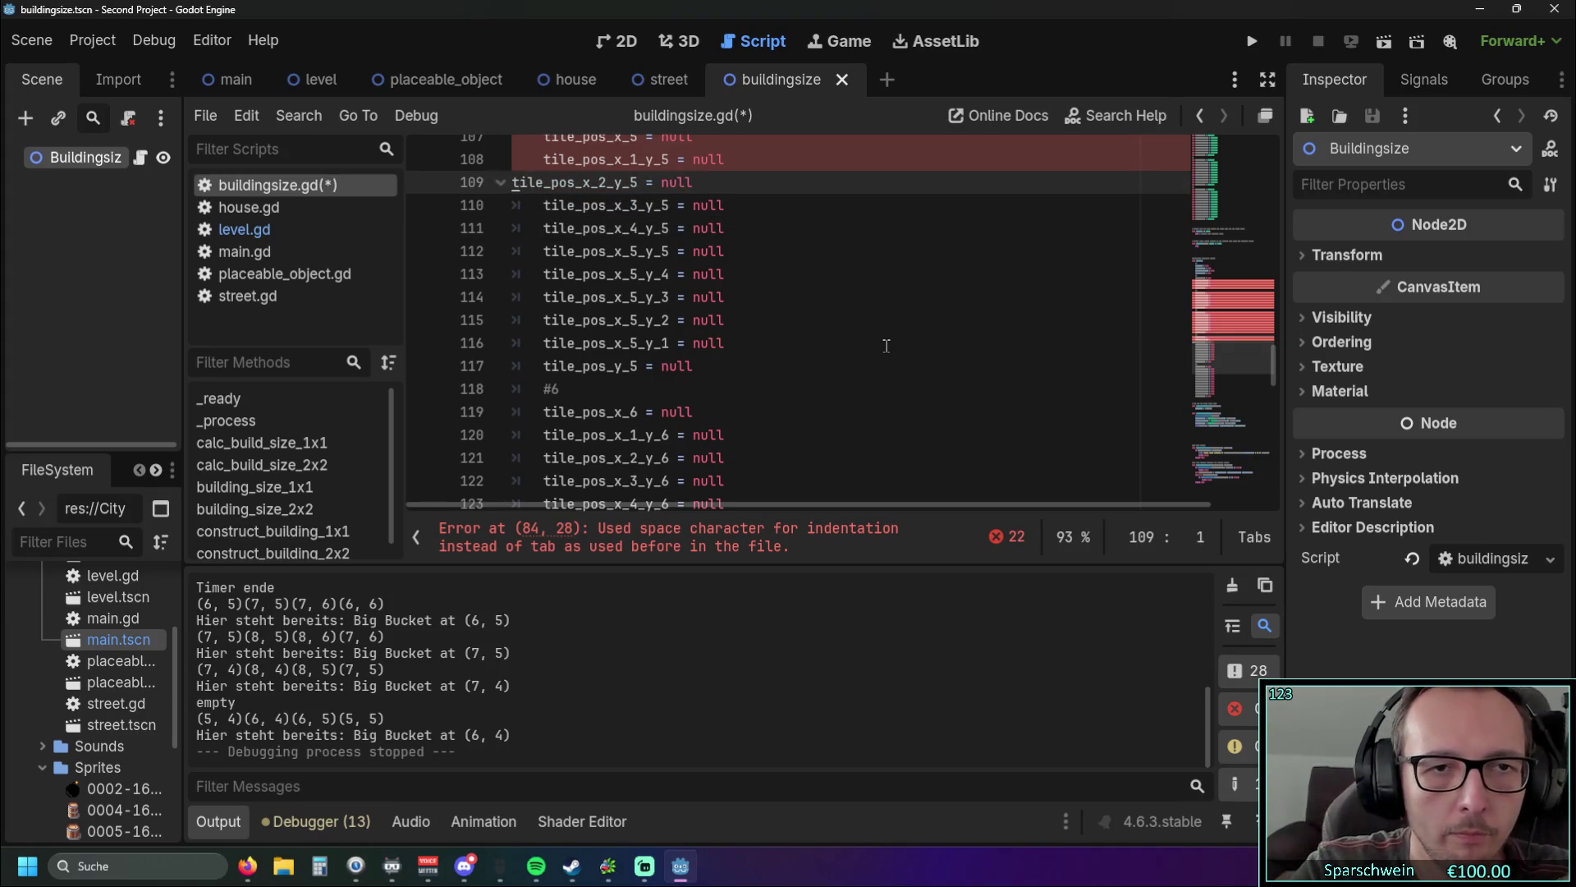
key(Tab)
key(Up)
key(BackSpace)
key(BackSpace)
key(BackSpace)
key(Tab)
key(Up)
key(BackSpace)
key(BackSpace)
key(BackSpace)
key(BackSpace)
key(Tab)
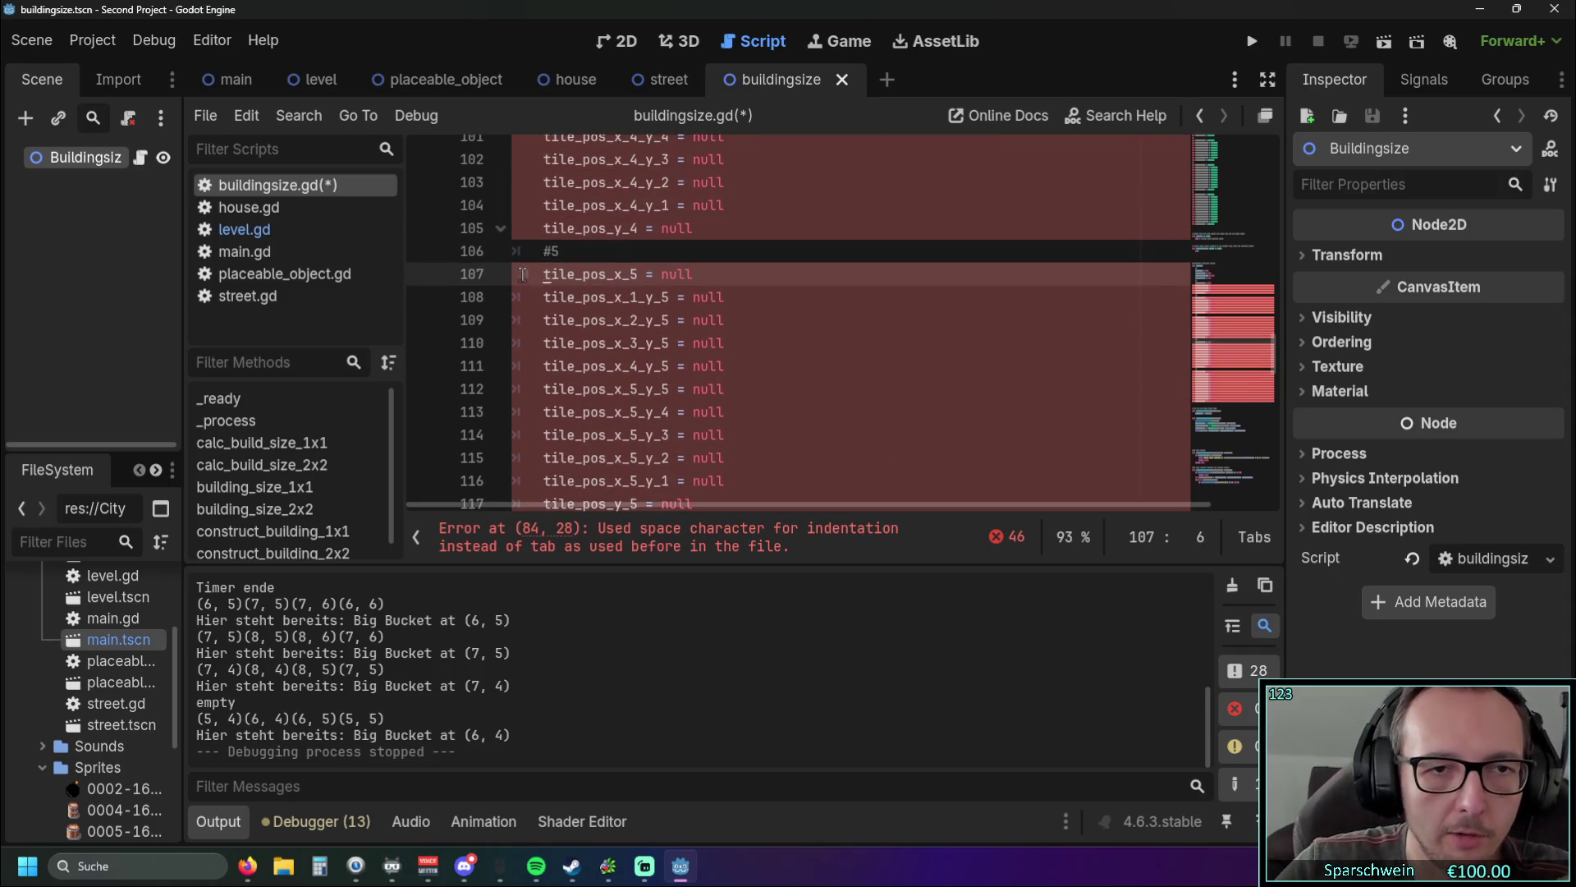
Replace the leading spaces with a tab on lines 106 up to 97 of clear()
key(Up)
key(Up)
key(BackSpace)
key(BackSpace)
key(BackSpace)
key(Tab)
key(Up)
click(545, 362)
key(BackSpace)
key(BackSpace)
key(BackSpace)
key(Tab)
key(Up)
key(Up)
key(BackSpace)
key(BackSpace)
key(BackSpace)
key(Tab)
key(Up)
key(BackSpace)
key(BackSpace)
key(BackSpace)
key(Tab)
key(Up)
key(BackSpace)
key(BackSpace)
key(Tab)
key(Up)
key(BackSpace)
key(BackSpace)
key(BackSpace)
key(Tab)
key(Up)
key(BackSpace)
key(BackSpace)
key(BackSpace)
key(Tab)
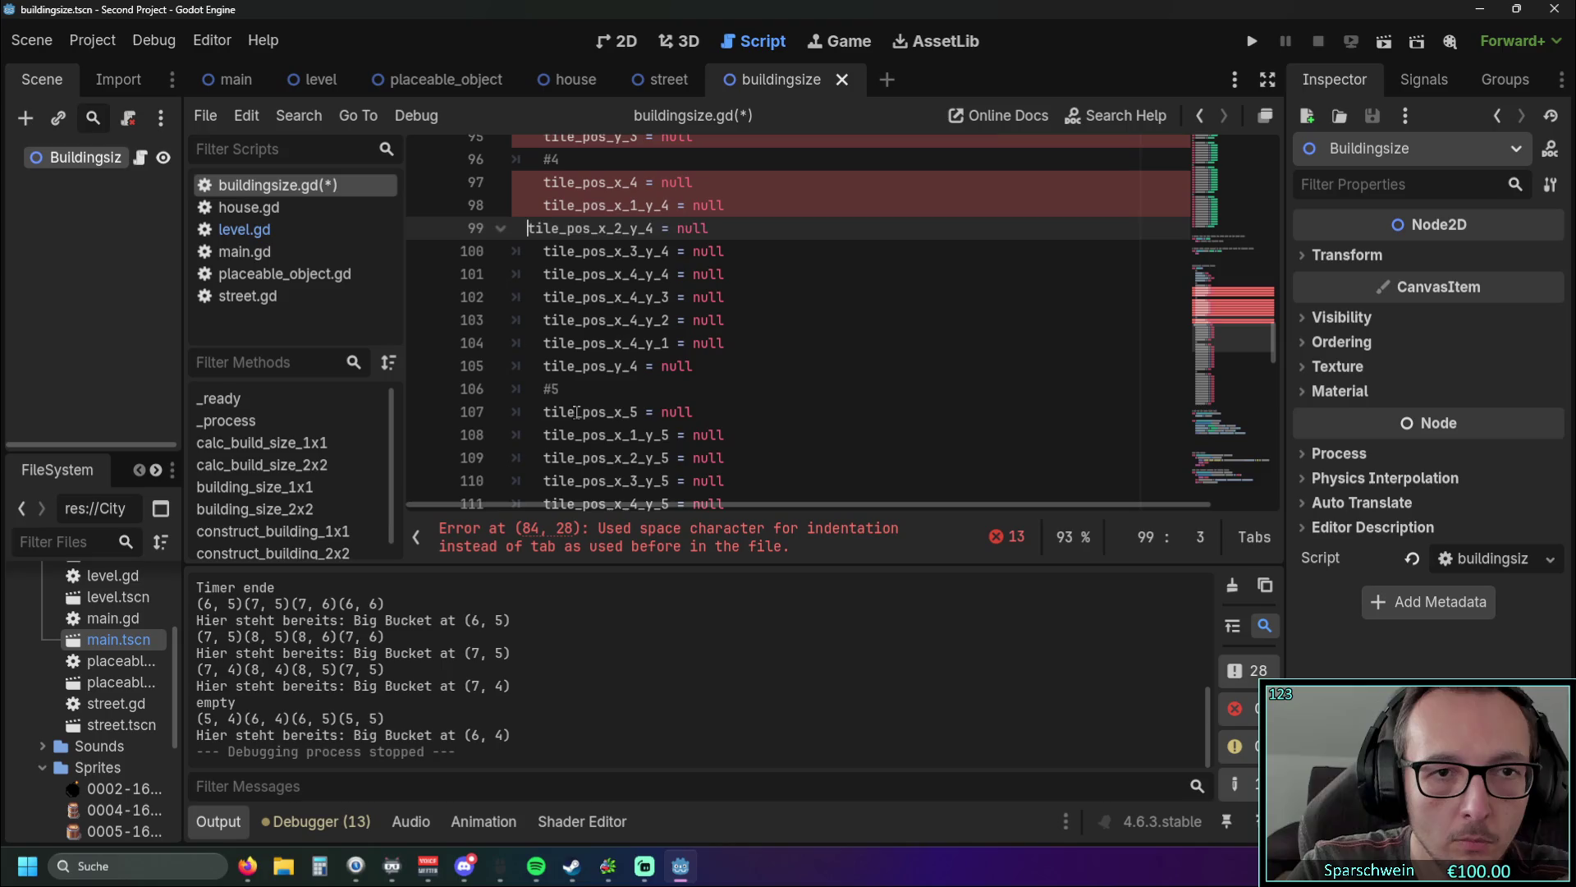
key(Up)
key(BackSpace)
key(BackSpace)
key(BackSpace)
key(Tab)
key(Up)
key(BackSpace)
key(BackSpace)
key(BackSpace)
key(Tab)
Tab-indent lines 95 up to 85, leaving only 'null as Vector2i' assignment errors
key(Up)
key(Up)
key(BackSpace)
key(BackSpace)
key(BackSpace)
key(Tab)
key(Up)
key(Up)
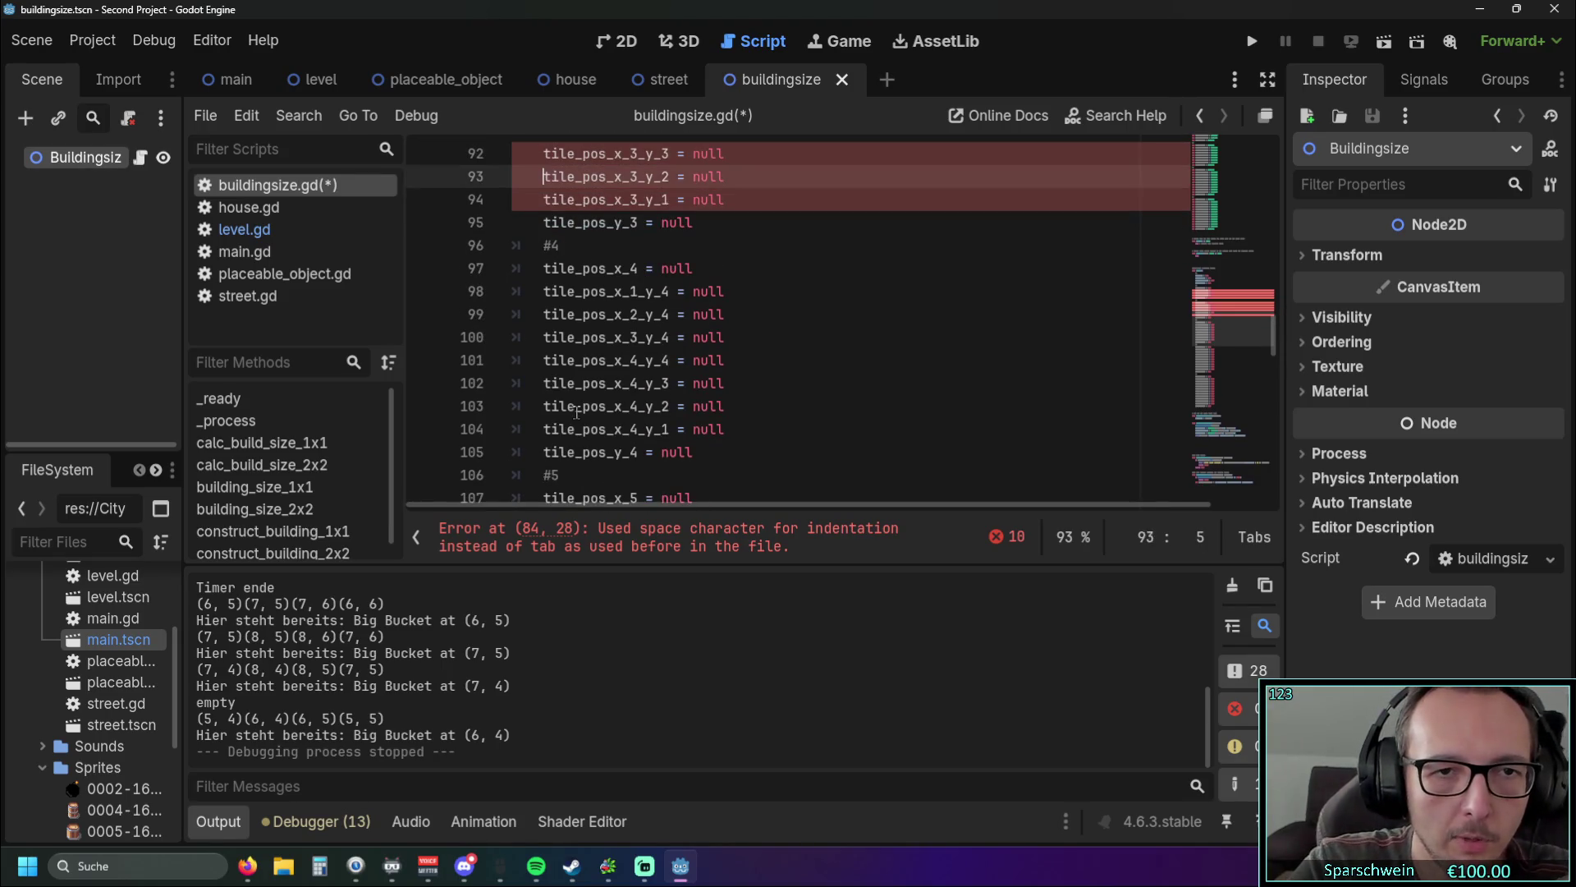
key(Down)
key(Down)
key(BackSpace)
key(BackSpace)
key(BackSpace)
key(BackSpace)
key(Tab)
key(Up)
key(BackSpace)
key(BackSpace)
key(BackSpace)
key(Tab)
key(Up)
key(BackSpace)
key(BackSpace)
key(BackSpace)
key(Tab)
key(Up)
key(BackSpace)
key(BackSpace)
key(BackSpace)
key(BackSpace)
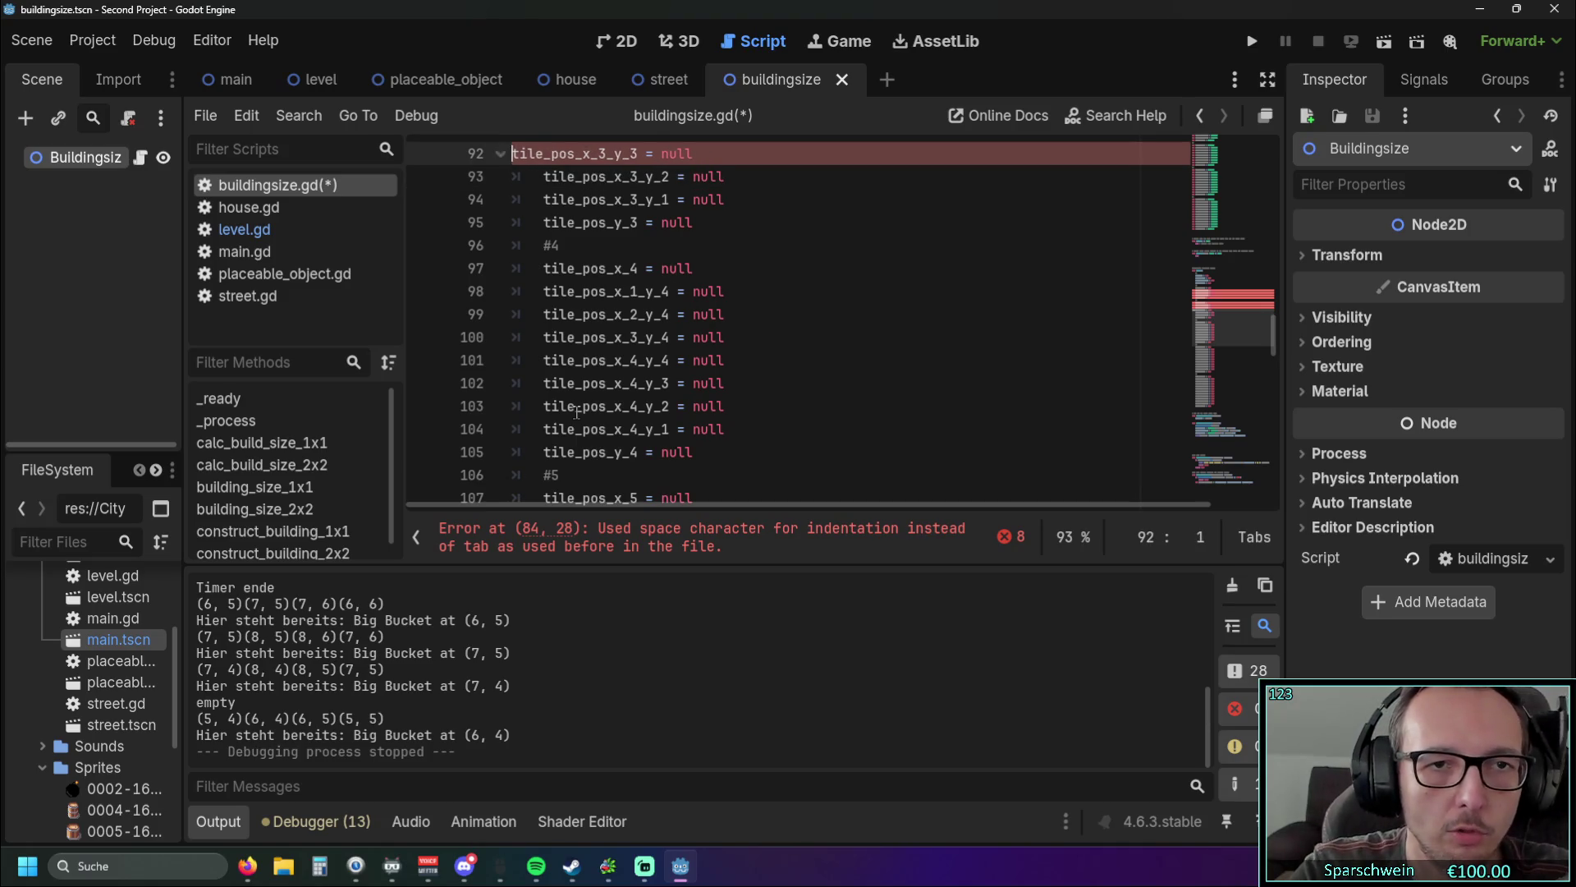
key(Tab)
key(Up)
key(BackSpace)
key(BackSpace)
key(BackSpace)
key(Tab)
key(Up)
key(Up)
key(Up)
key(Down)
key(Down)
key(Down)
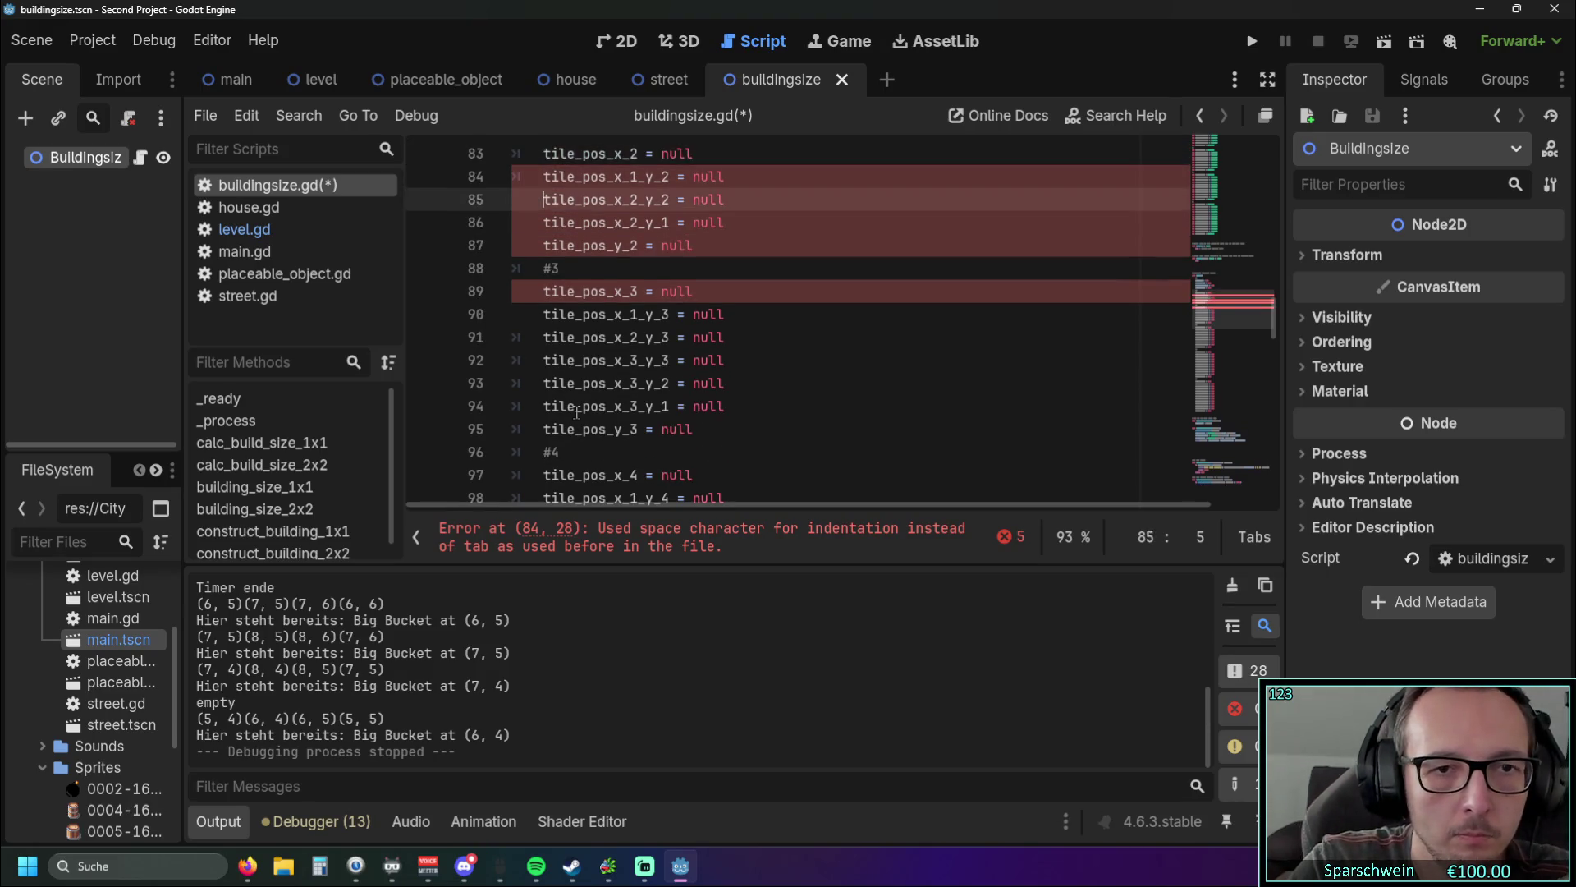
key(BackSpace)
key(BackSpace)
key(Tab)
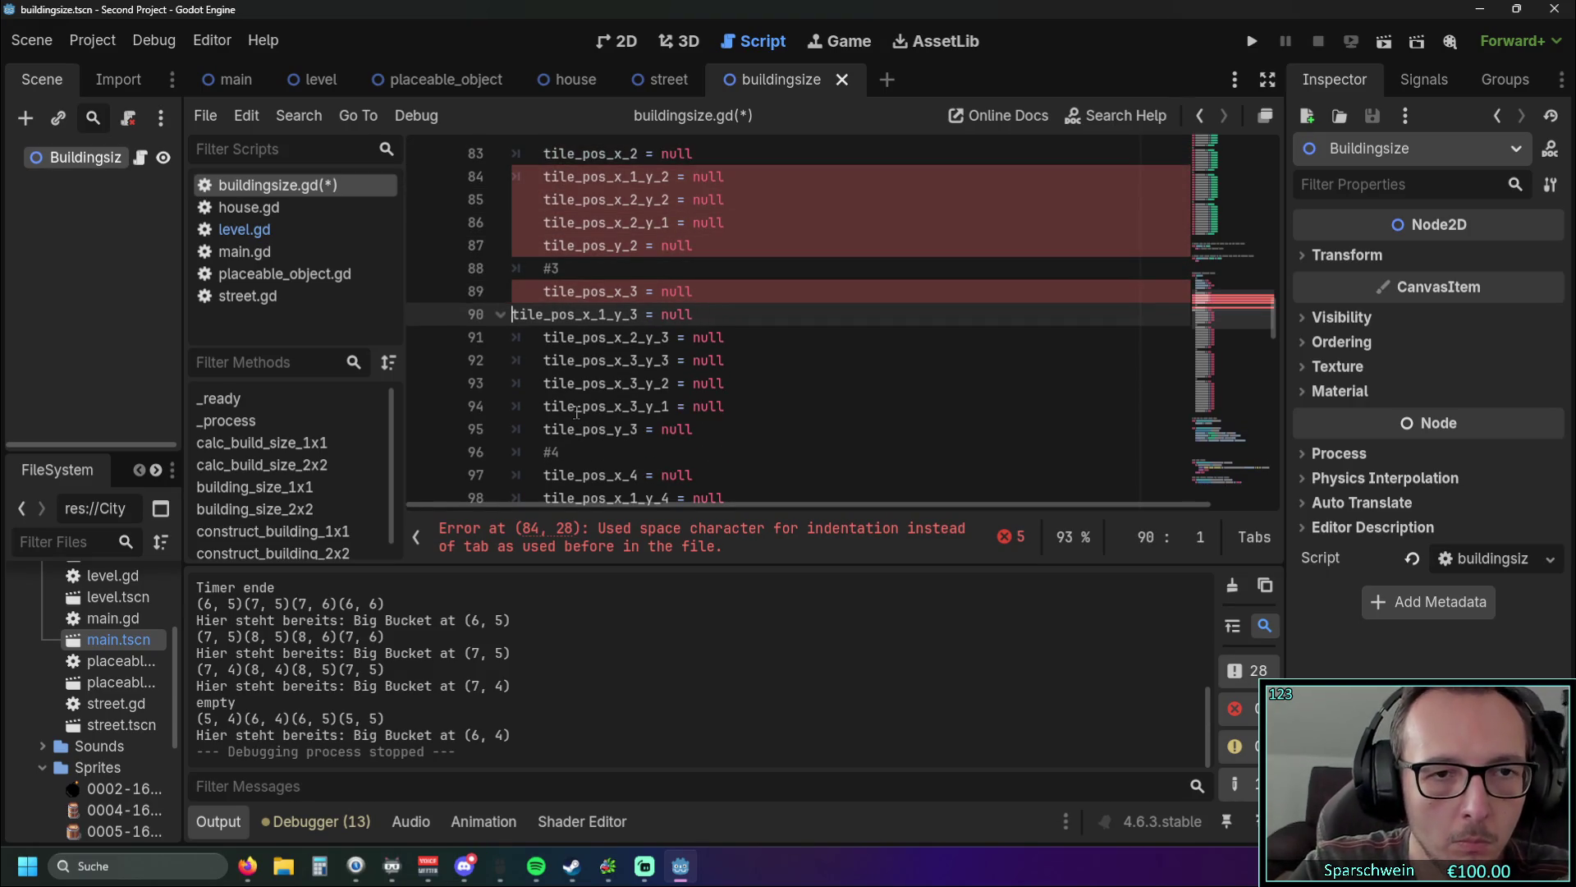
key(Up)
key(BackSpace)
key(BackSpace)
key(BackSpace)
key(Tab)
key(Up)
key(Up)
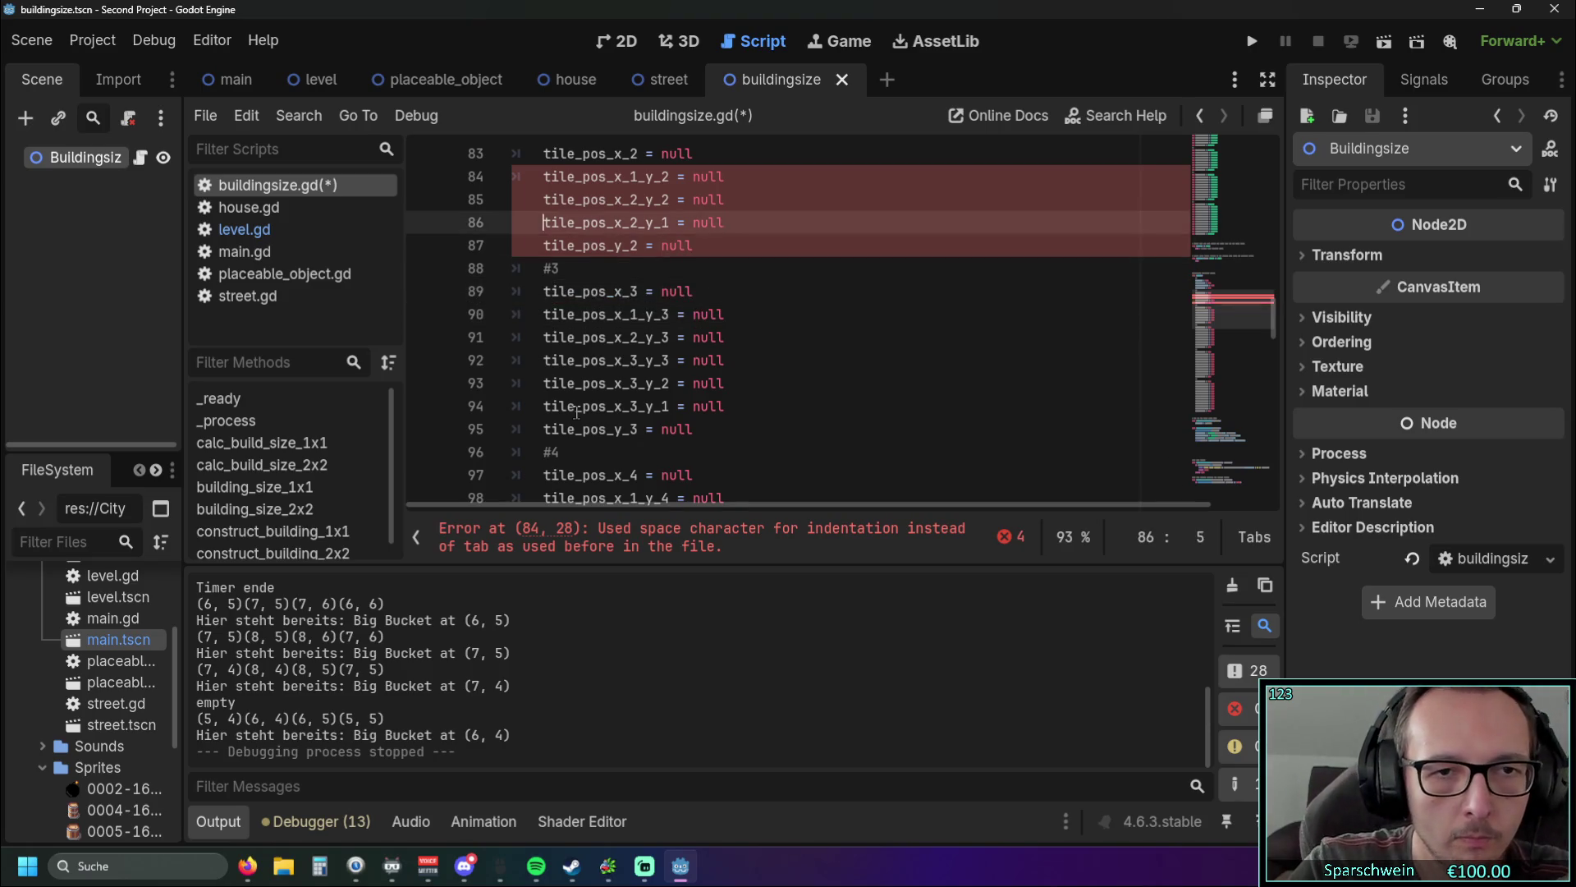
key(BackSpace)
key(Tab)
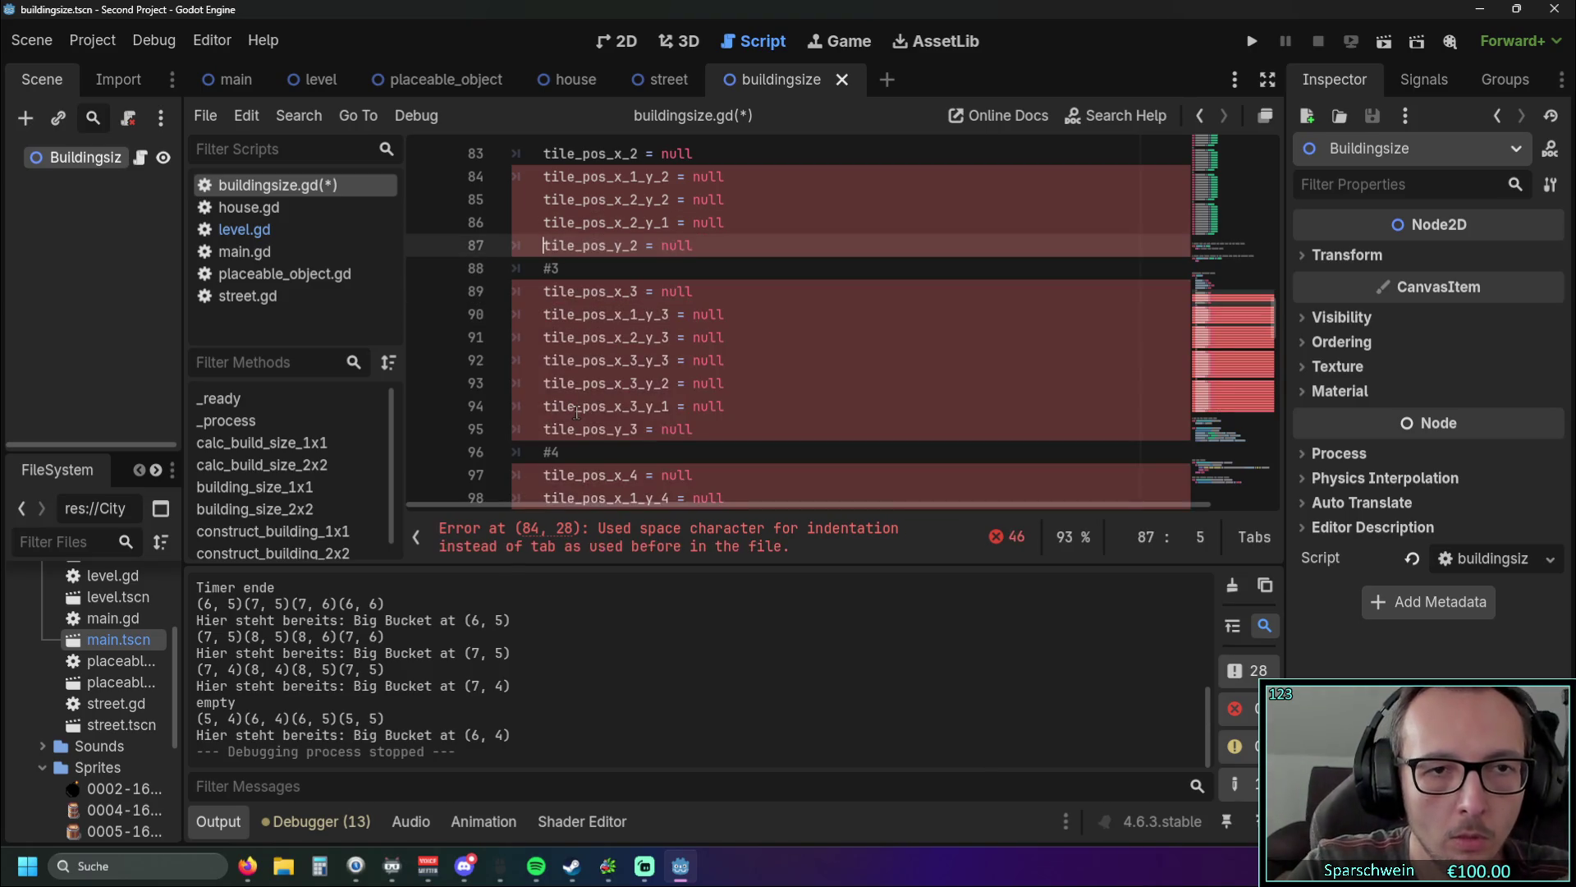
key(Up)
key(BackSpace)
key(BackSpace)
key(BackSpace)
key(Tab)
key(Up)
key(BackSpace)
scroll(577, 413, up, 3)
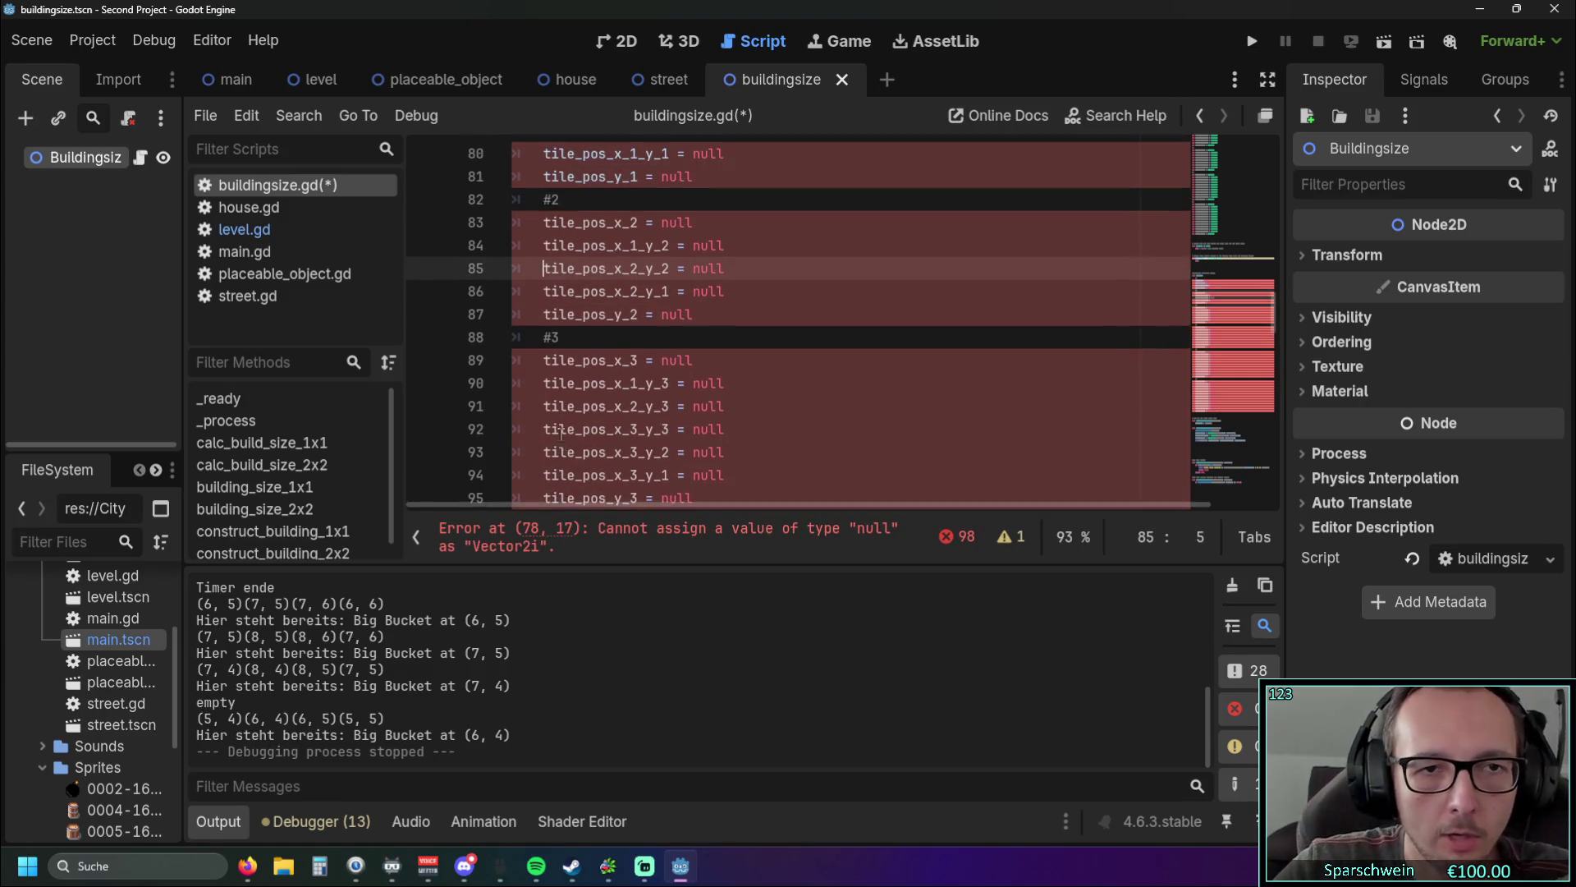
Review the Vector2i variable declarations, then return to the click_pos line in clear()
scroll(617, 345, down, 8)
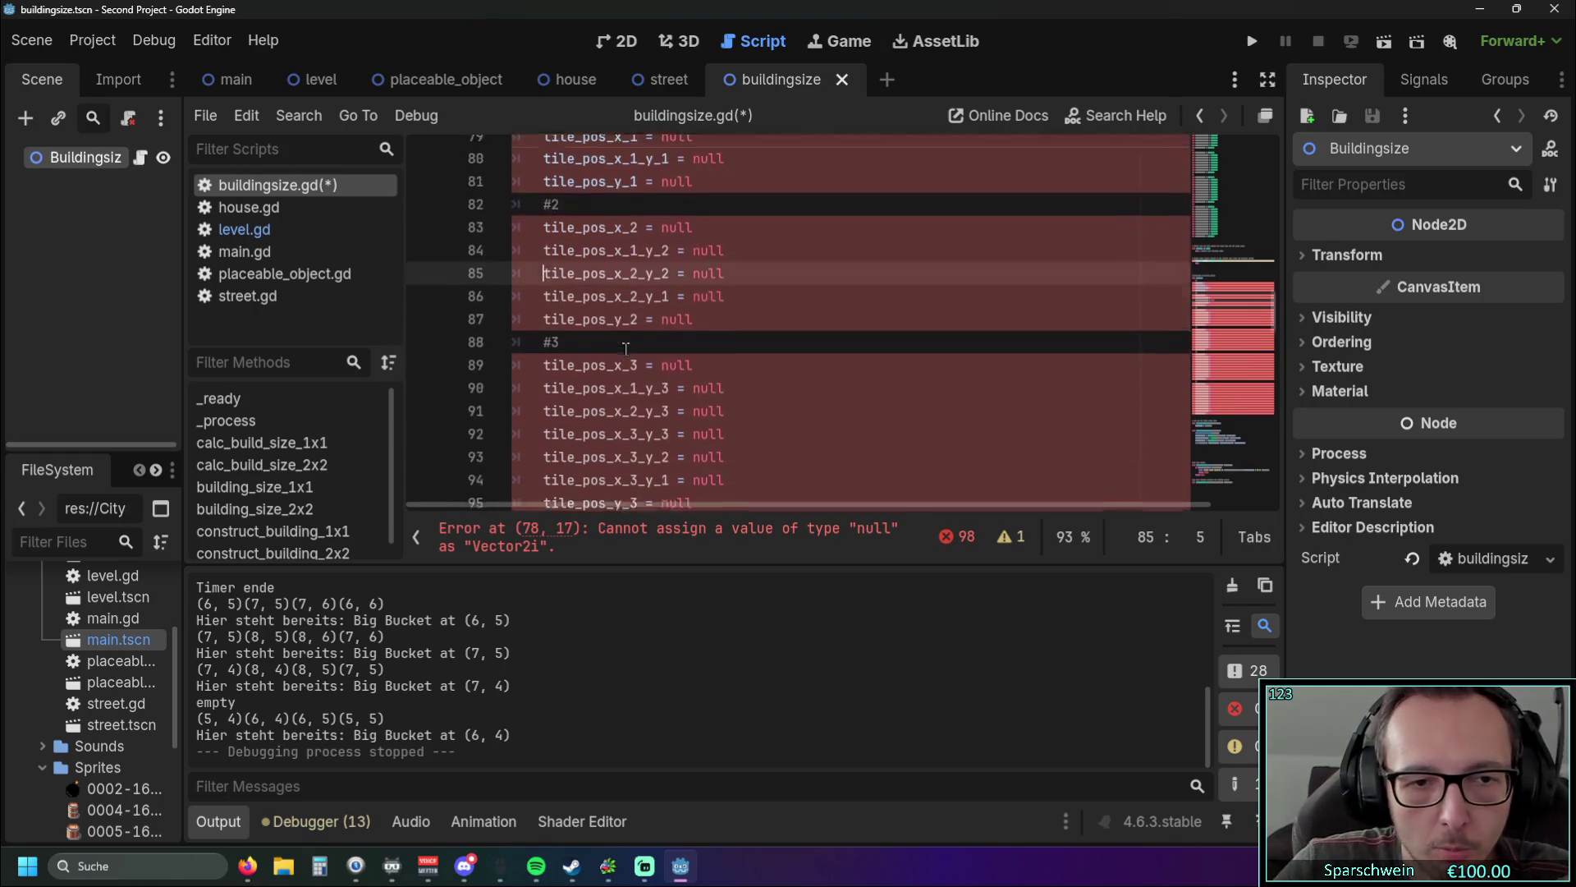
scroll(604, 377, up, 9)
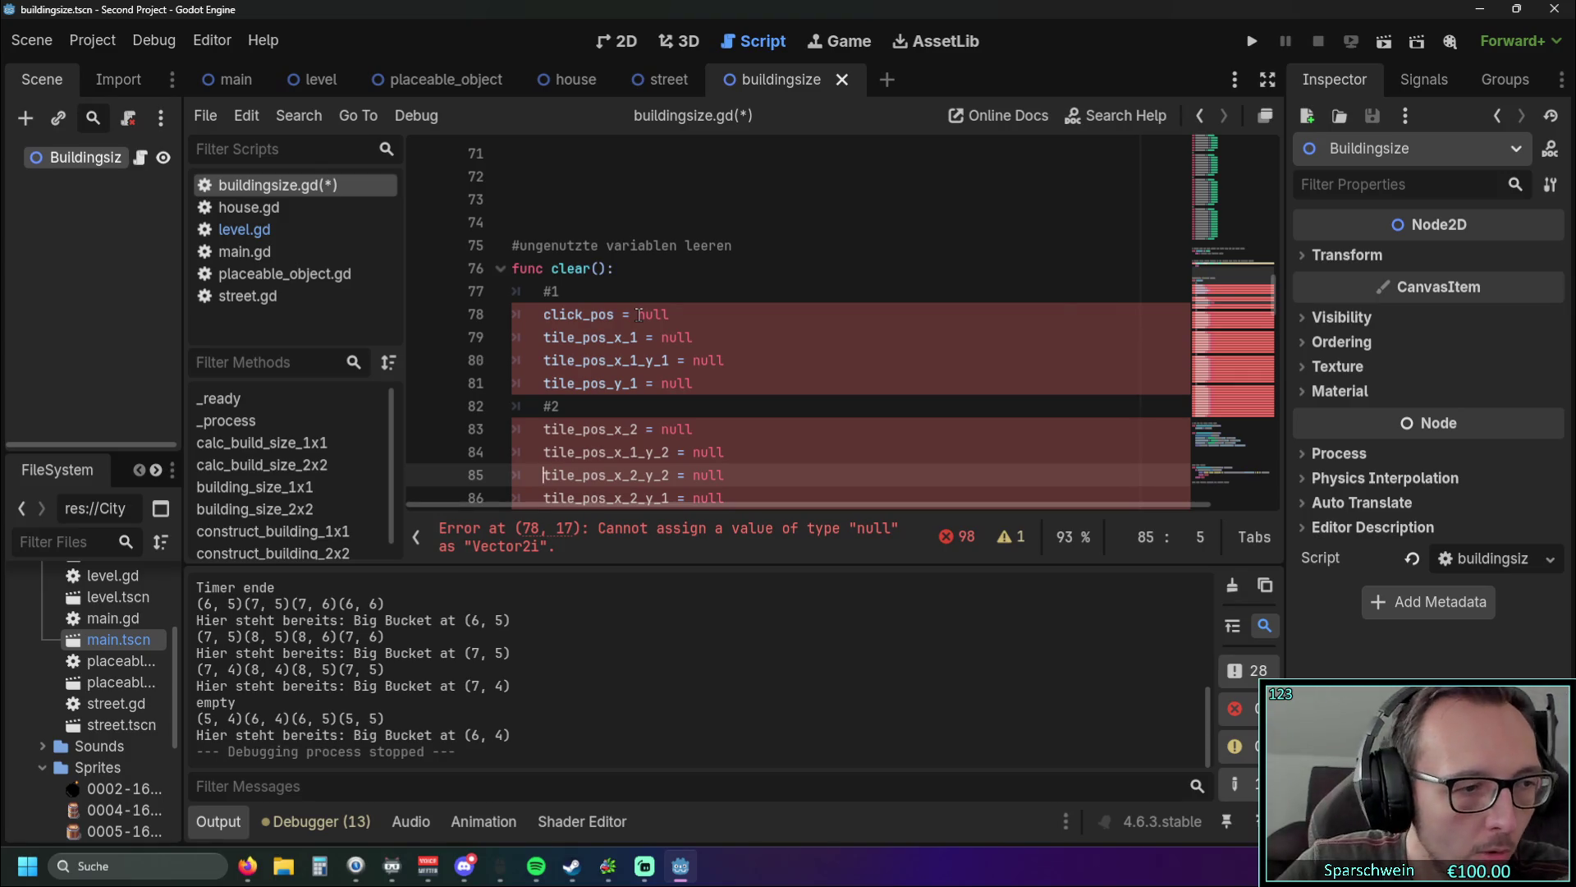
scroll(728, 324, down, 5)
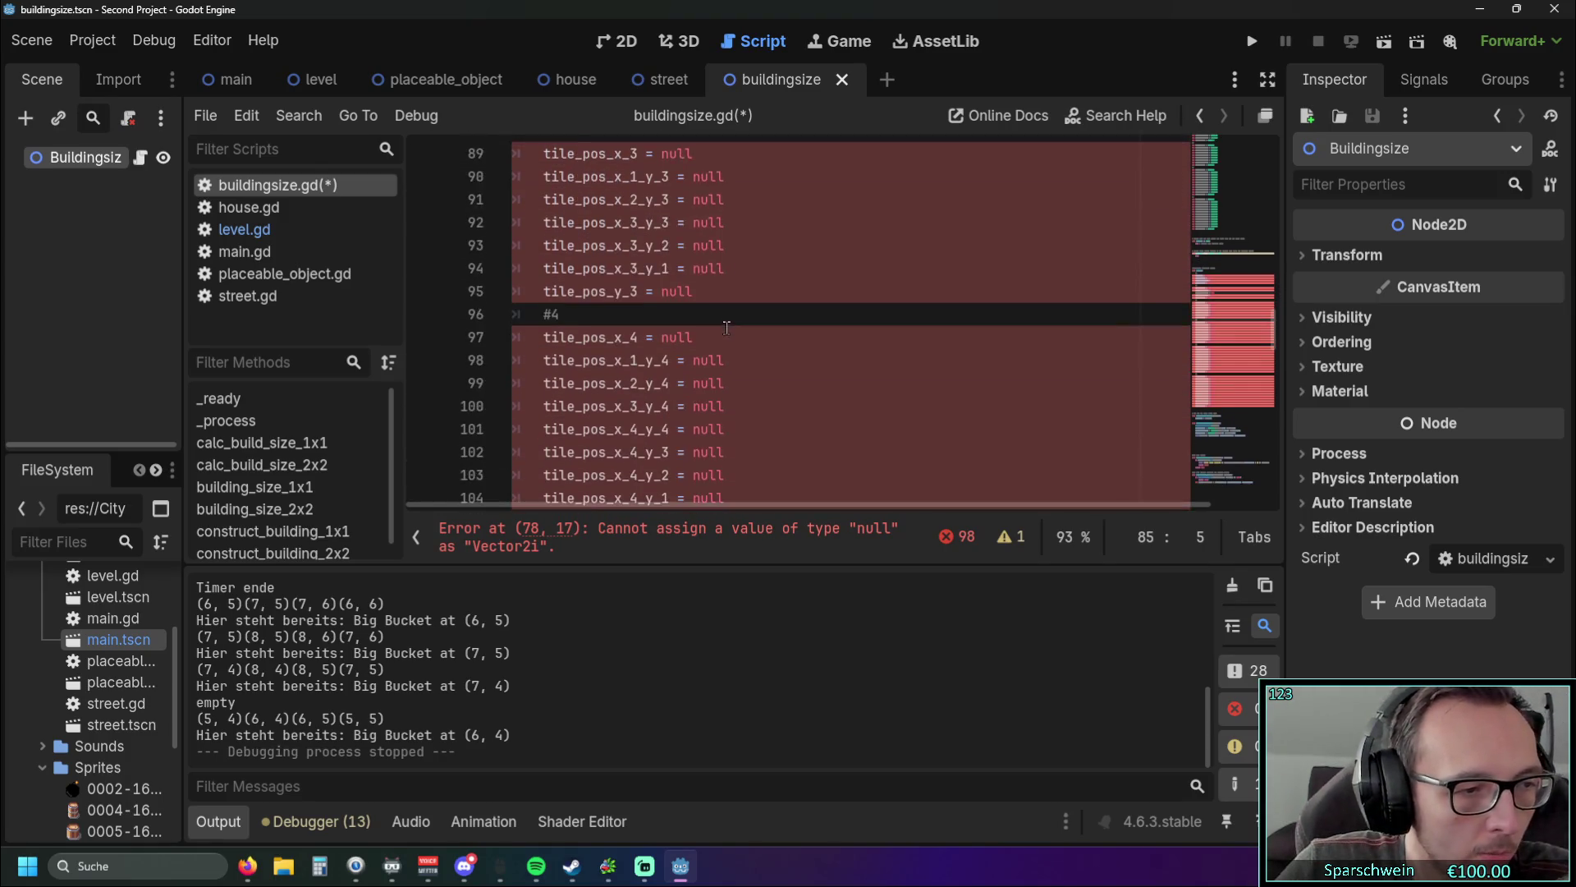
scroll(723, 362, up, 6)
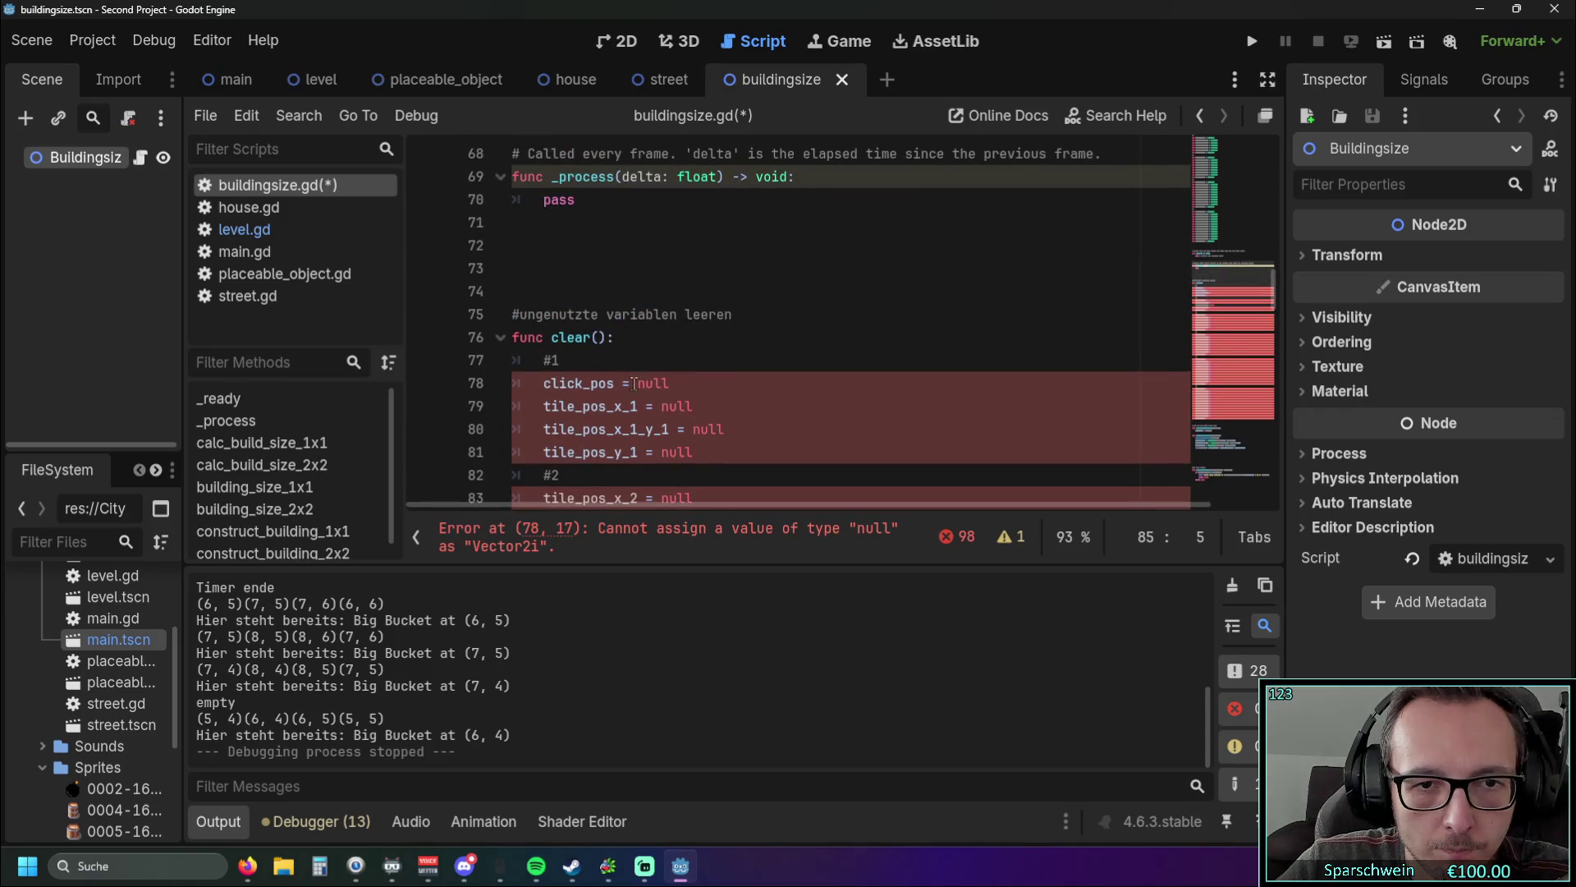
scroll(685, 389, up, 9)
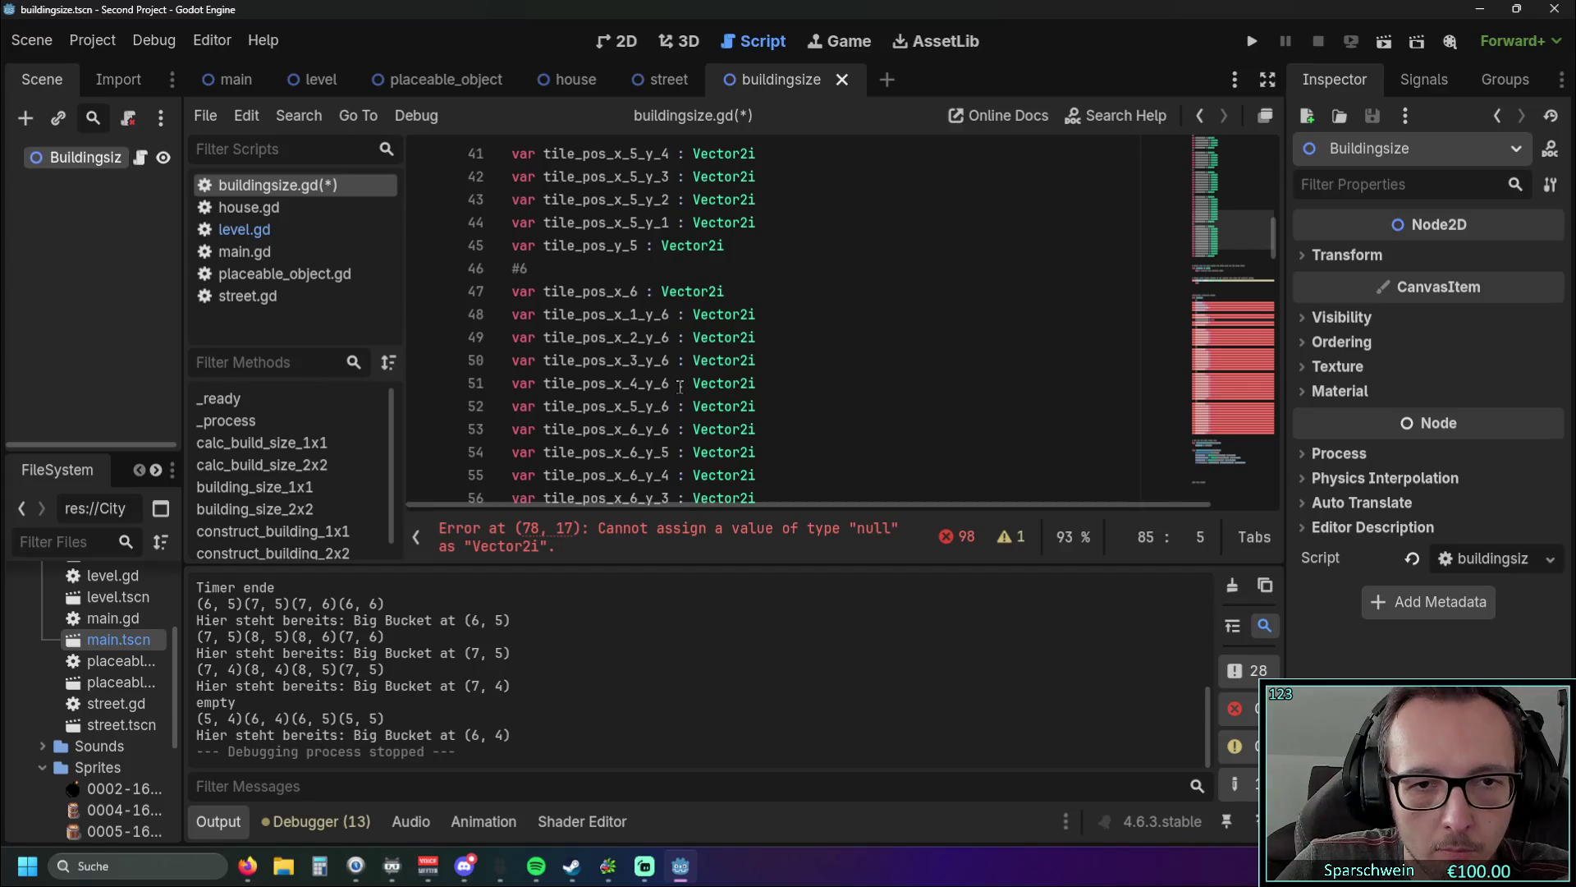
scroll(688, 405, up, 7)
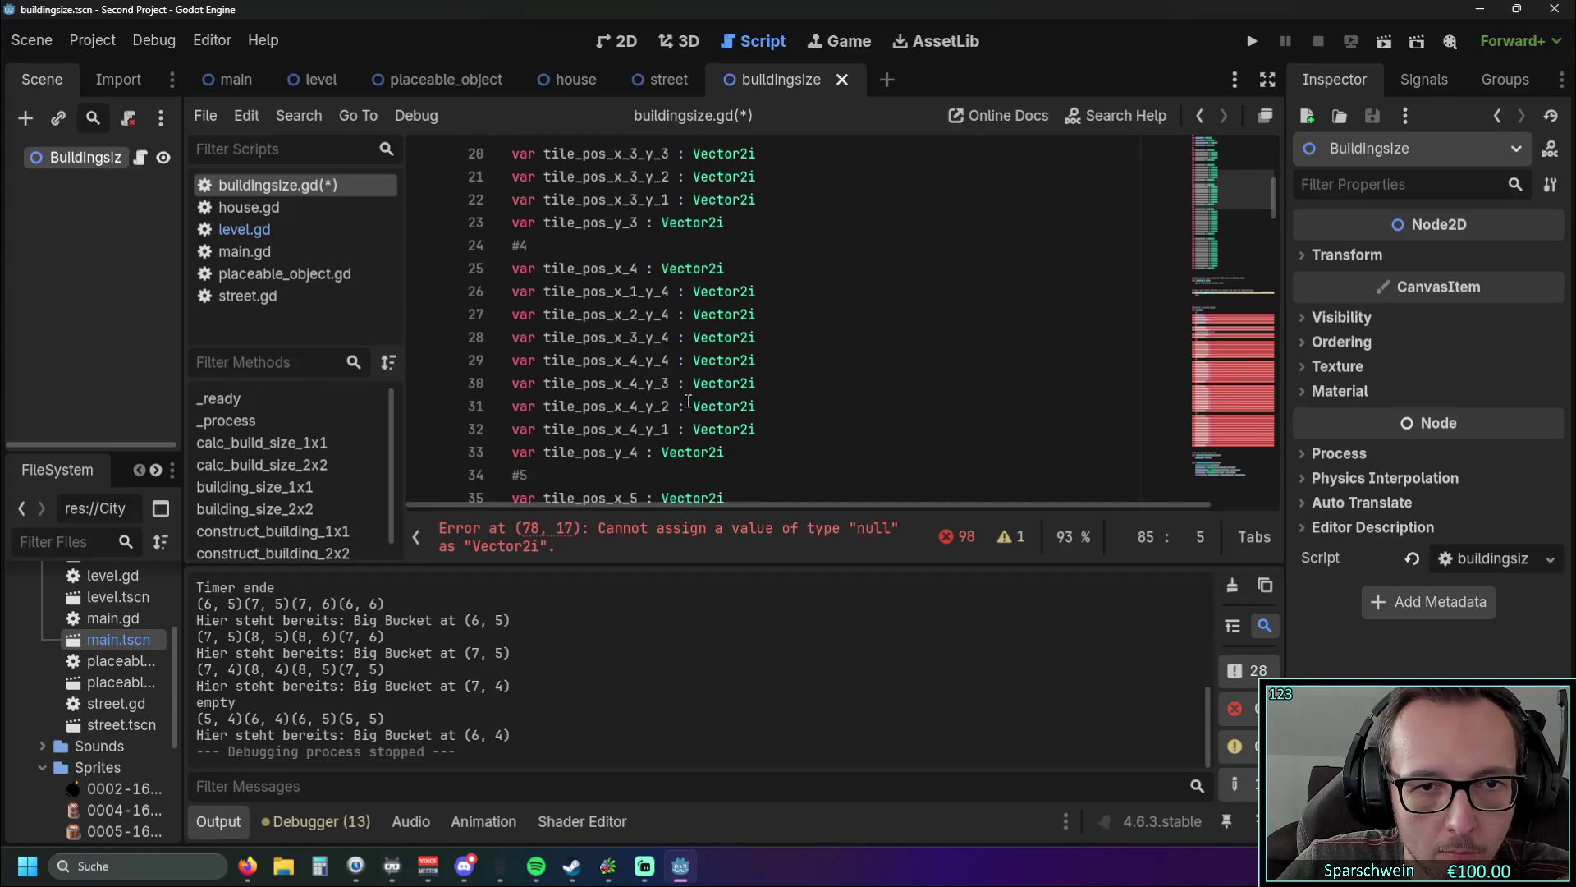
scroll(687, 400, up, 5)
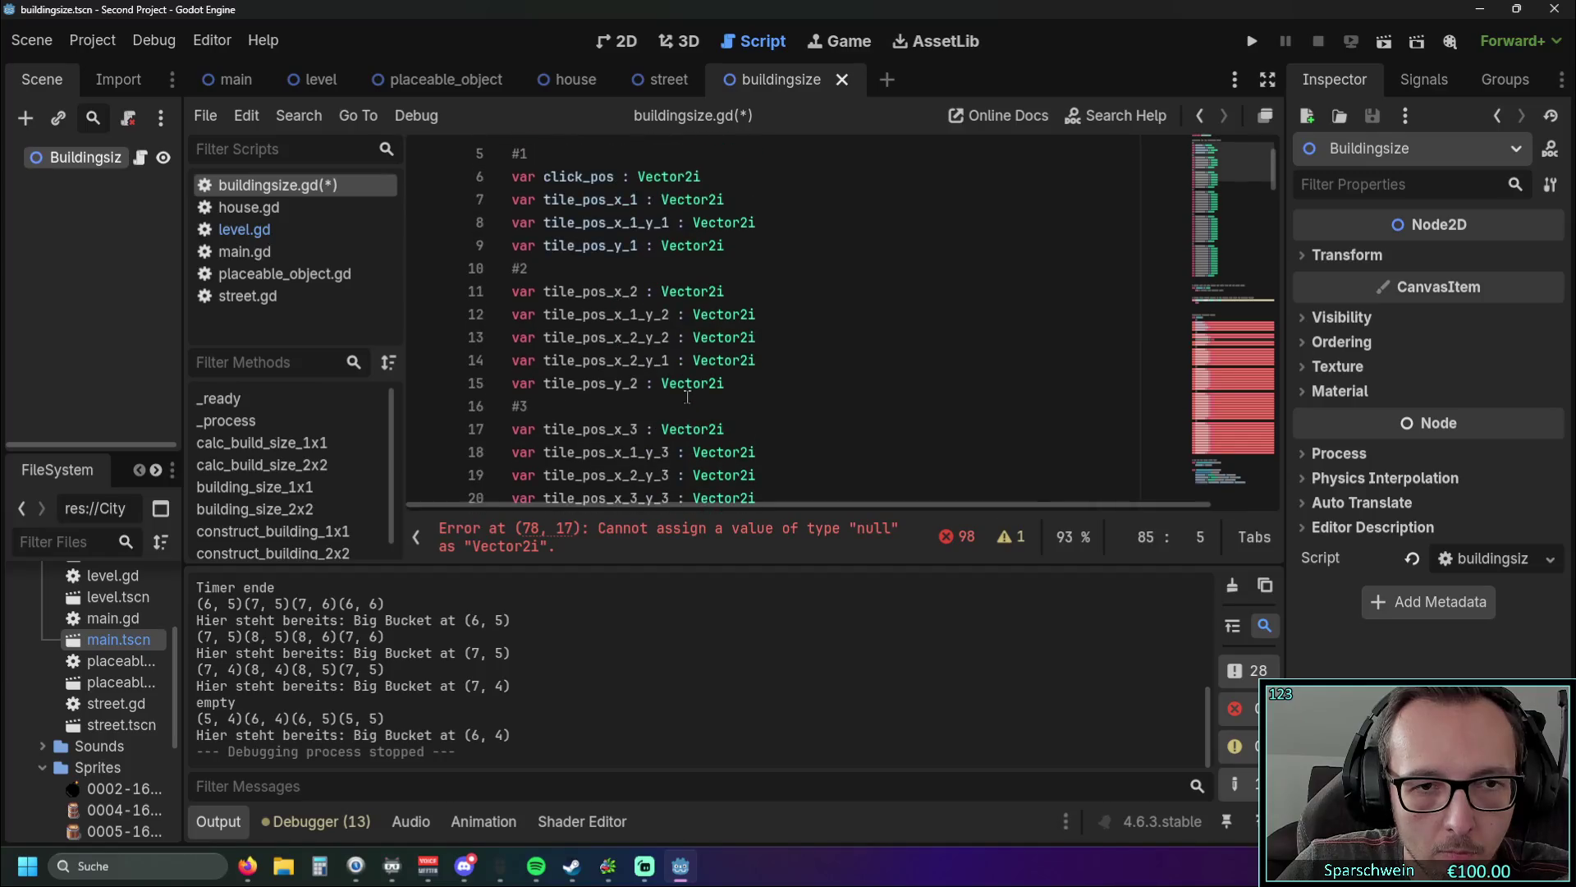
scroll(690, 391, down, 7)
scroll(690, 391, down, 16)
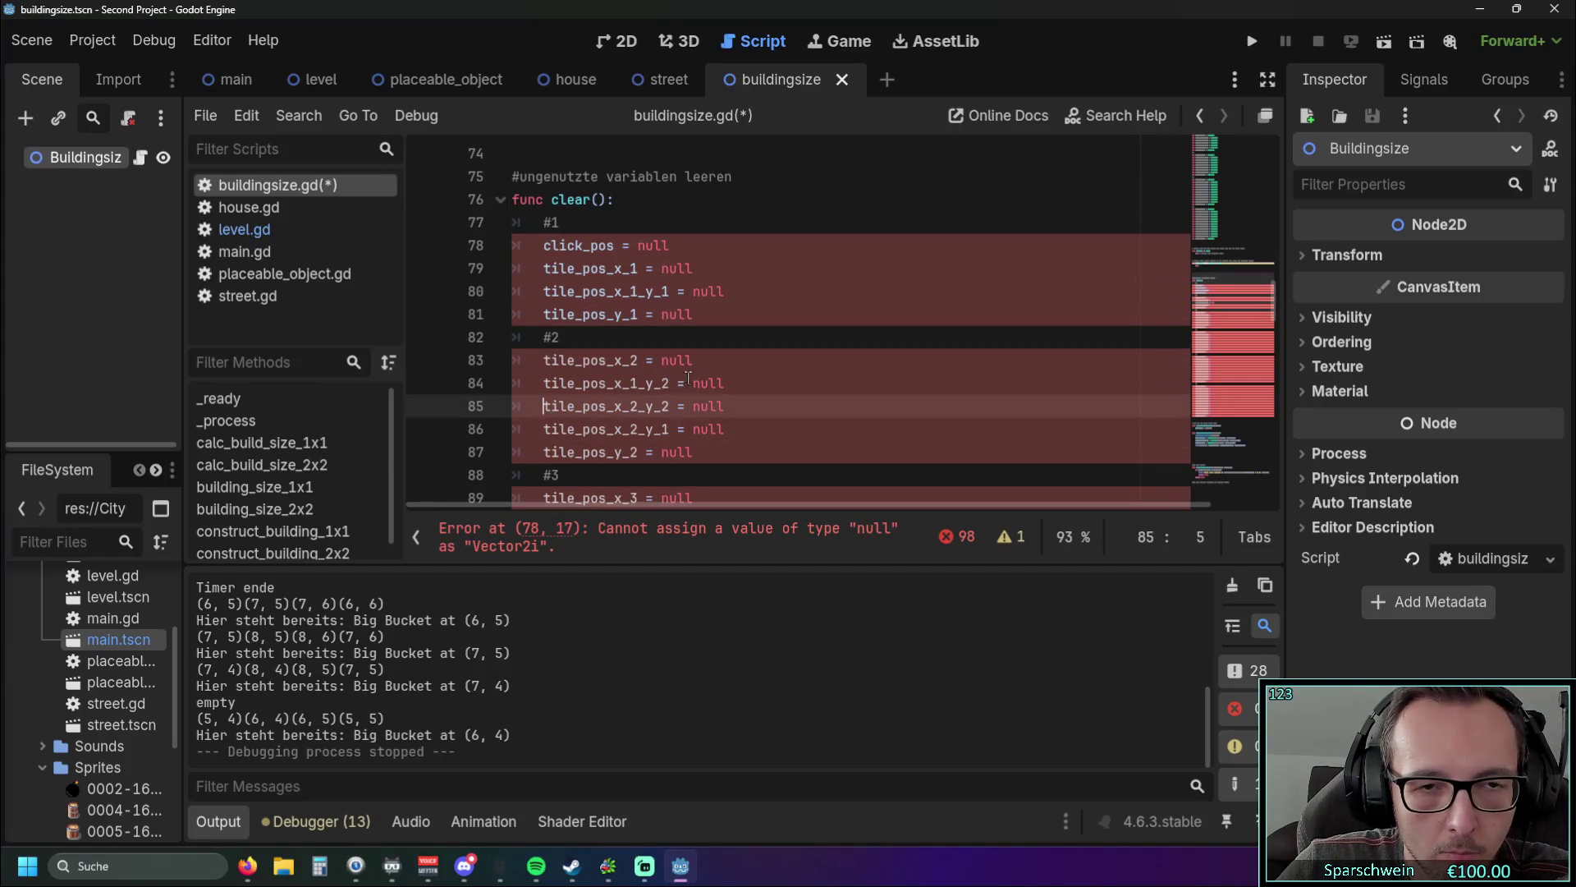
click(639, 246)
click(737, 288)
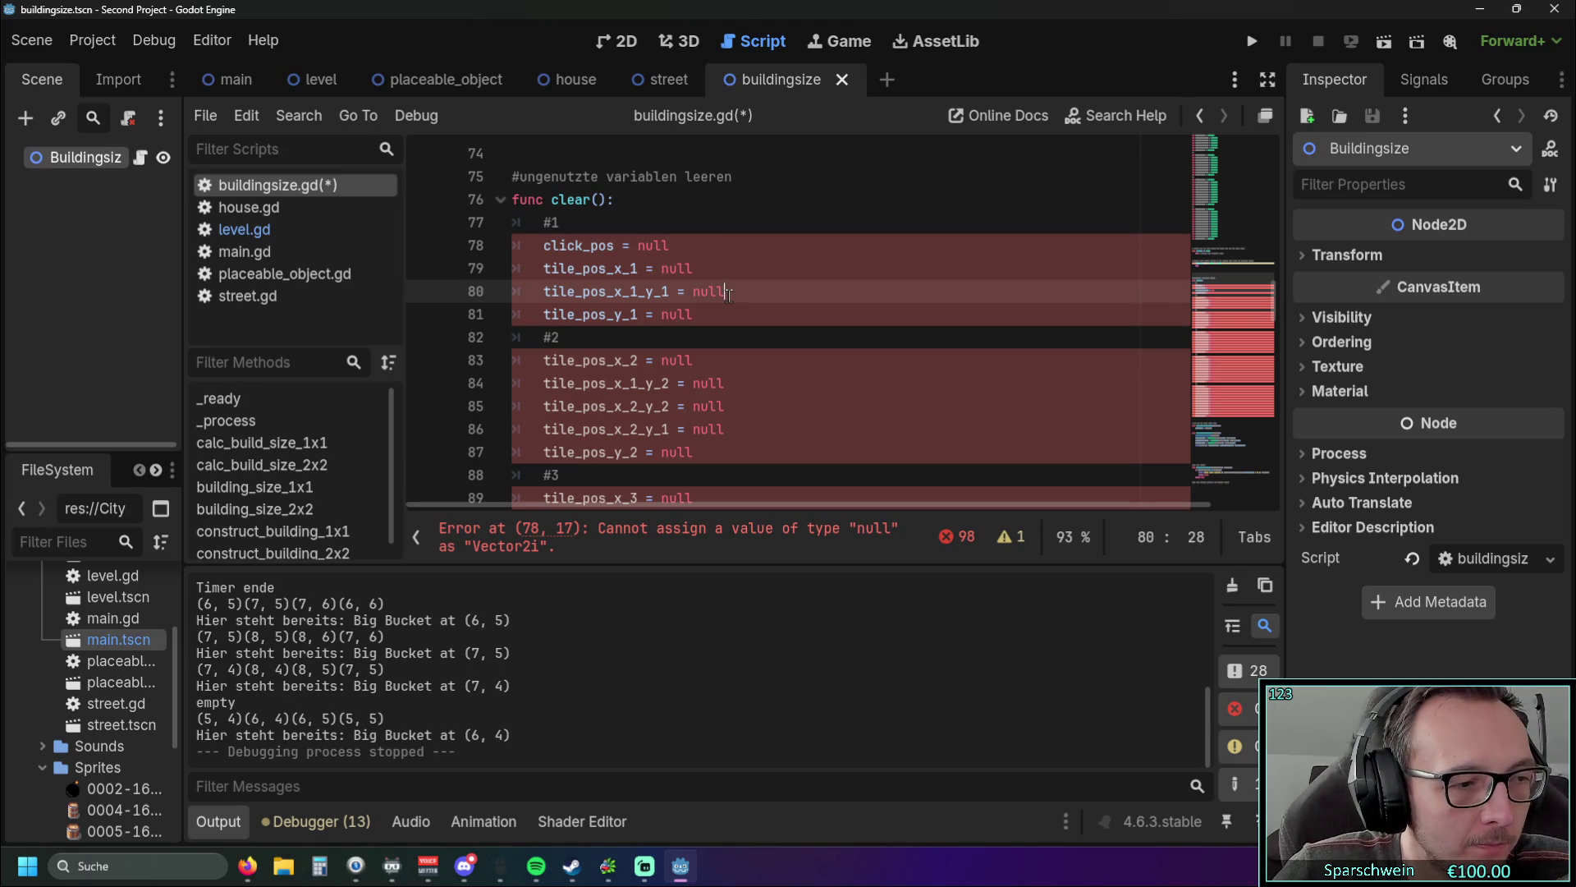
Select the null assignments in clear() from line 78 downward
scroll(729, 296, down, 11)
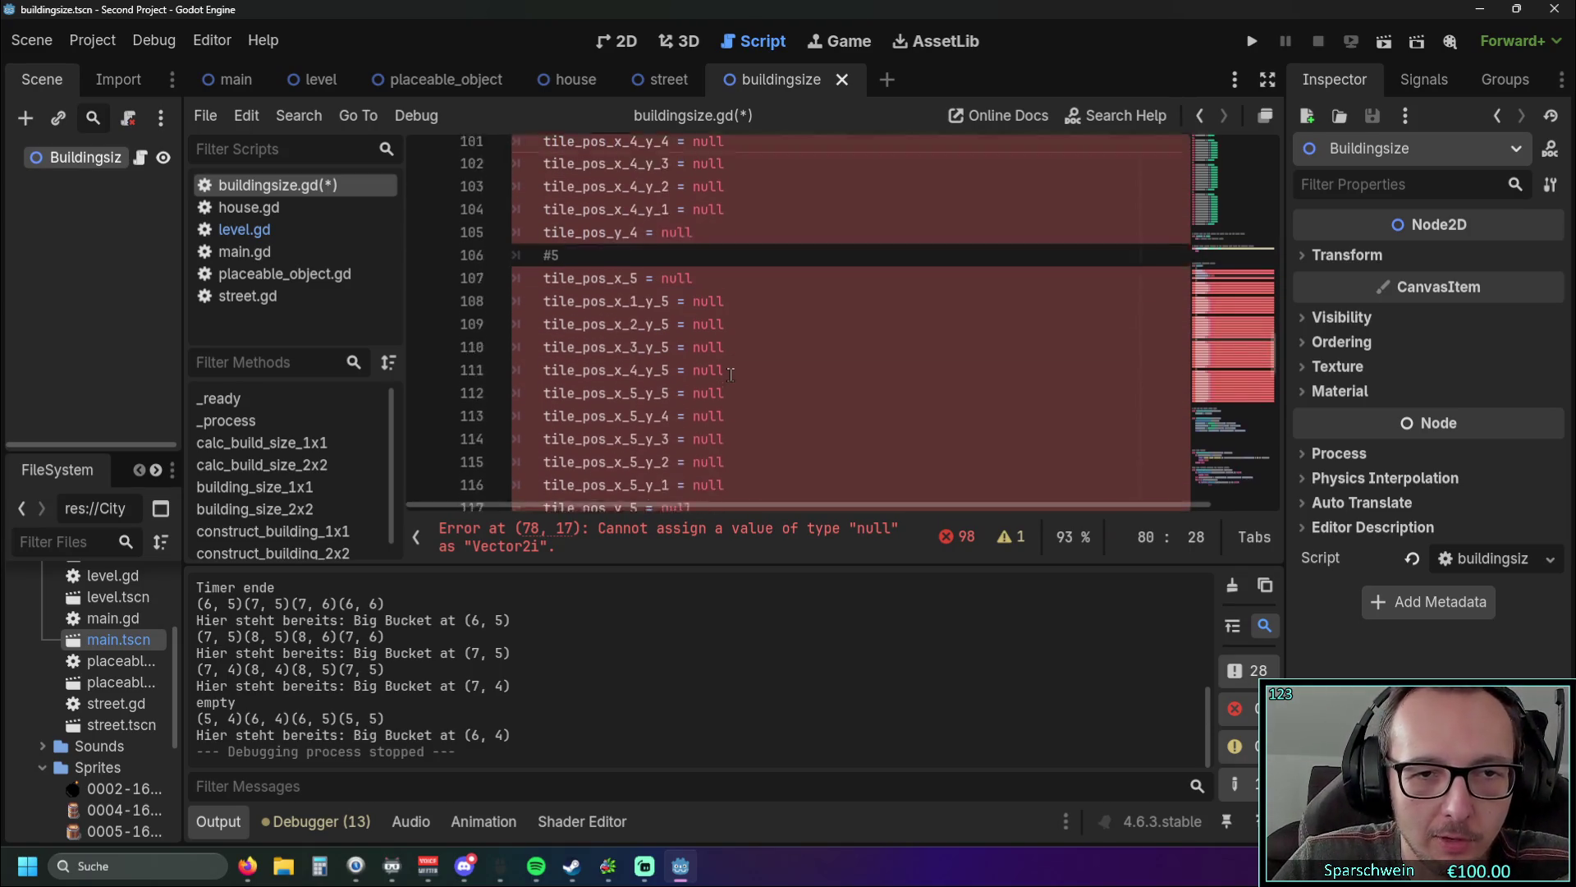
scroll(731, 374, down, 5)
mouse_move(731, 361)
mouse_down()
mouse_move(664, 271)
mouse_move(624, 312)
mouse_move(523, 317)
mouse_up()
scroll(664, 271, up, 5)
scroll(640, 296, up, 12)
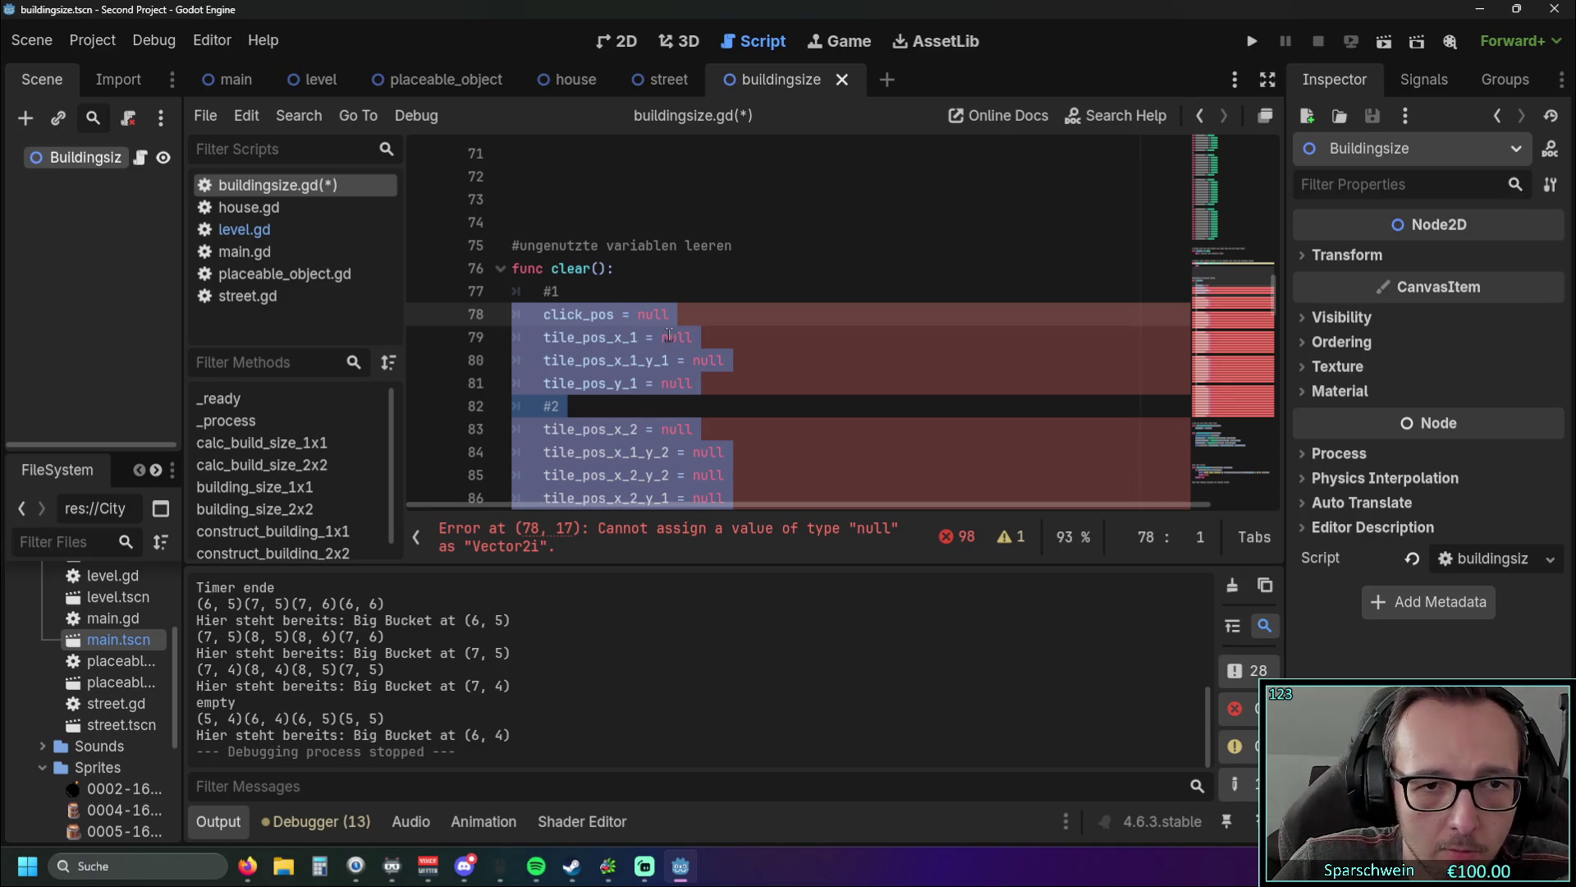
Search buildingsize.gd for 'null' with Match Case on
key(ctrl+f)
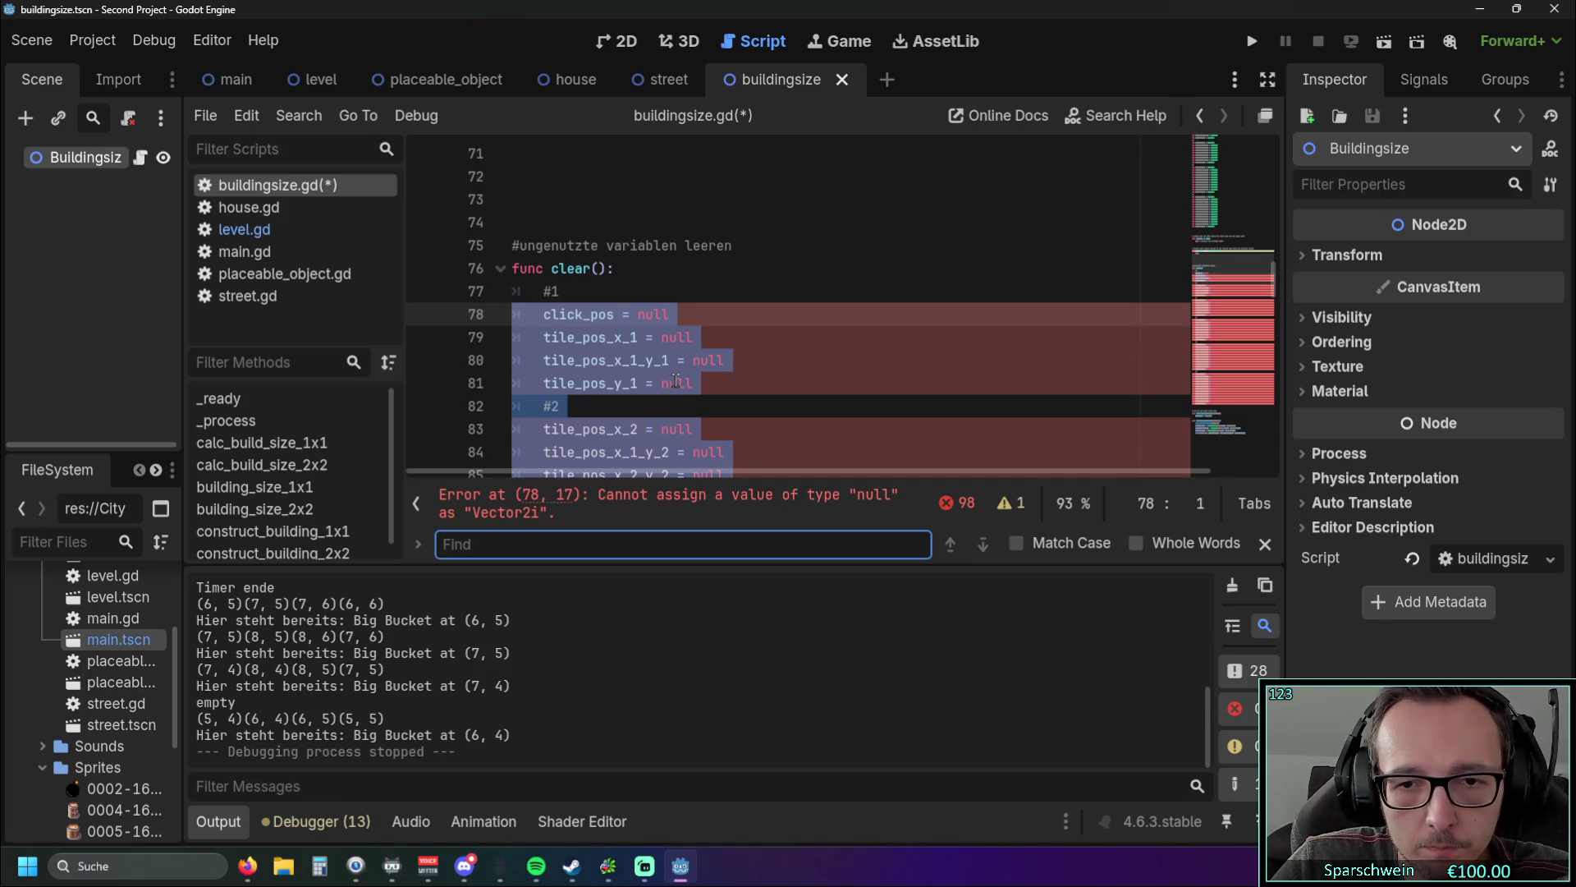
drag(678, 315, 626, 318)
click(653, 315)
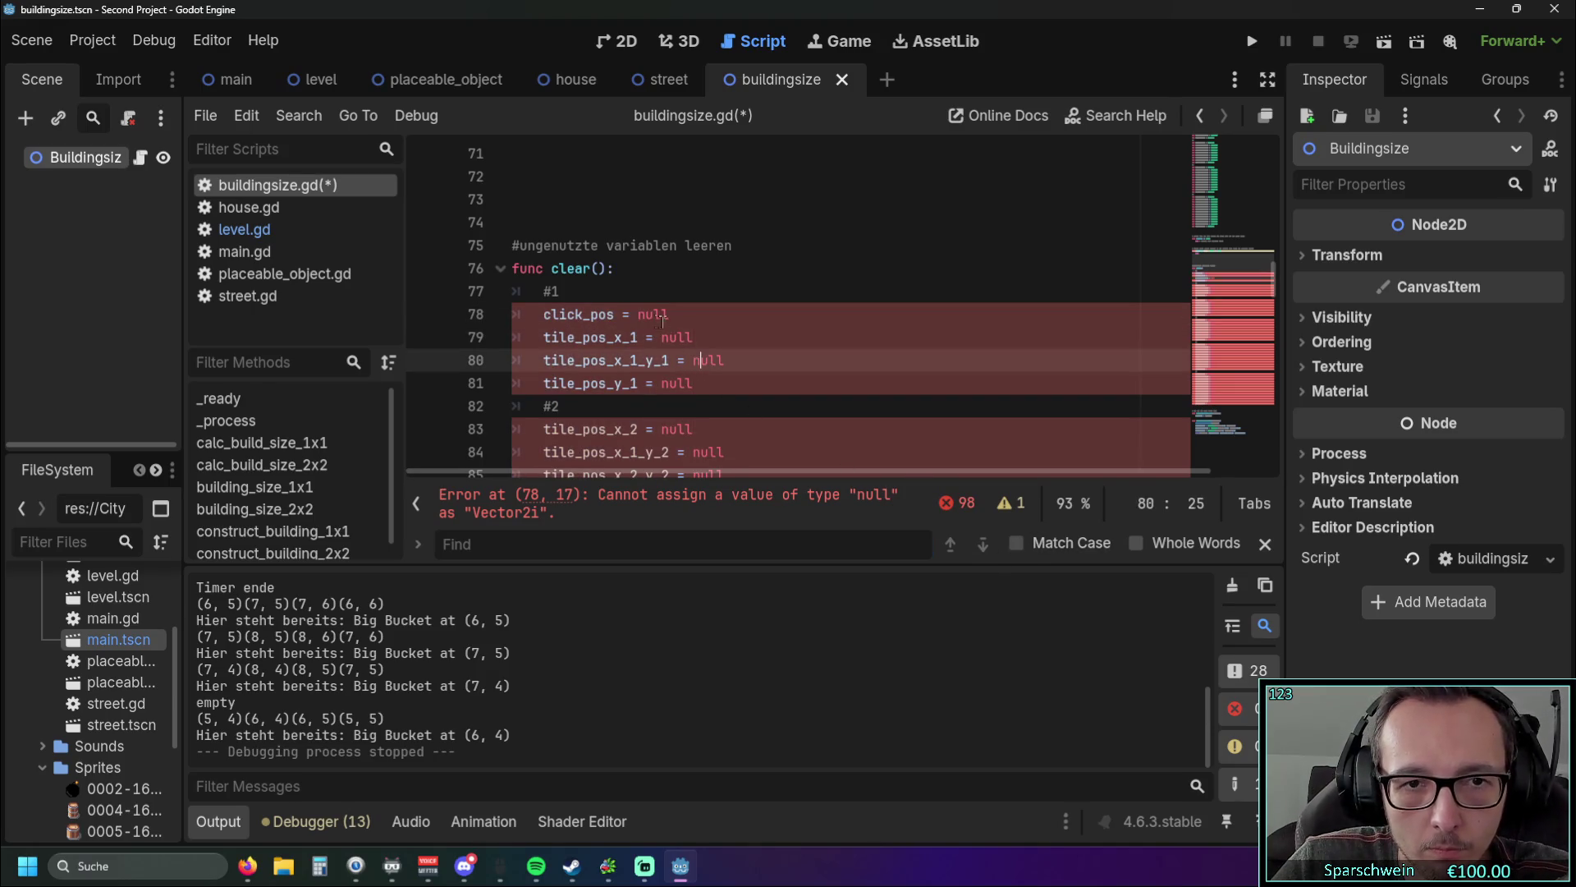
drag(664, 317, 670, 313)
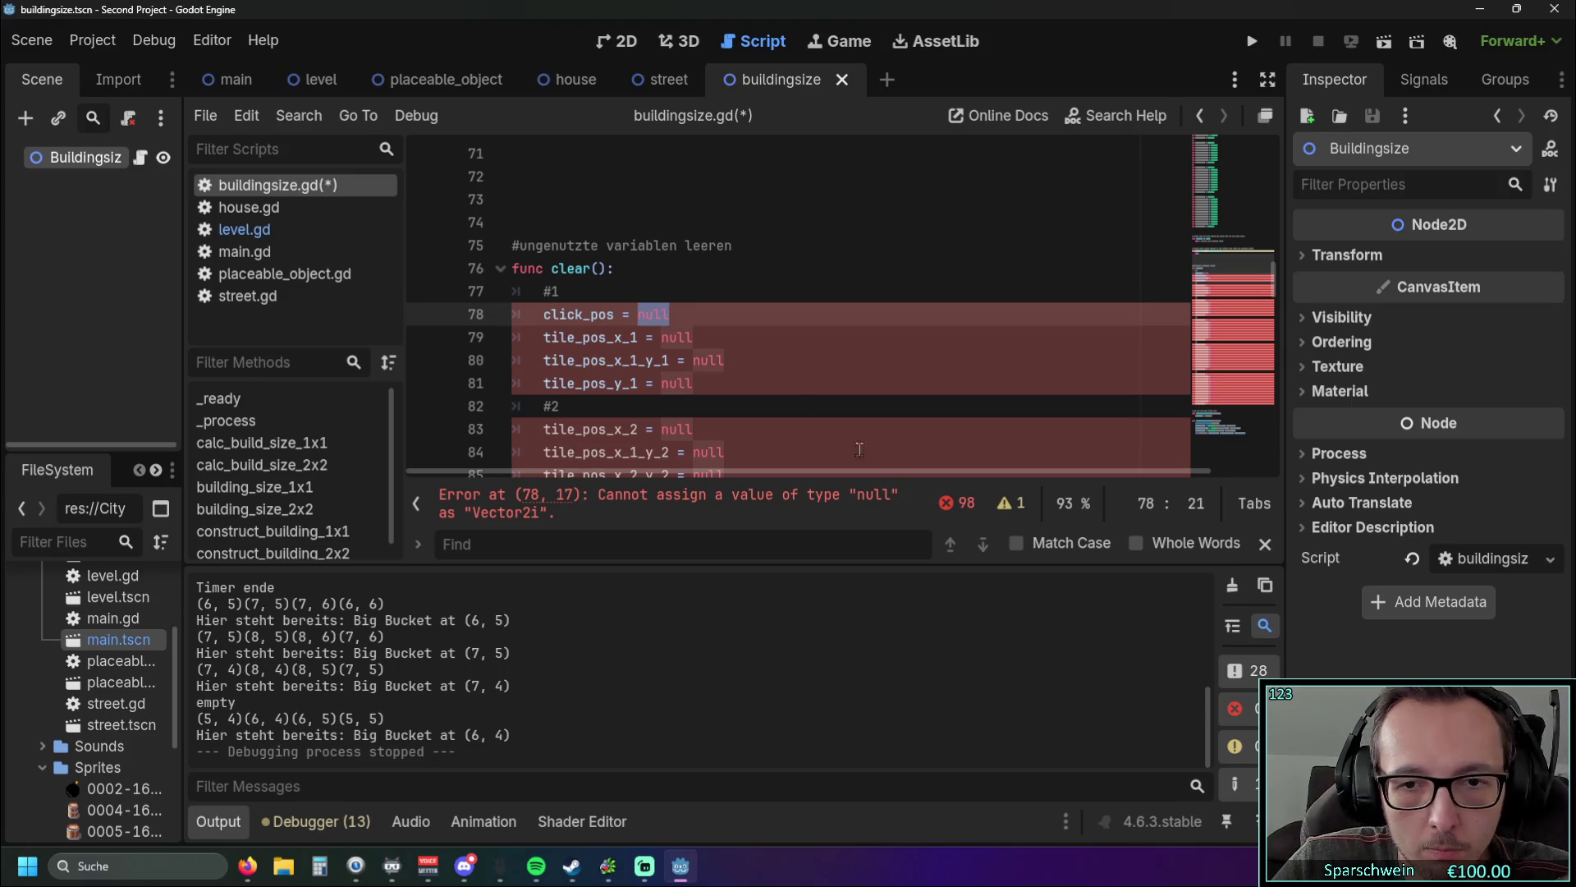
drag(513, 314, 722, 402)
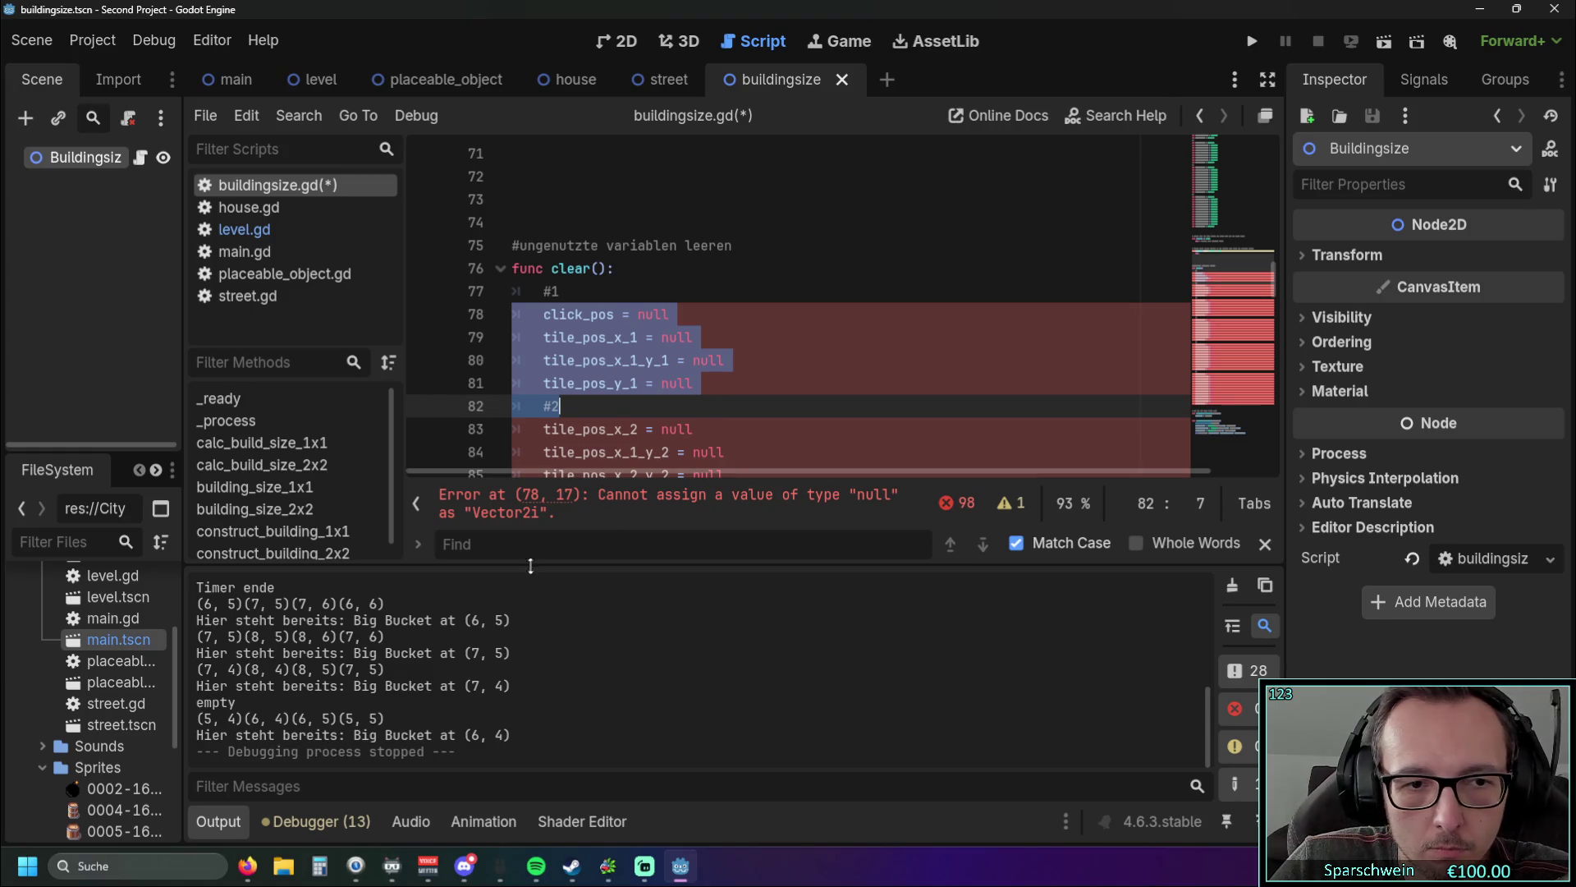
text(null)
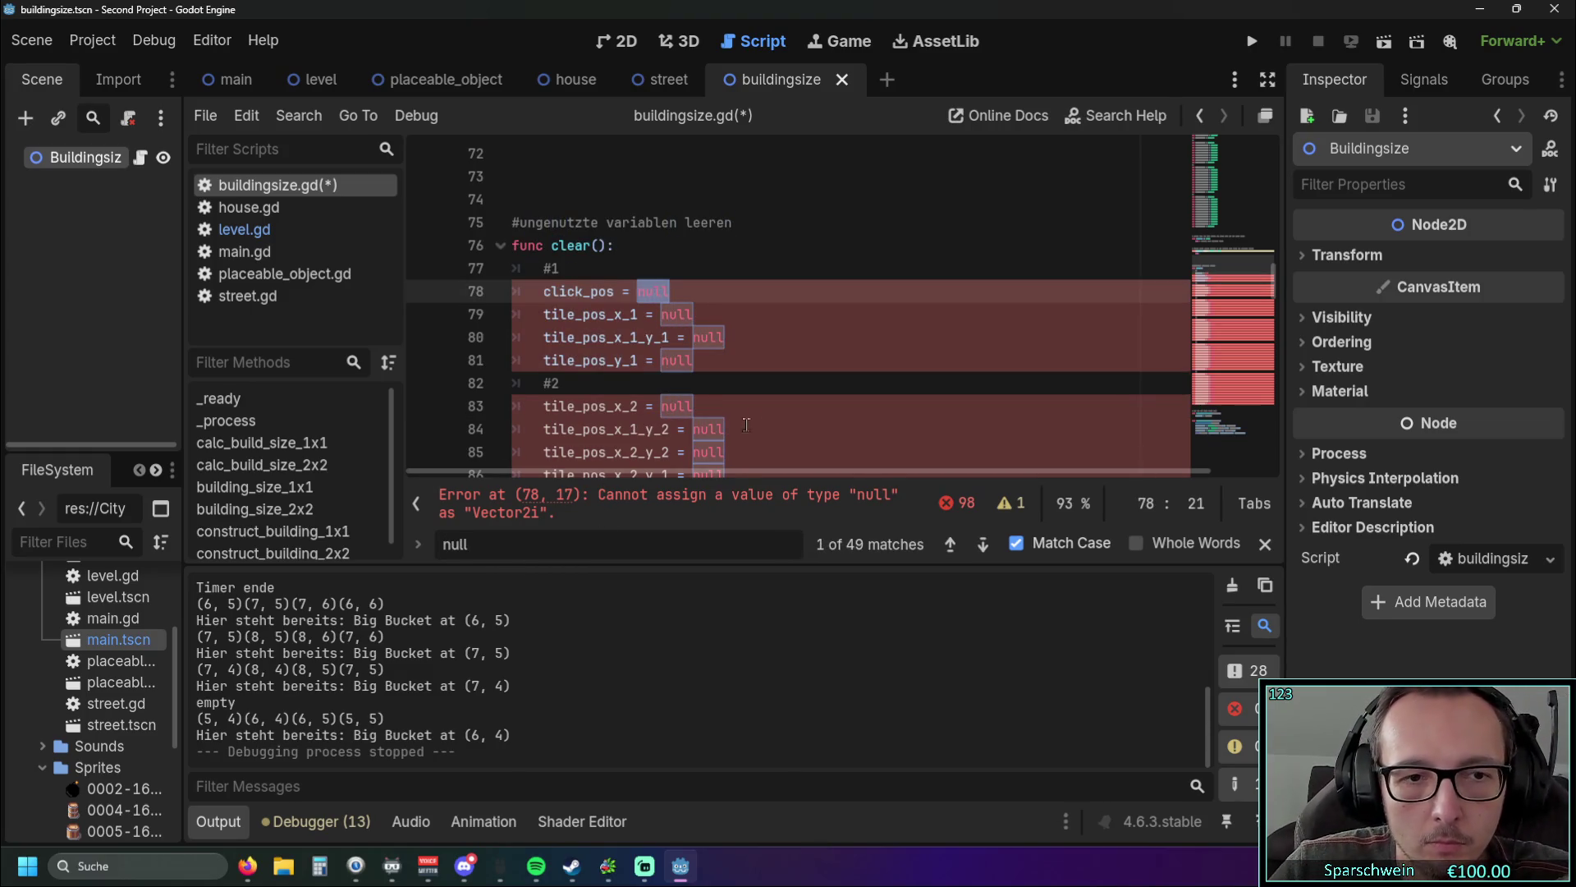
key(Return)
Step through the null matches to the last one on line 131
mouse_move(512, 291)
mouse_down()
mouse_move(722, 394)
mouse_move(808, 370)
mouse_move(806, 340)
mouse_move(757, 414)
mouse_up()
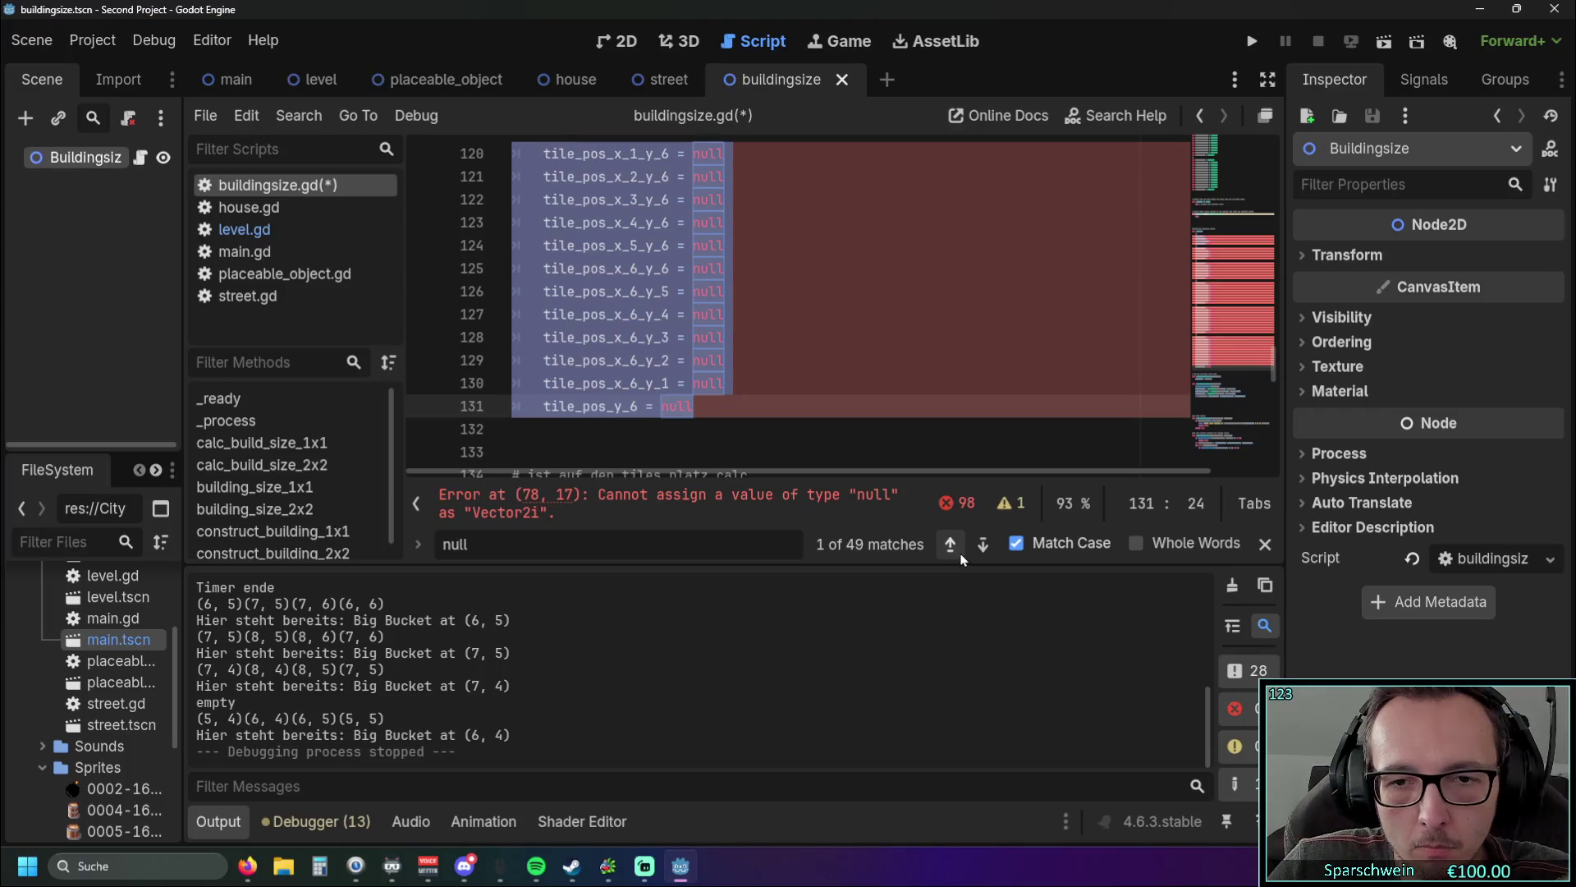
scroll(805, 380, up, 1)
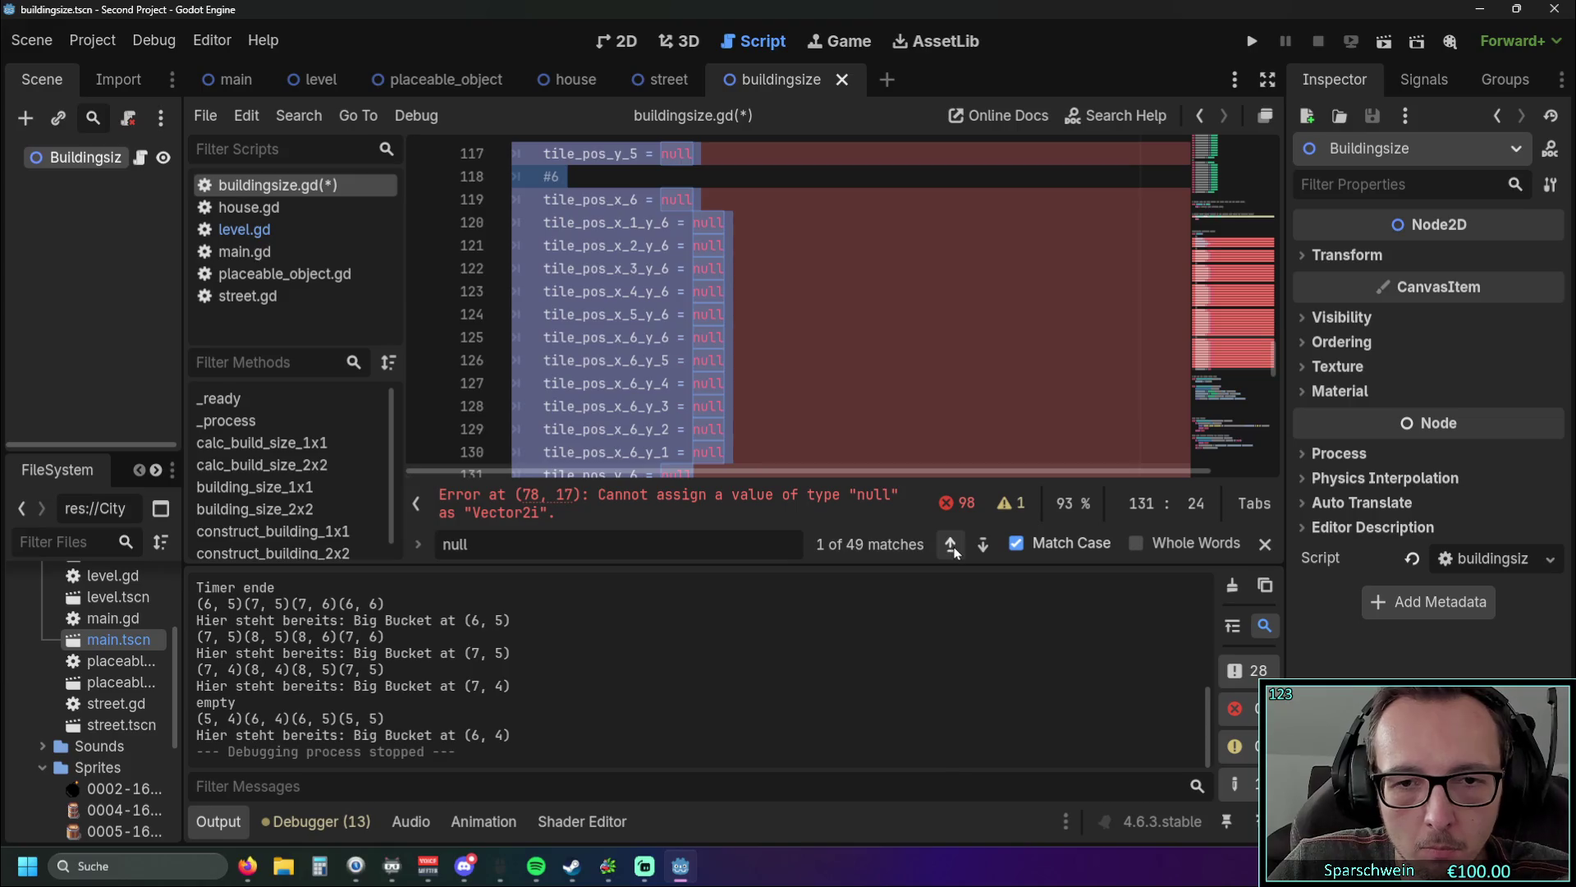
click(951, 545)
click(950, 545)
click(950, 546)
click(982, 545)
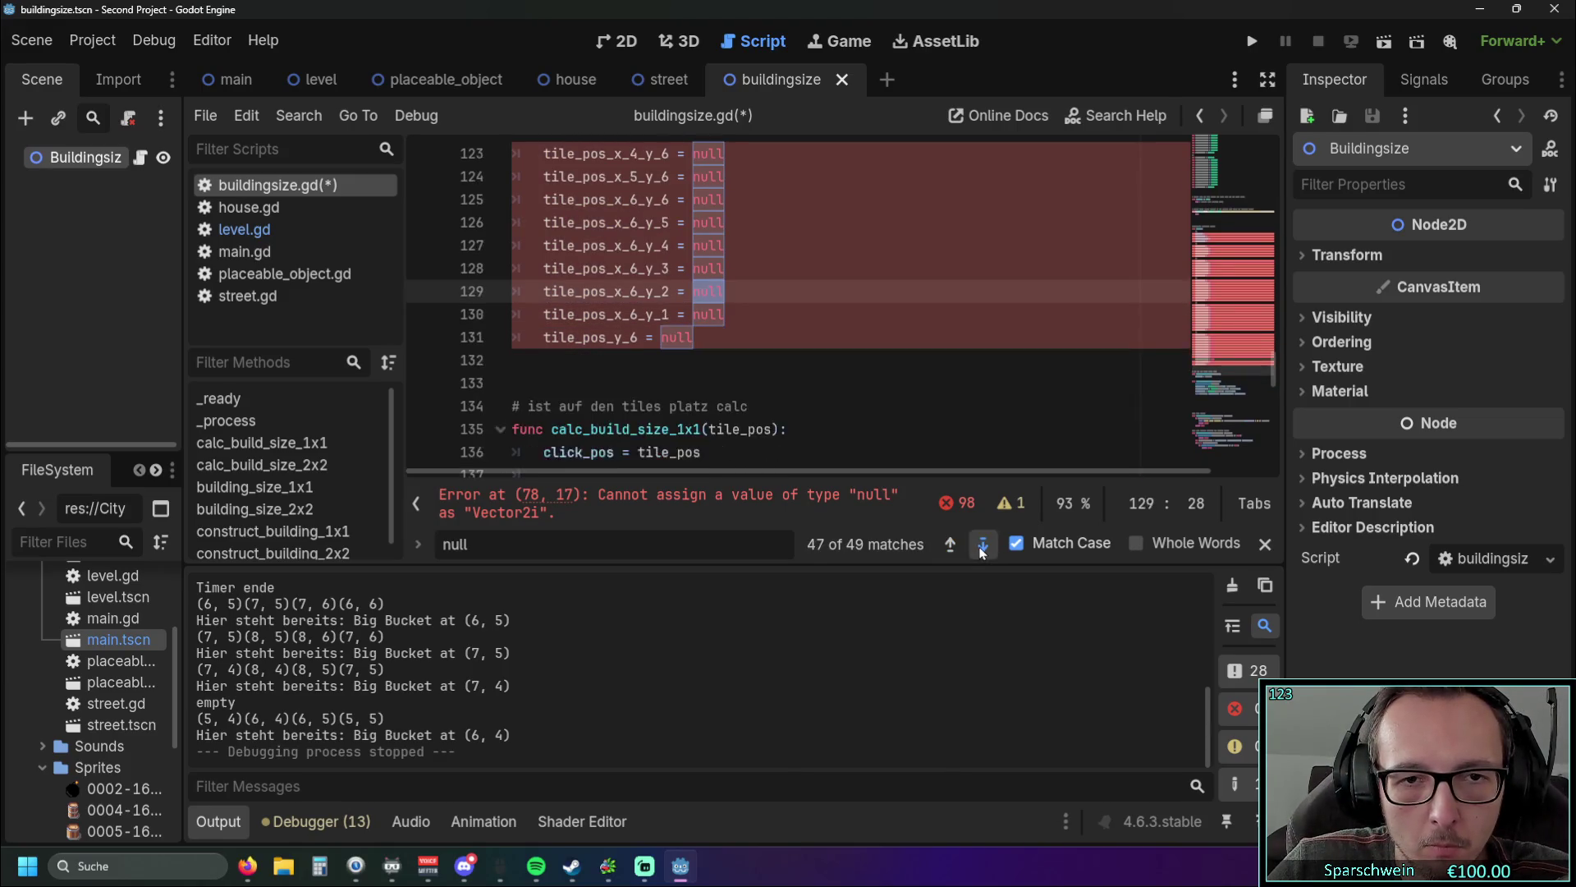
click(983, 545)
click(982, 545)
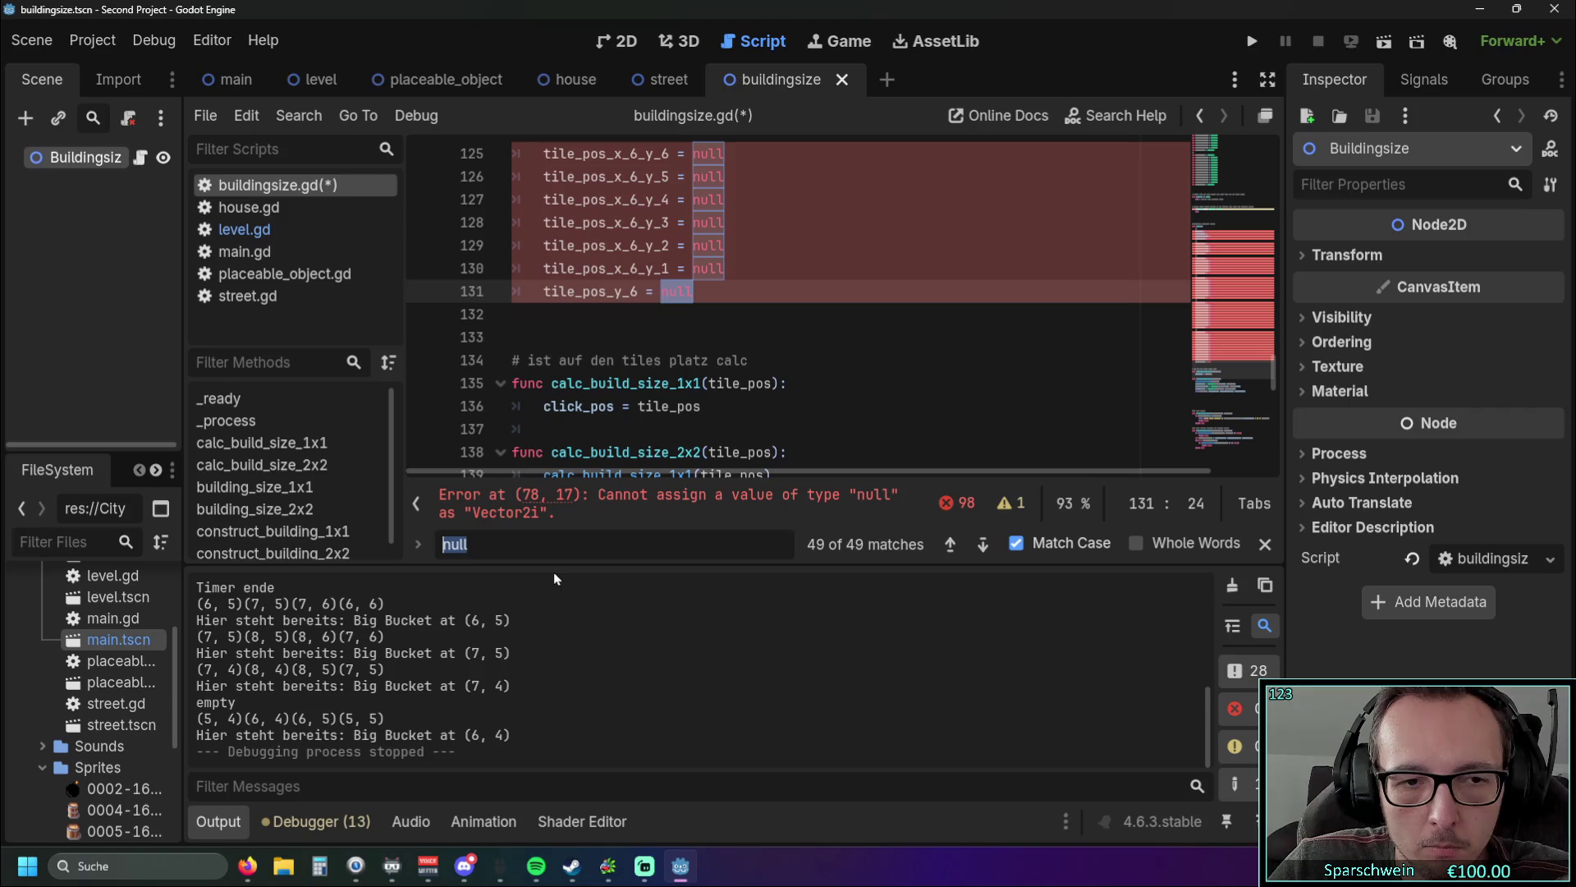
click(665, 294)
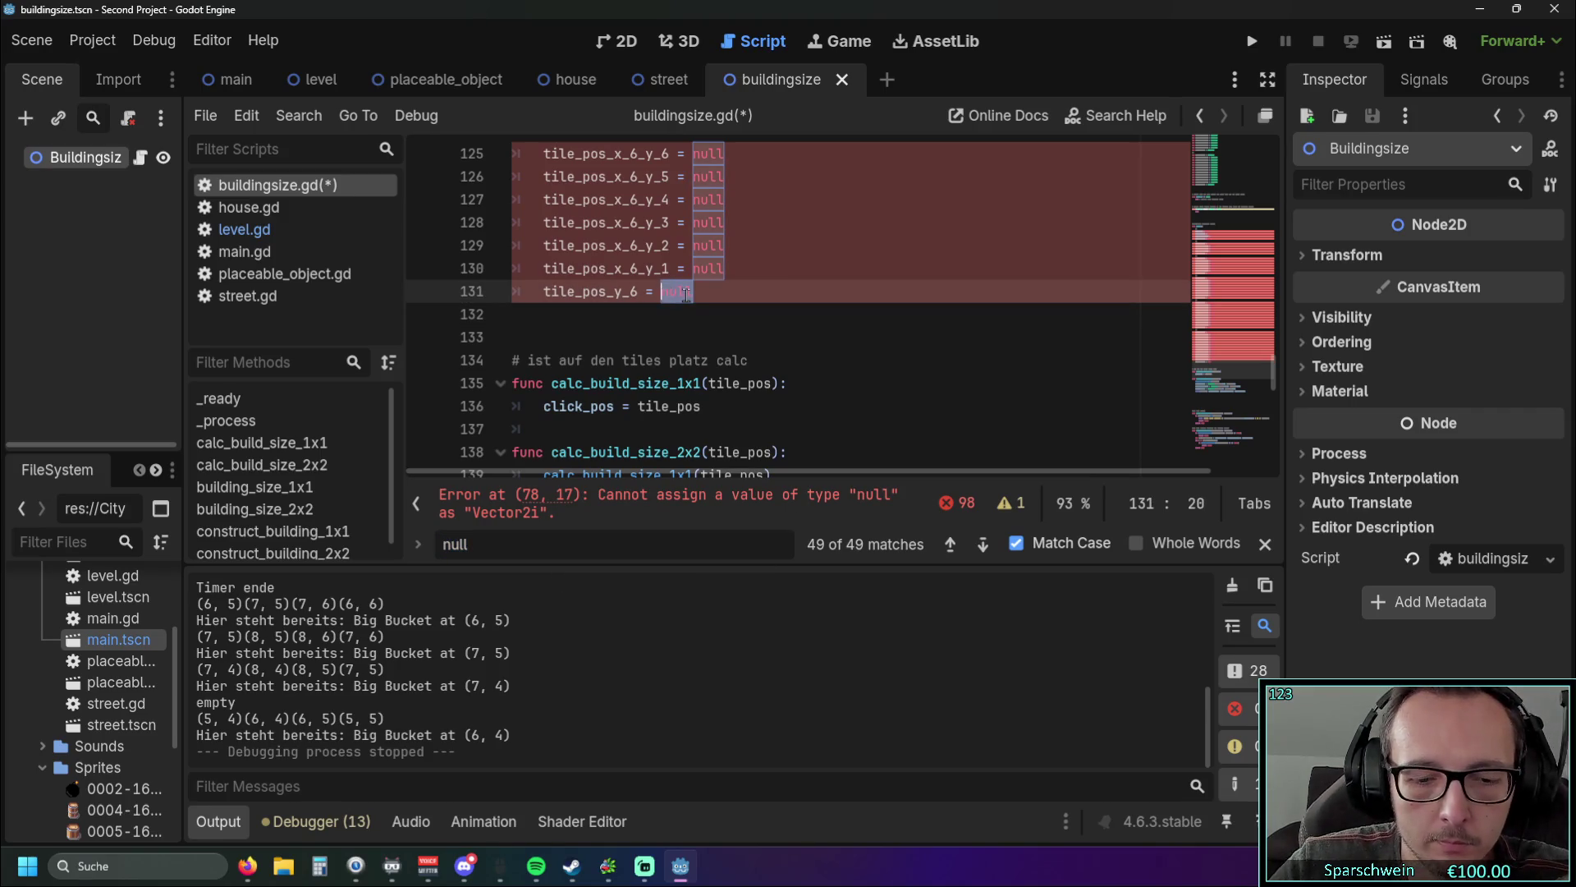
Replace null on line 131 with (0, 0)
text(()
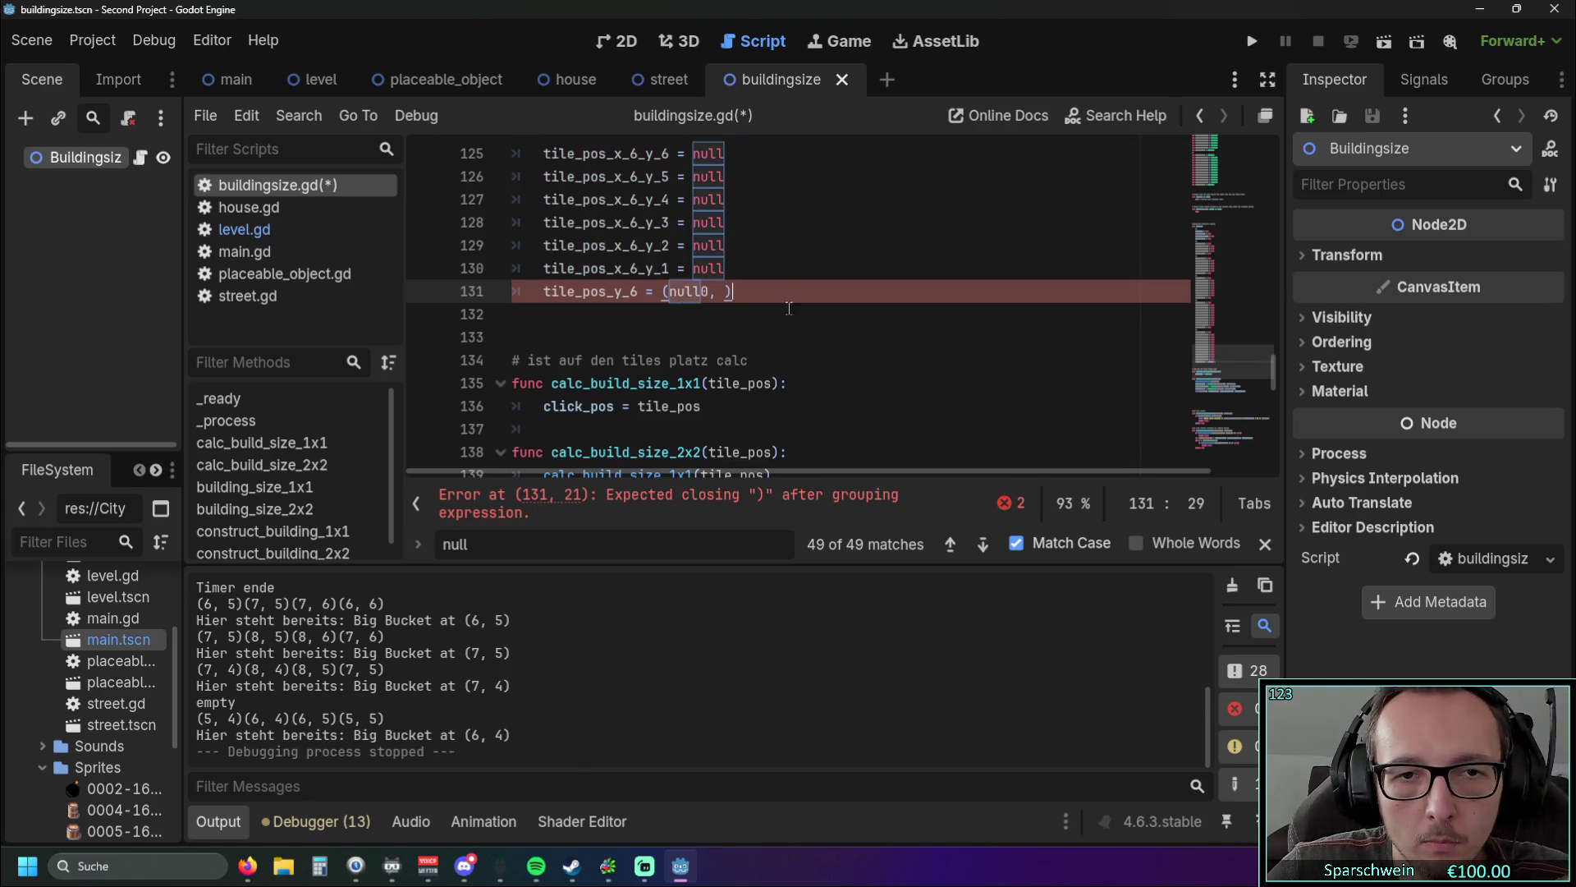
click(754, 267)
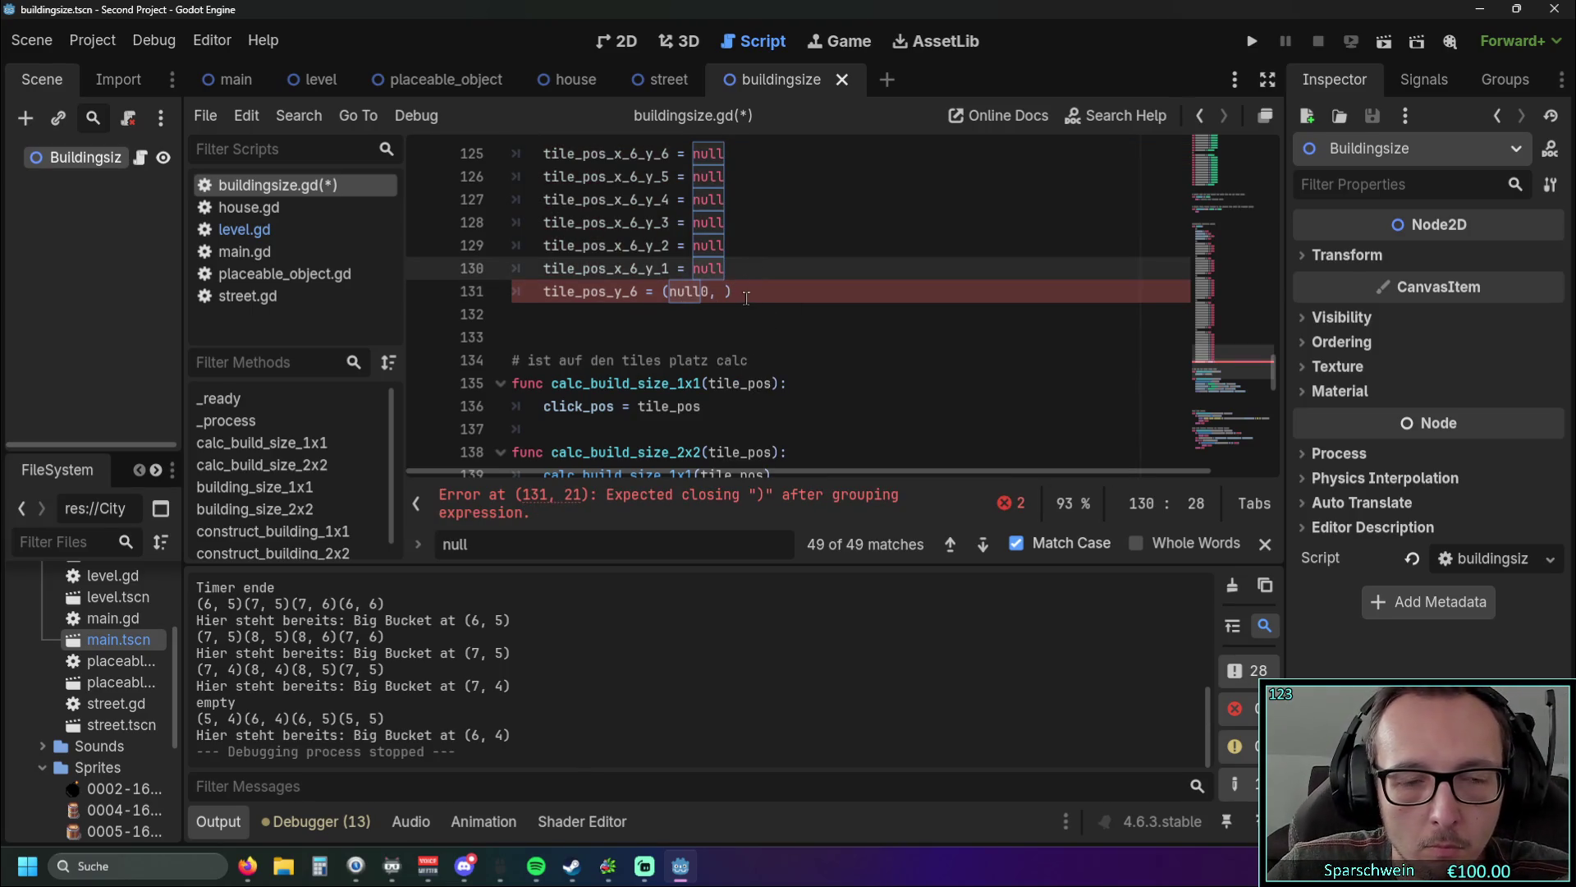
click(677, 293)
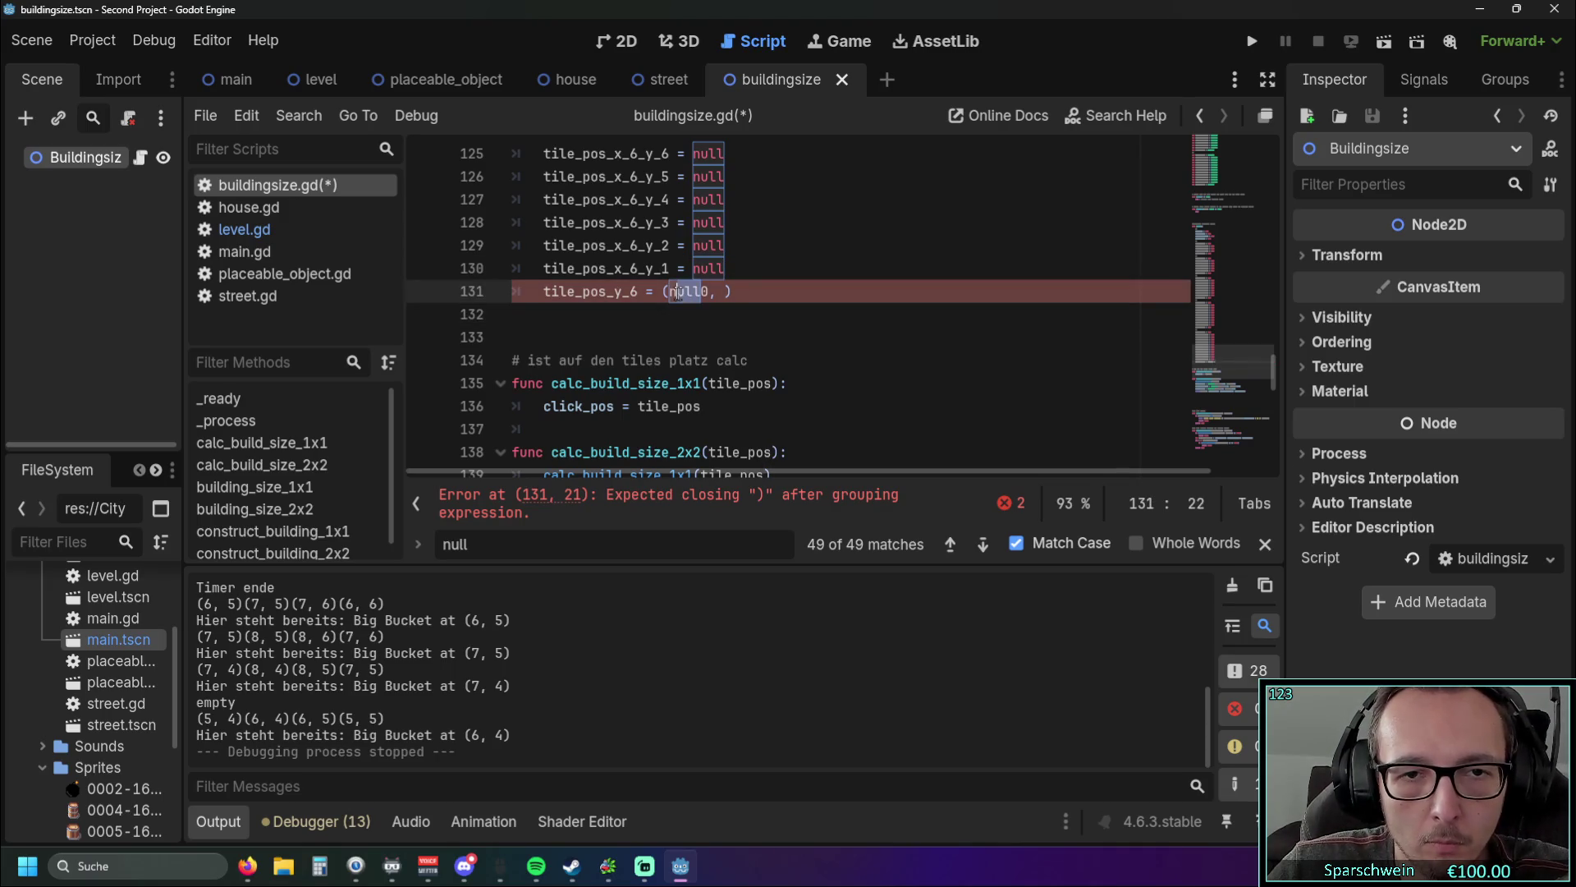
key(BackSpace)
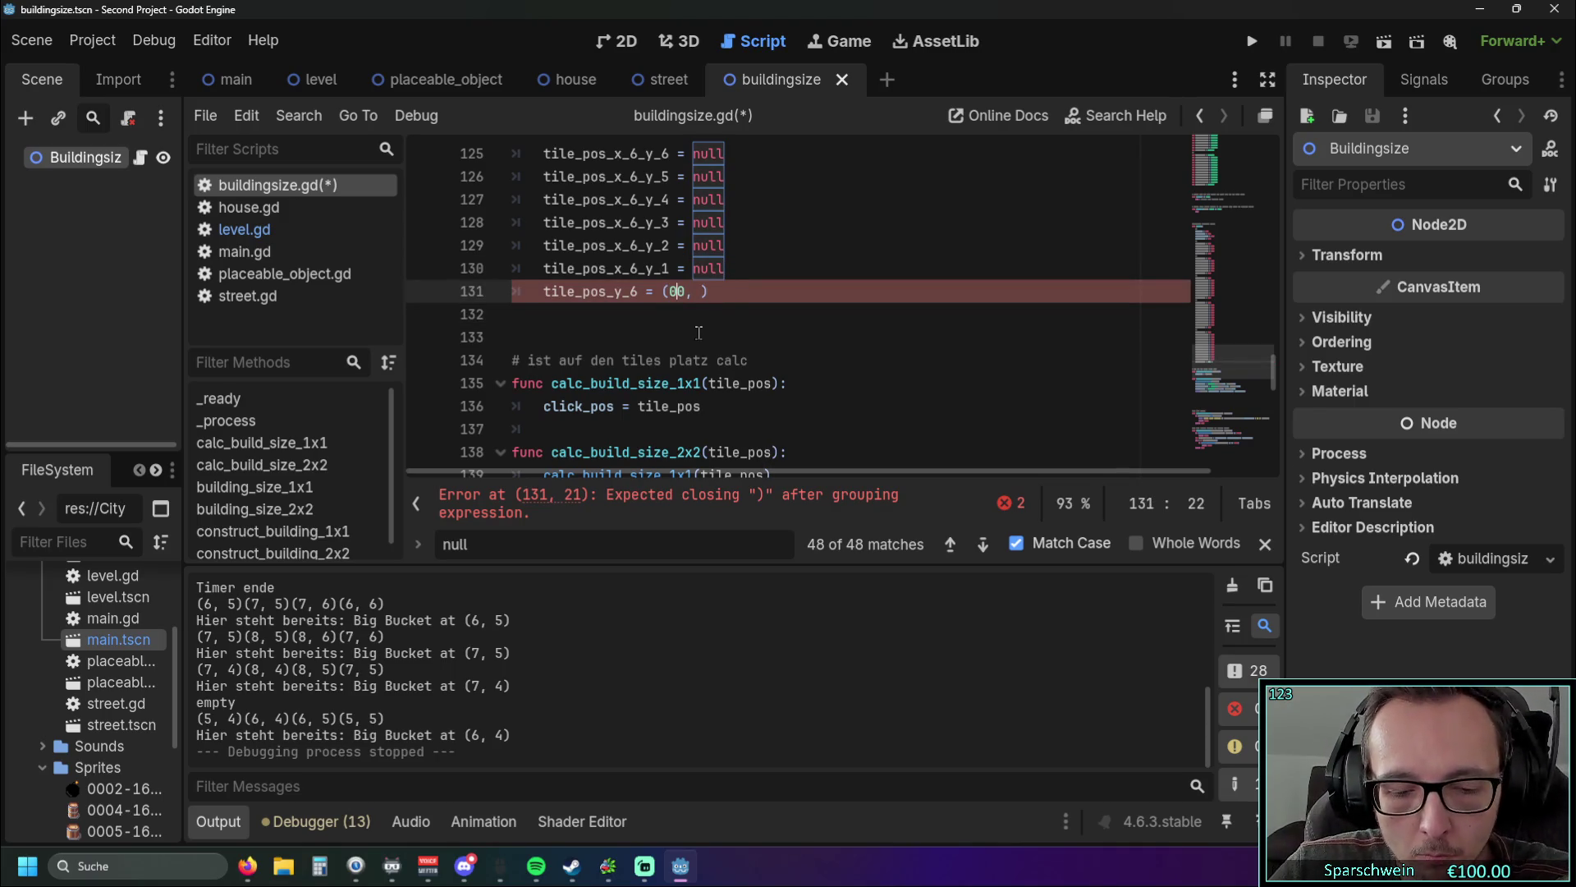
text())
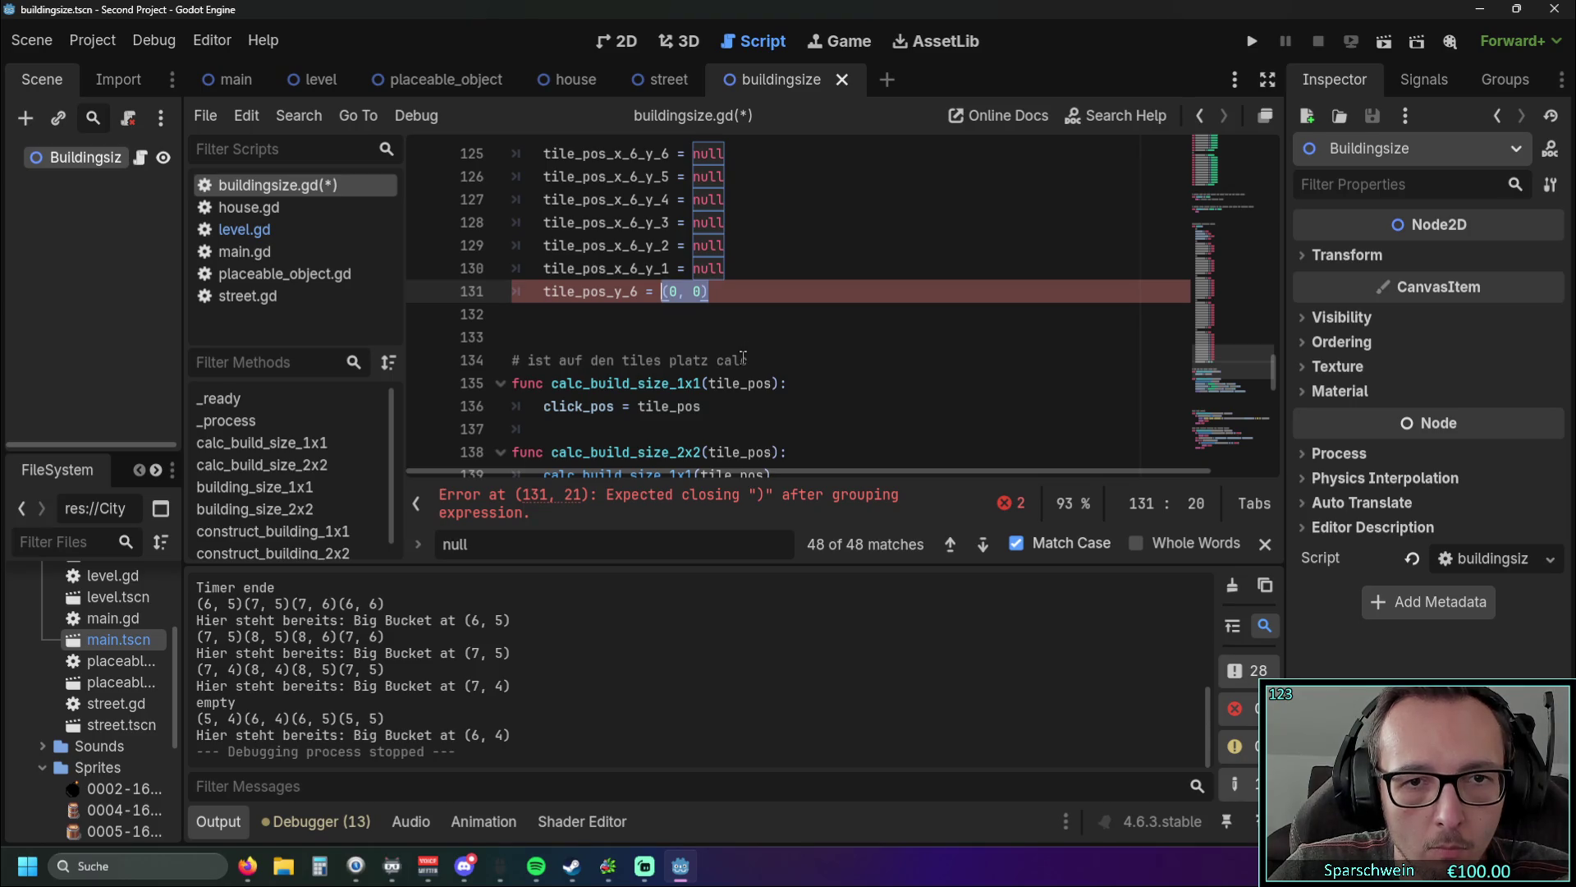
Paste (0, 0) over each earlier null match, working up through clear()
click(951, 544)
text((0, 0))
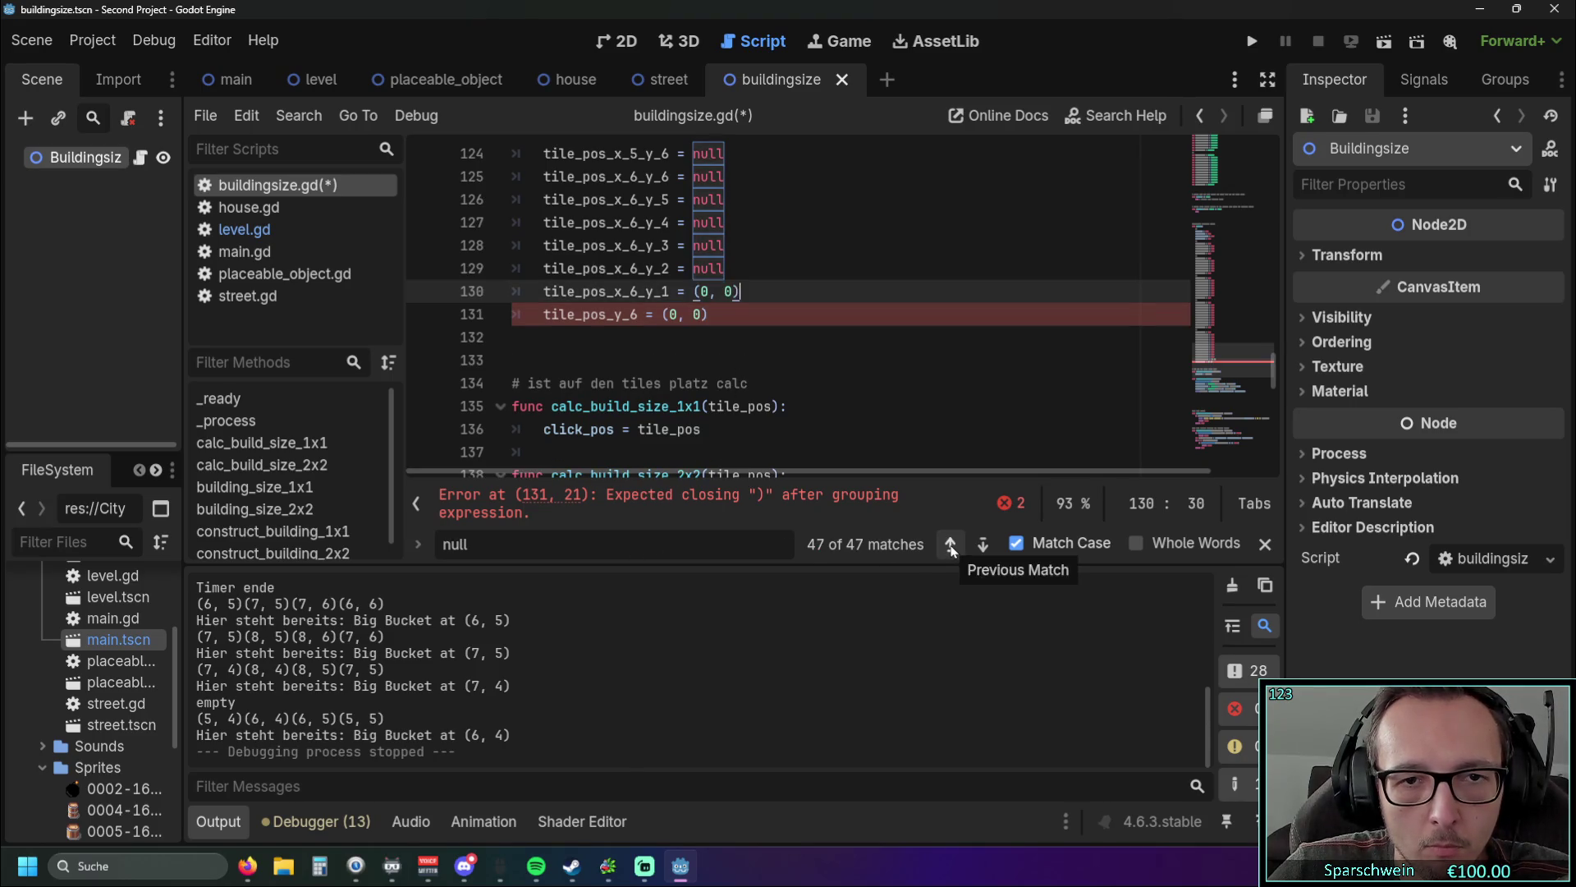
click(951, 544)
text((0, 0))
click(950, 544)
text((0, 0))
click(950, 545)
text((0, 0))
click(950, 545)
text((0, 0))
click(951, 544)
text((0, 0))
click(950, 544)
key(ctrl+v)
text((0, 0))
click(951, 544)
key(ctrl+v)
click(951, 544)
text((0, 0))
click(950, 544)
text((0, 0))
click(951, 544)
click(950, 544)
text((0, 0))
click(951, 544)
text((0, 0))
click(950, 544)
text((0, 0))
click(951, 544)
text((0, 0))
text((0, 0))
click(951, 545)
key(ctrl+v)
click(951, 544)
key(ctrl+v)
click(951, 545)
key(ctrl+v)
click(950, 545)
text((0, 0))
click(950, 545)
text((0, 0))
click(950, 544)
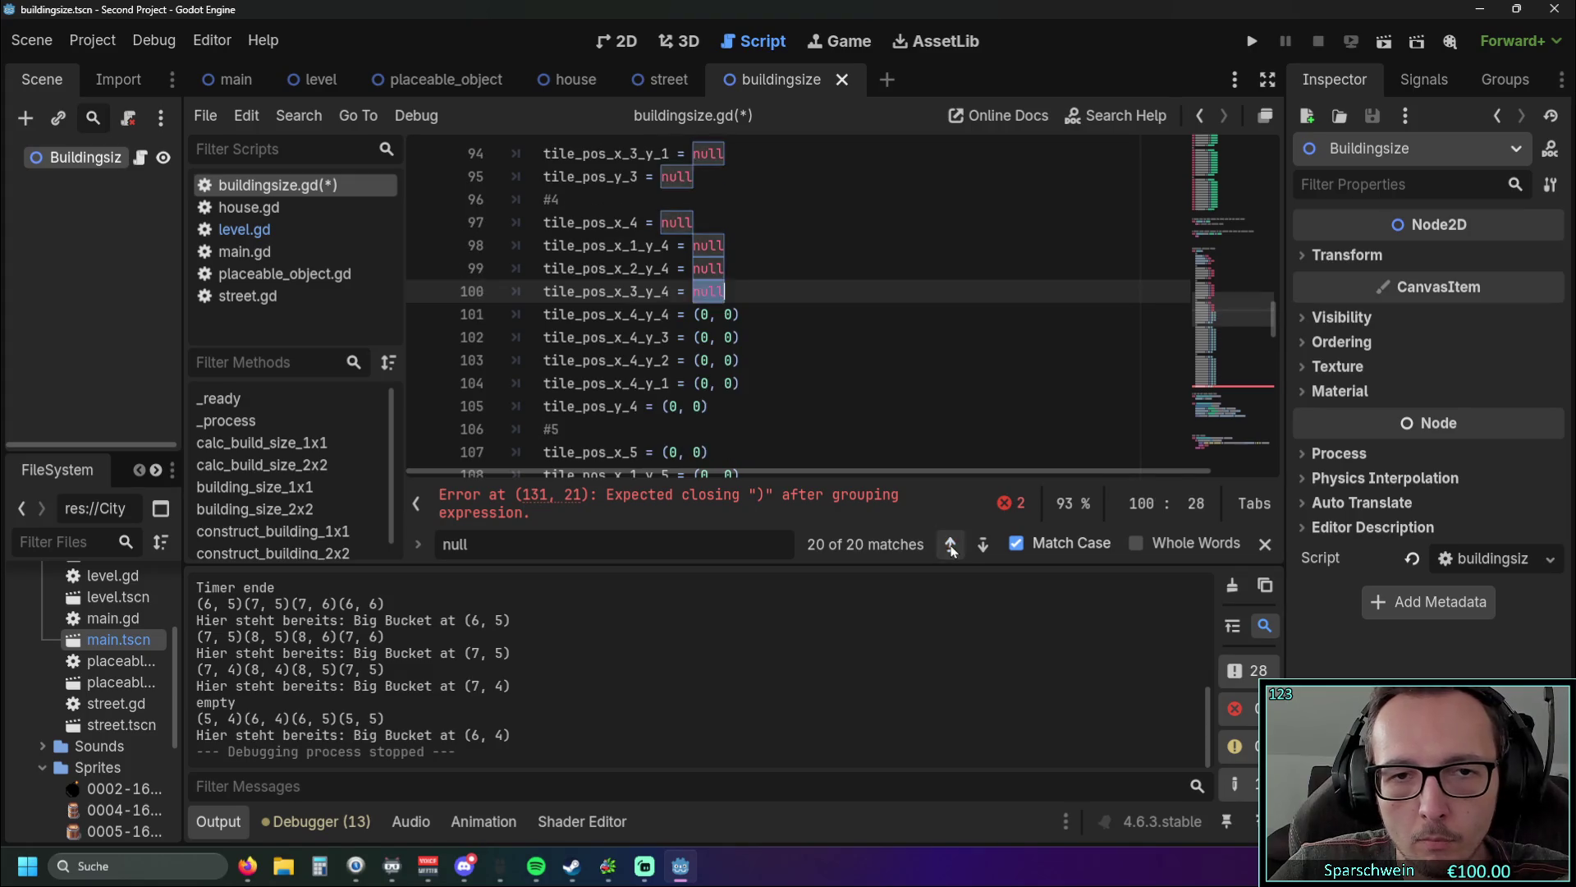
text((0, 0))
click(951, 544)
text((0, 0))
click(950, 544)
text((0, 0))
click(951, 544)
text((0, 0))
click(950, 544)
text((0, 0))
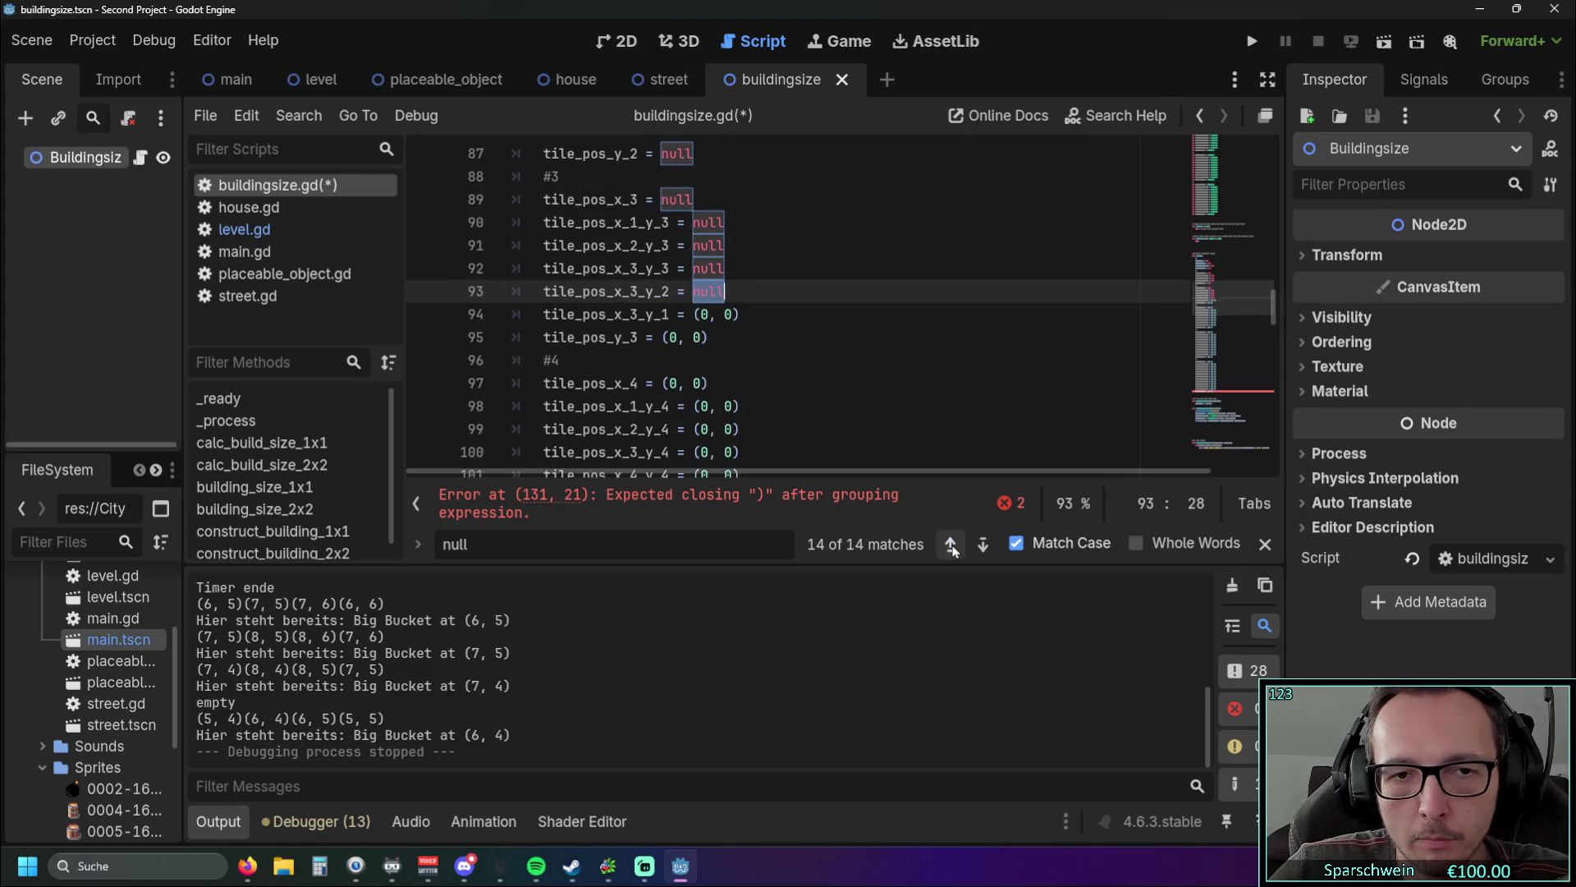
click(950, 544)
text((0, 0))
click(950, 544)
click(951, 544)
text((0, 0))
click(950, 545)
text((0, 0))
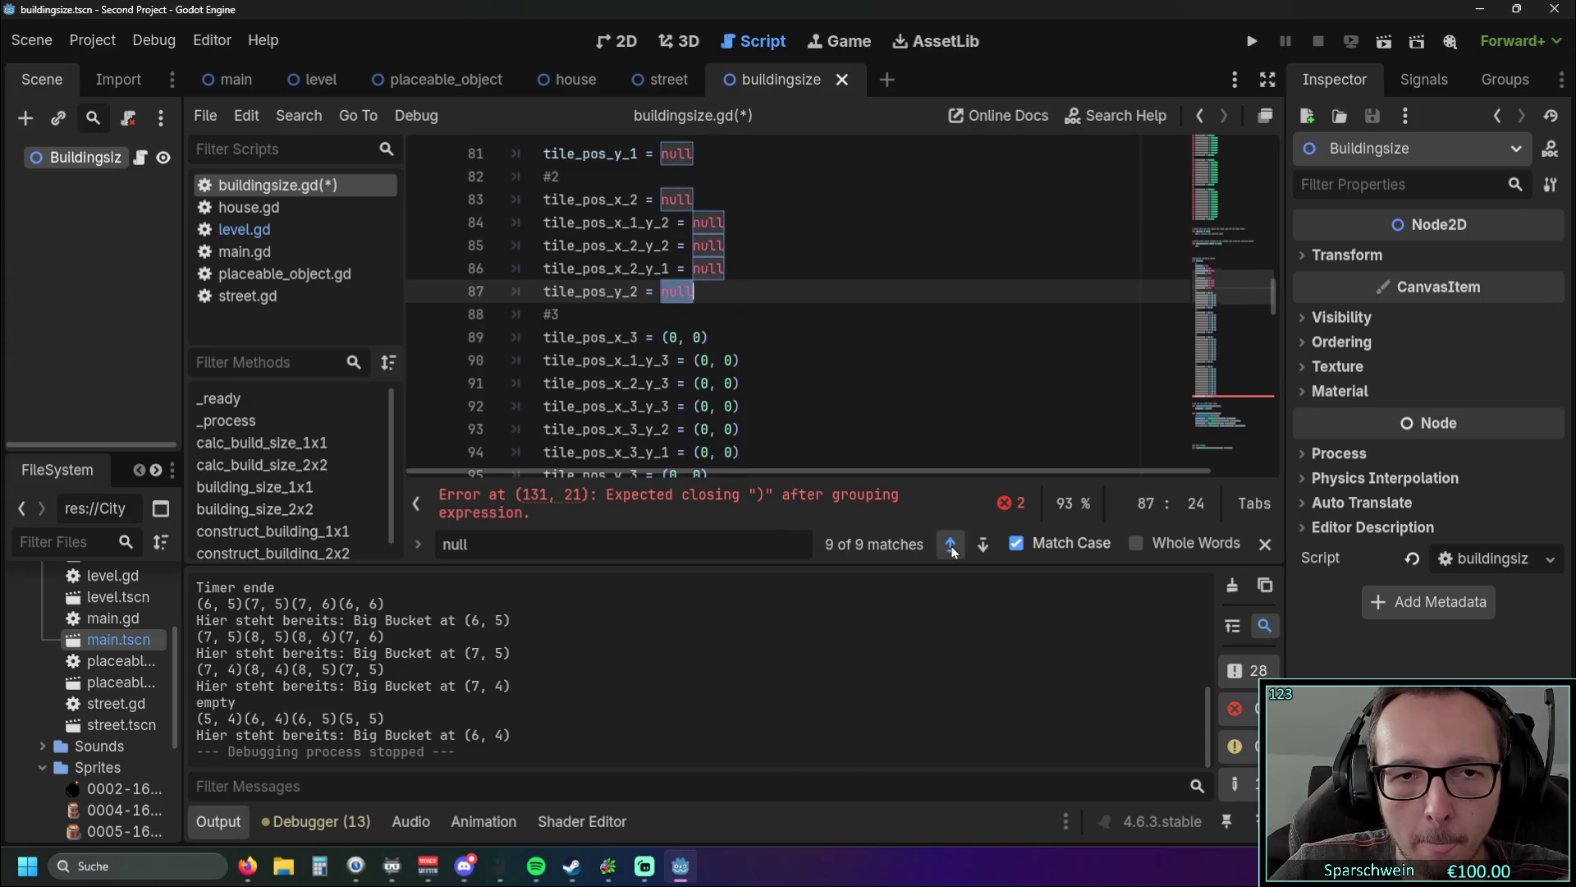
click(951, 545)
text((0, 0))
click(950, 545)
text((0, 0))
key(ctrl+v)
click(950, 544)
text((0, 0))
click(950, 544)
text((0, 0))
click(951, 544)
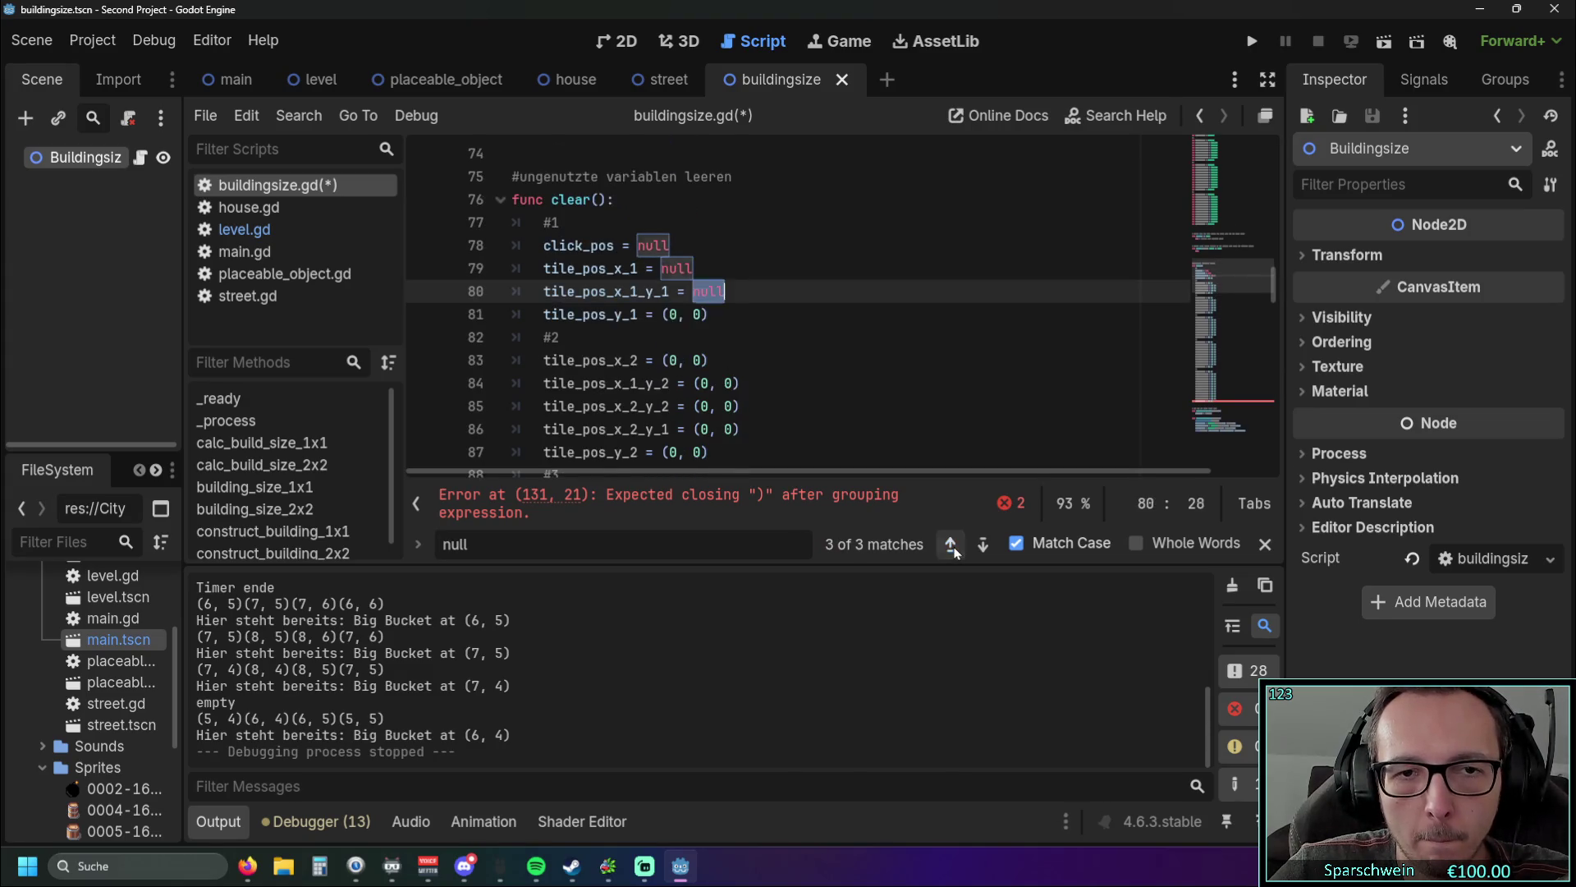
text((0, 0))
click(951, 544)
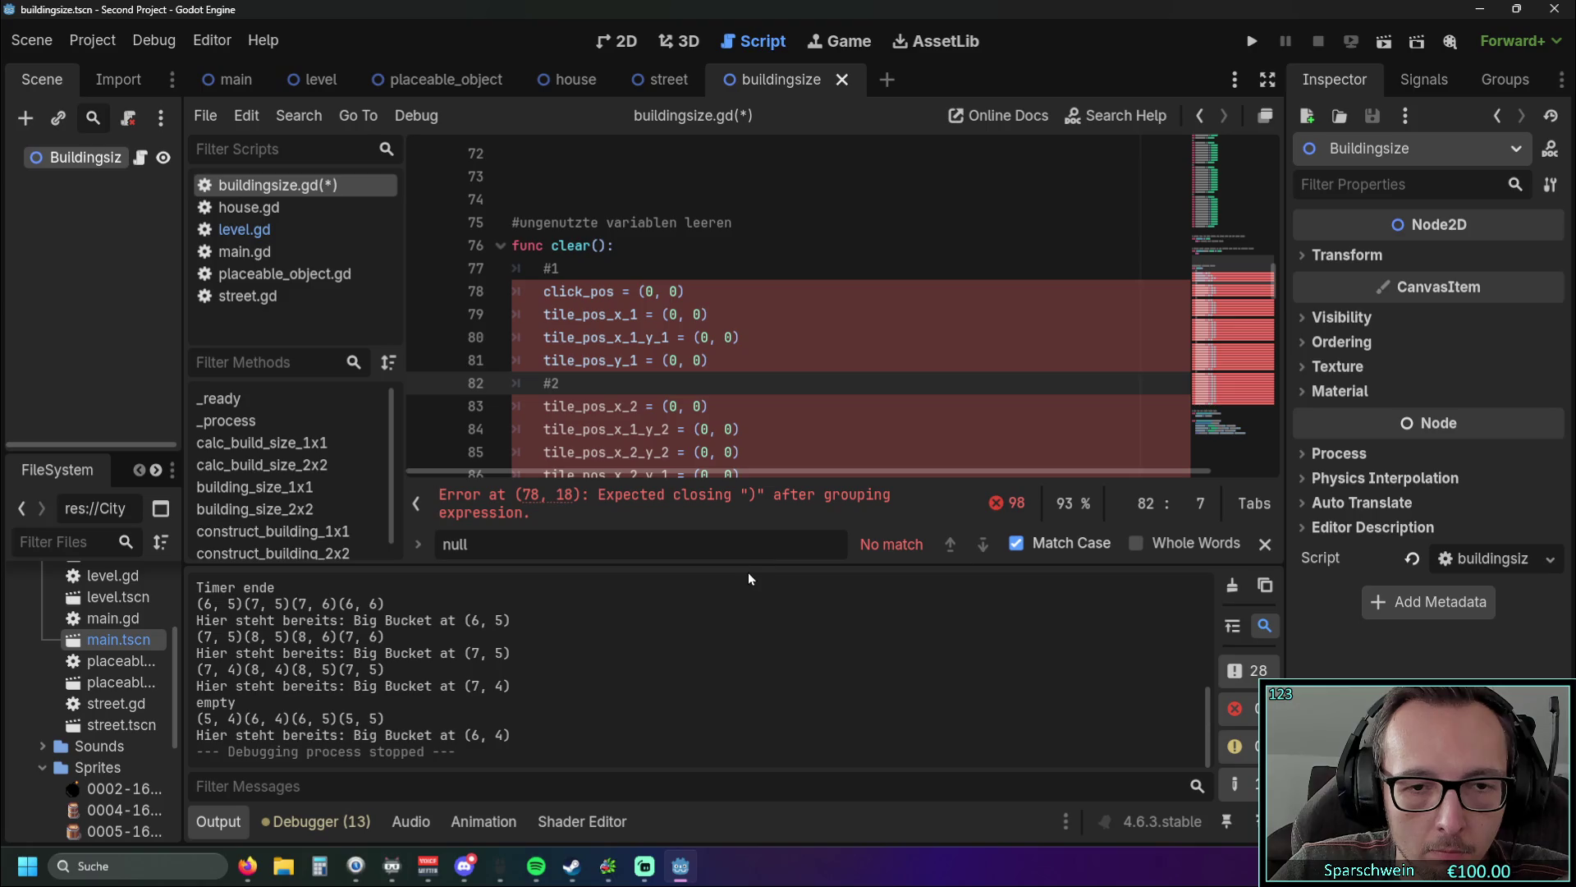
Change click_pos's reset value on line 78 to (0.0, 0.0)
scroll(609, 373, down, 10)
scroll(609, 374, up, 7)
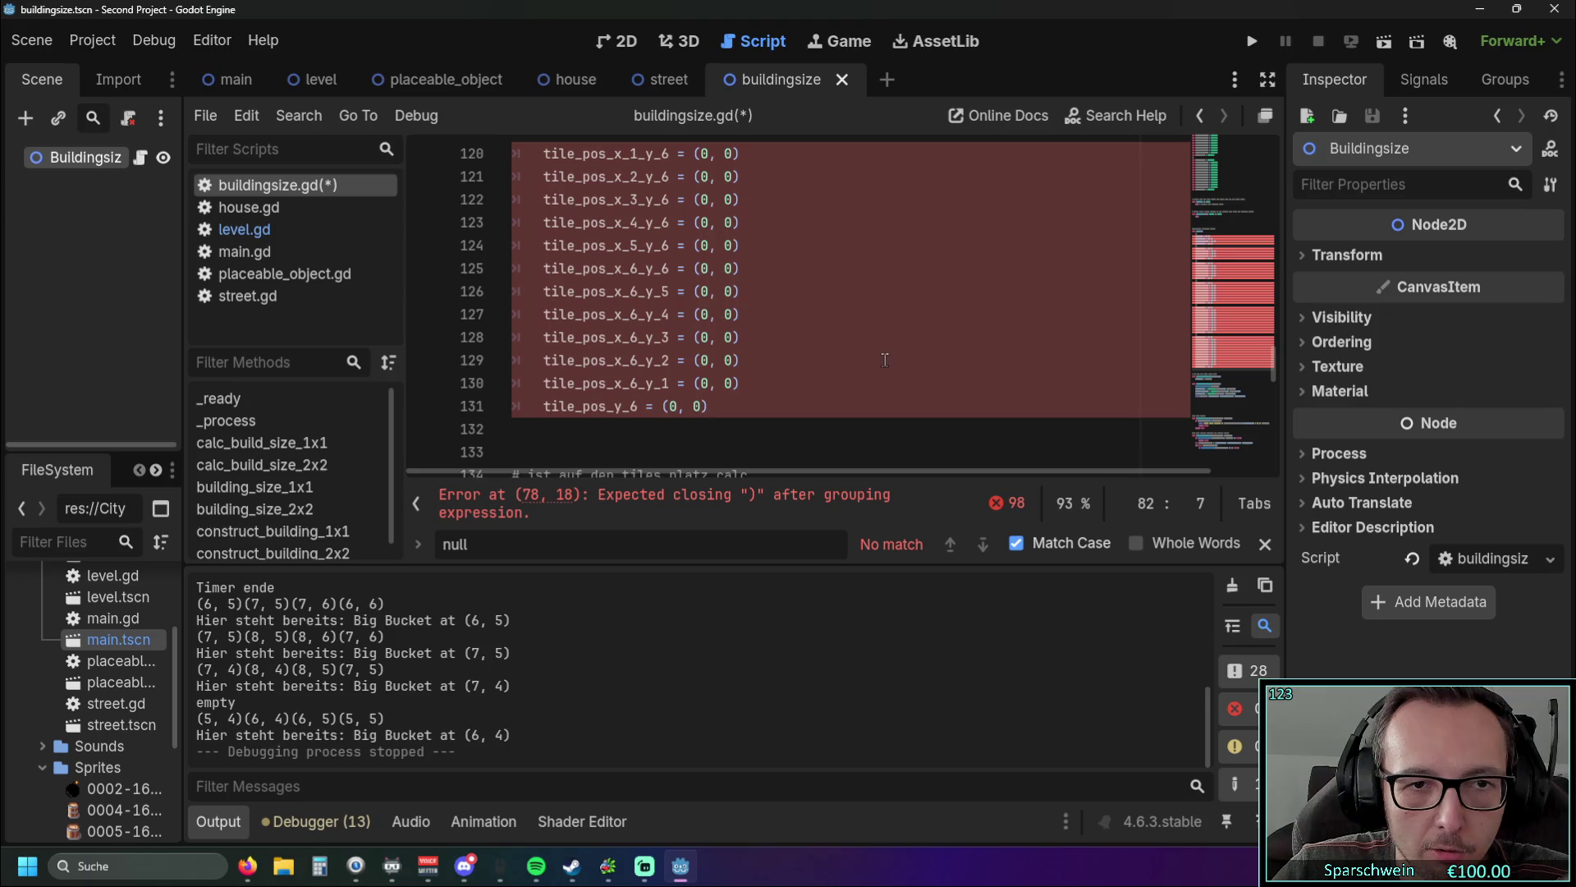
scroll(721, 361, up, 3)
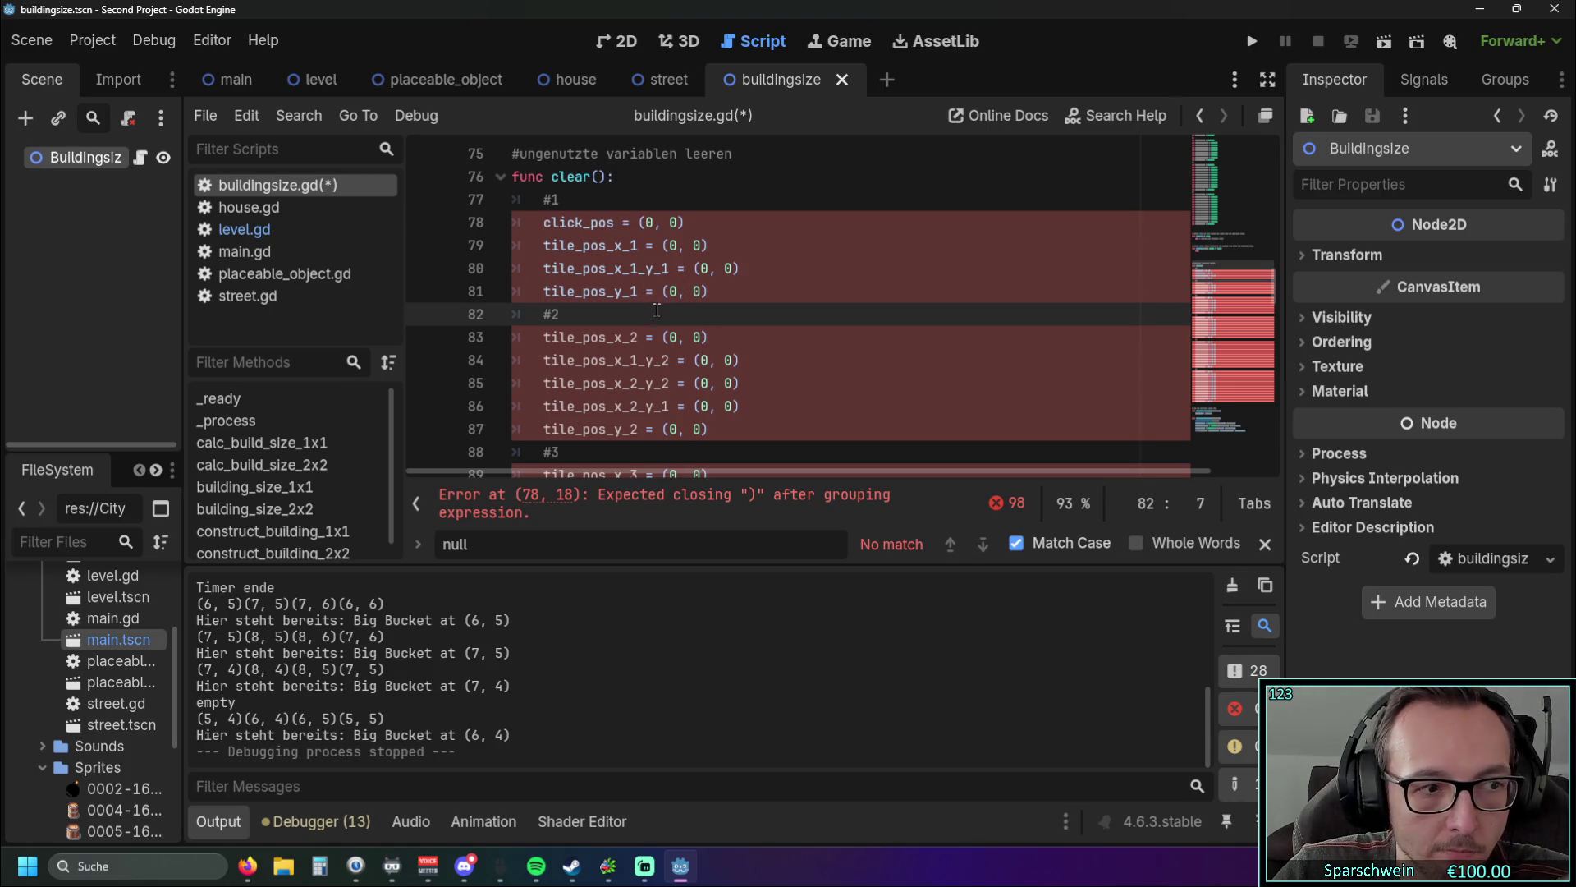
click(650, 223)
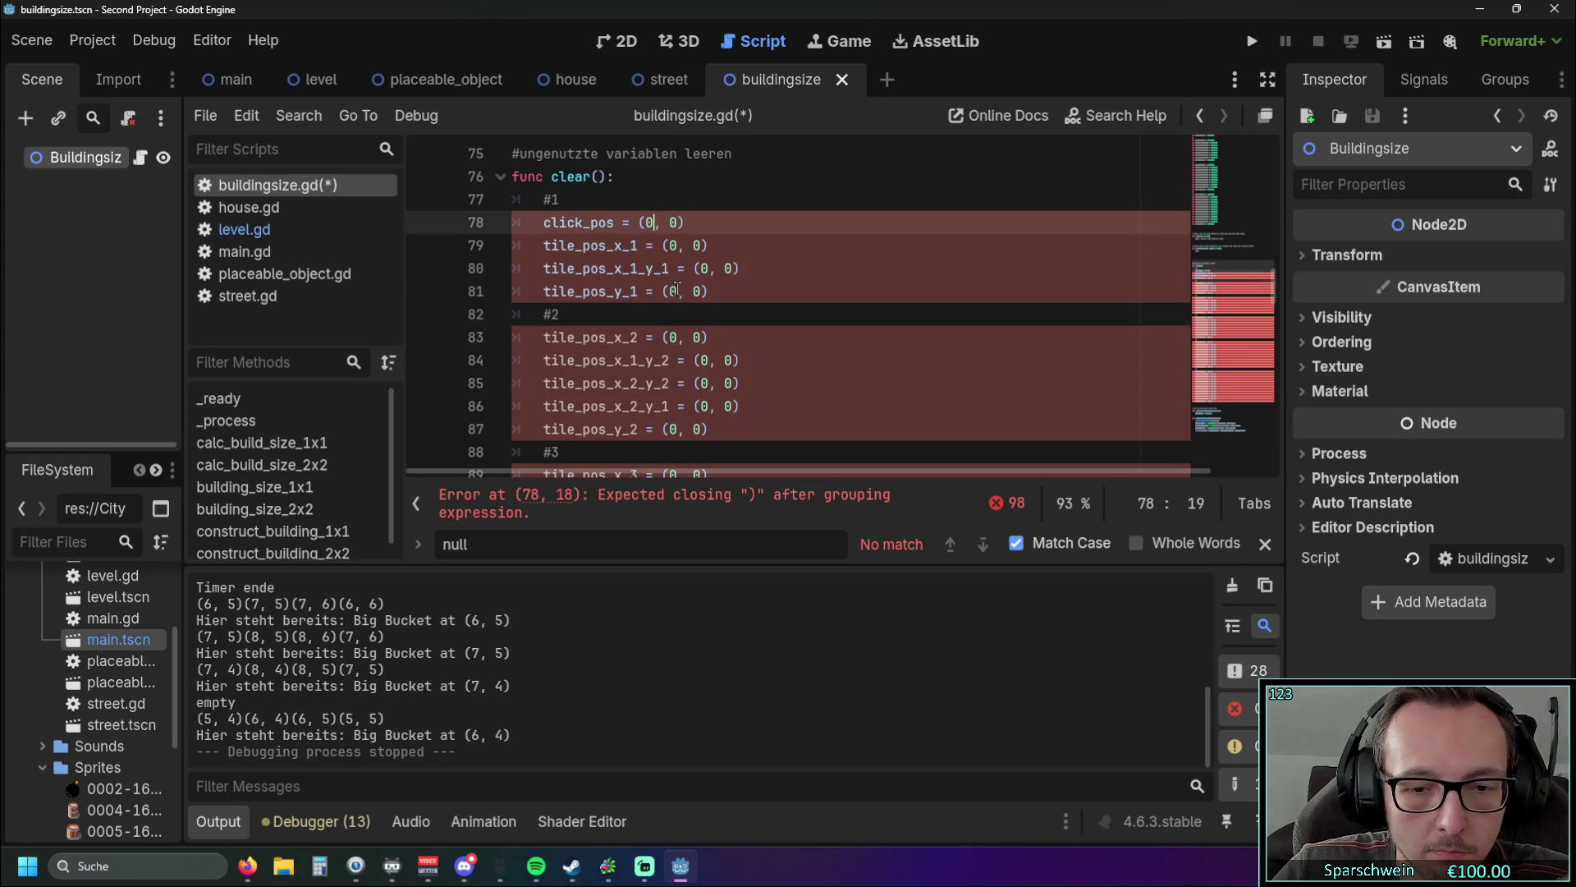
text(,0)
click(690, 222)
click(661, 222)
key(BackSpace)
text(.)
click(695, 223)
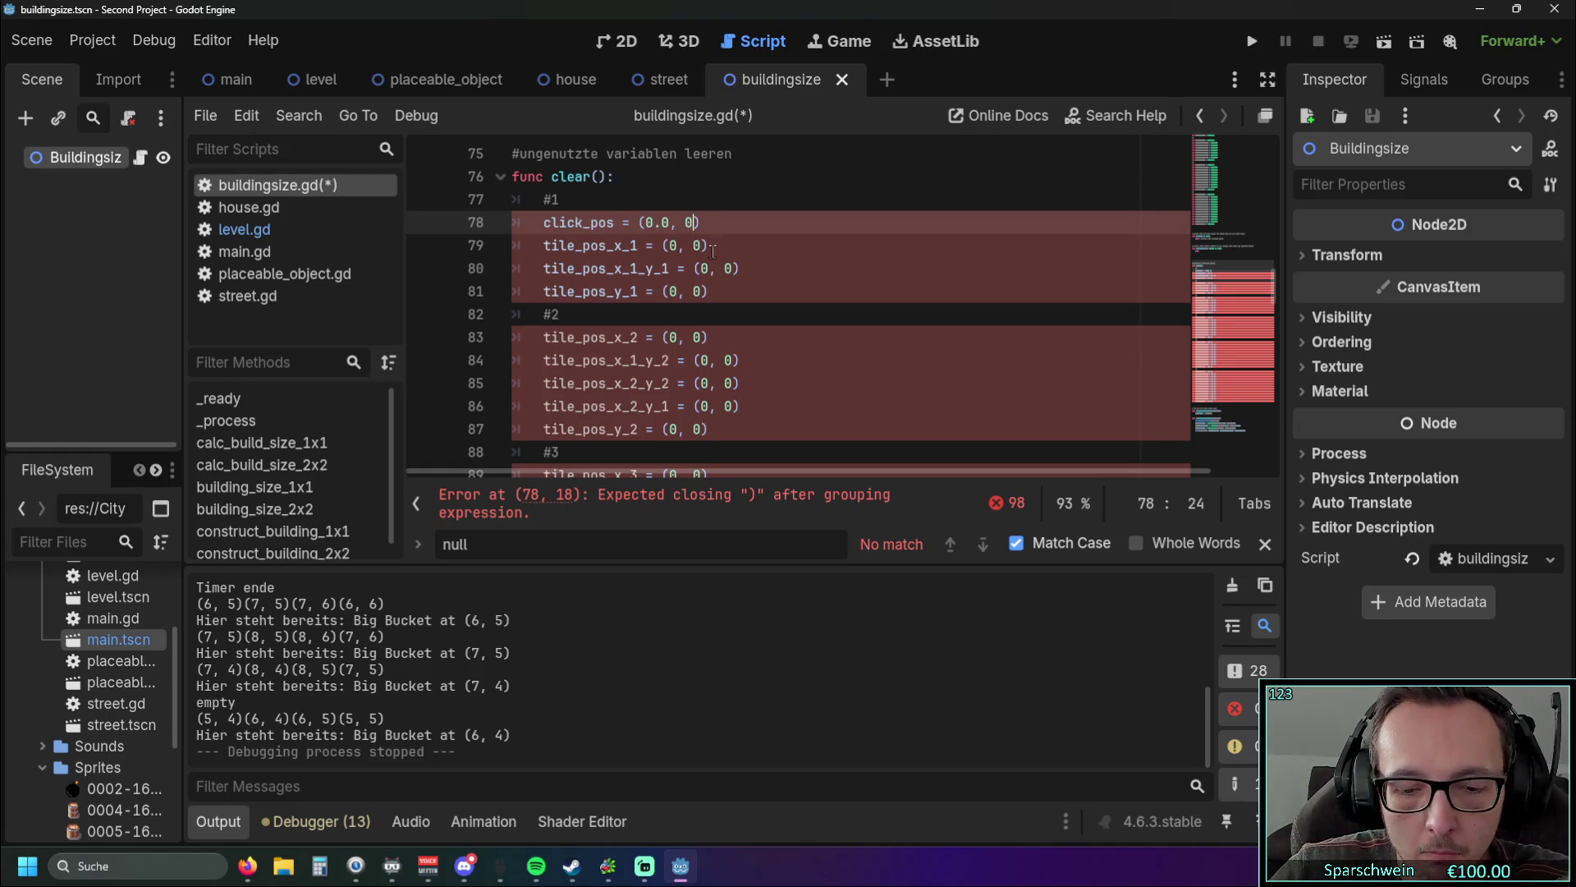
text(.0)
Inspect the line 78 error and confirm the tile position variables are declared Vector2i
click(769, 294)
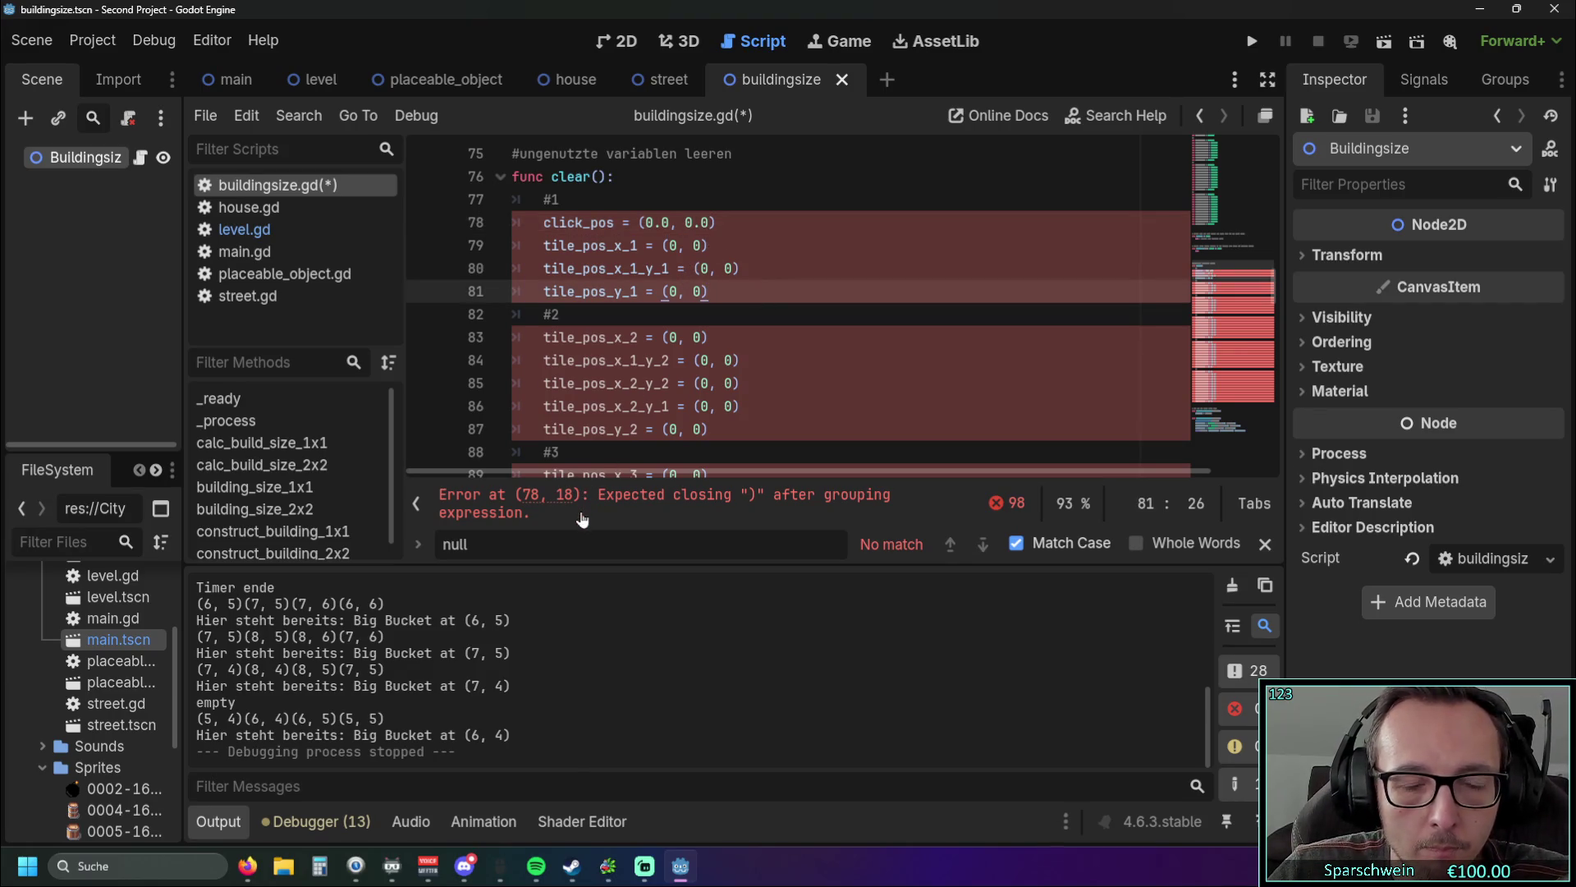
click(550, 505)
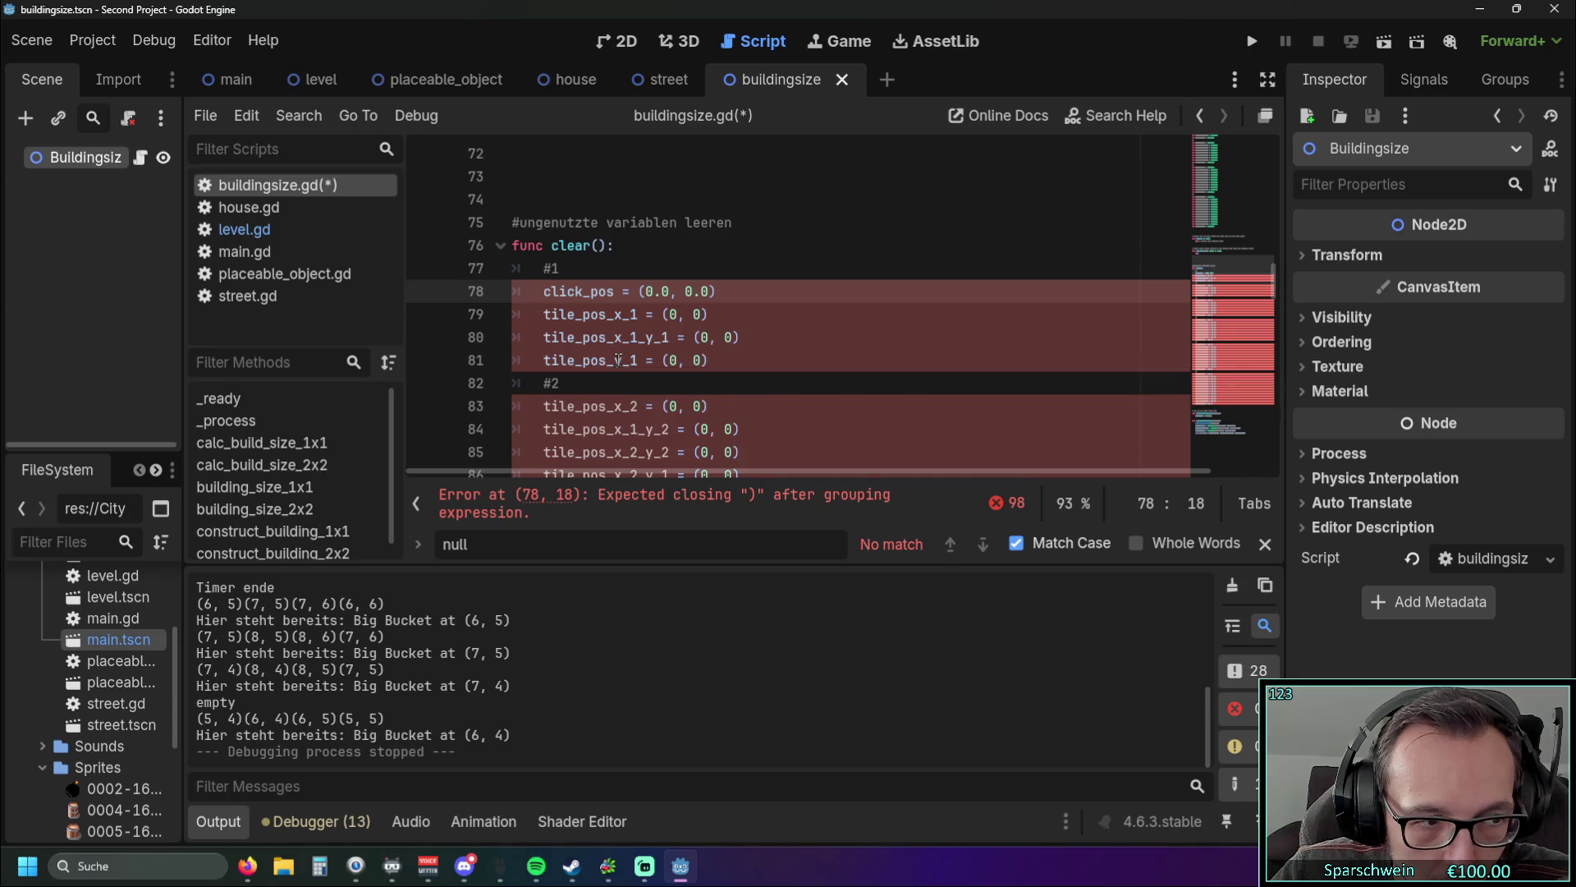
drag(638, 291, 751, 294)
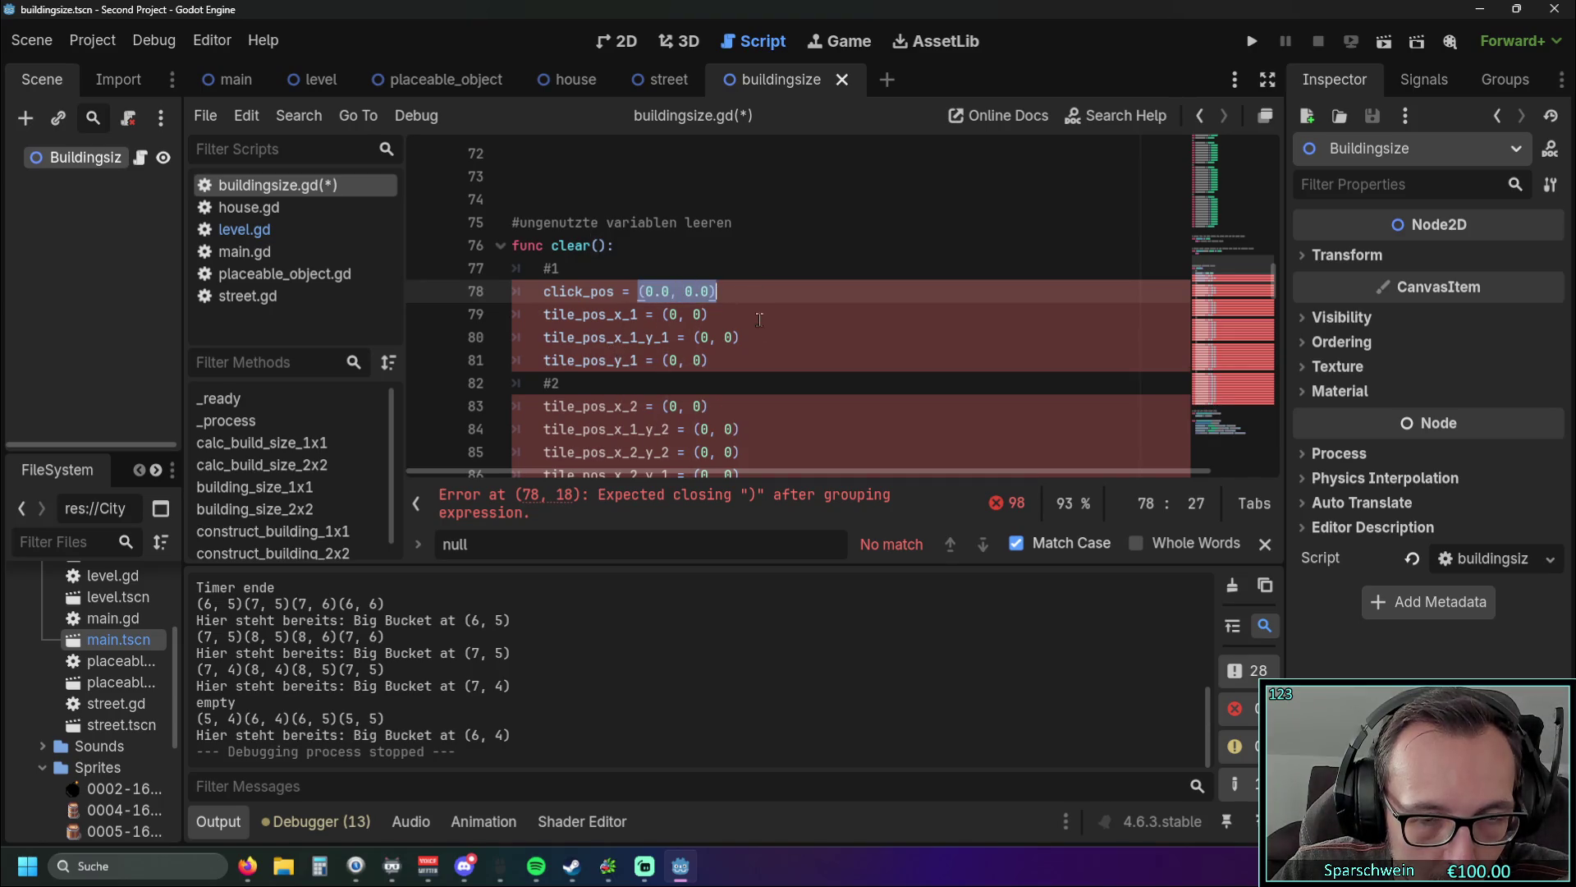
scroll(759, 313, up, 6)
drag(663, 271, 743, 272)
key(ctrl+c)
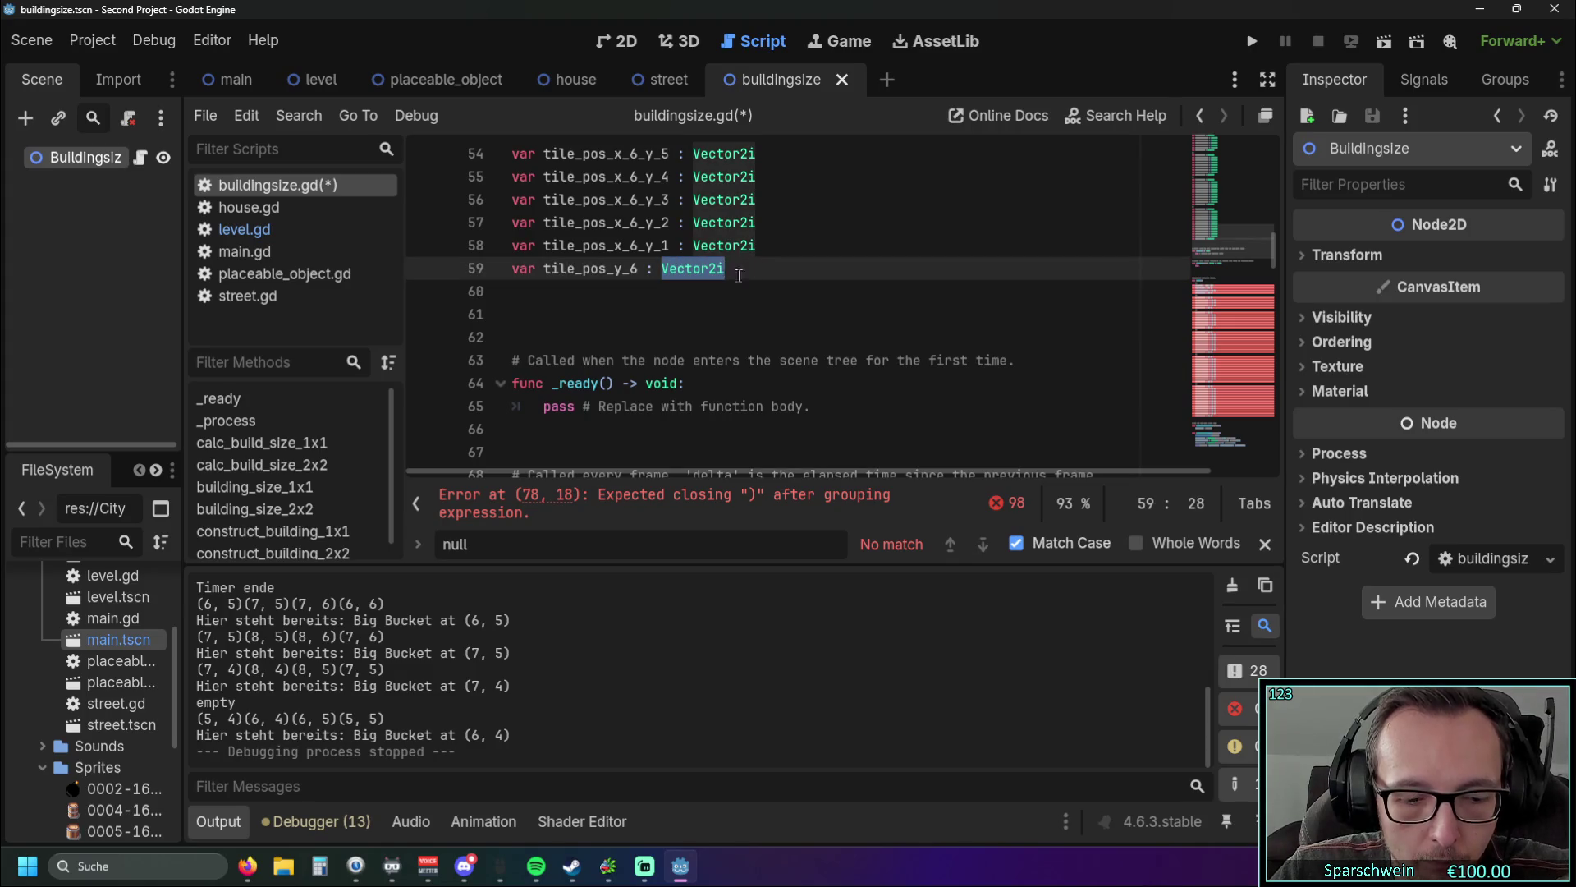
scroll(743, 272, down, 6)
click(665, 314)
Make lines 79 and 78 read Vector2i(0, 0) and copy that text for reuse
key(ctrl+v)
key(shift+End)
key(ctrl+c)
click(639, 291)
key(shift+End)
key(ctrl+v)
Search the script for '(0, 0)', removing the paste that accidentally landed in the search field
scroll(761, 324, down, 1)
scroll(761, 325, down, 15)
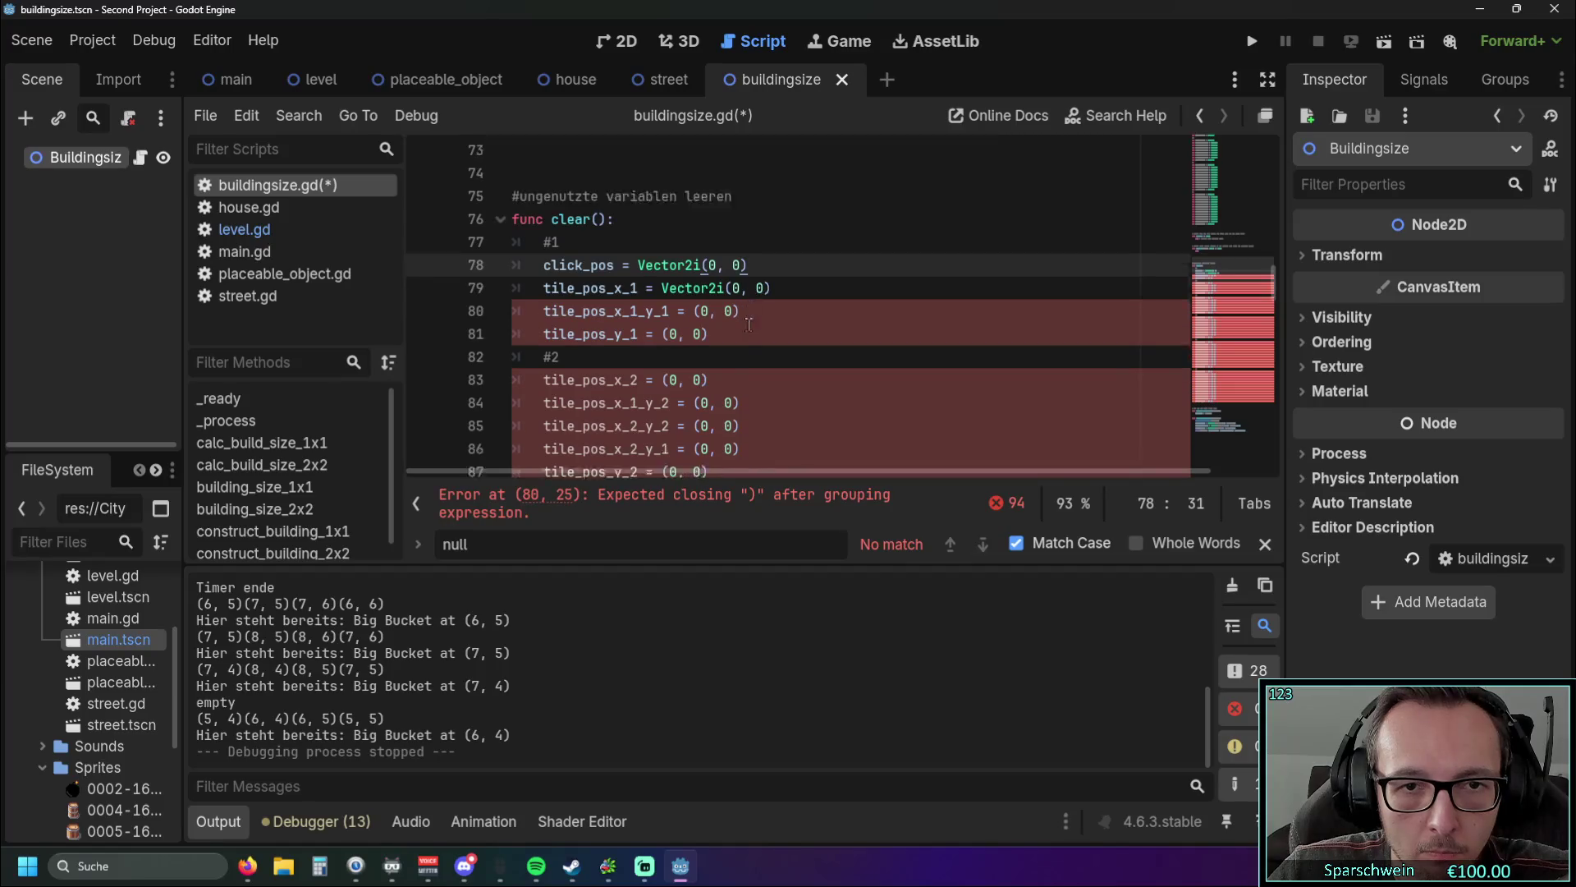
drag(713, 408, 669, 408)
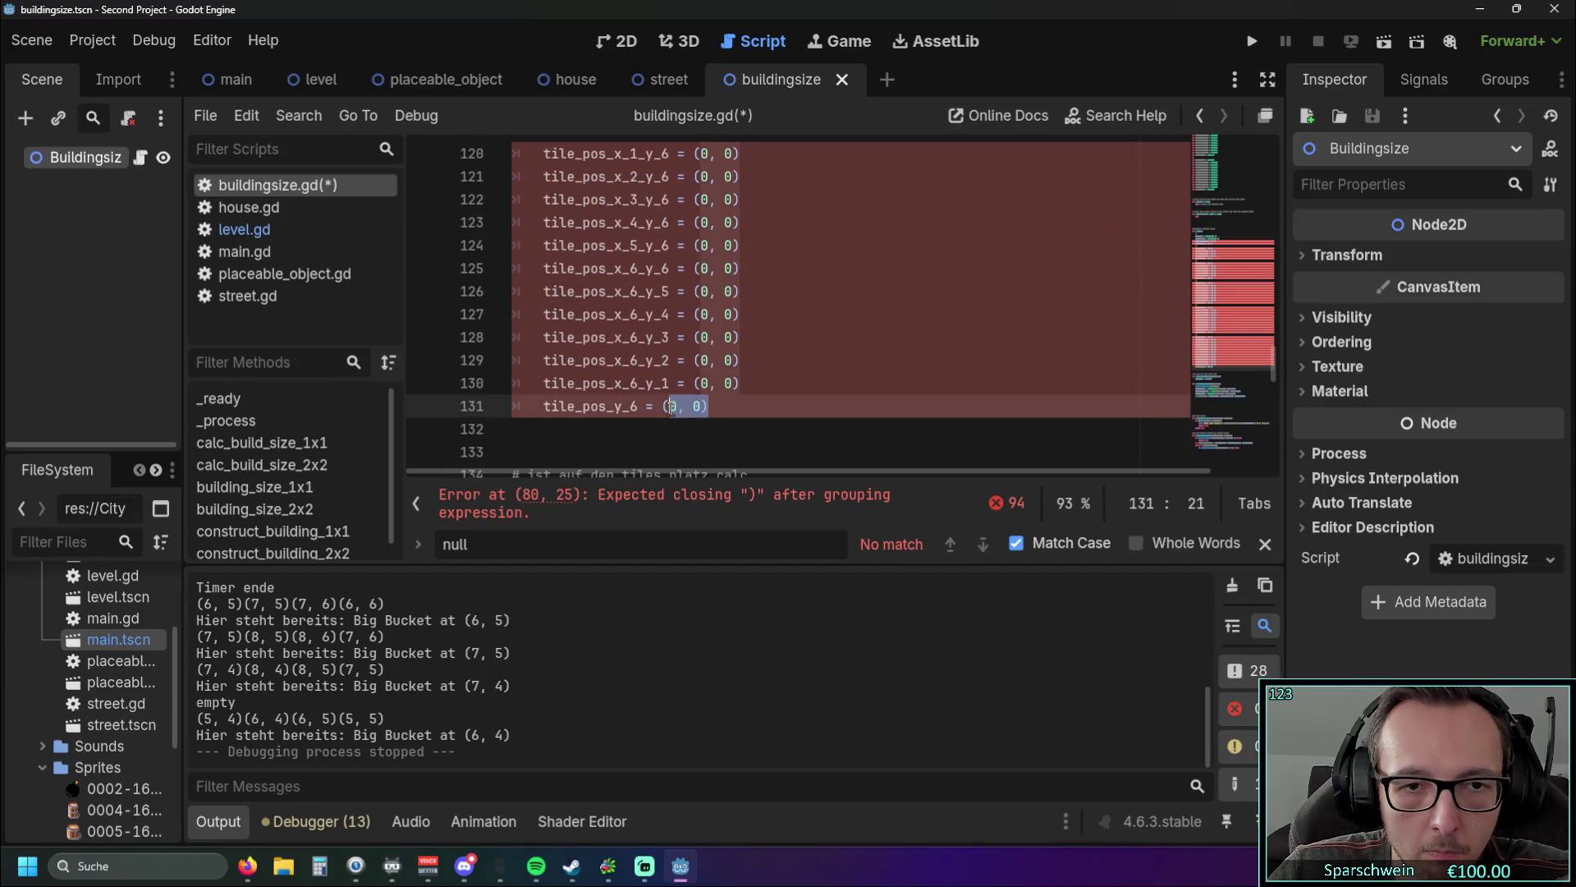
double_click(478, 543)
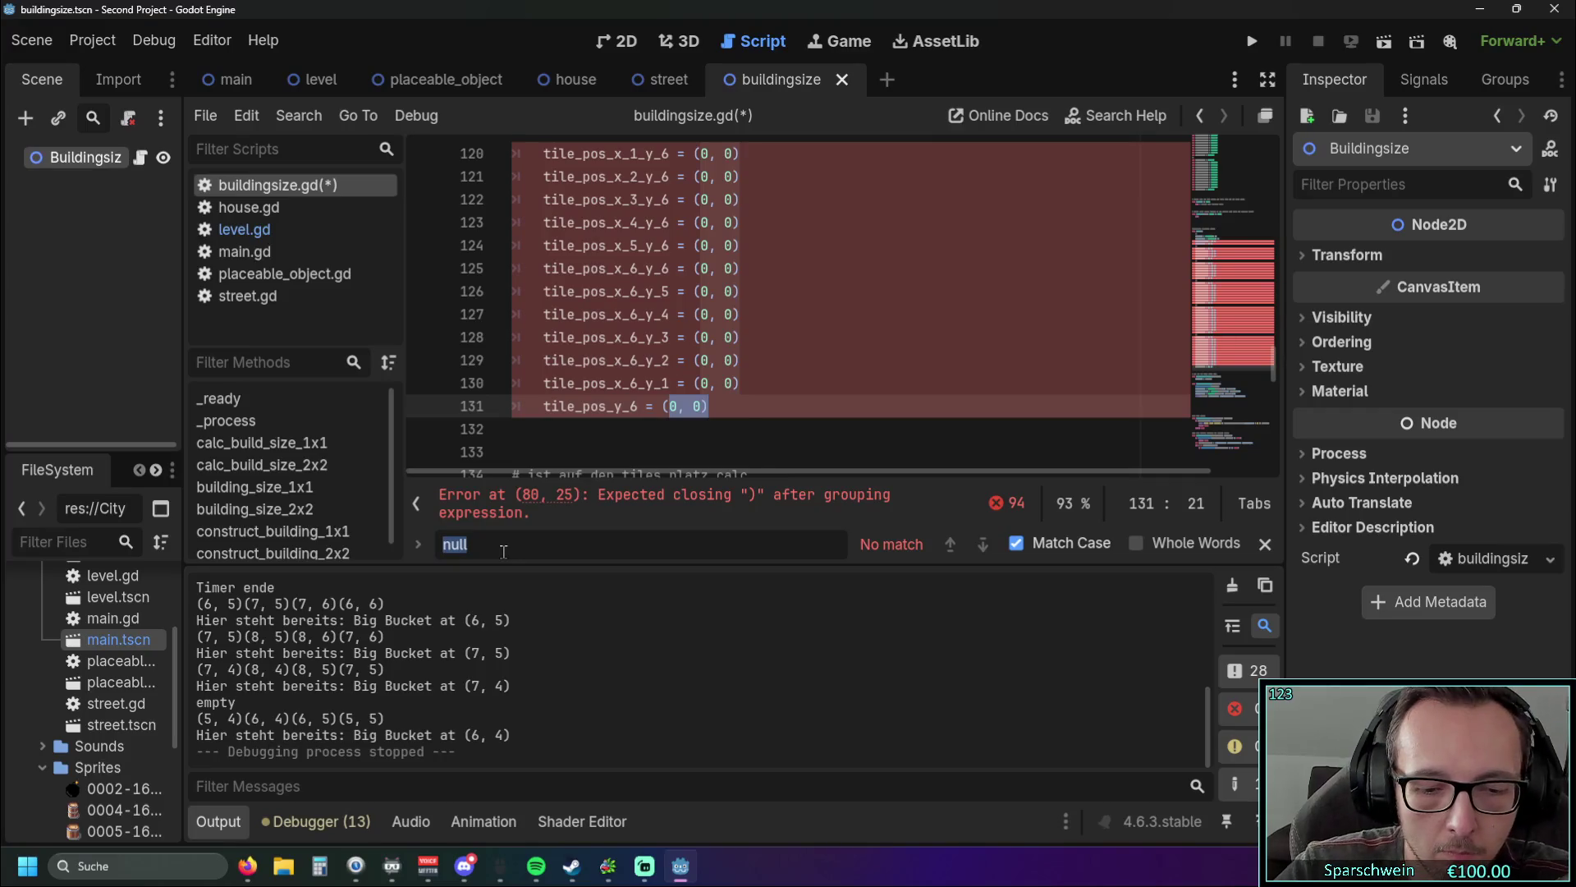
text((0,)
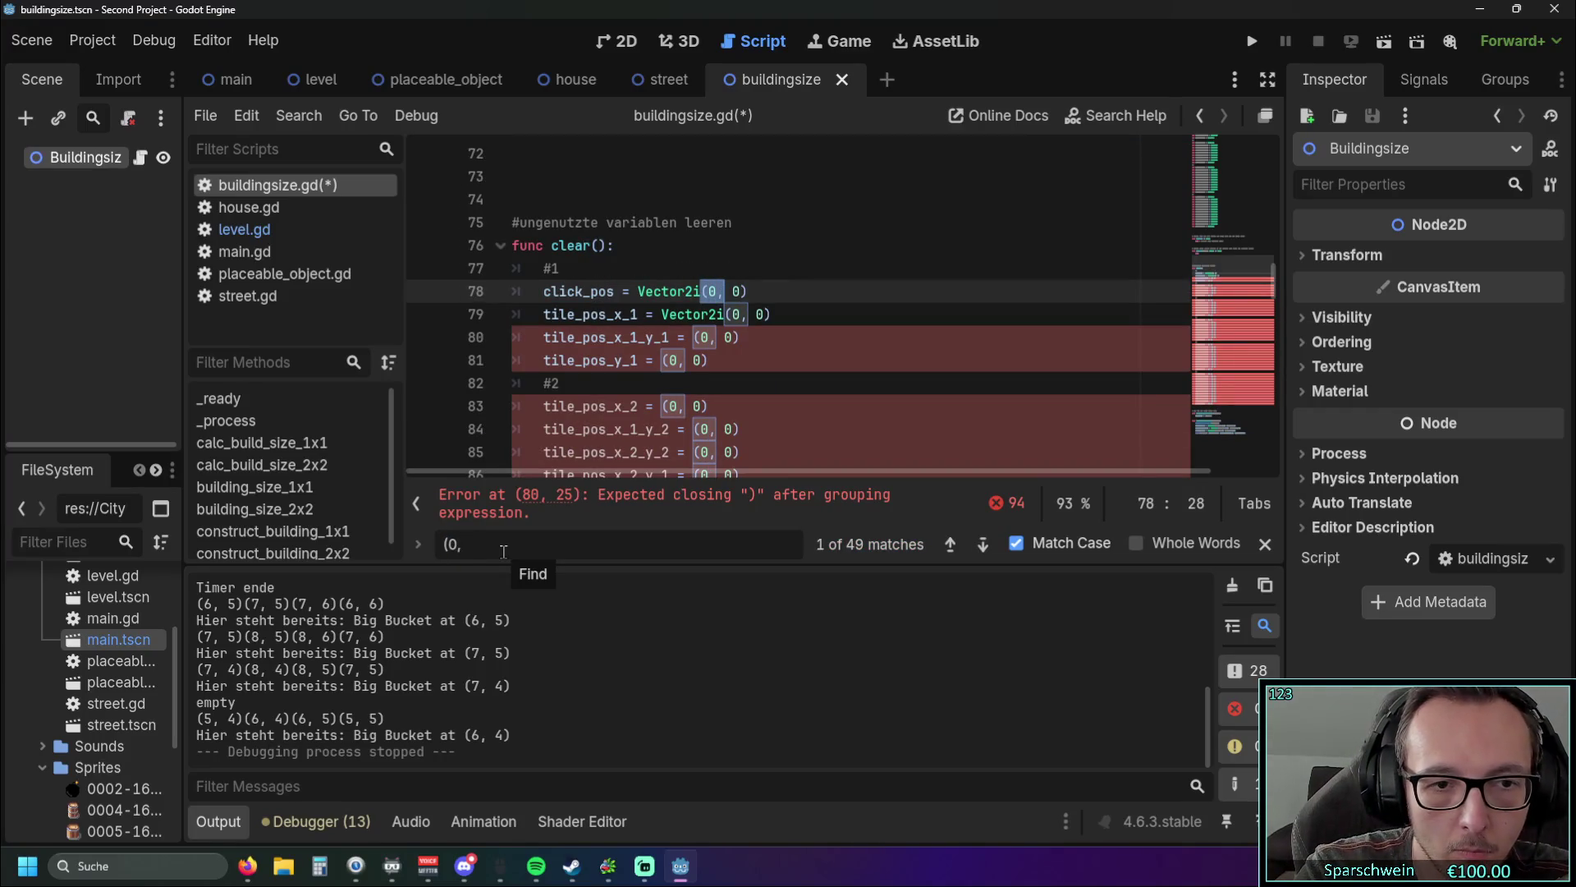
text( 0))
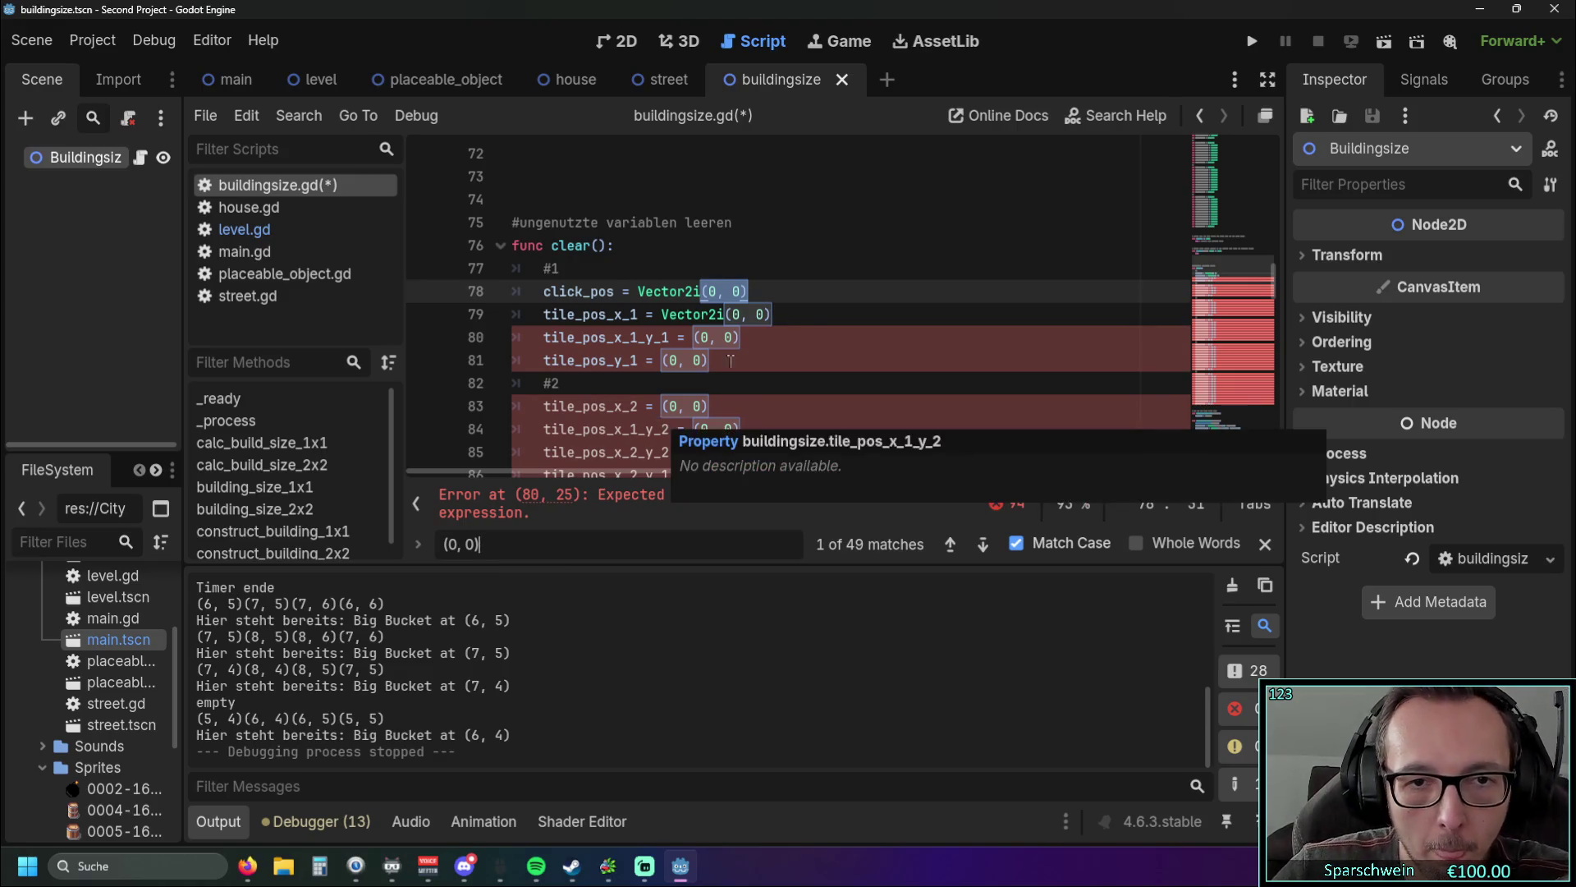
scroll(761, 318, down, 15)
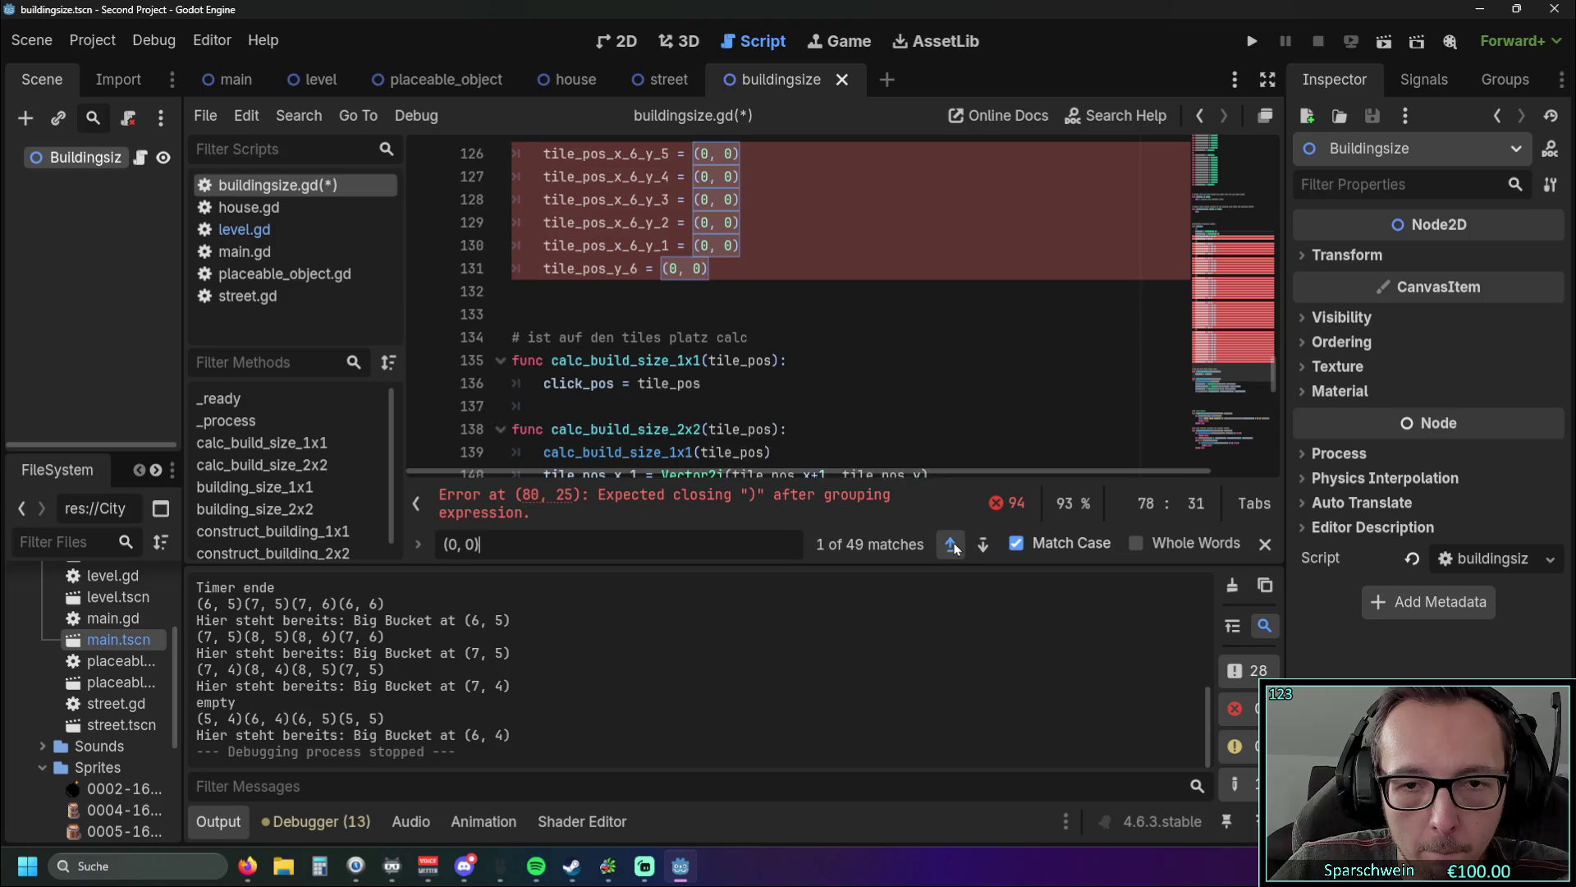
click(951, 545)
key(ctrl+v)
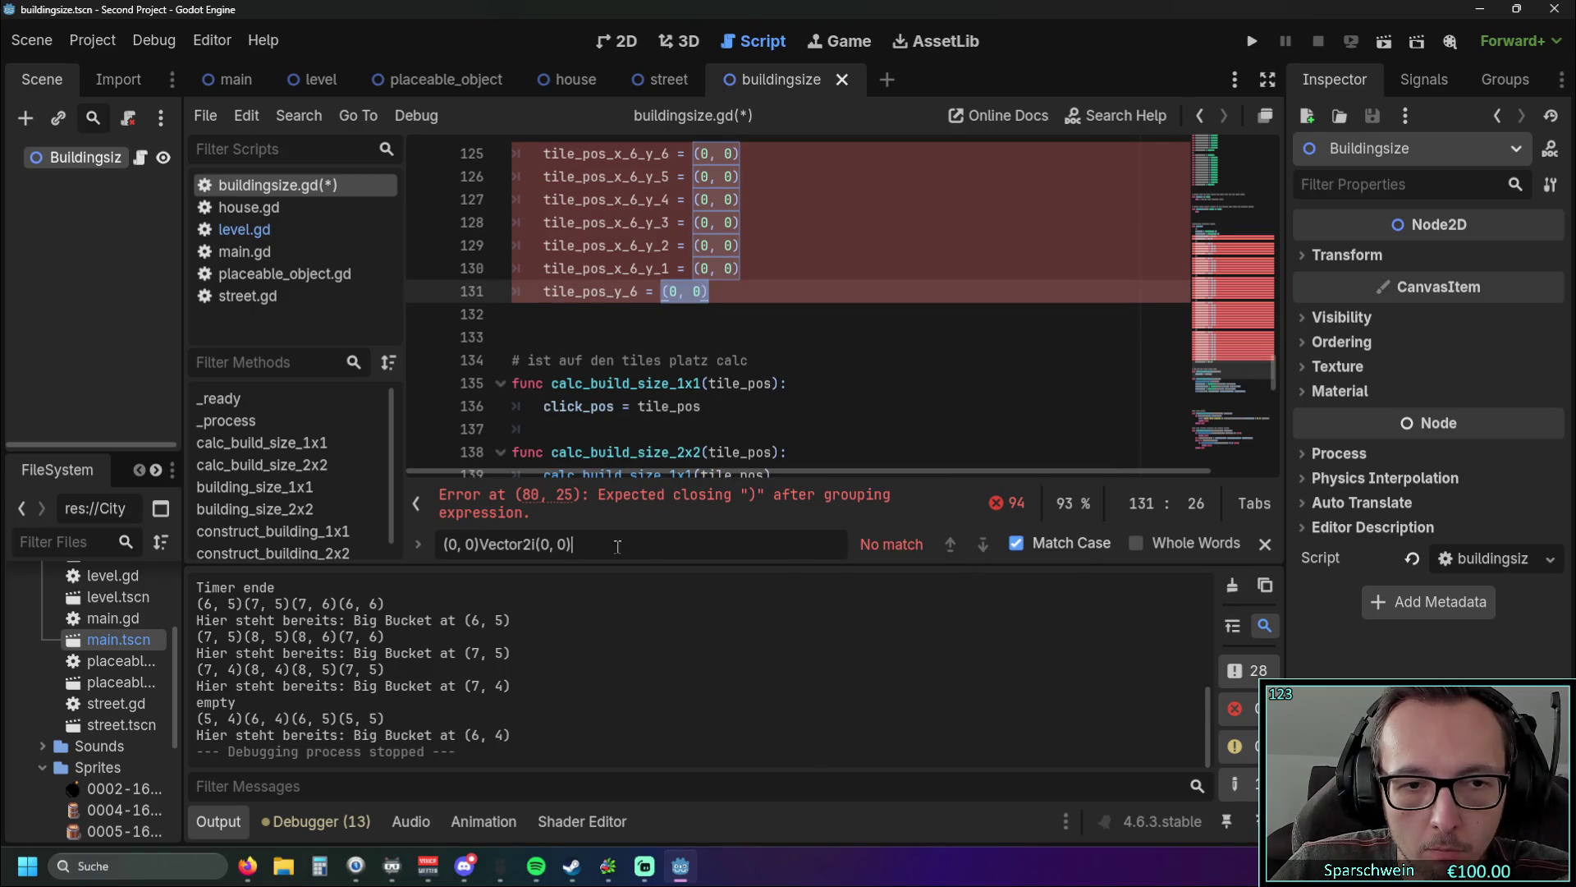
key(ctrl+shift+Left)
key(ctrl+shift+Left)
key(ctrl+shift+Left)
key(BackSpace)
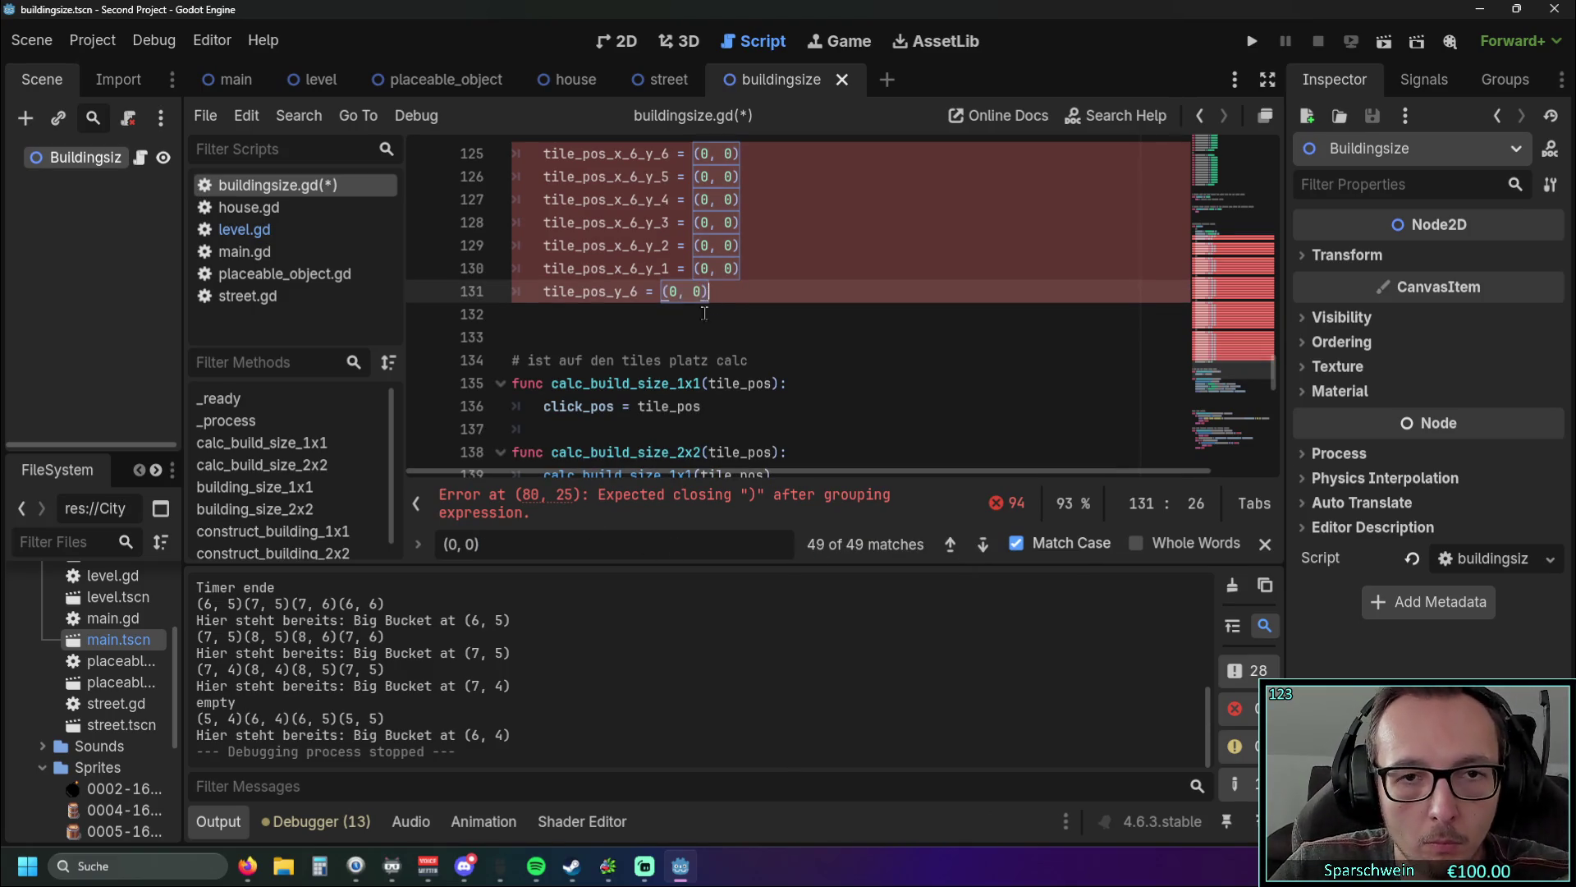
Replace each (0, 0) match from line 131 back up to line 80 with Vector2i(0, 0)
click(663, 293)
text(Vector2i(0, 0))
click(954, 555)
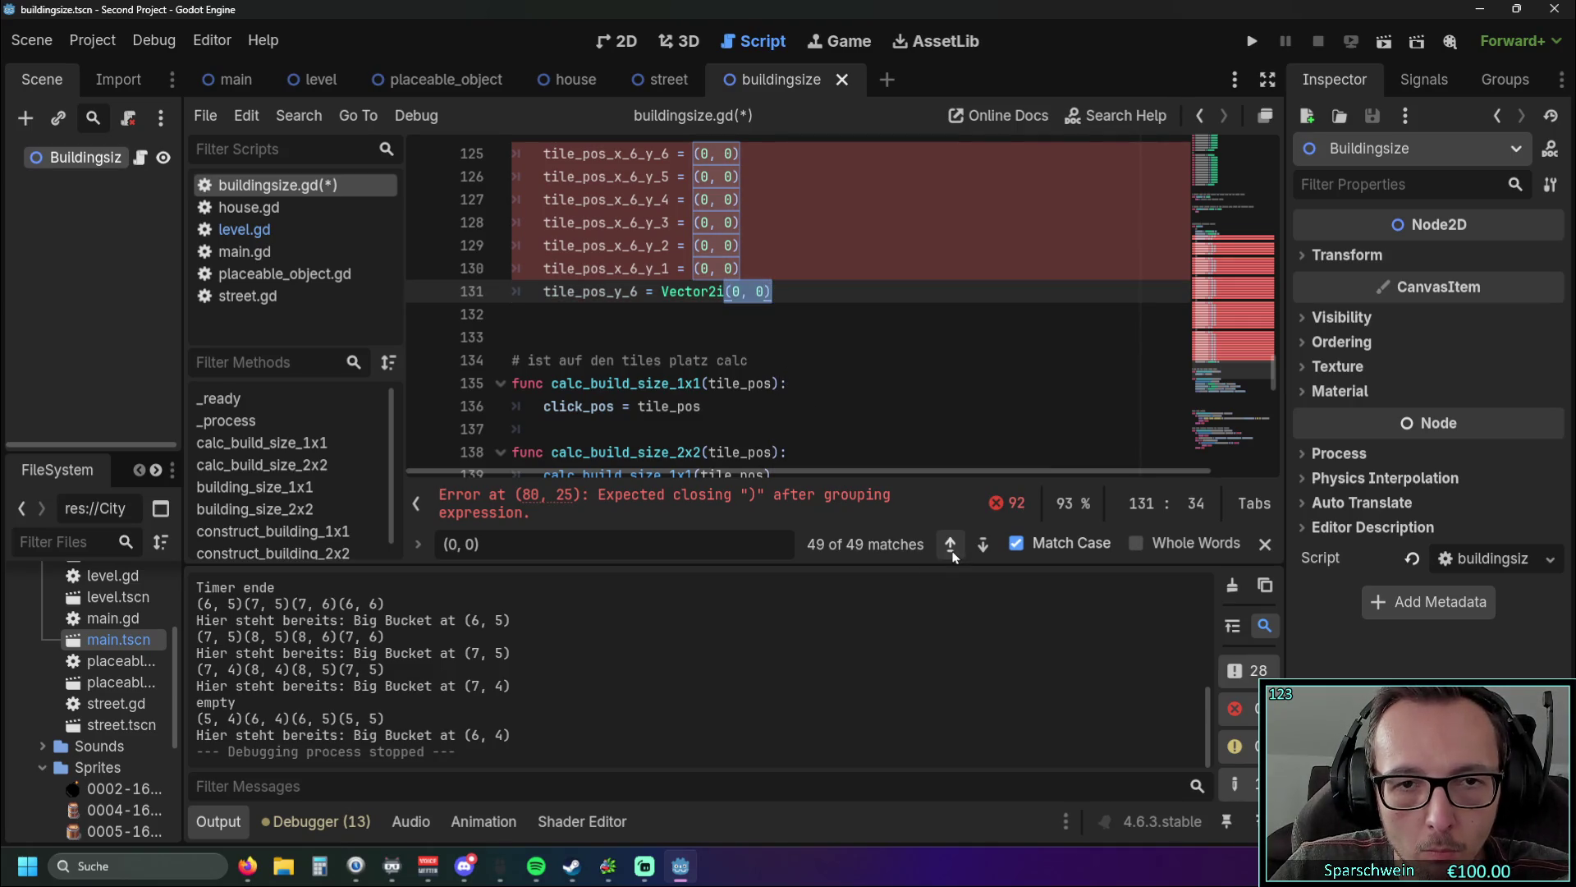
text(Vector2i(0, 0))
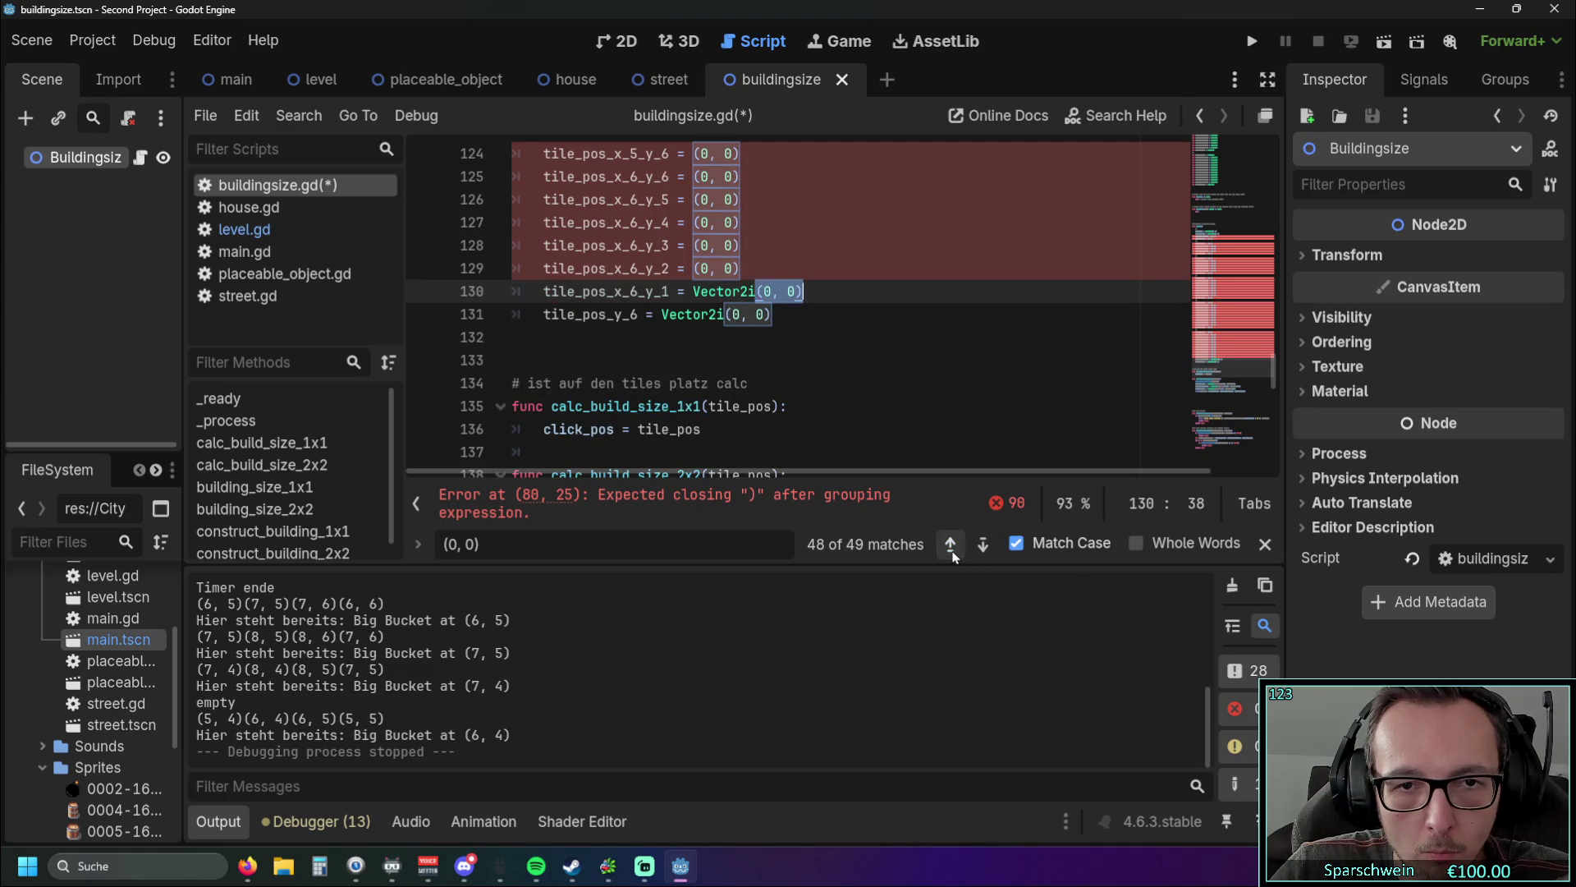
click(954, 555)
text(Vector2i(0, 0))
click(954, 555)
text(Vector2i(0, 0))
click(954, 555)
text(Vector2i(0, 0))
click(954, 555)
key(ctrl+v)
click(954, 555)
key(ctrl+v)
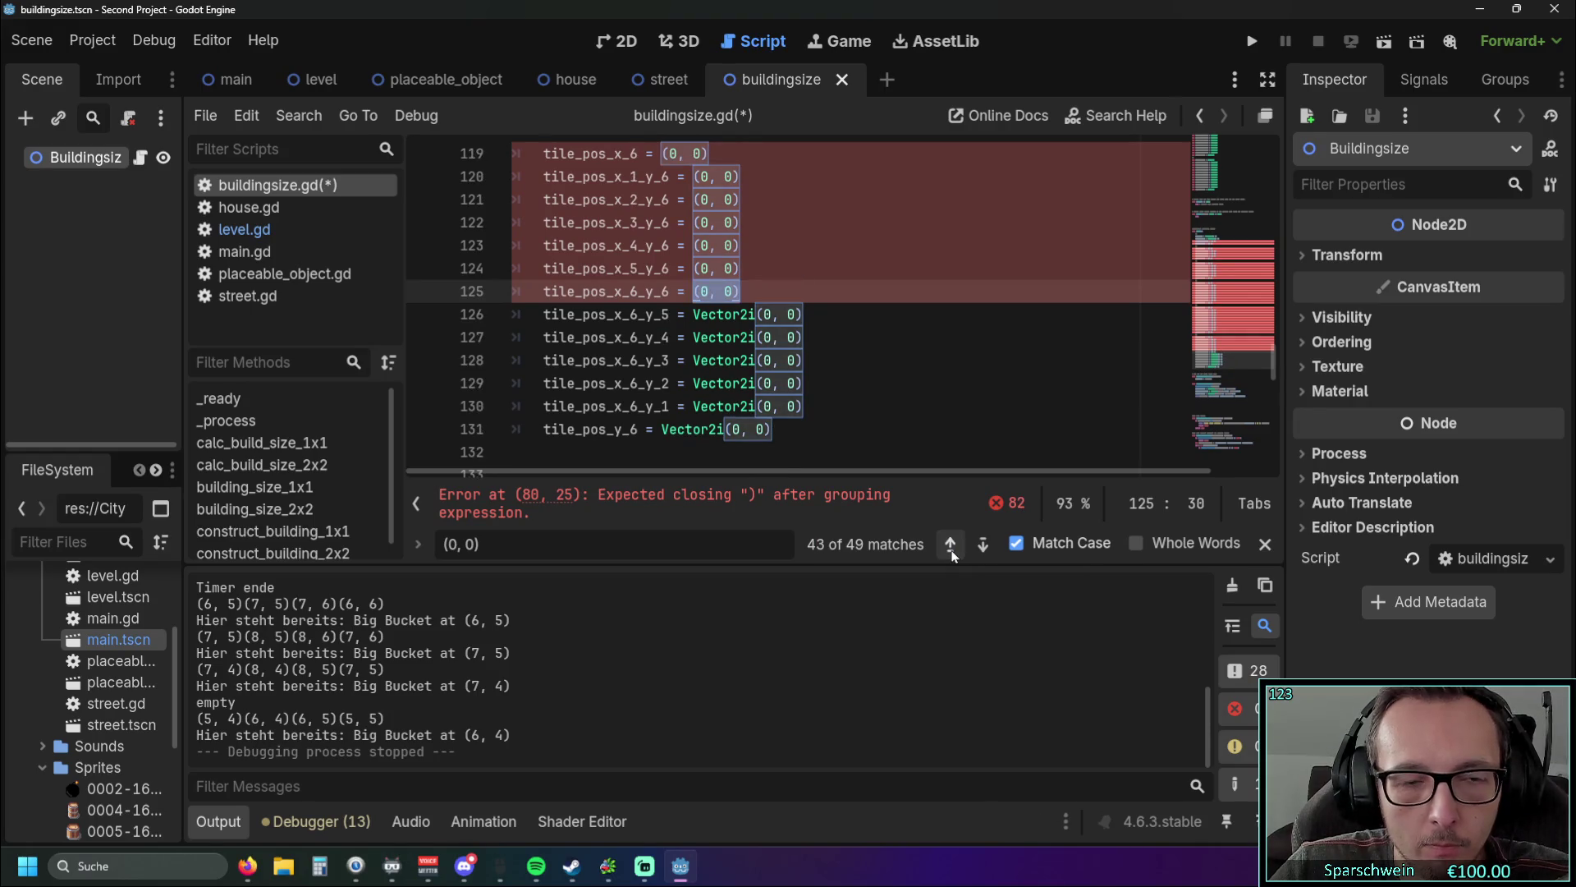
click(954, 555)
text(Vector2i(0, 0))
click(954, 554)
text(Vector2i(0, 0))
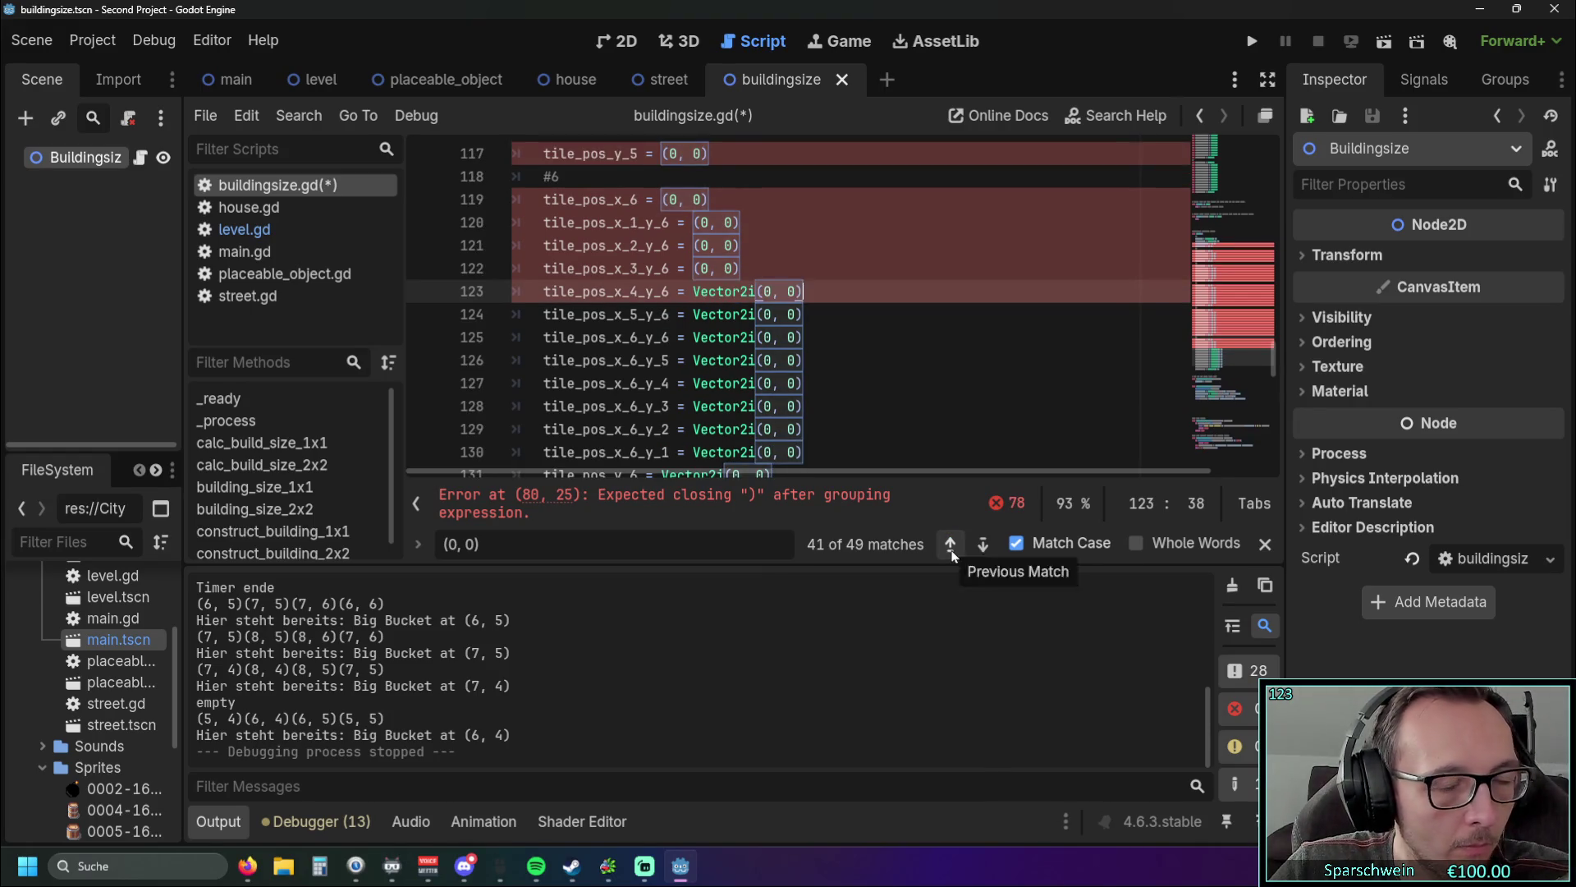
click(953, 556)
key(ctrl+v)
click(953, 556)
text(Vector2i(0, 0))
click(952, 556)
text(Vector2i(0, 0))
click(953, 556)
key(ctrl+v)
click(953, 555)
text(Vector2i(0, 0))
click(952, 555)
text(Vector2i(0, 0))
click(953, 556)
key(ctrl+v)
click(952, 556)
text(Vector2i(0, 0))
click(952, 556)
text(Vector2i(0, 0))
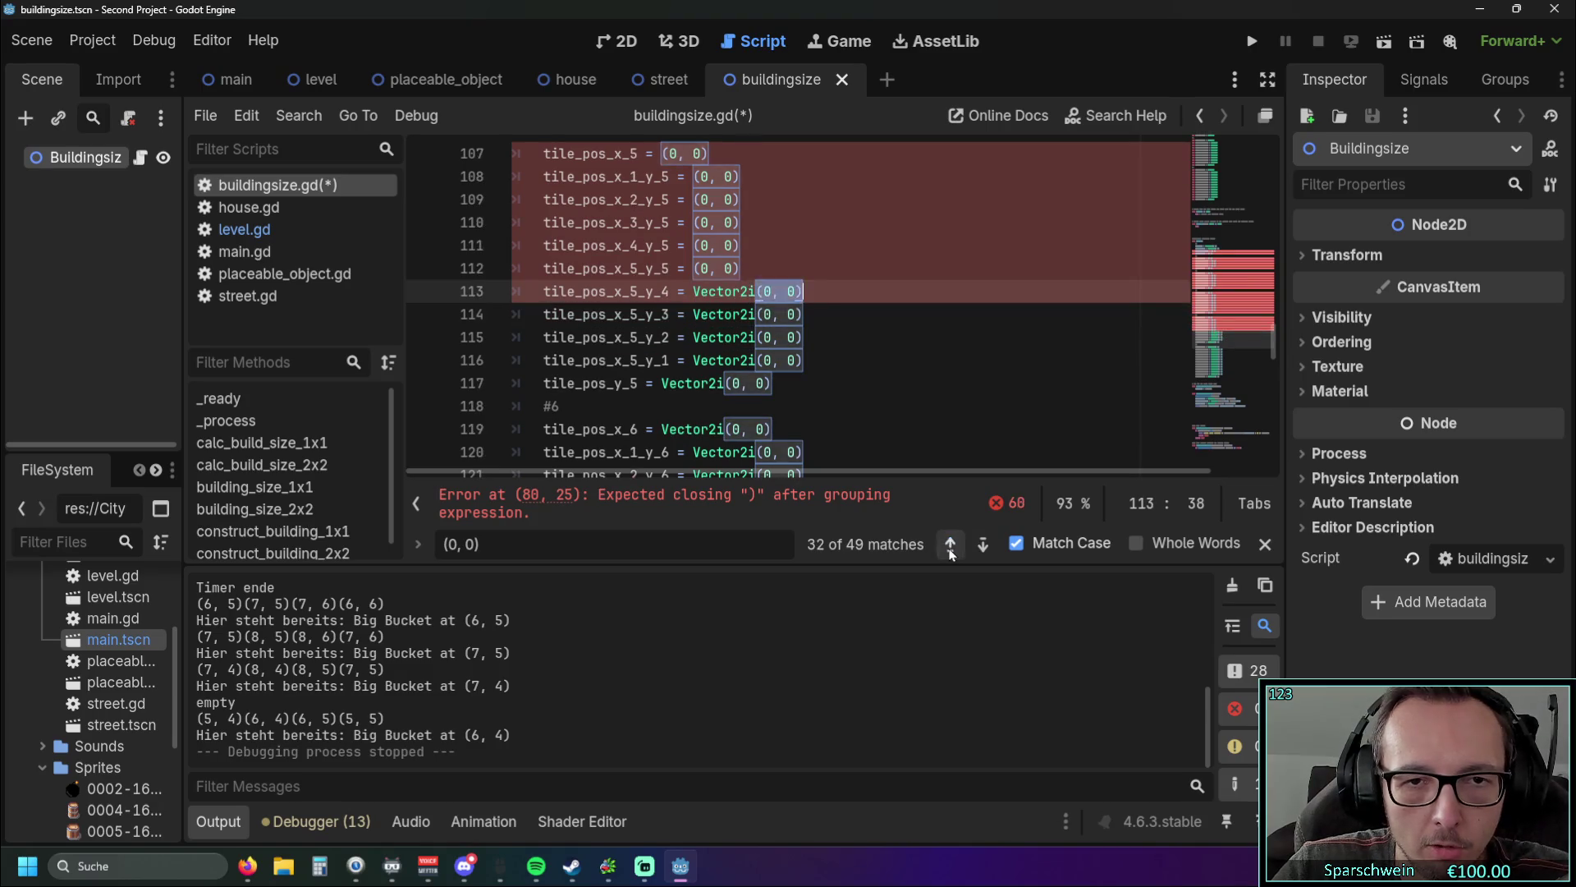
click(953, 555)
text(Vector2i(0, 0))
click(952, 556)
text(Vector2i(0, 0))
click(952, 556)
text(Vector2i(0, 0))
click(951, 544)
text(Vector2i(0, 0))
click(950, 545)
text(Vector2i(0, 0))
click(951, 544)
text(Vector2i(0, 0))
click(950, 545)
text(Vector2i(0, 0))
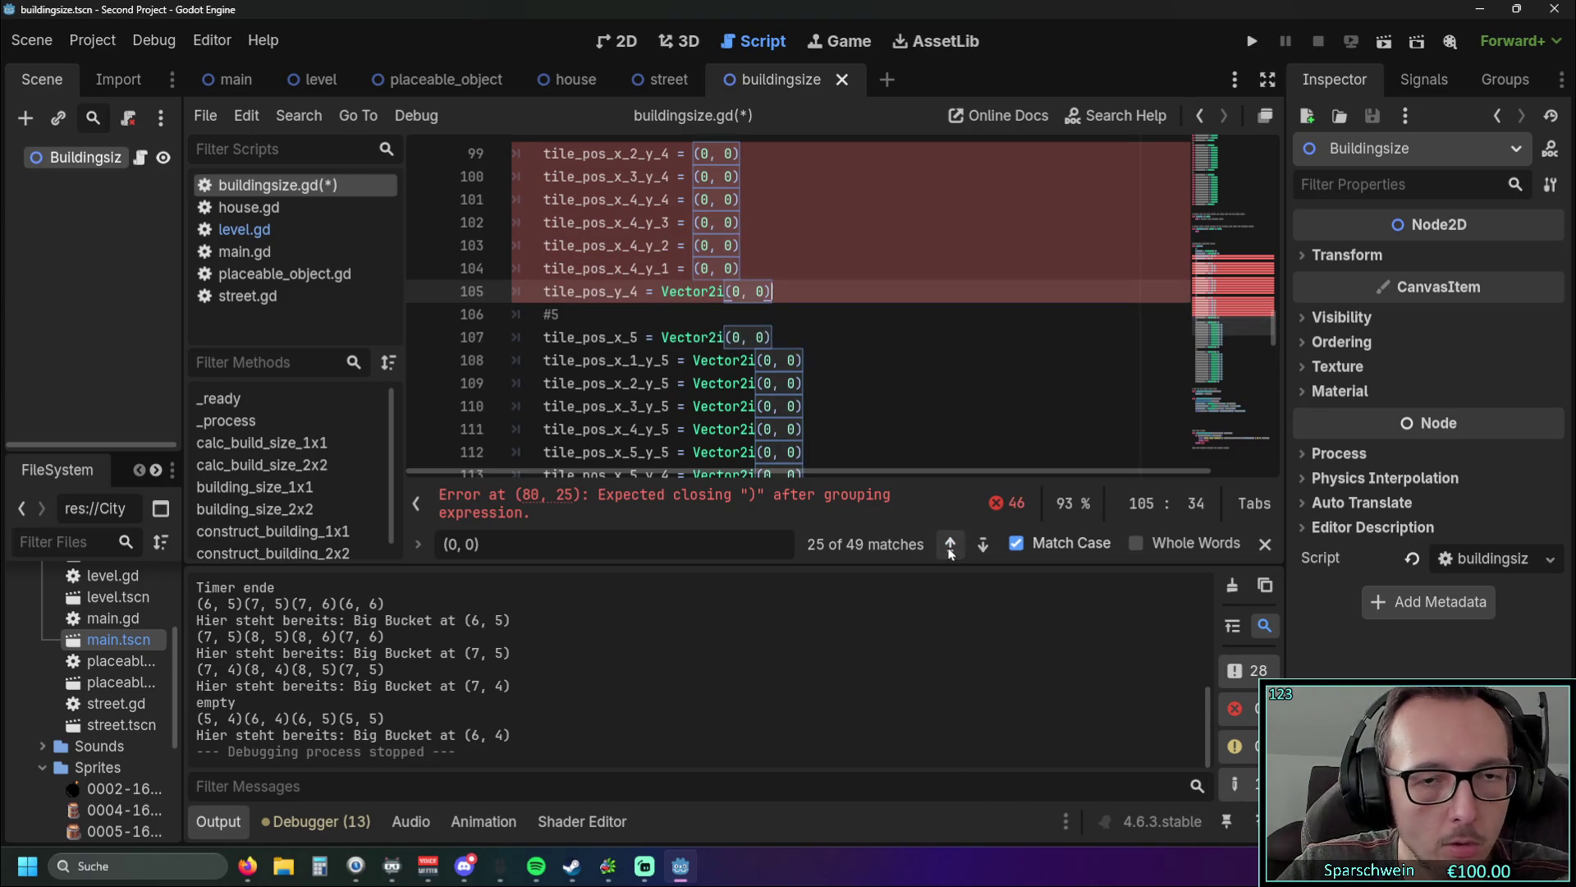
click(950, 544)
text(Vector2i(0, 0))
click(951, 544)
text(Vector2i(0, 0))
click(951, 545)
text(Vector2i(0, 0))
click(950, 544)
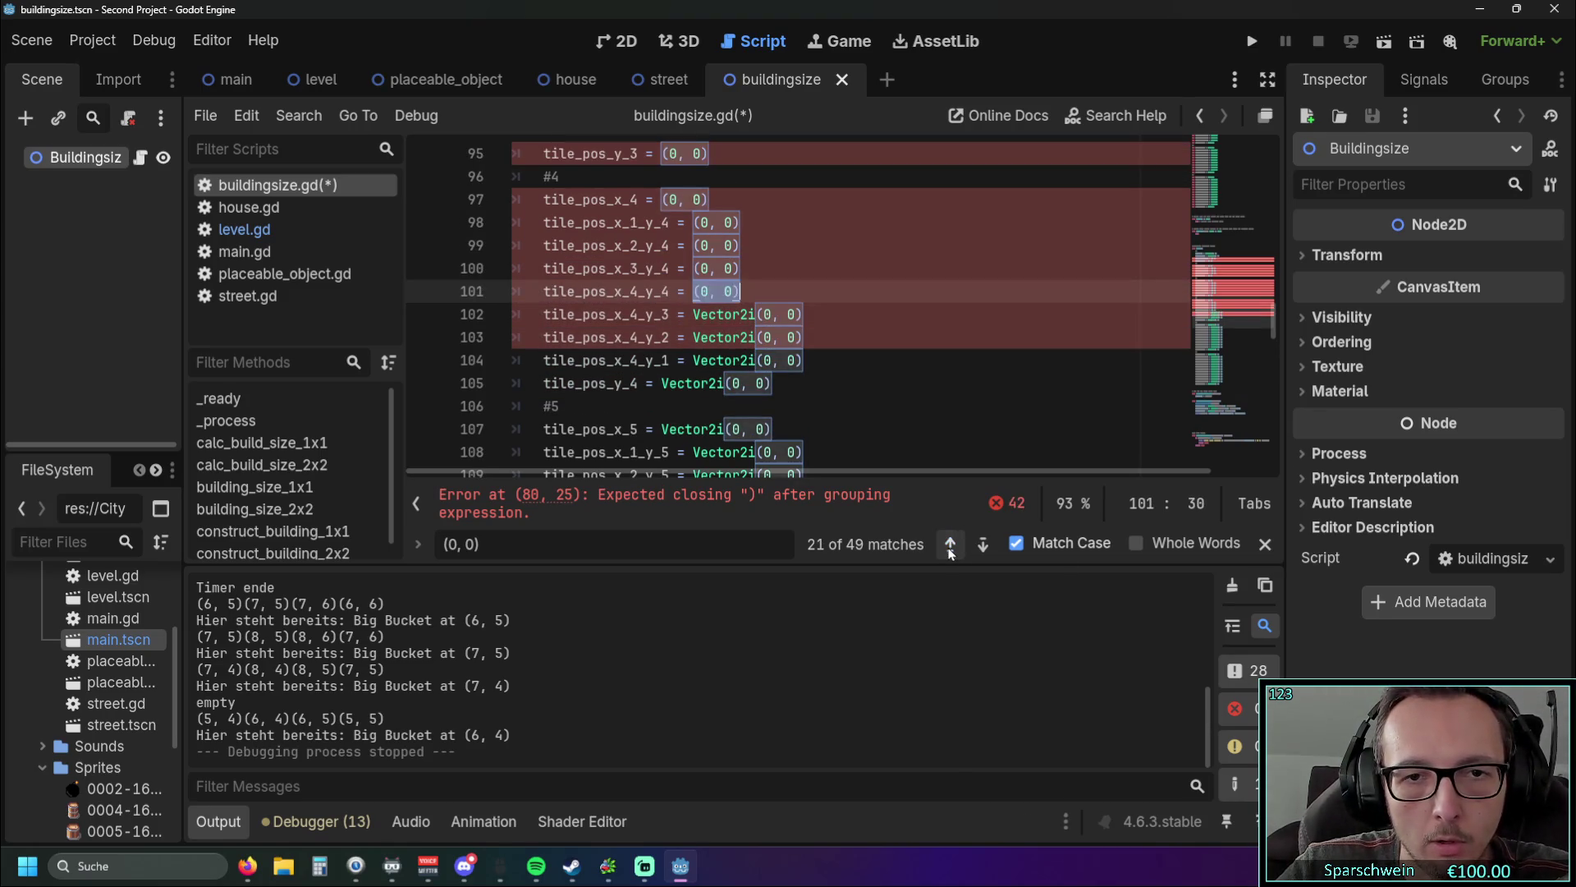
text(Vector2i(0, 0))
click(950, 544)
text(Vector2i(0, 0))
click(950, 544)
text(Vector2i(0, 0))
click(951, 544)
text(Vector2i(0, 0))
click(951, 545)
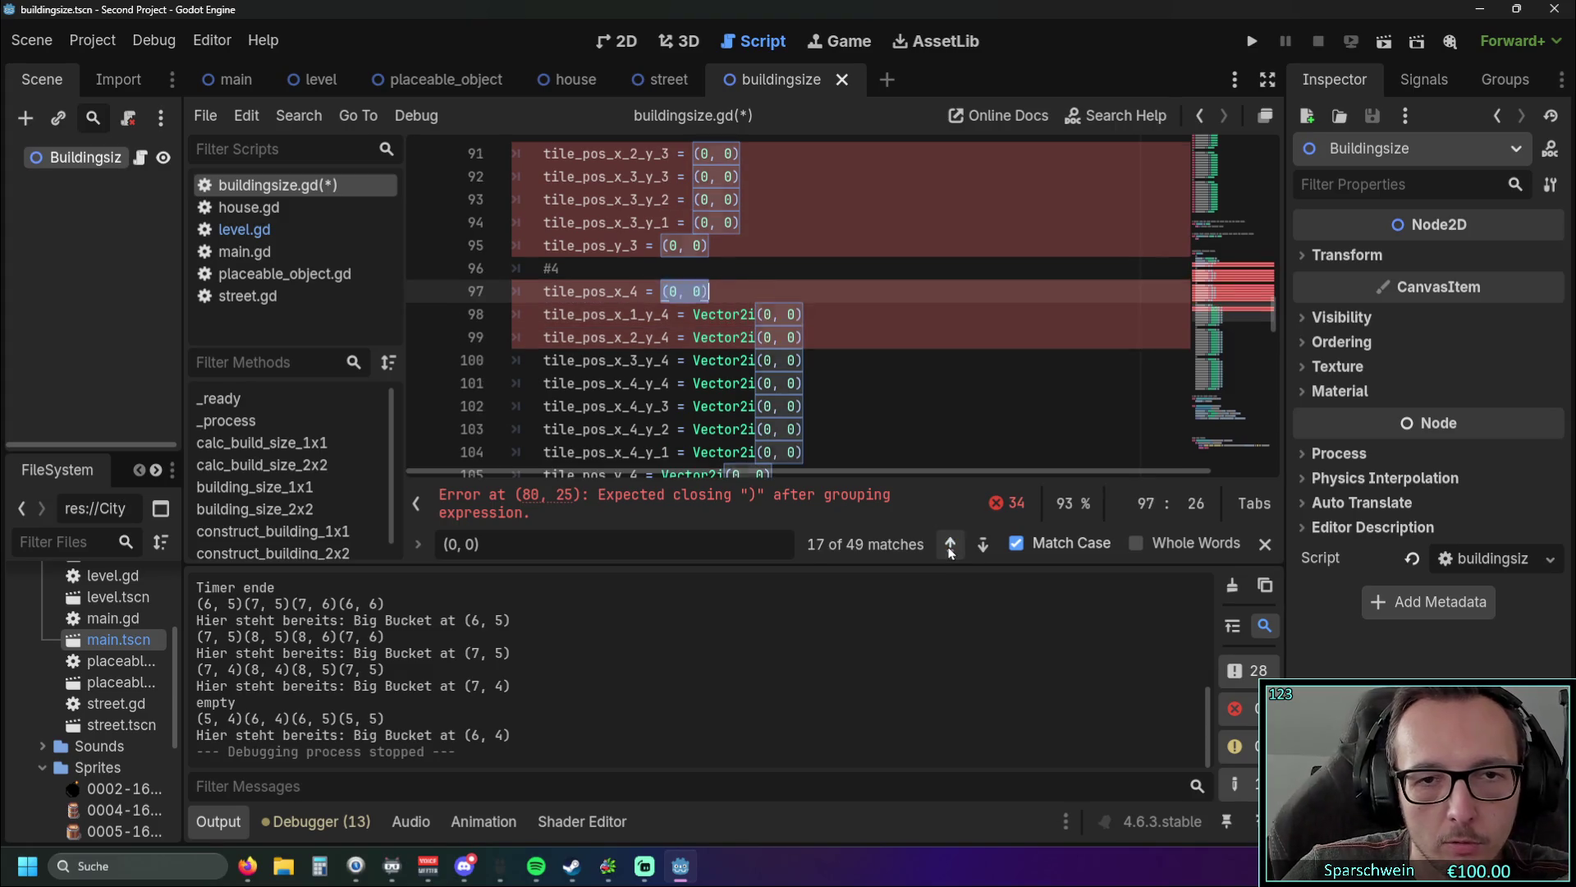
text(Vector2i(0, 0))
click(951, 544)
text(Vector2i(0, 0))
click(951, 544)
text(Vector2i(0, 0))
click(950, 544)
click(950, 544)
text(Vector2i(0, 0))
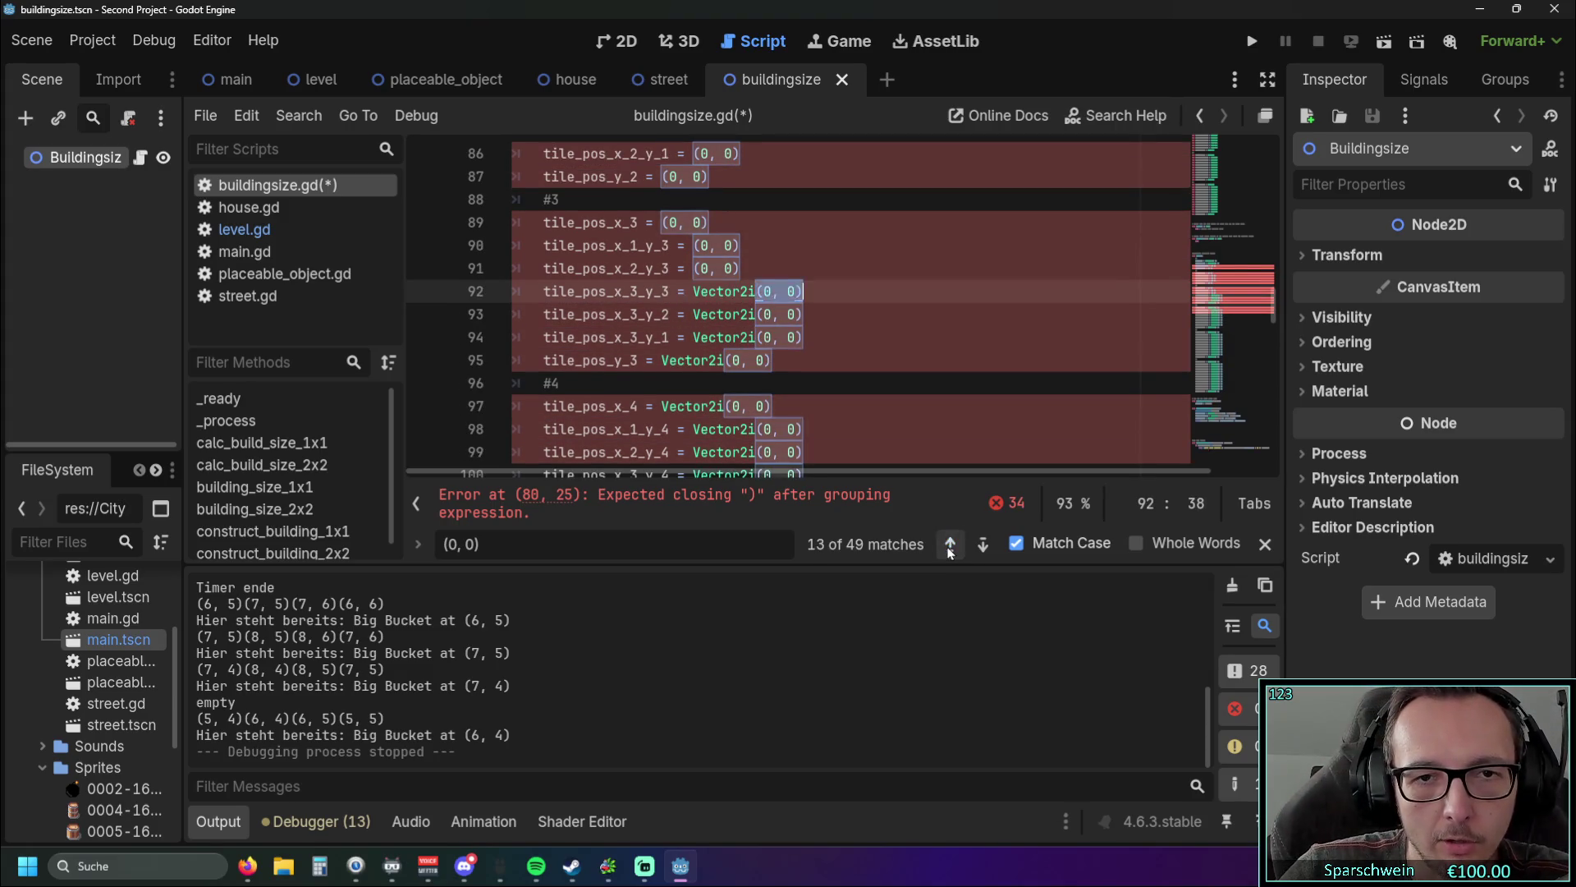
click(950, 544)
text(Vector2i(0, 0))
click(951, 544)
text(Vector2i(0, 0))
text(Vector2i(0, 0))
click(951, 544)
key(ctrl+v)
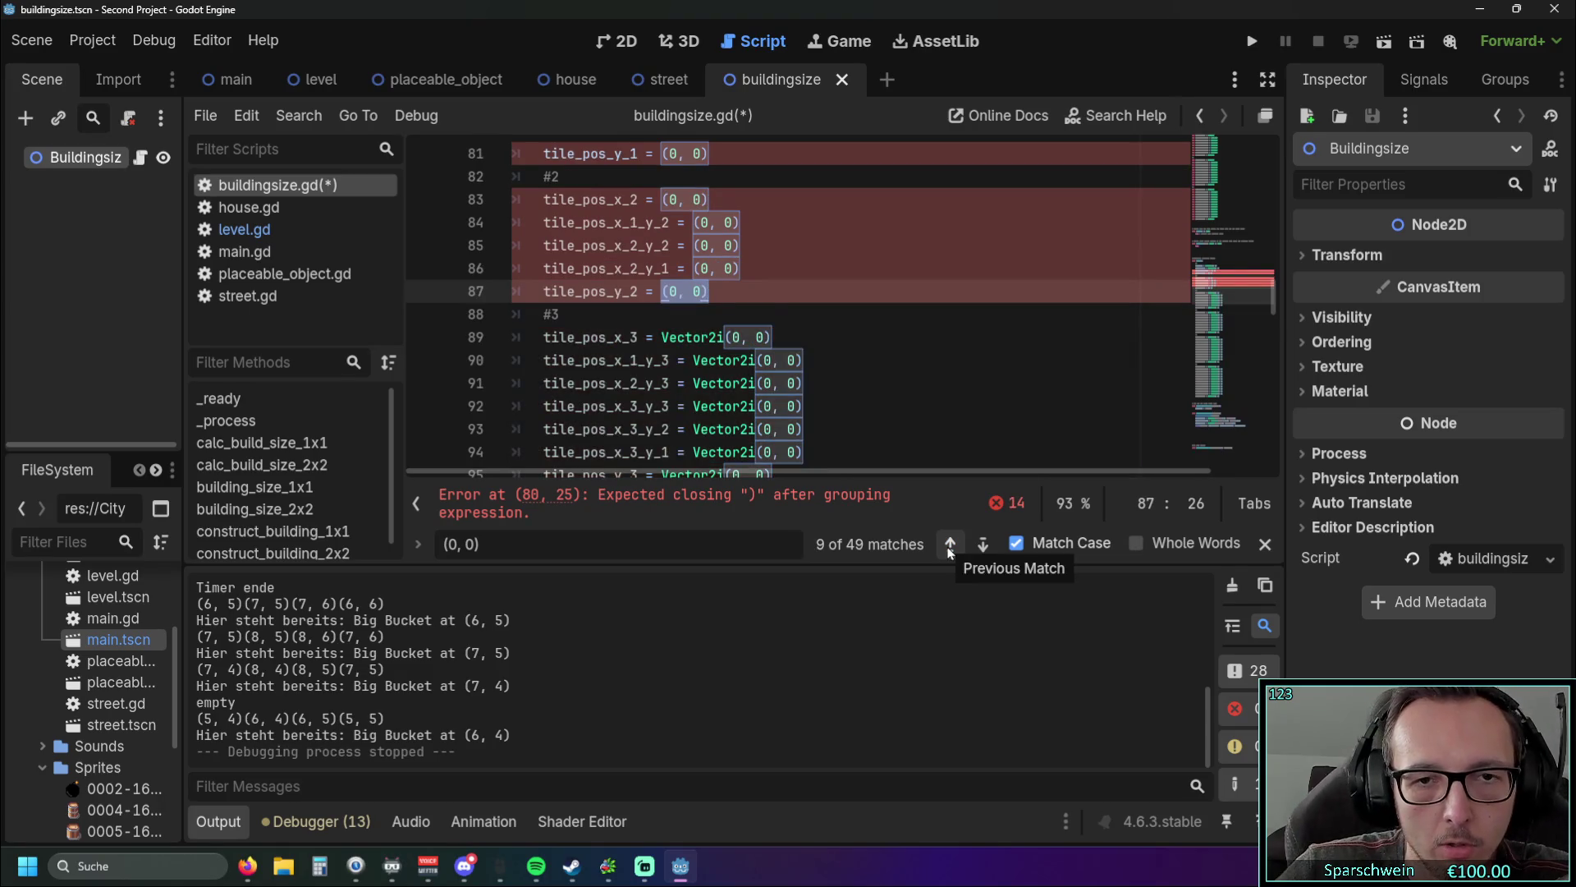
click(950, 544)
text(Vector2i(0, 0))
click(951, 545)
text(Vector2i(0, 0))
click(950, 544)
key(ctrl+v)
click(950, 544)
text(Vector2i(0, 0))
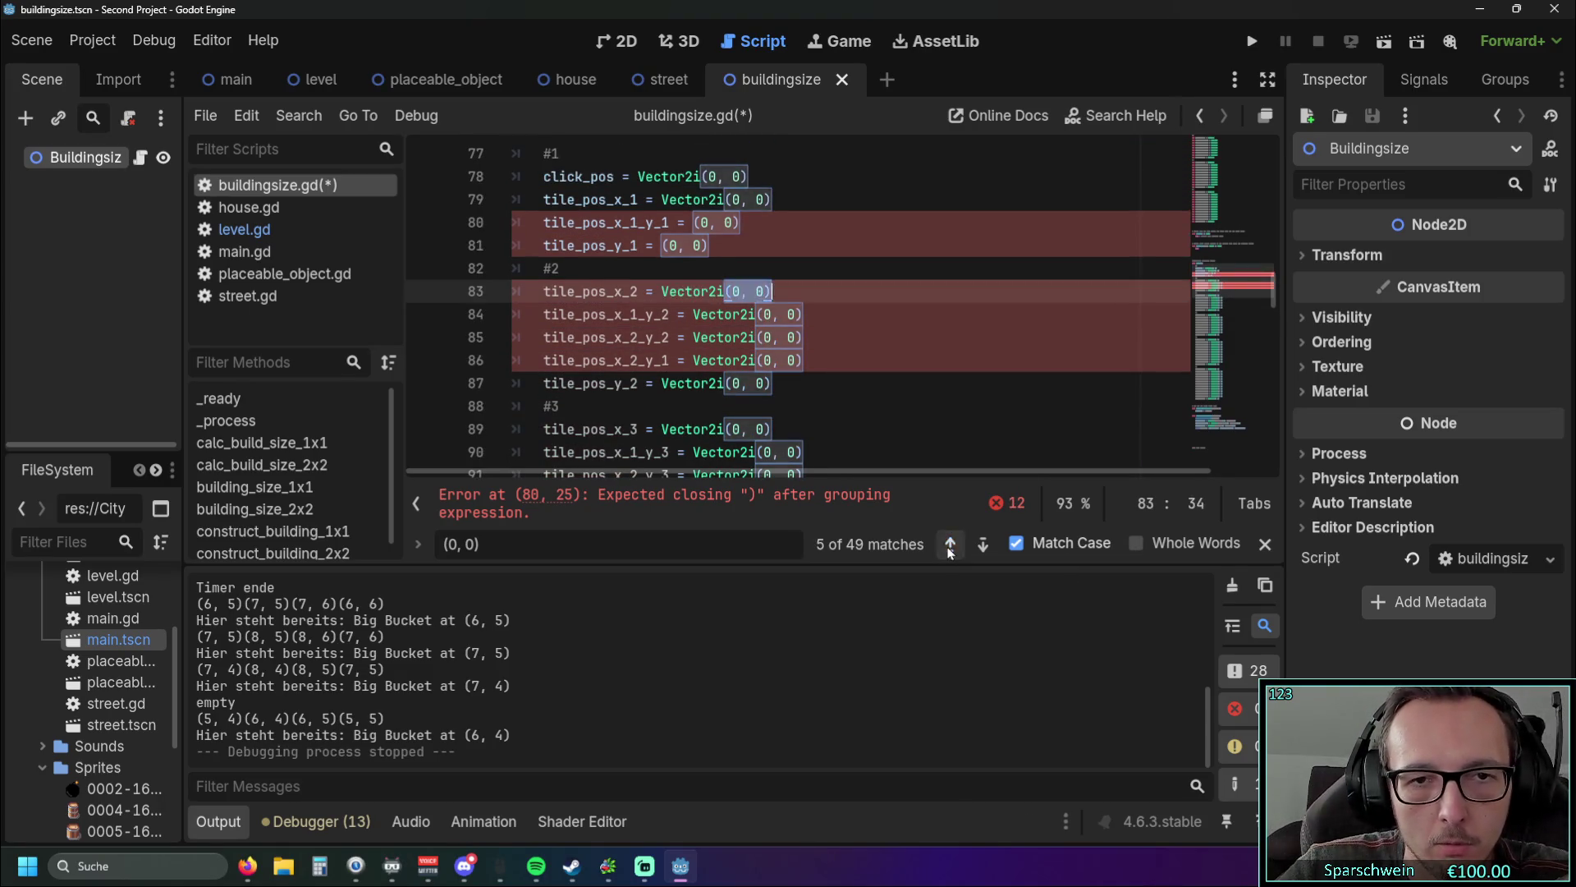
click(951, 544)
text(Vector2i(0, 0))
click(950, 544)
key(ctrl+v)
click(956, 316)
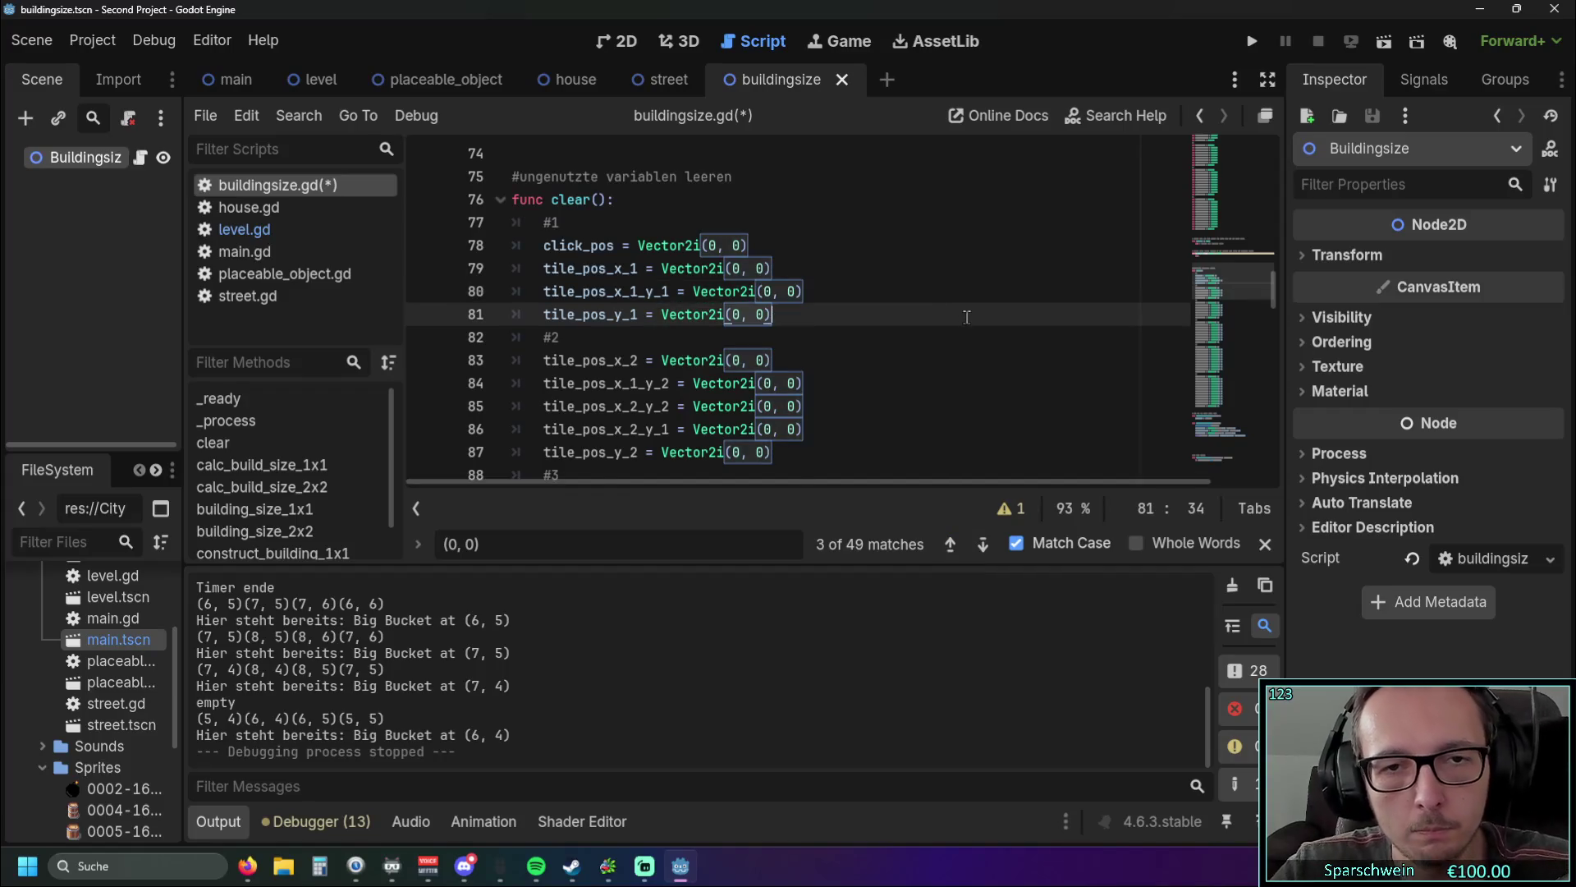
Review the converted assignments, then delete '(0, 0)' from tile_pos_y_6 on line 131, leaving Vector2i
scroll(907, 371, down, 10)
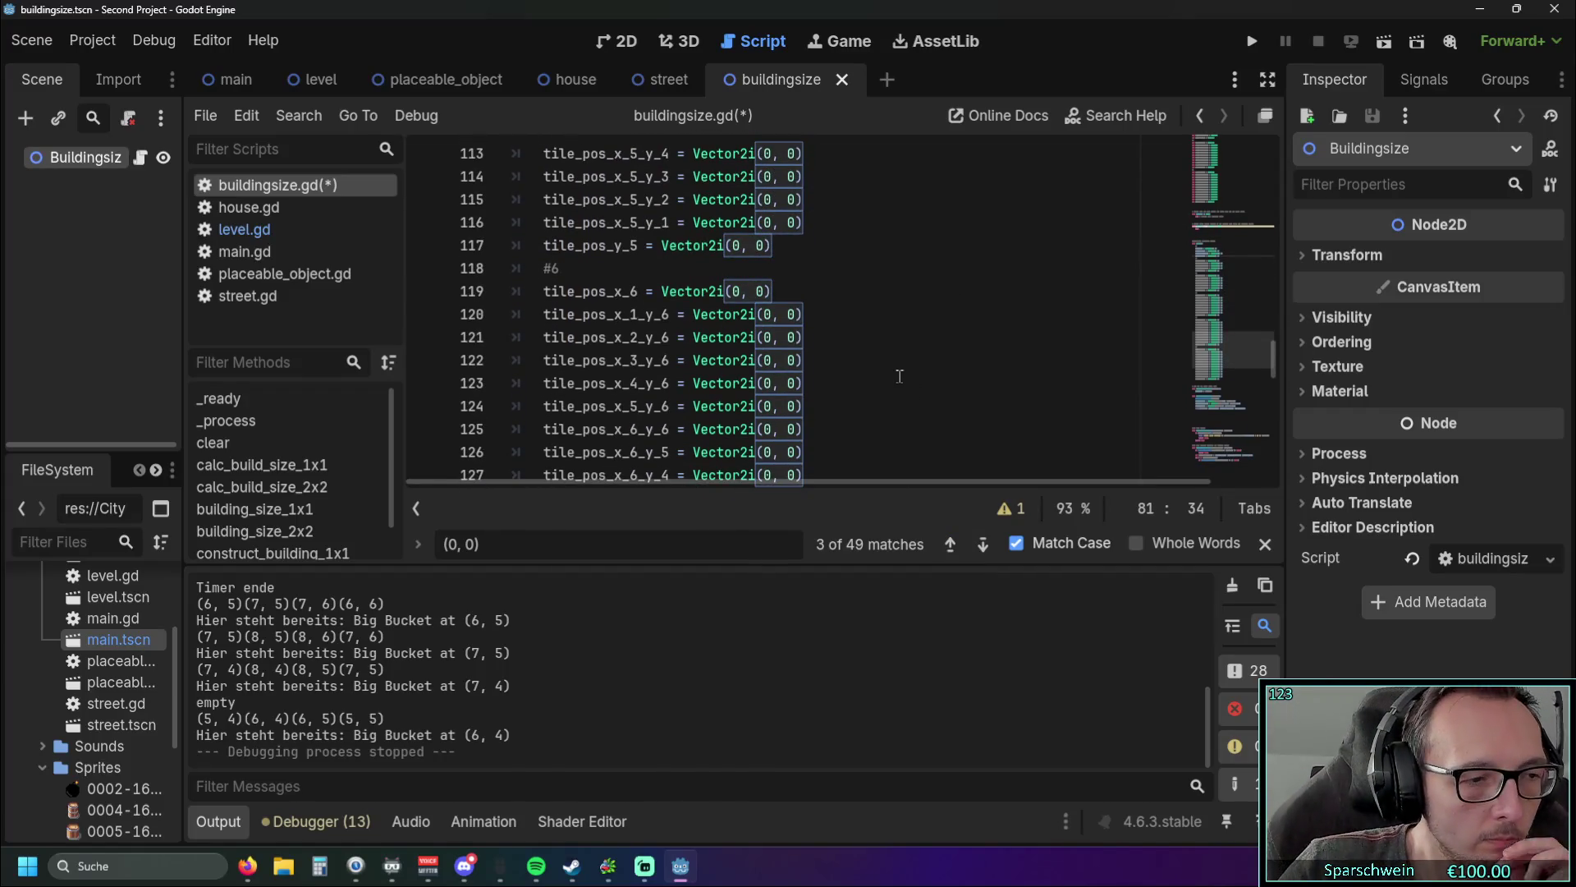
scroll(830, 386, down, 3)
scroll(830, 386, down, 3)
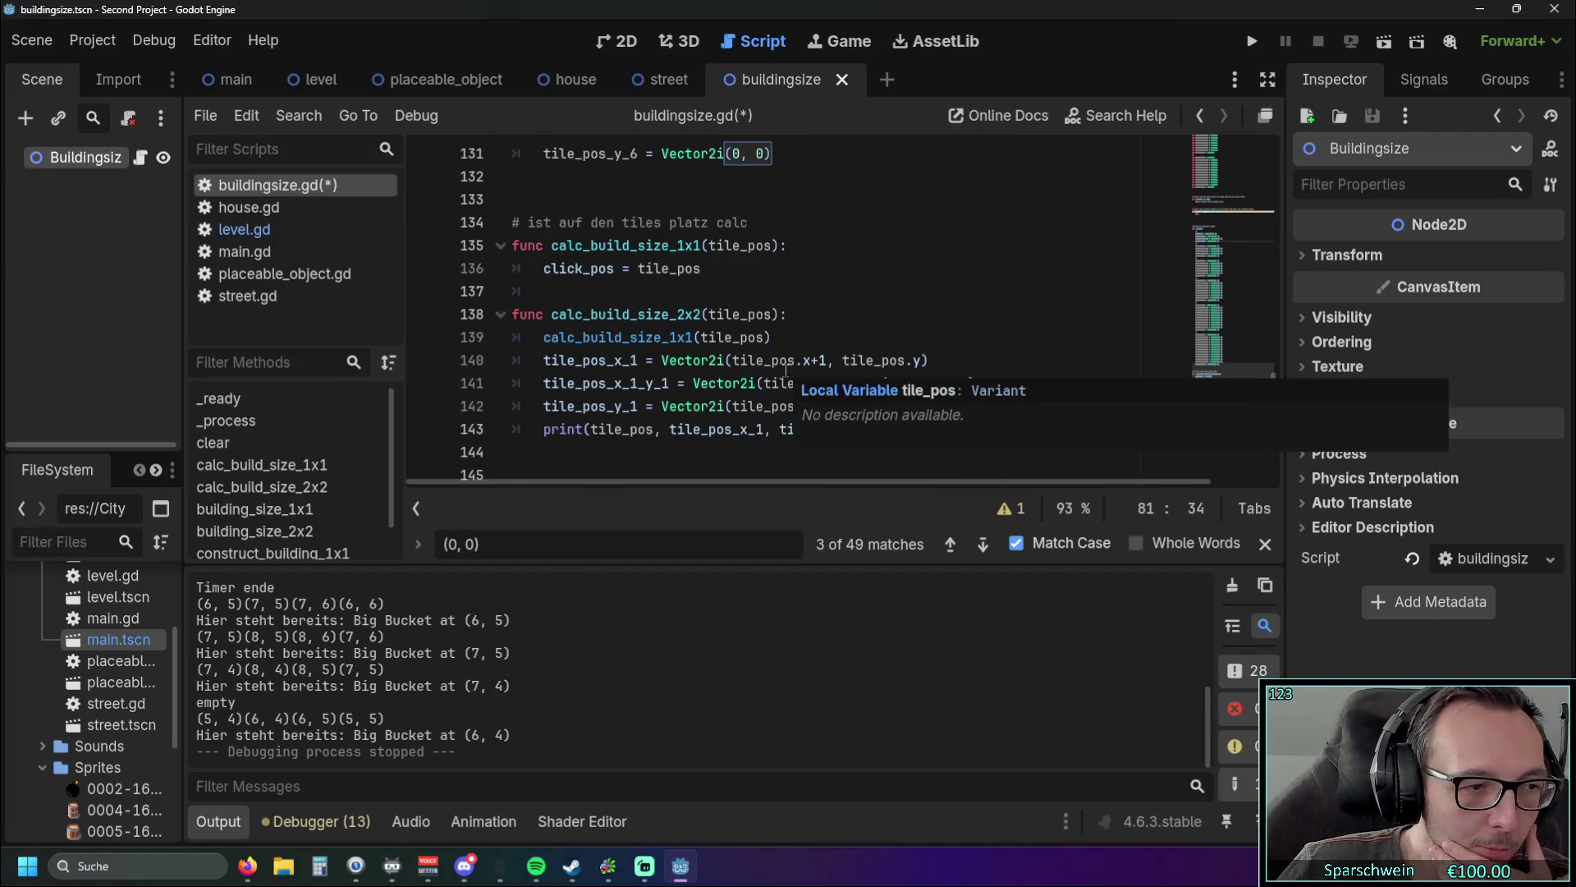
scroll(787, 371, up, 3)
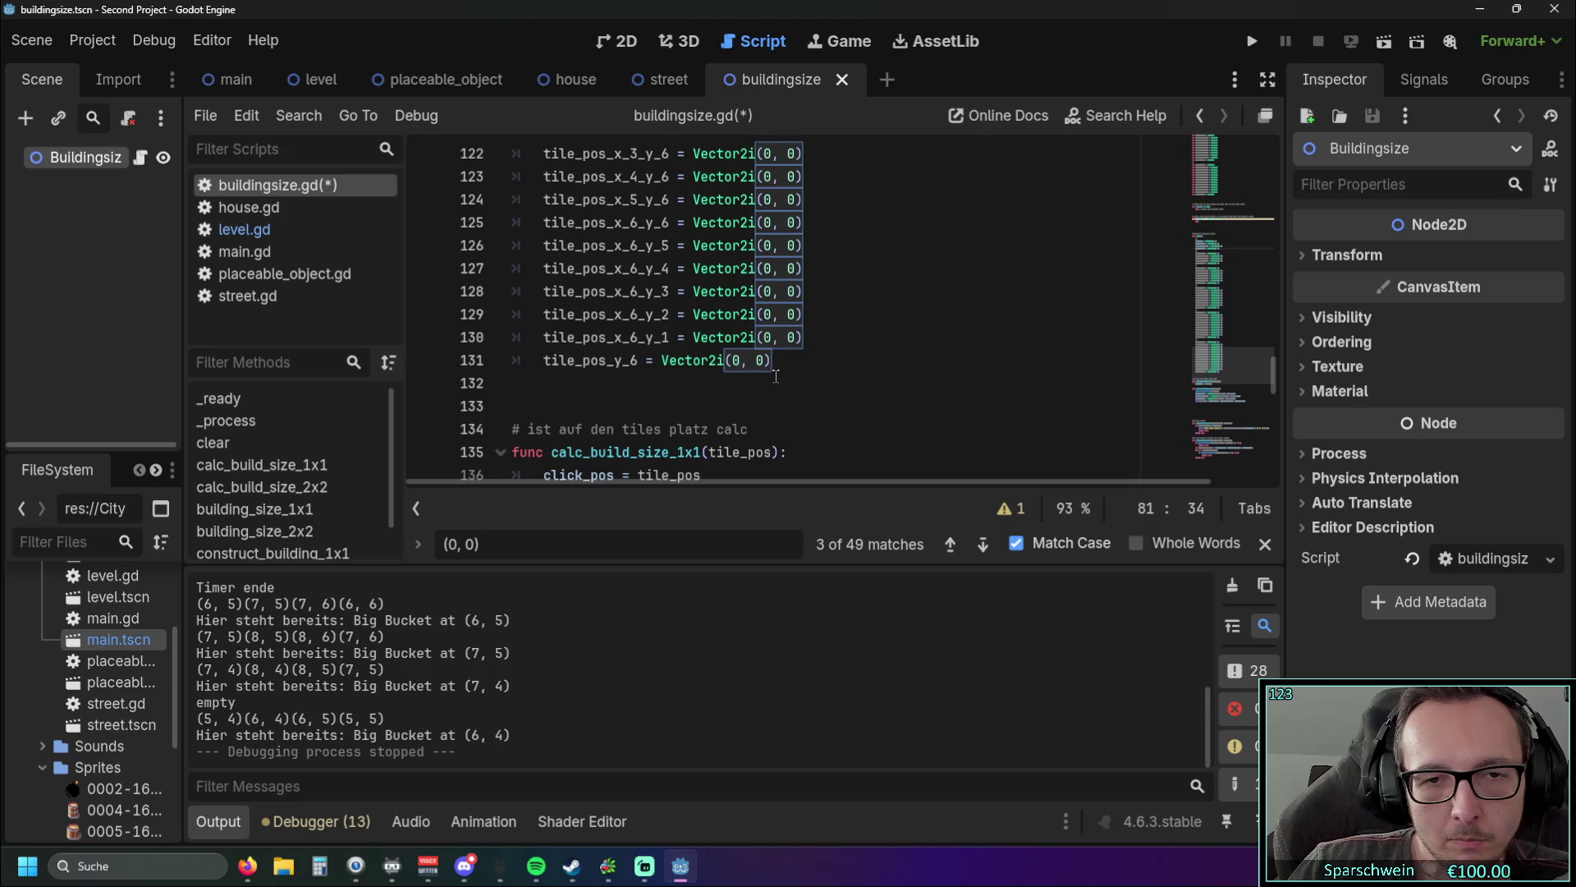
click(775, 376)
key(BackSpace)
key(BackSpace)
key(BackSpace)
click(768, 413)
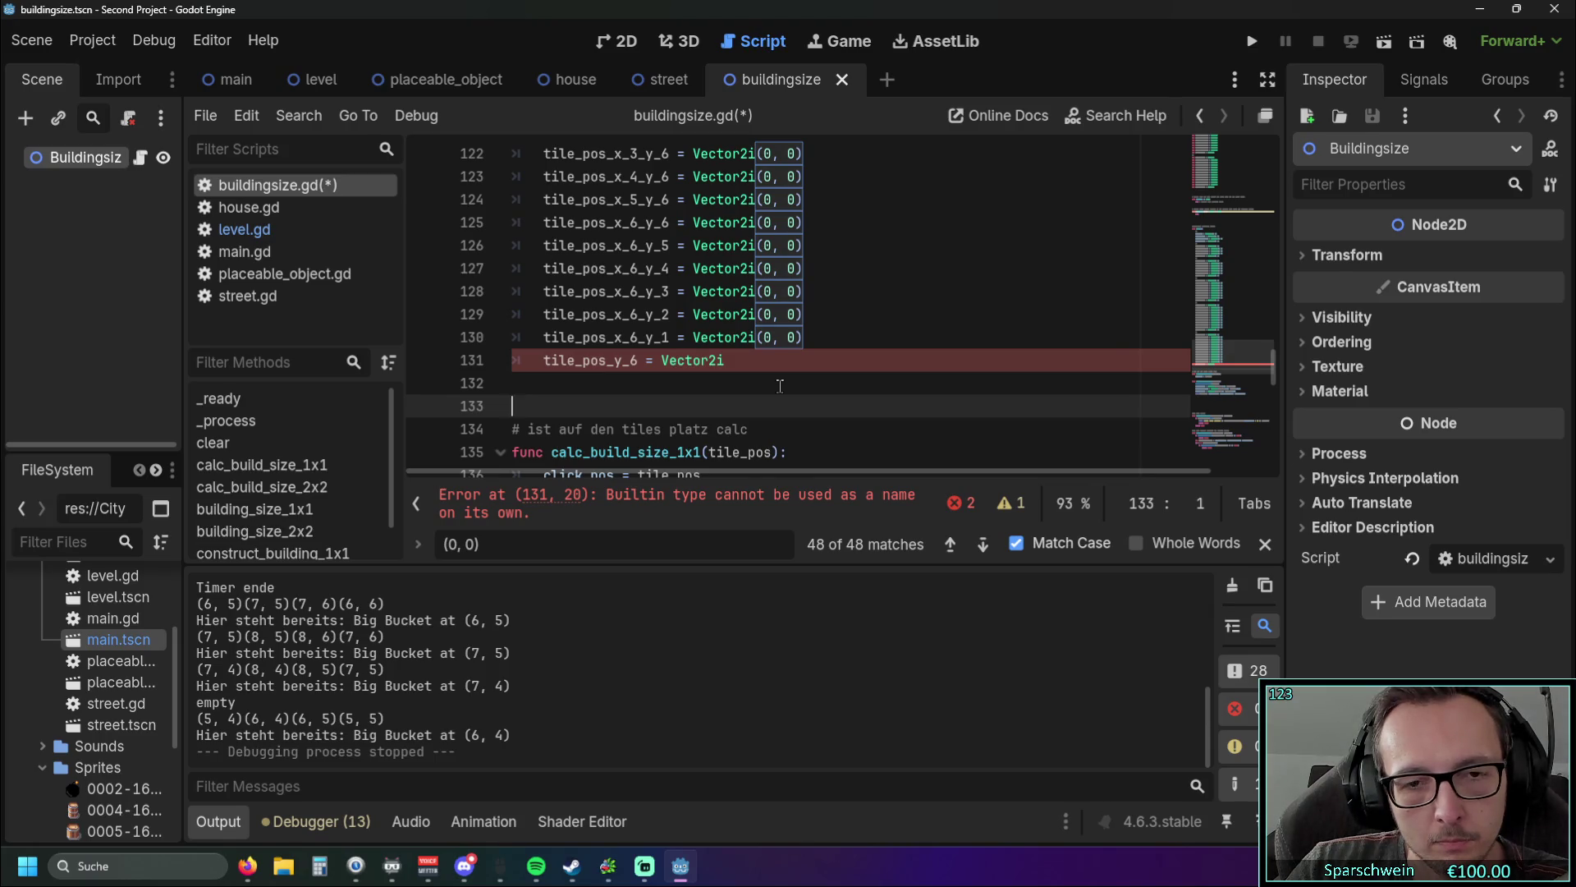
Restore line 131's (0, 0), try Vector2i(null) instead, then undo it back to Vector2i(0, 0)
key(ctrl+z)
click(765, 389)
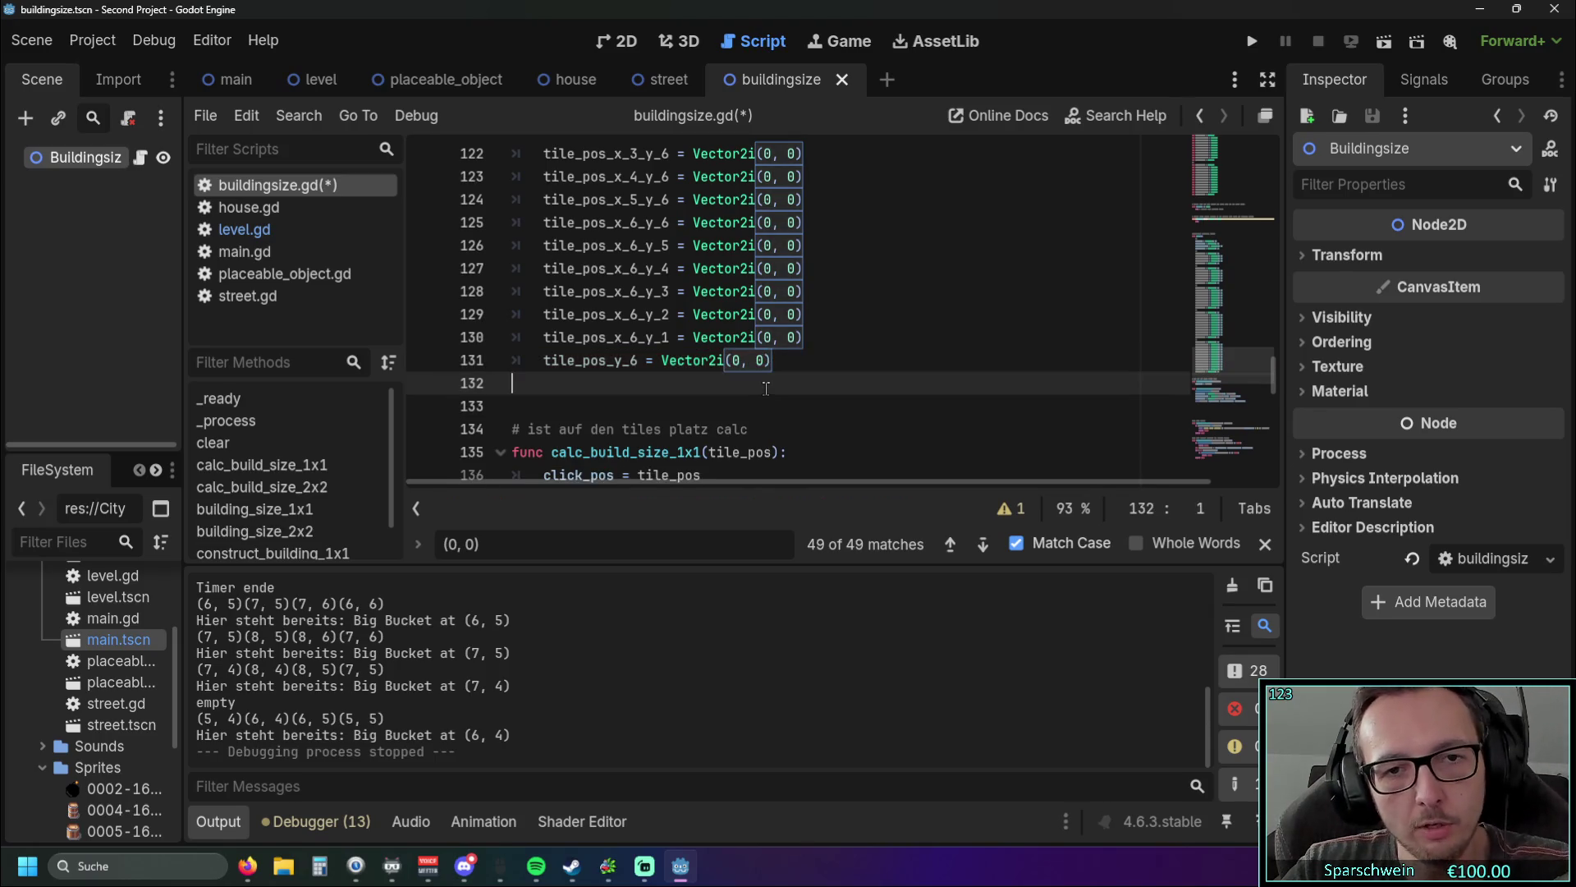
drag(729, 361, 768, 362)
text(null)
click(754, 317)
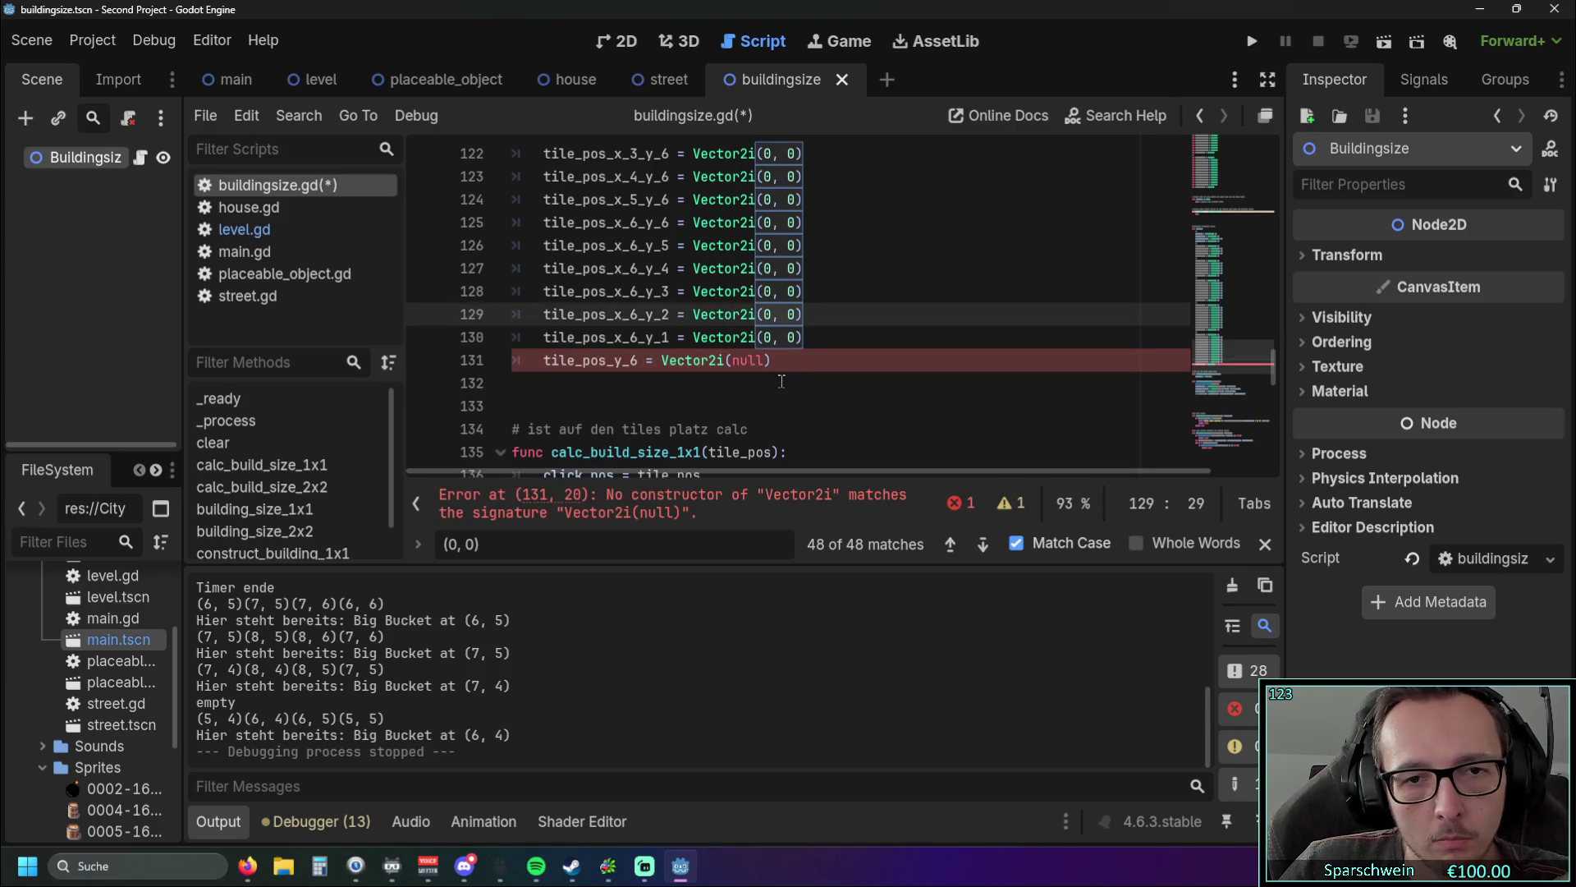
mouse_move(720, 362)
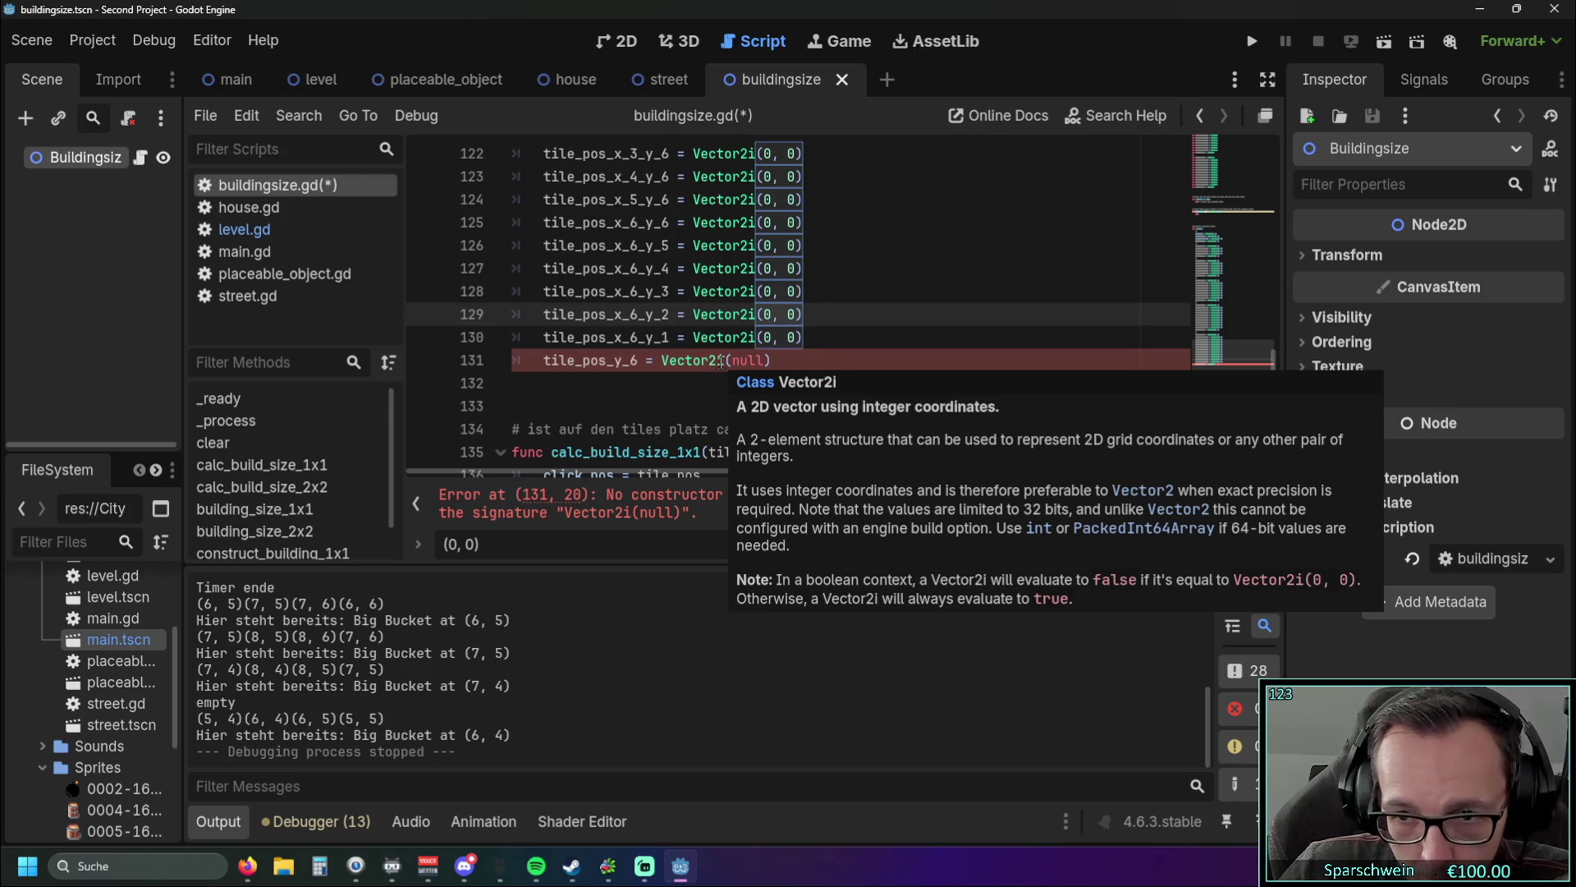
click(916, 287)
key(ctrl+z)
key(ctrl+z)
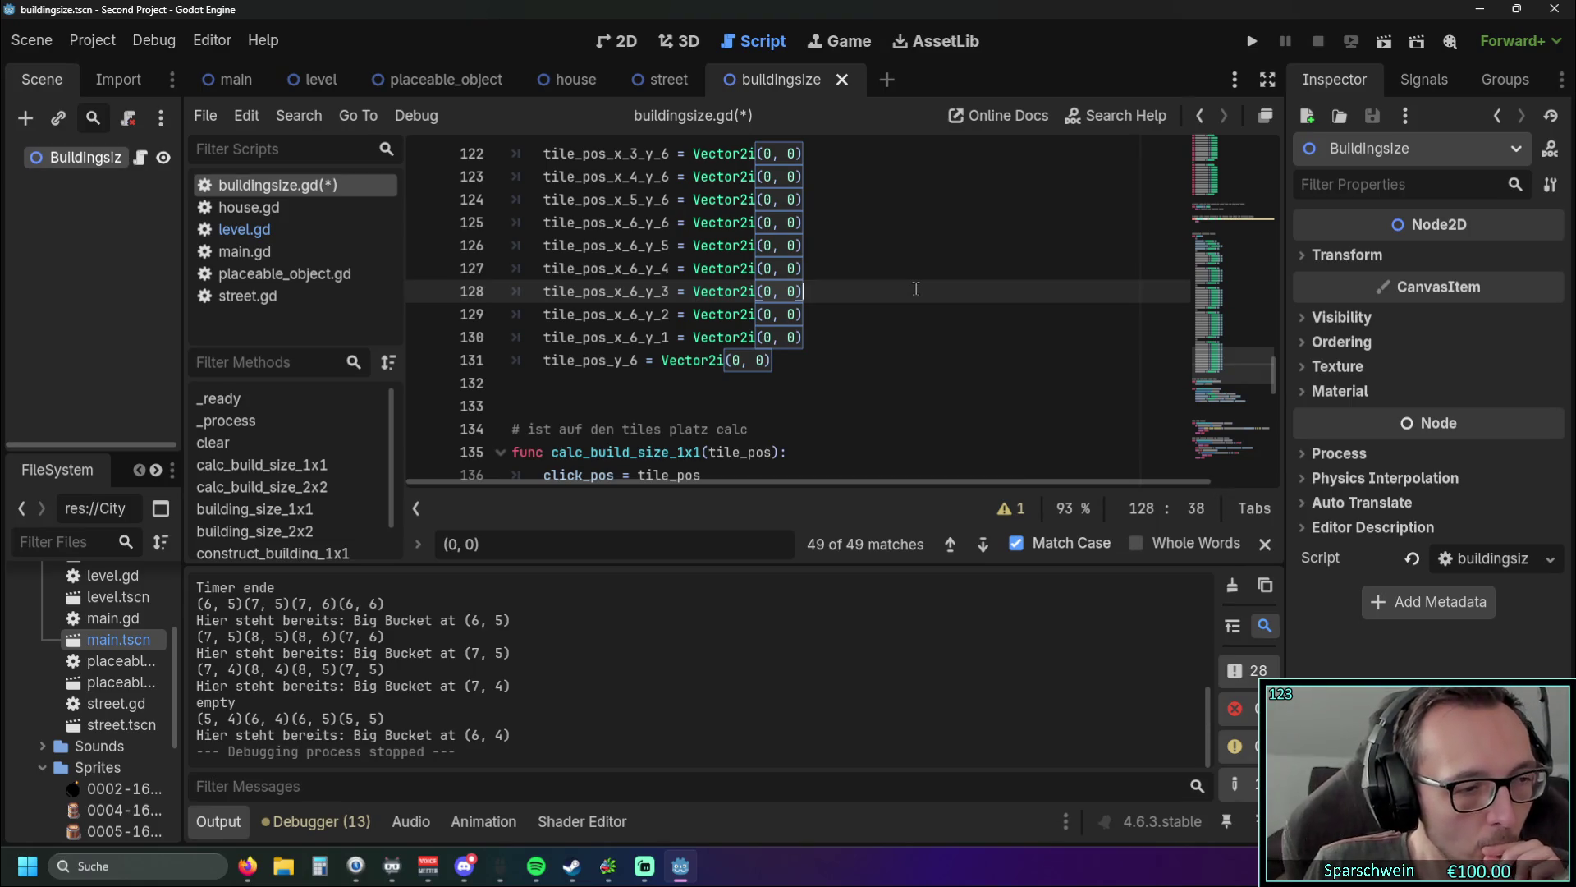
Select '0, 0' inside Vector2i on line 131 and open find-and-replace with it
drag(813, 383, 535, 215)
click(820, 342)
click(813, 365)
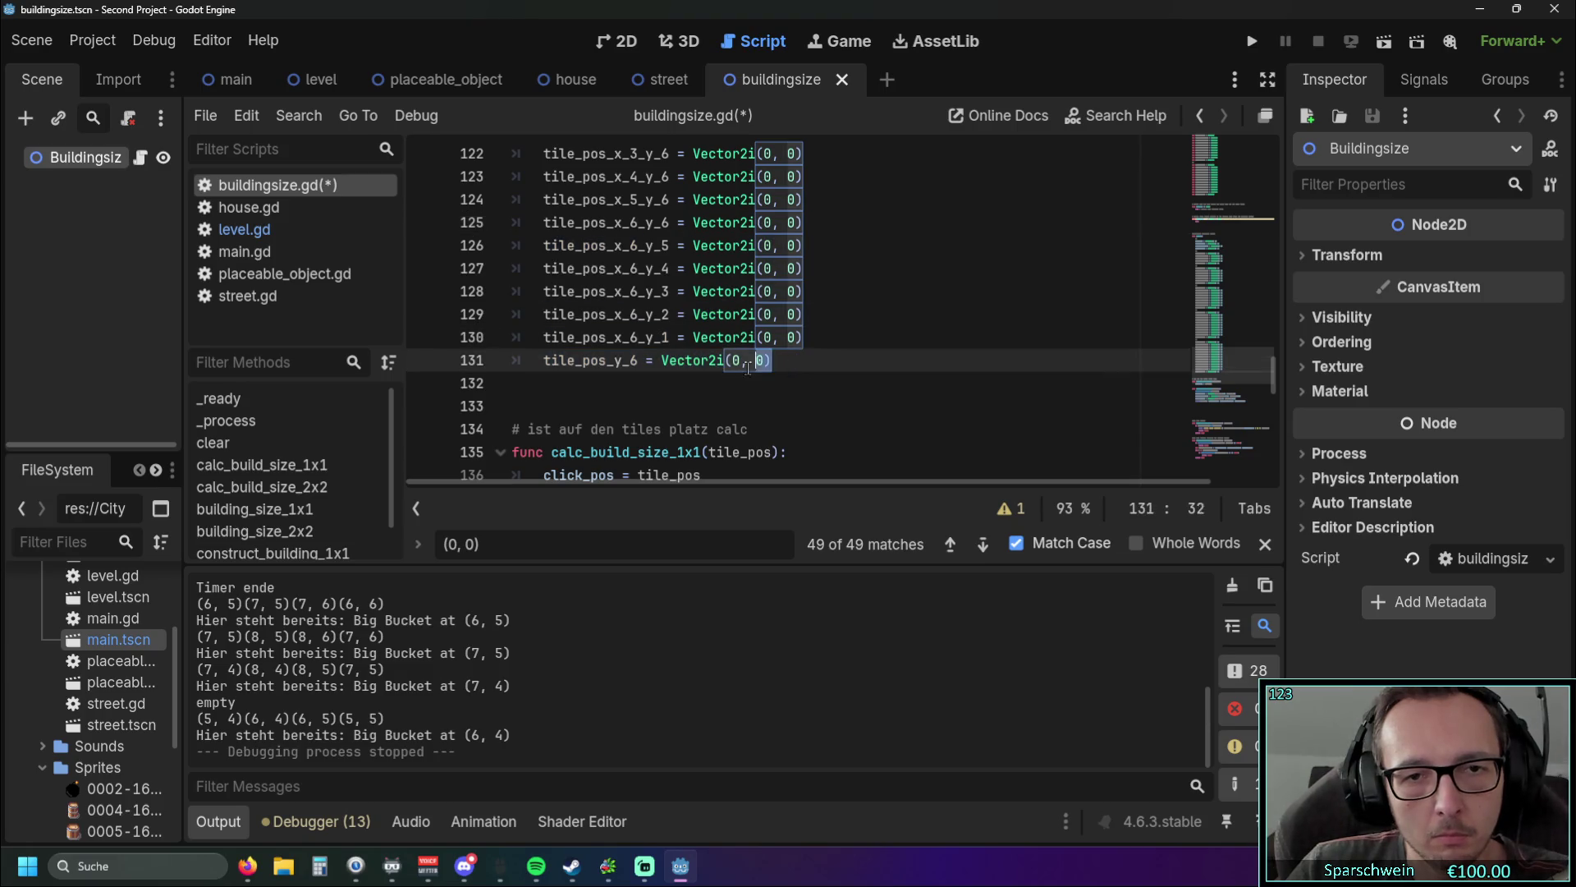
drag(729, 362, 762, 361)
scroll(858, 383, up, 10)
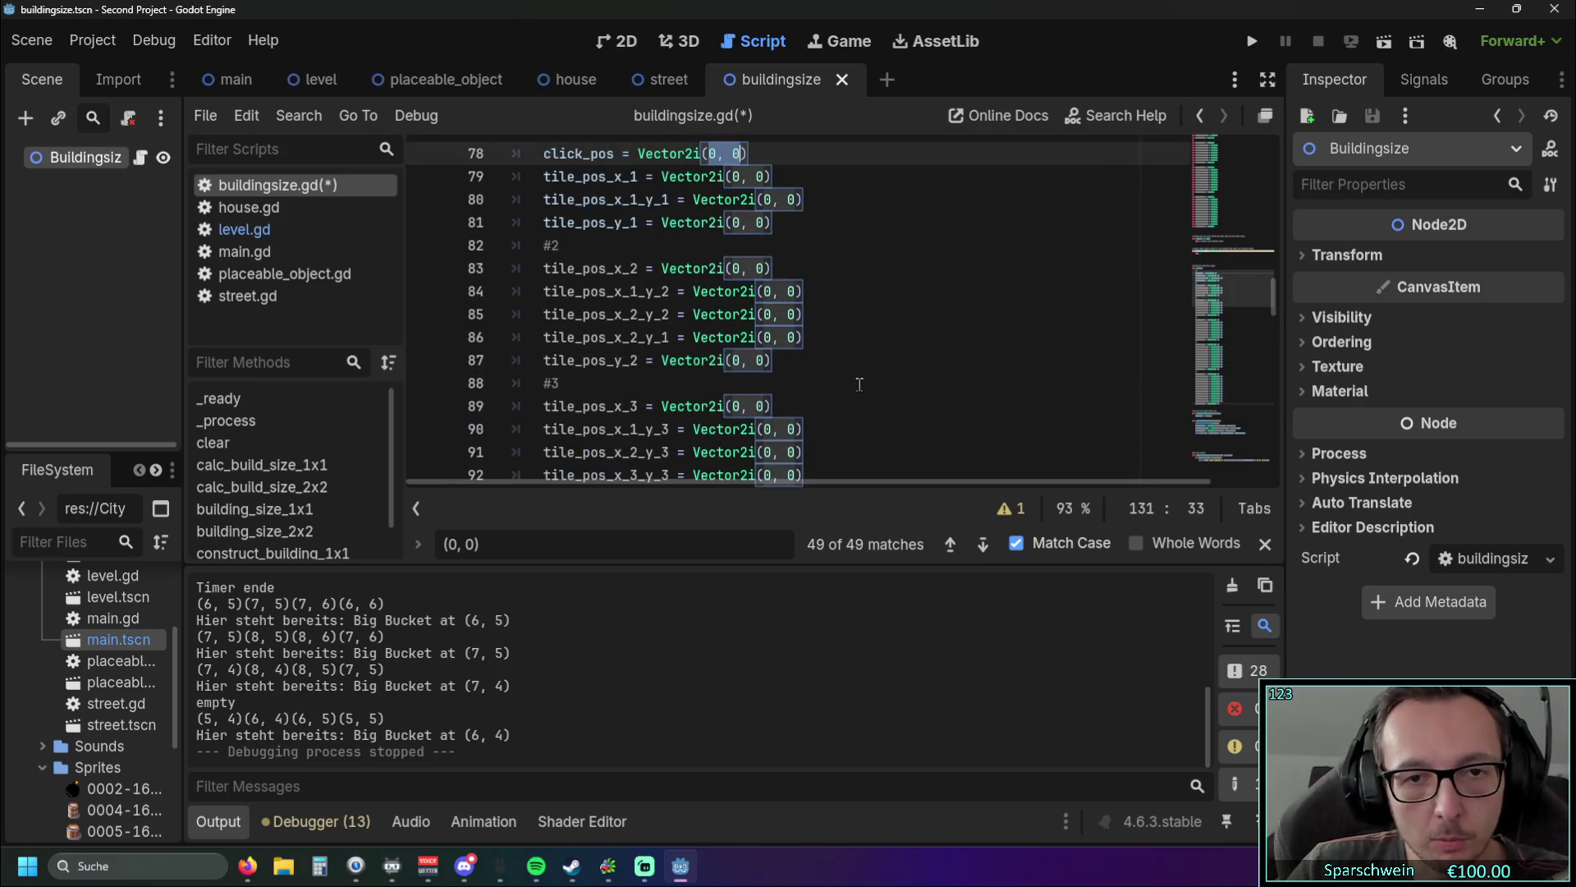
scroll(821, 365, up, 6)
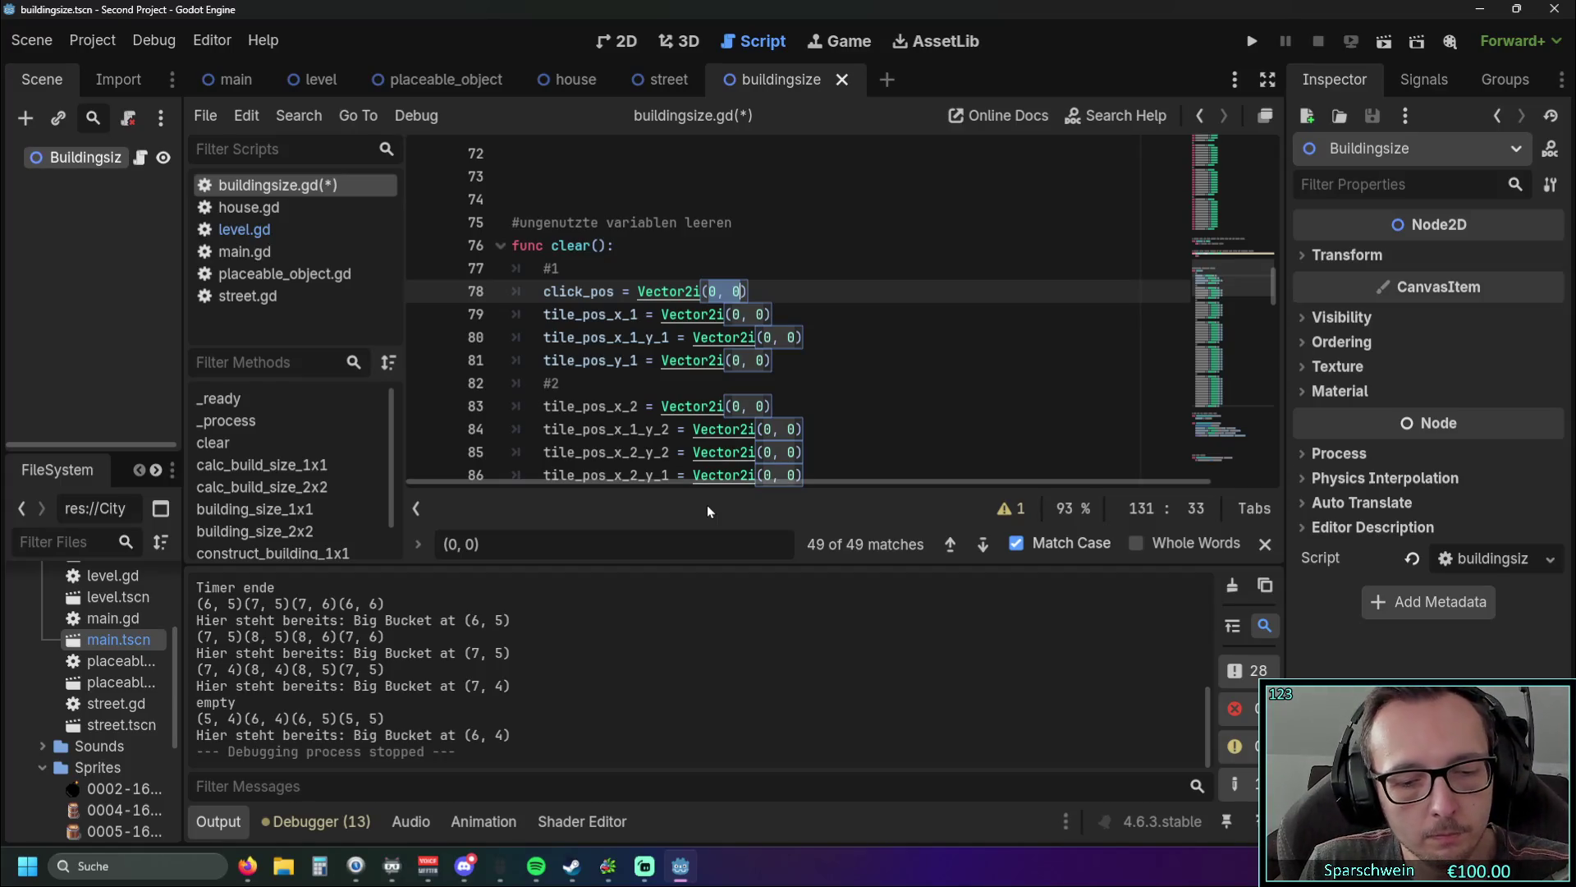
key(ctrl+r)
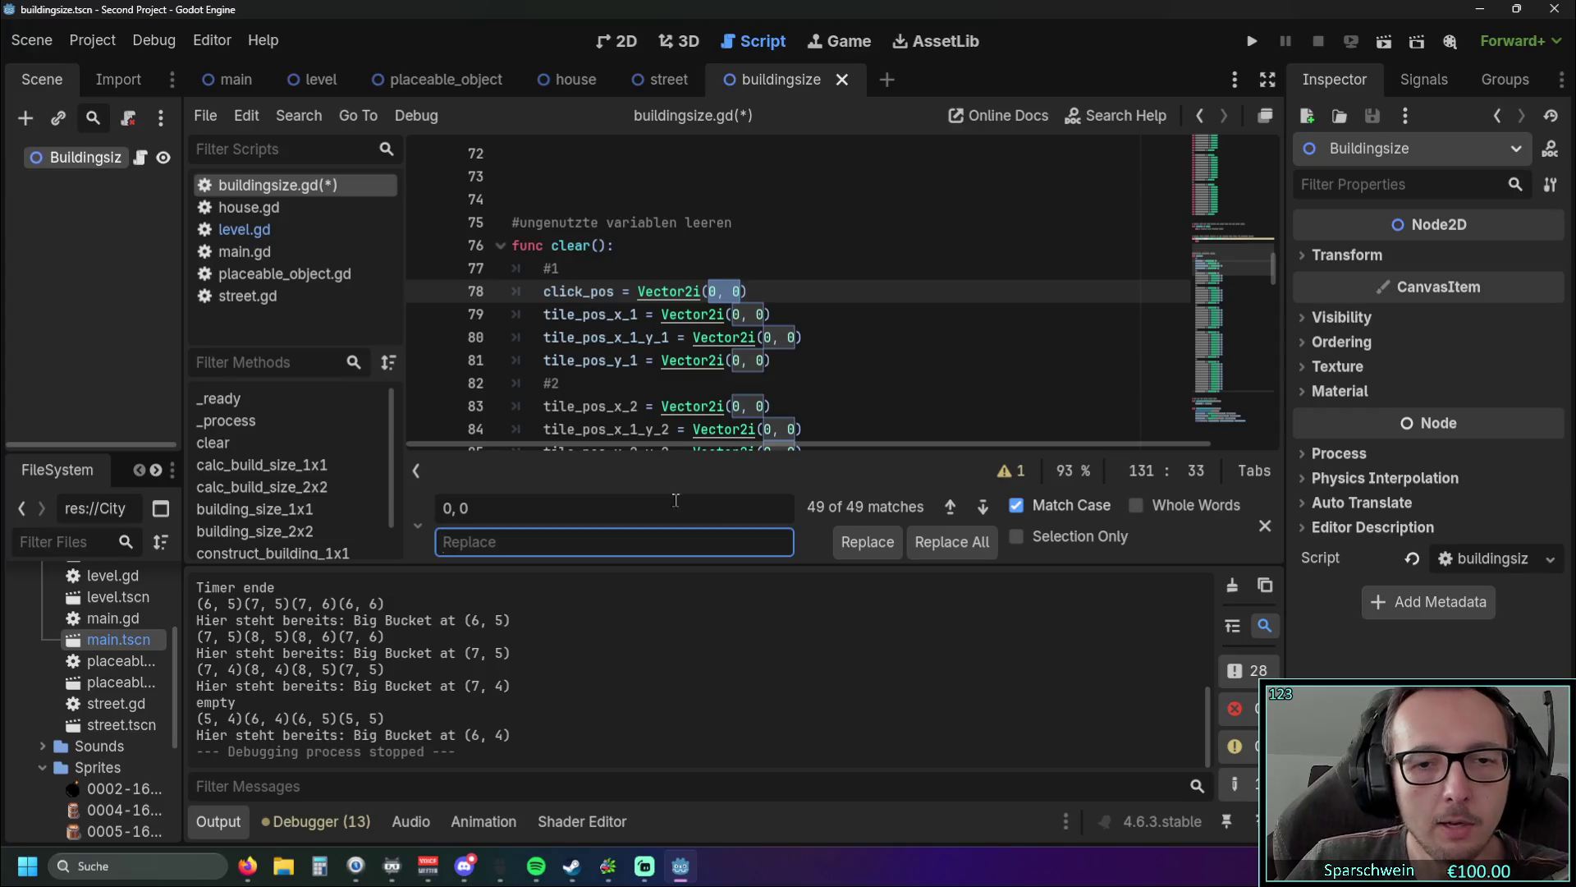
click(690, 383)
scroll(821, 329, down, 2)
scroll(897, 323, down, 1)
scroll(897, 323, up, 2)
scroll(897, 324, down, 2)
scroll(895, 343, up, 2)
scroll(895, 344, down, 3)
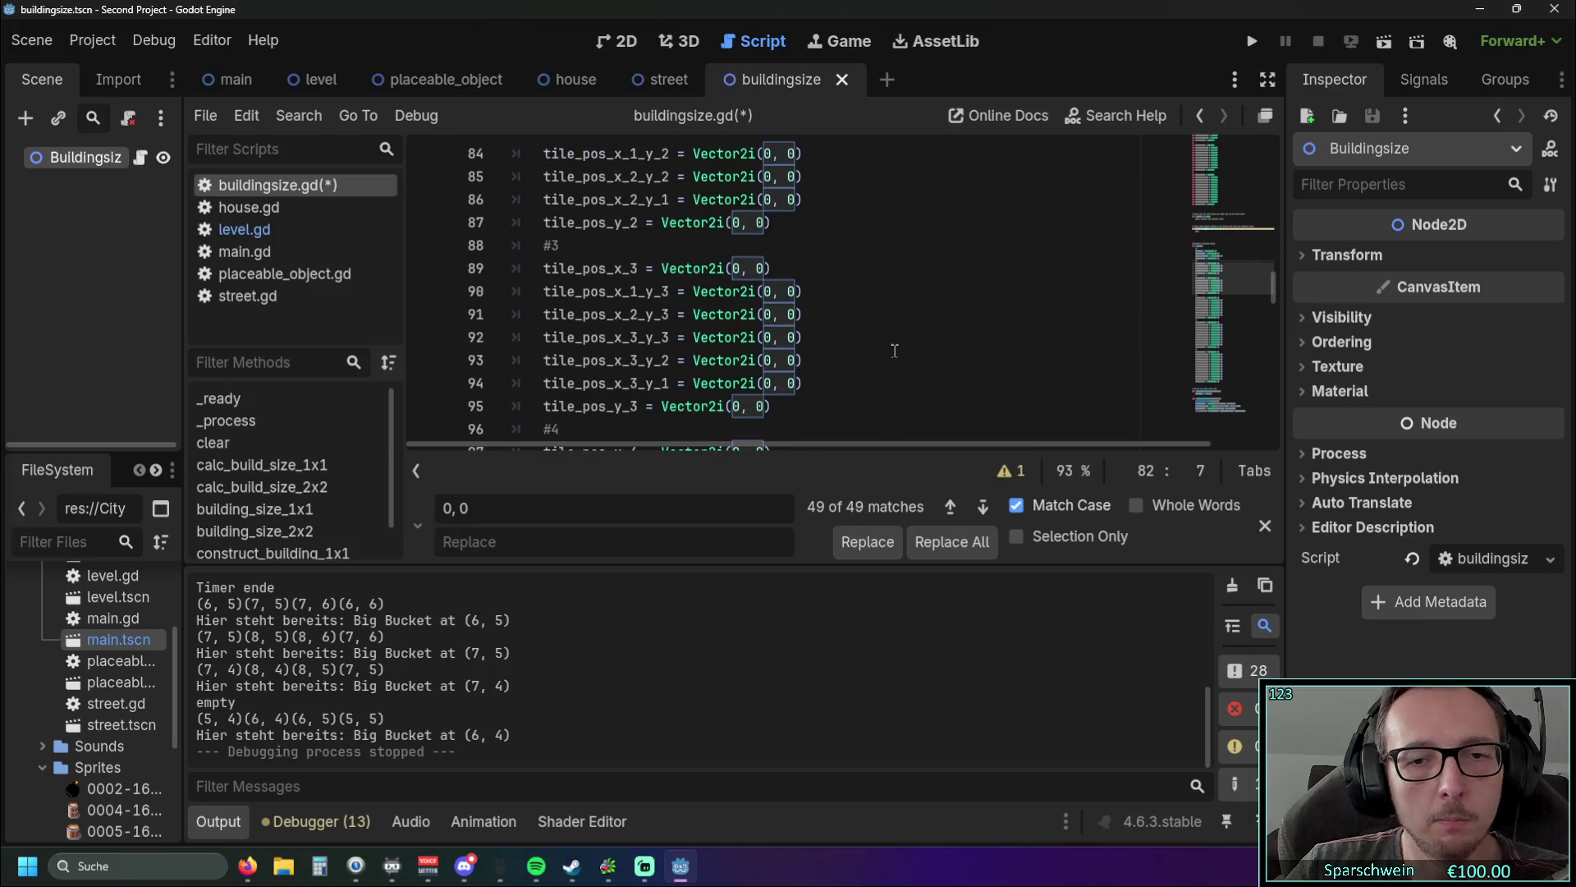
click(900, 358)
click(982, 299)
scroll(952, 312, up, 4)
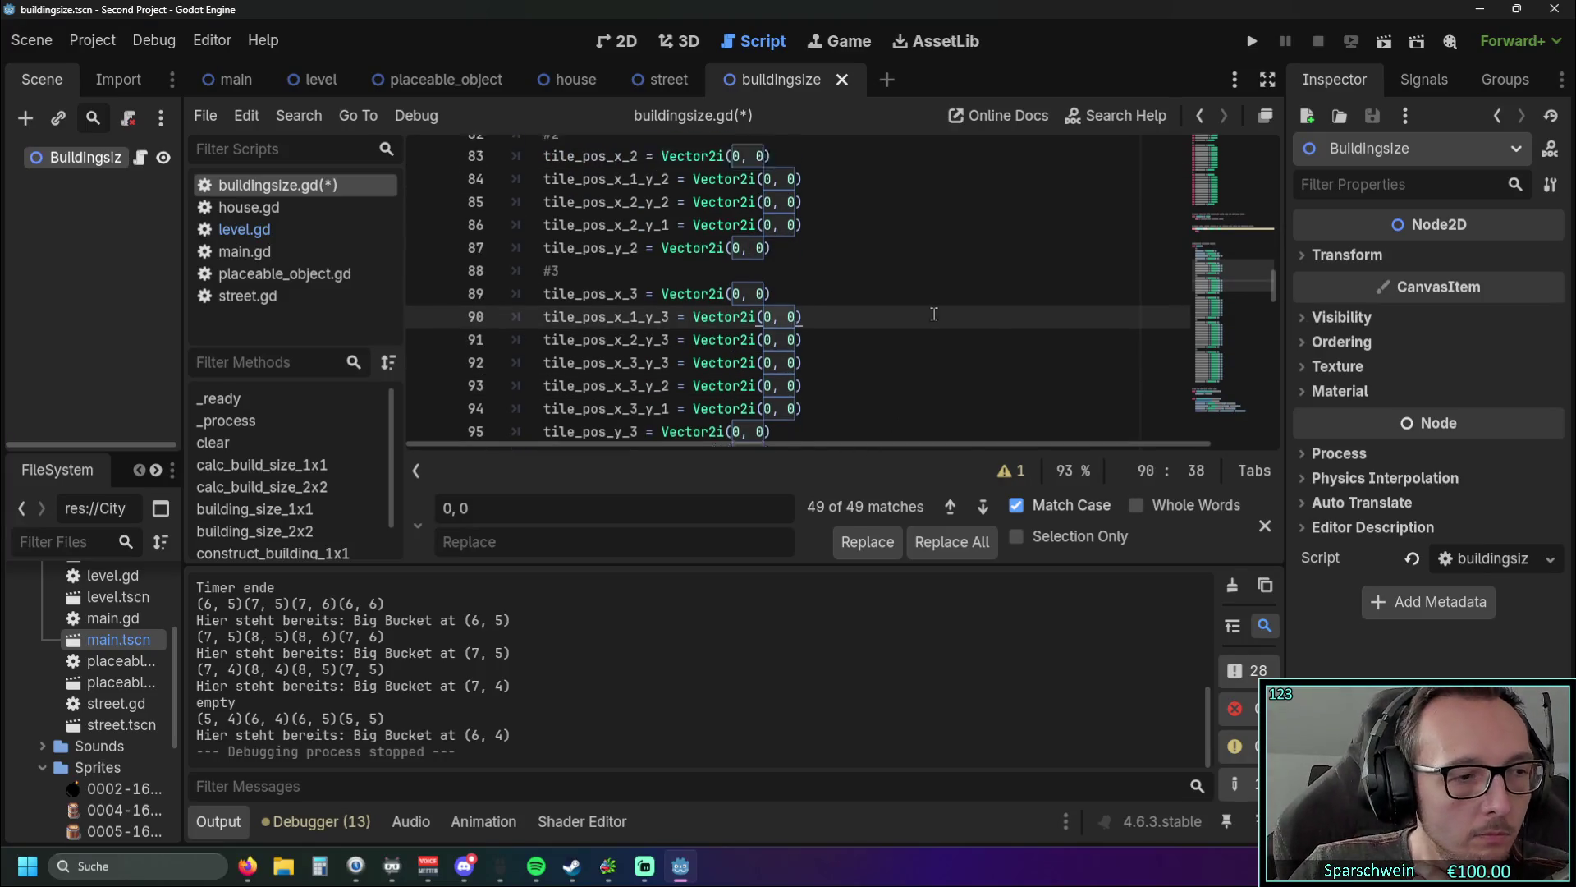
scroll(923, 326, down, 1)
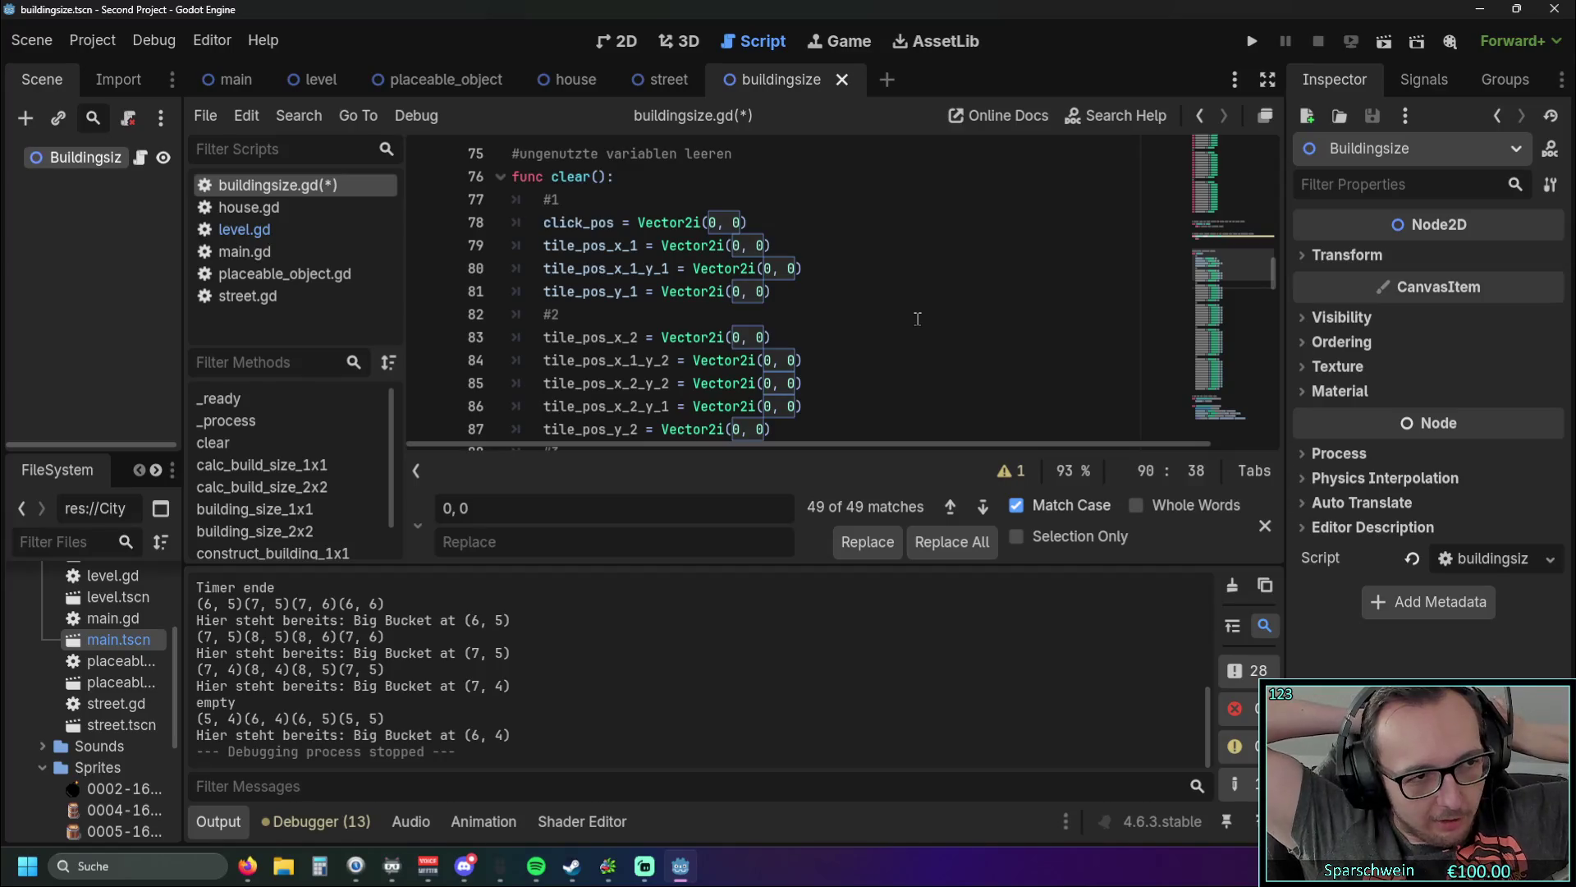
click(903, 274)
scroll(879, 273, down, 12)
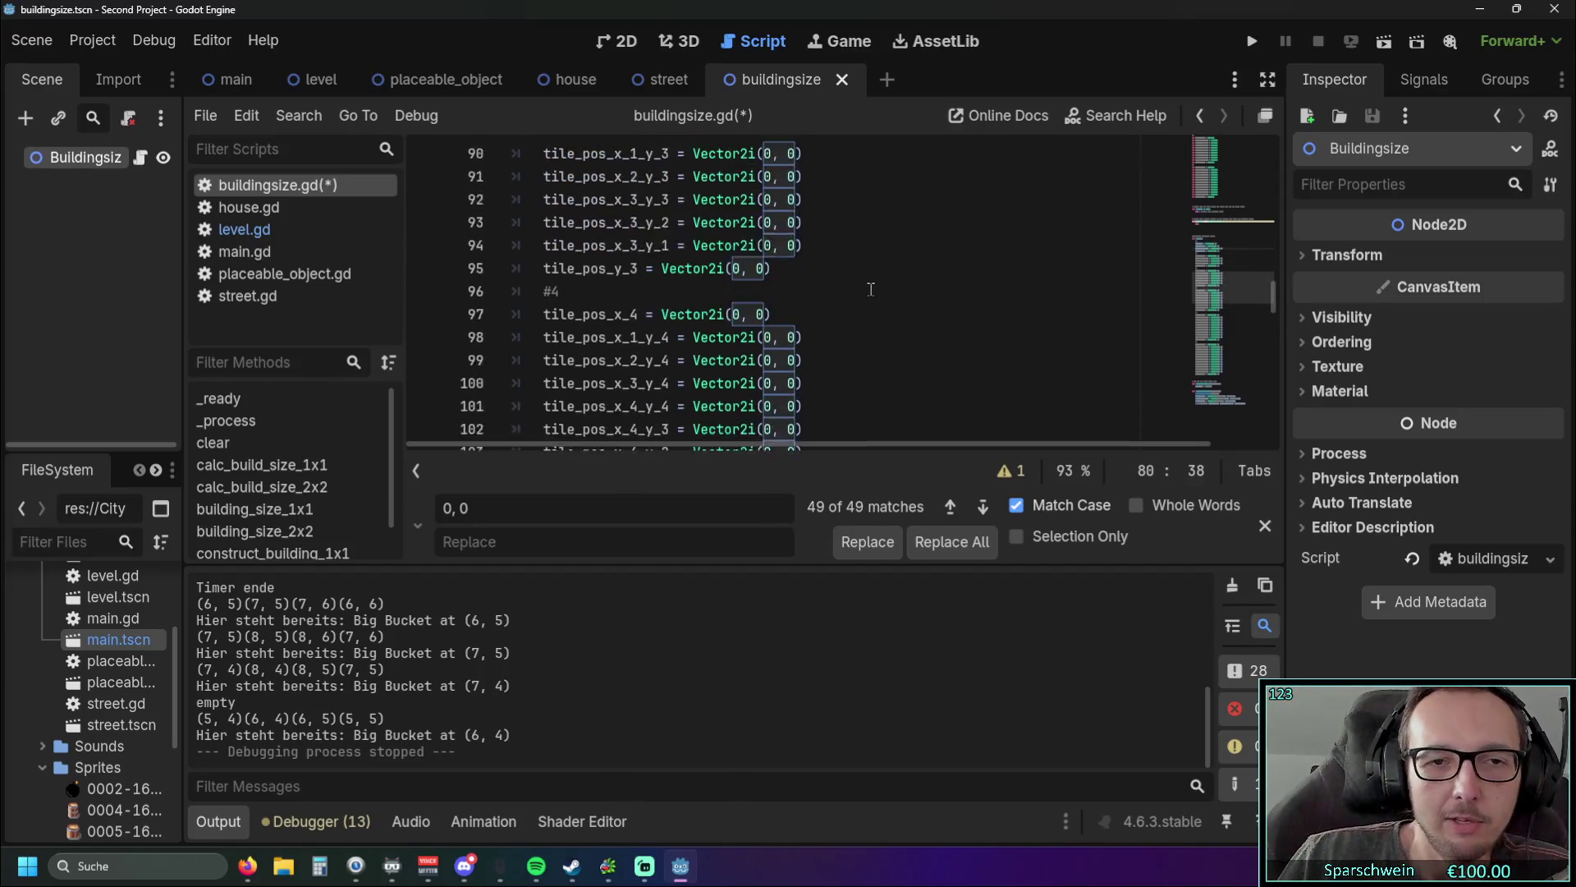
scroll(869, 273, down, 7)
scroll(868, 273, up, 1)
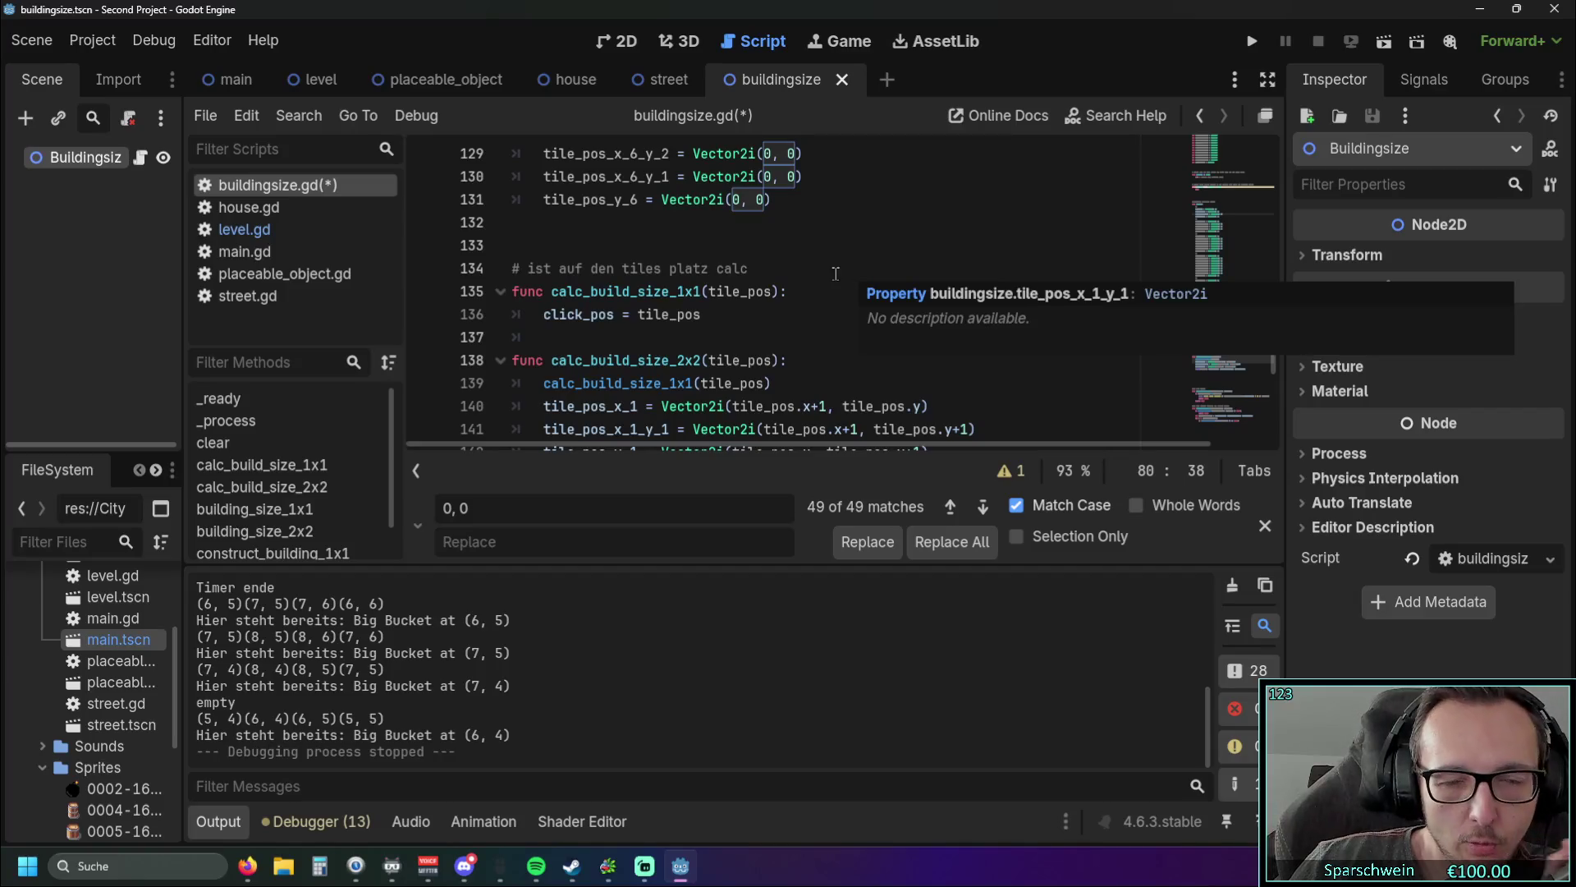
click(746, 307)
scroll(715, 320, up, 20)
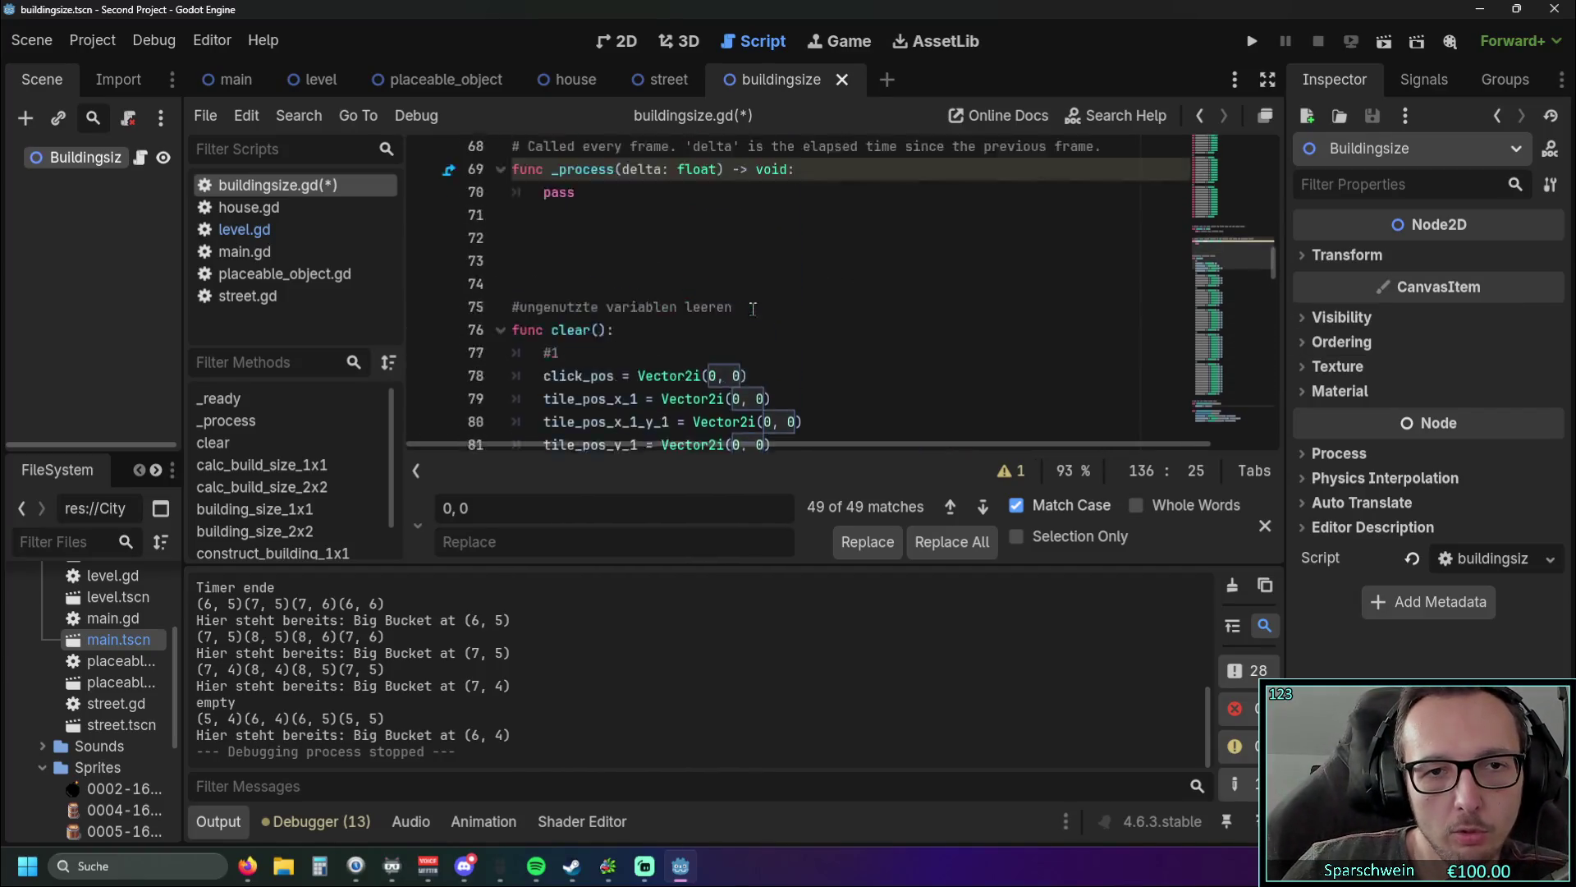
scroll(698, 330, down, 2)
drag(552, 314, 607, 314)
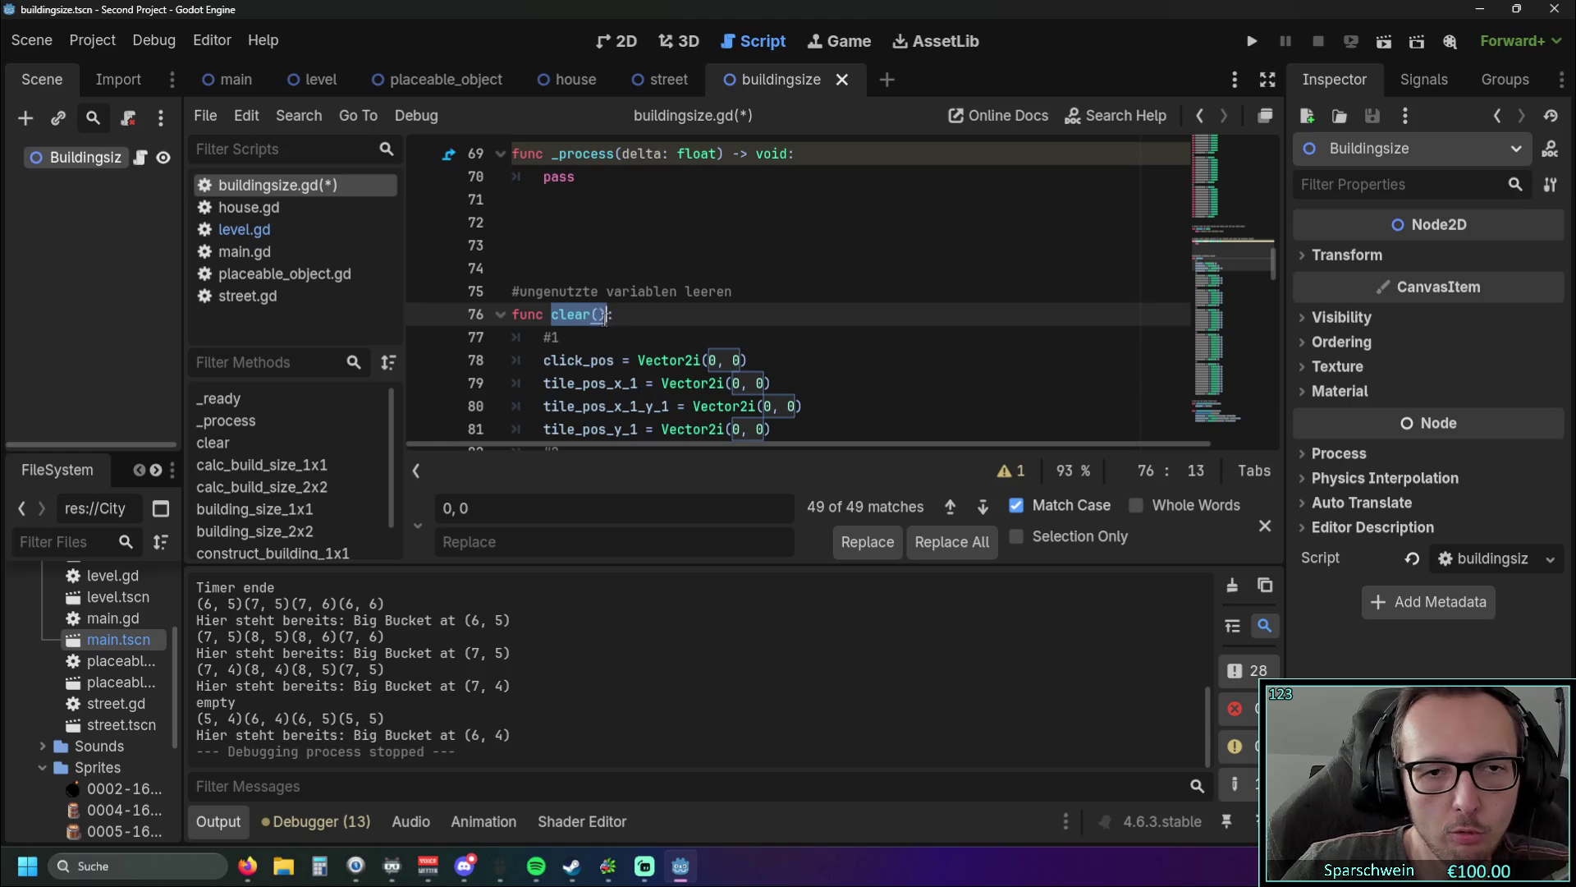
scroll(813, 295, down, 20)
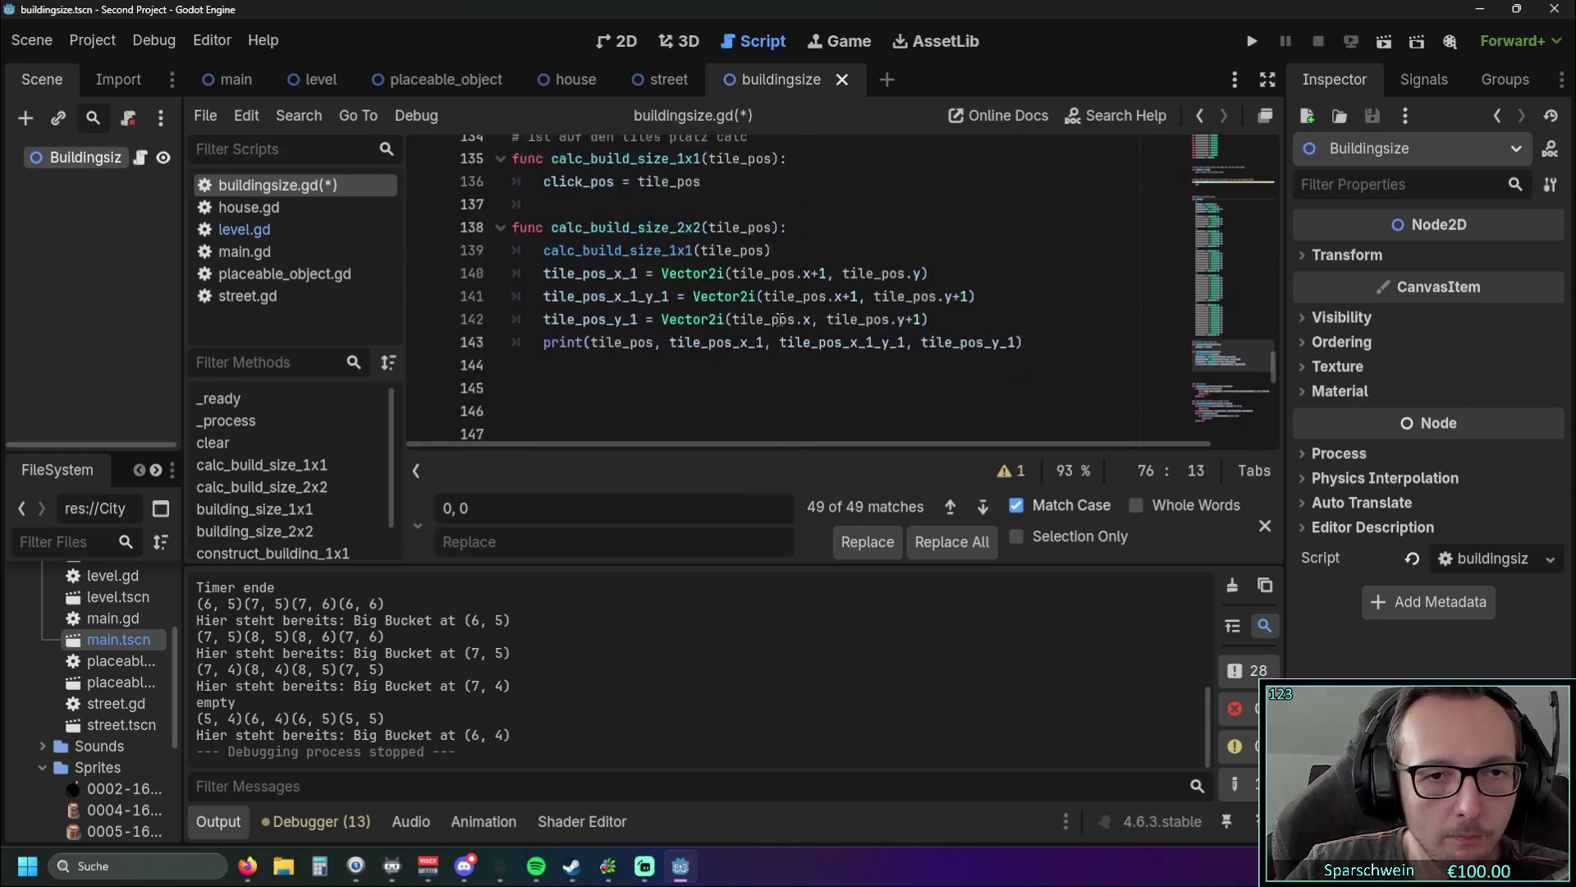
scroll(777, 319, up, 7)
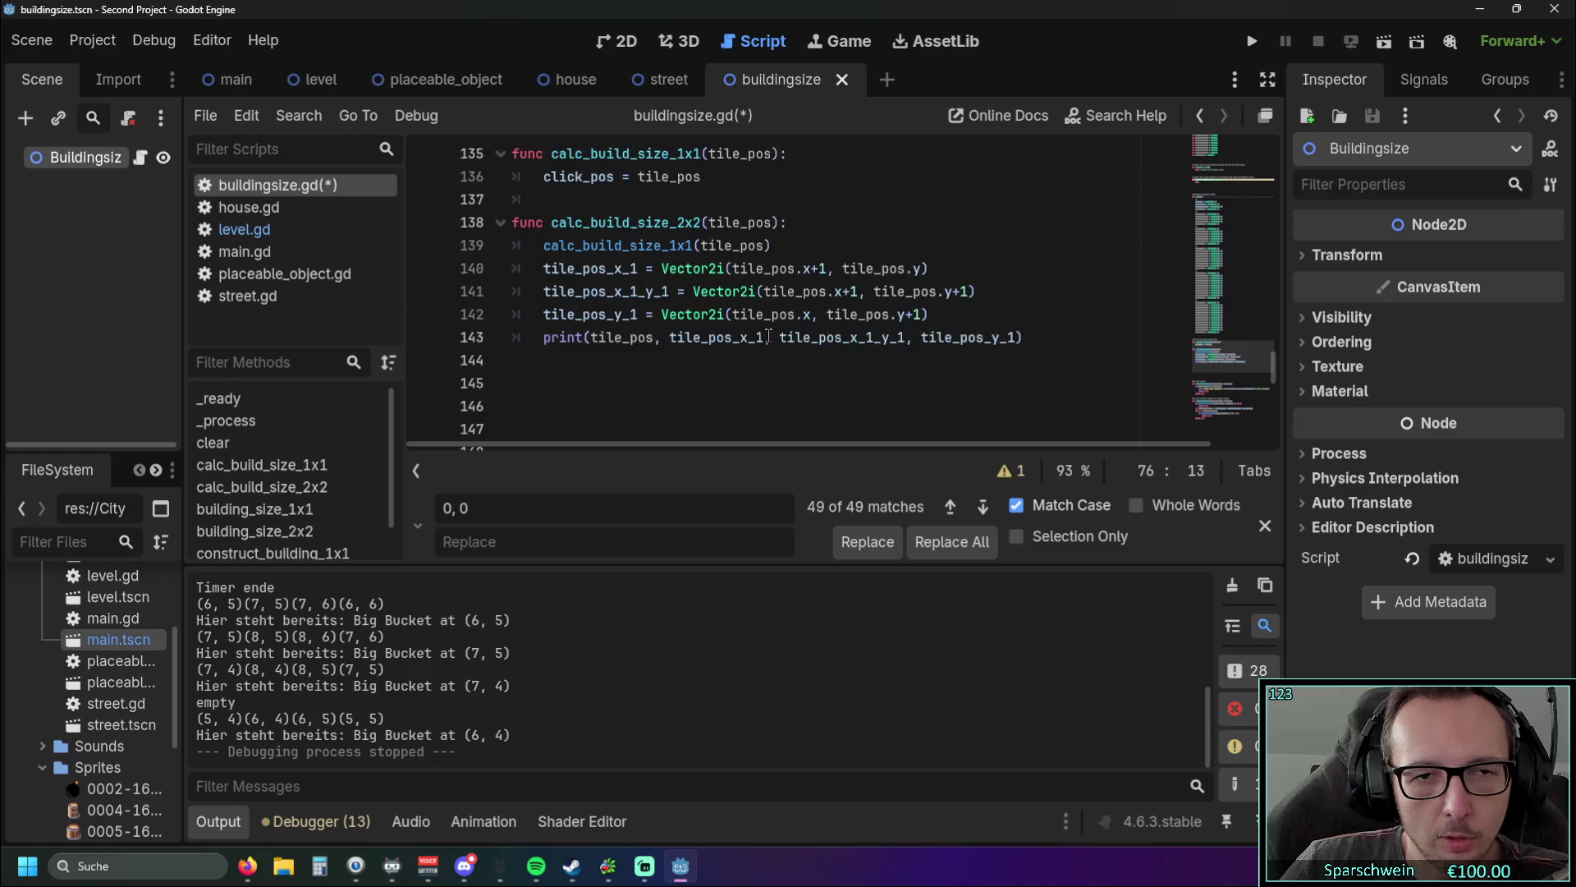
Insert clear() as the first line of calc_build_size_1x1 and calc_build_size_2x2, then run the project with F5
click(796, 222)
key(Return)
text(clear())
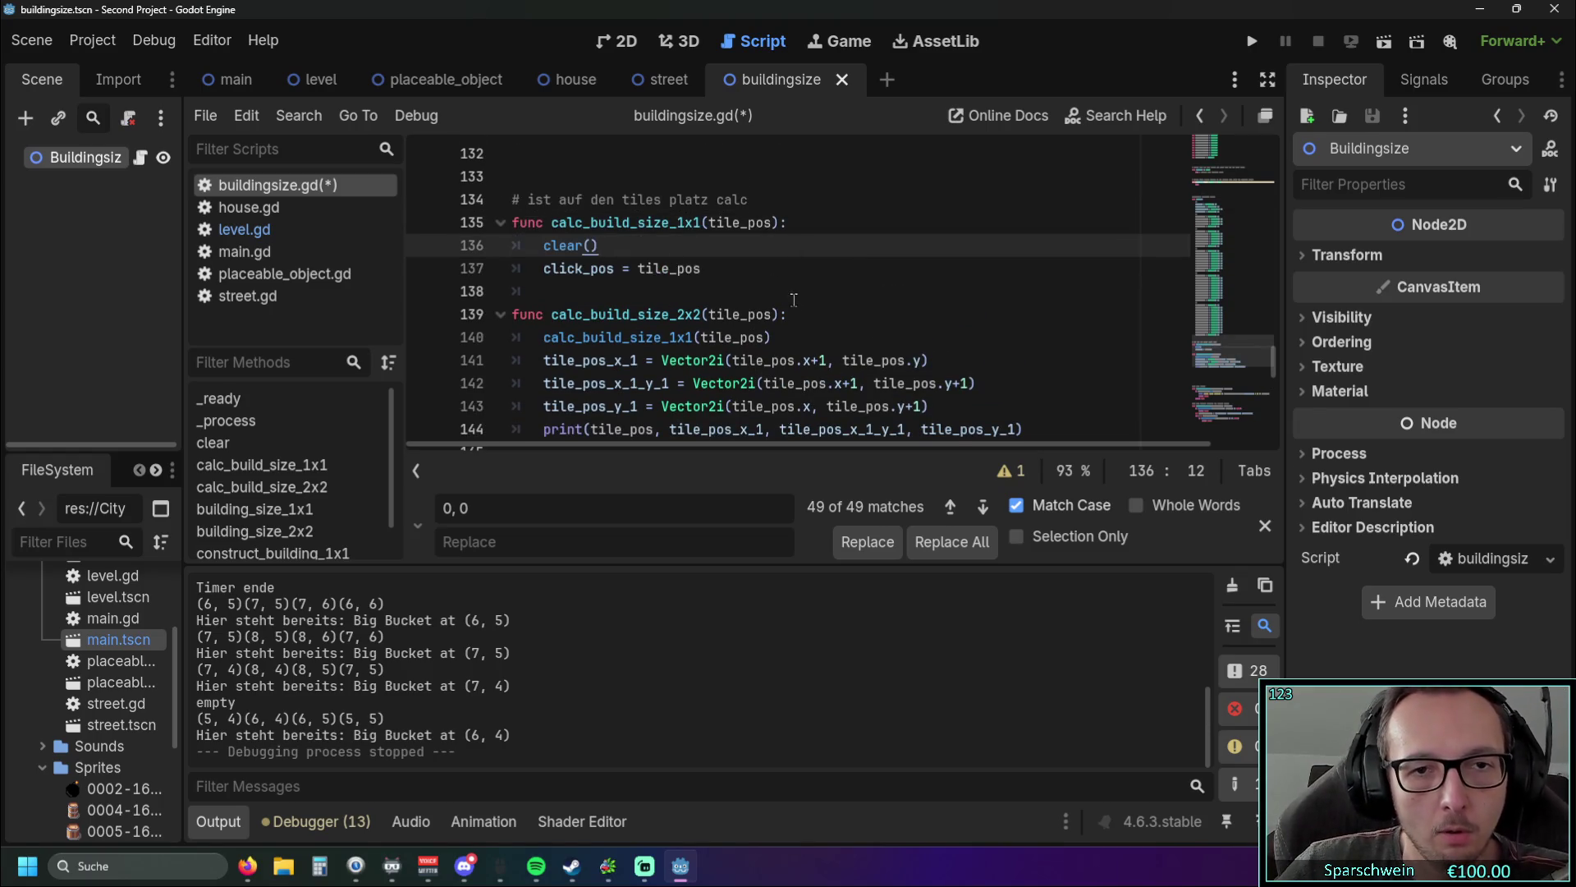
click(802, 310)
key(Return)
text(clear())
click(767, 283)
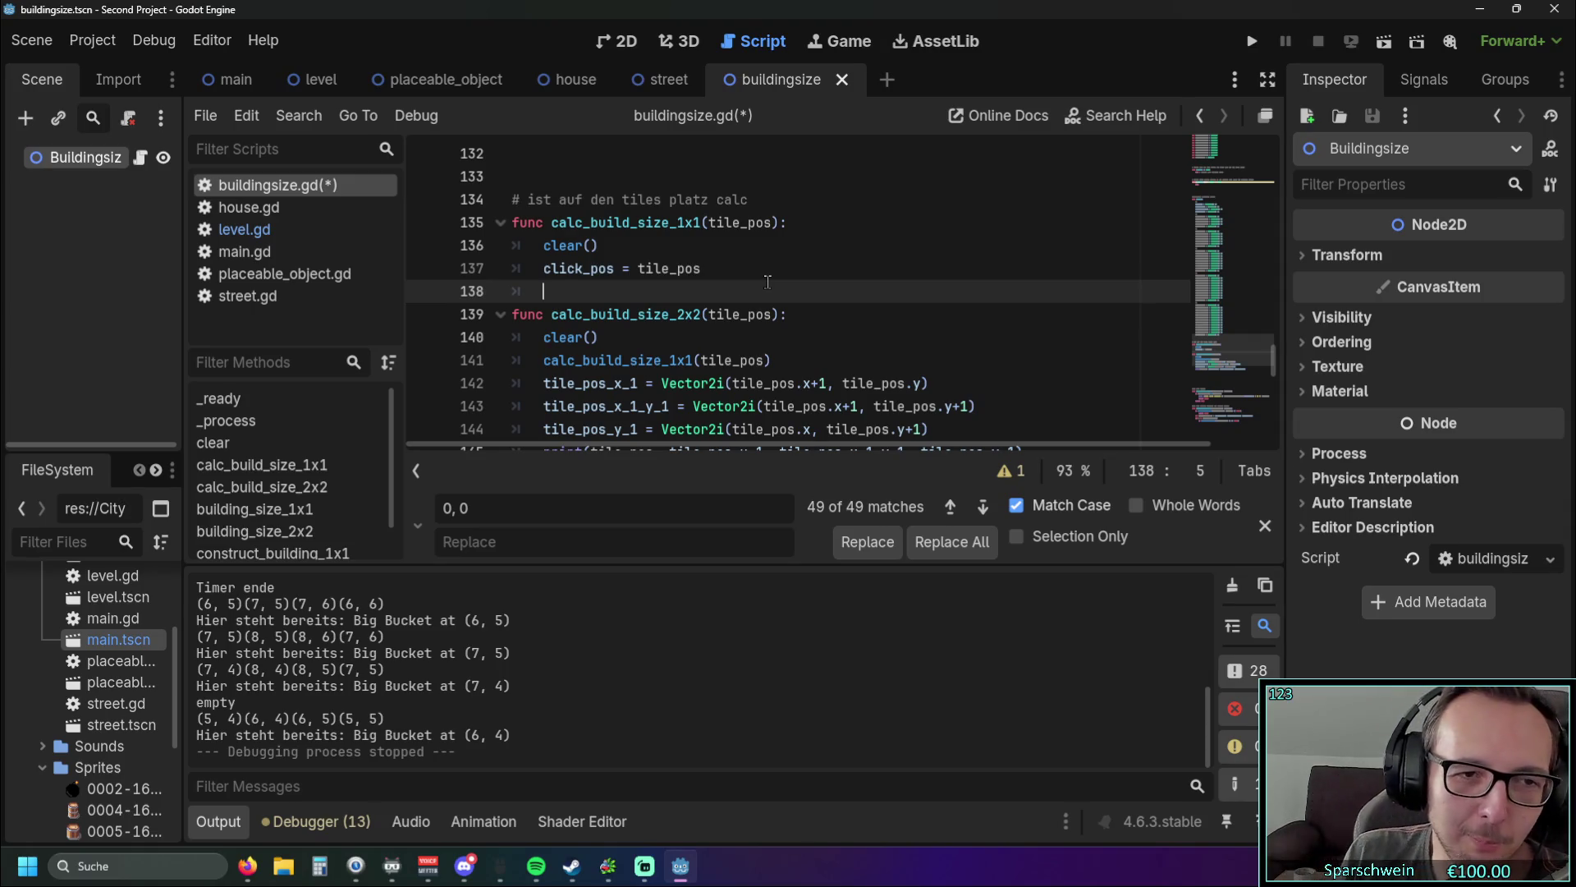
key(F5)
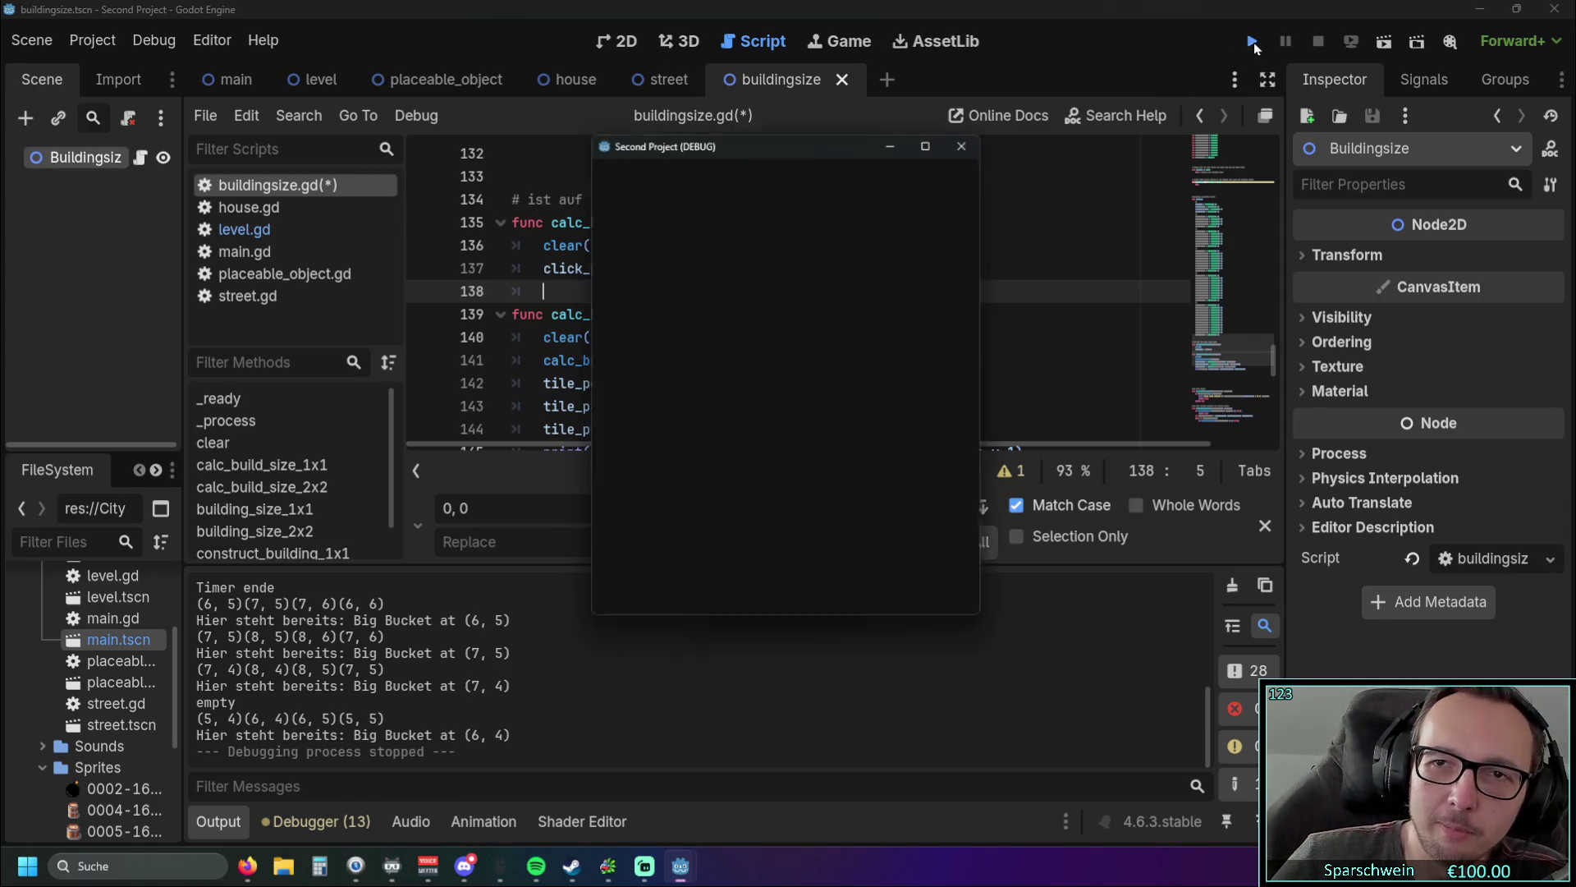
Build a row of streets, demolish the street tile at (5, 2), then stop the running game
click(844, 592)
mouse_move(723, 447)
mouse_down()
mouse_move(787, 449)
mouse_move(820, 415)
mouse_move(820, 349)
mouse_move(751, 381)
mouse_move(866, 387)
mouse_move(884, 447)
mouse_up()
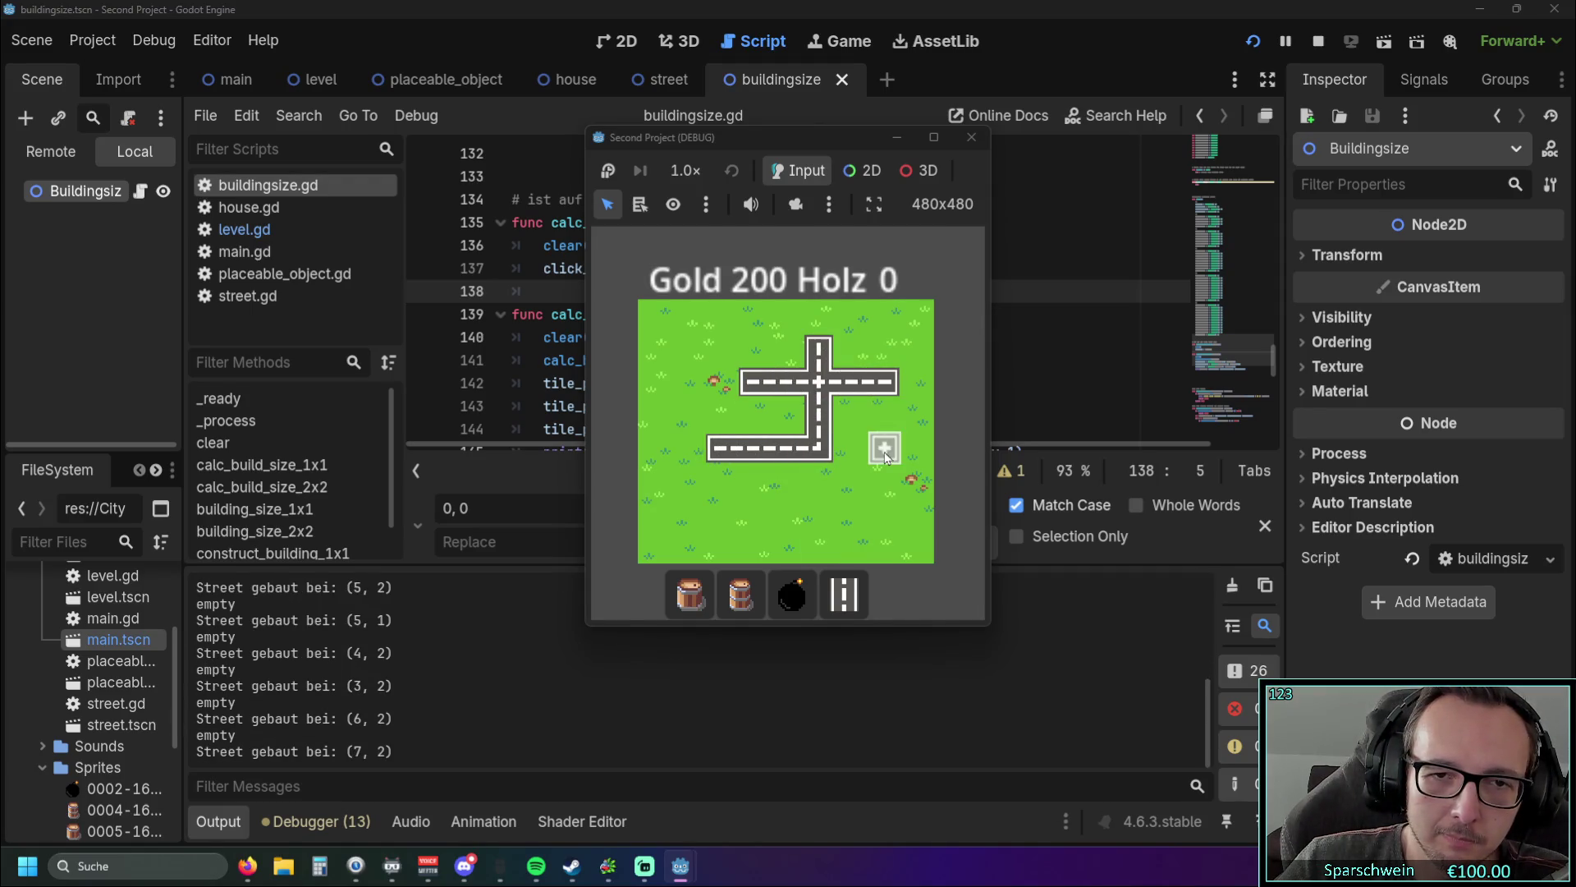
right_click(819, 381)
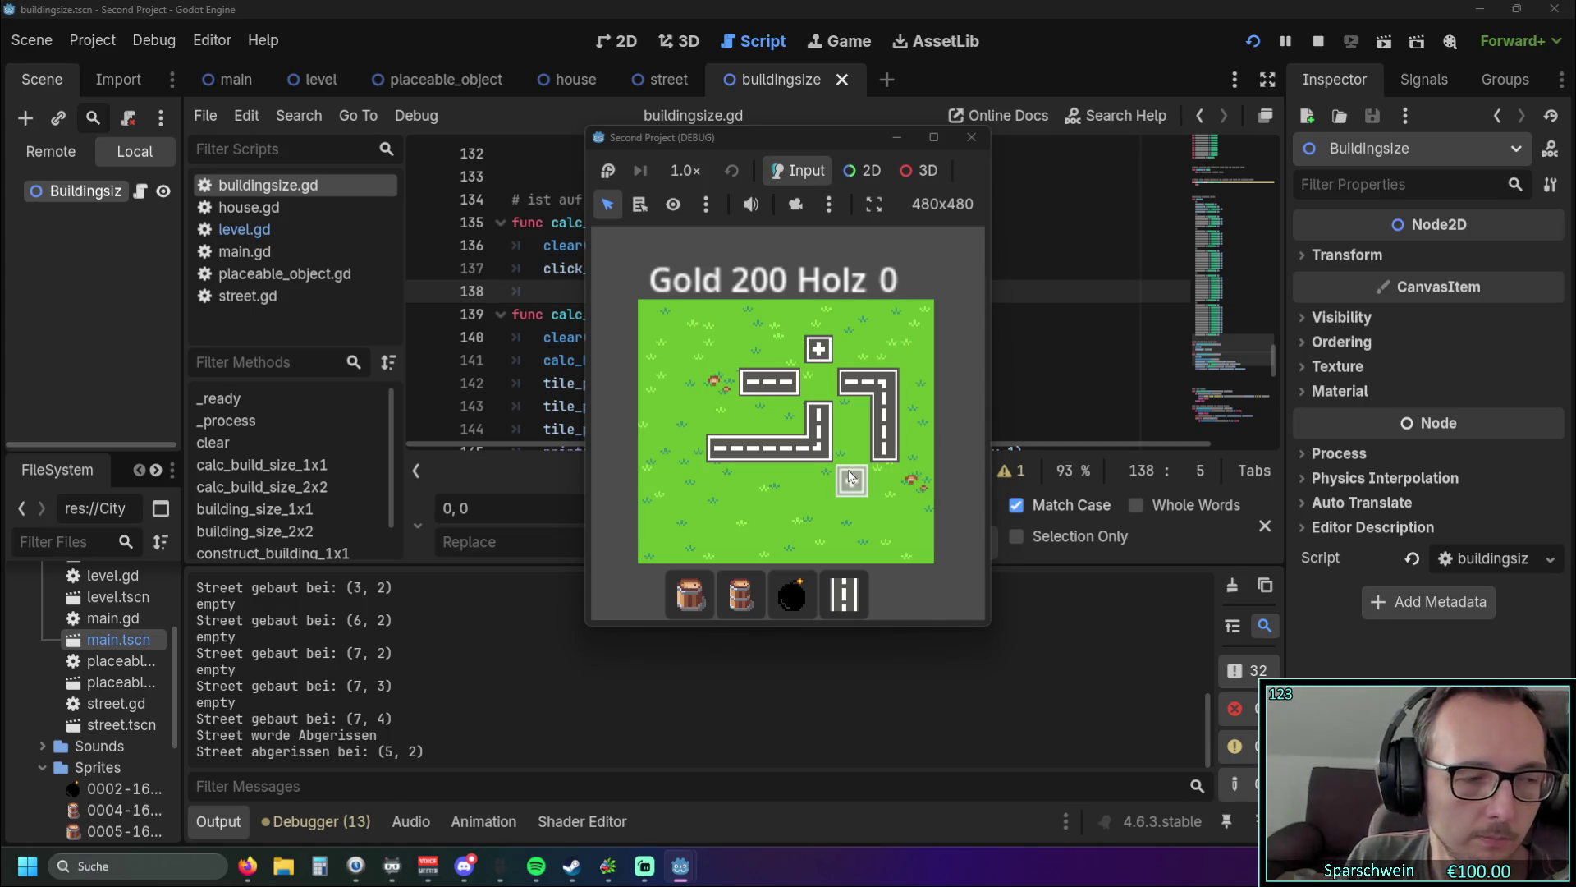
click(971, 137)
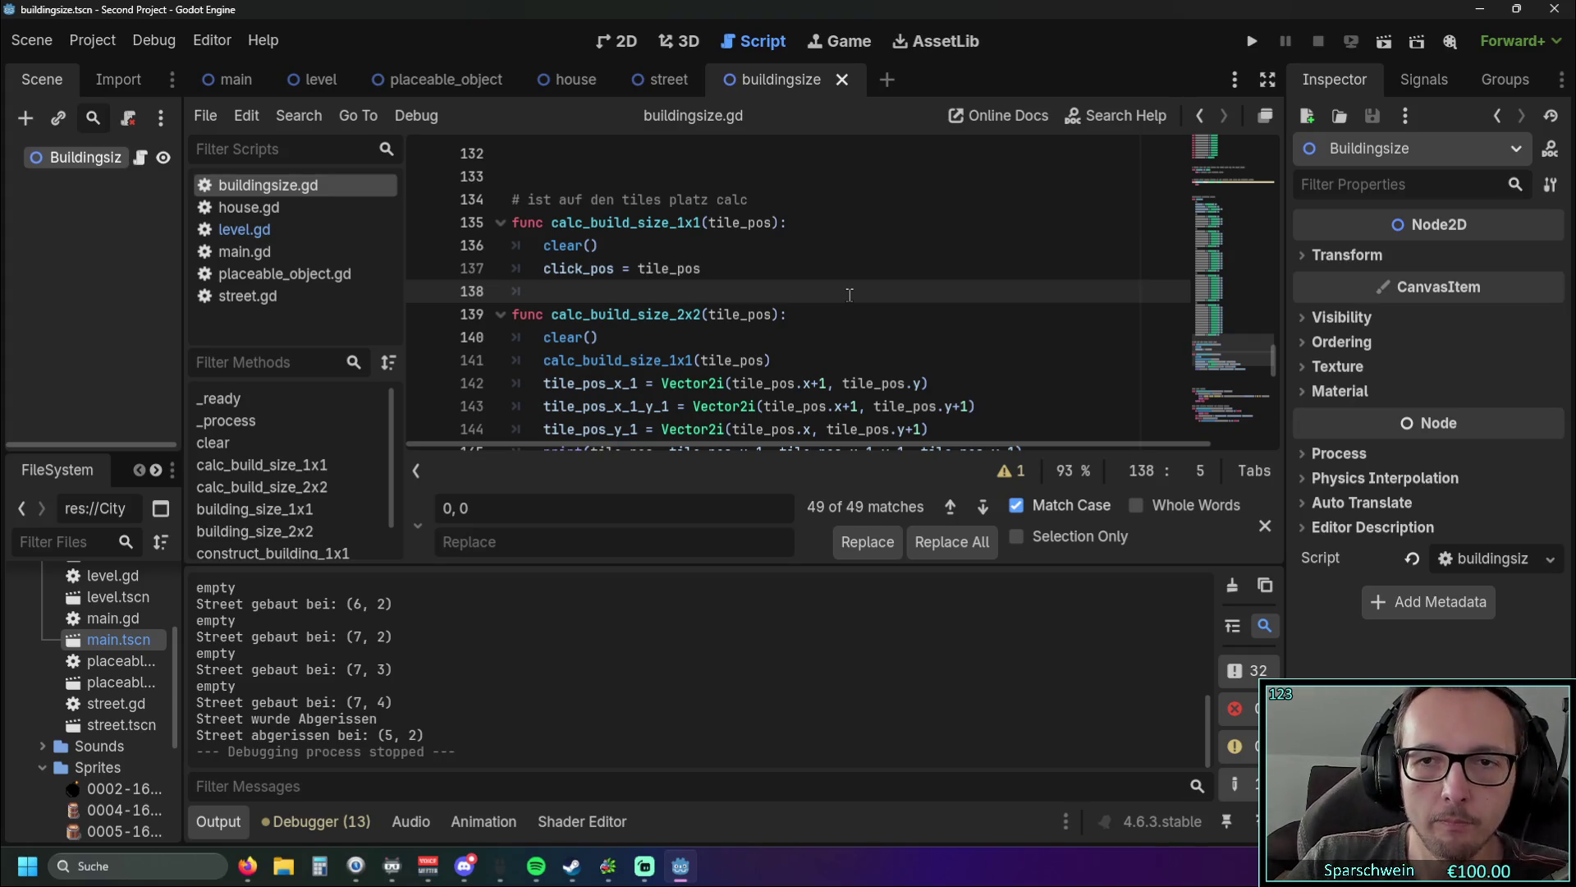
scroll(850, 295, up, 20)
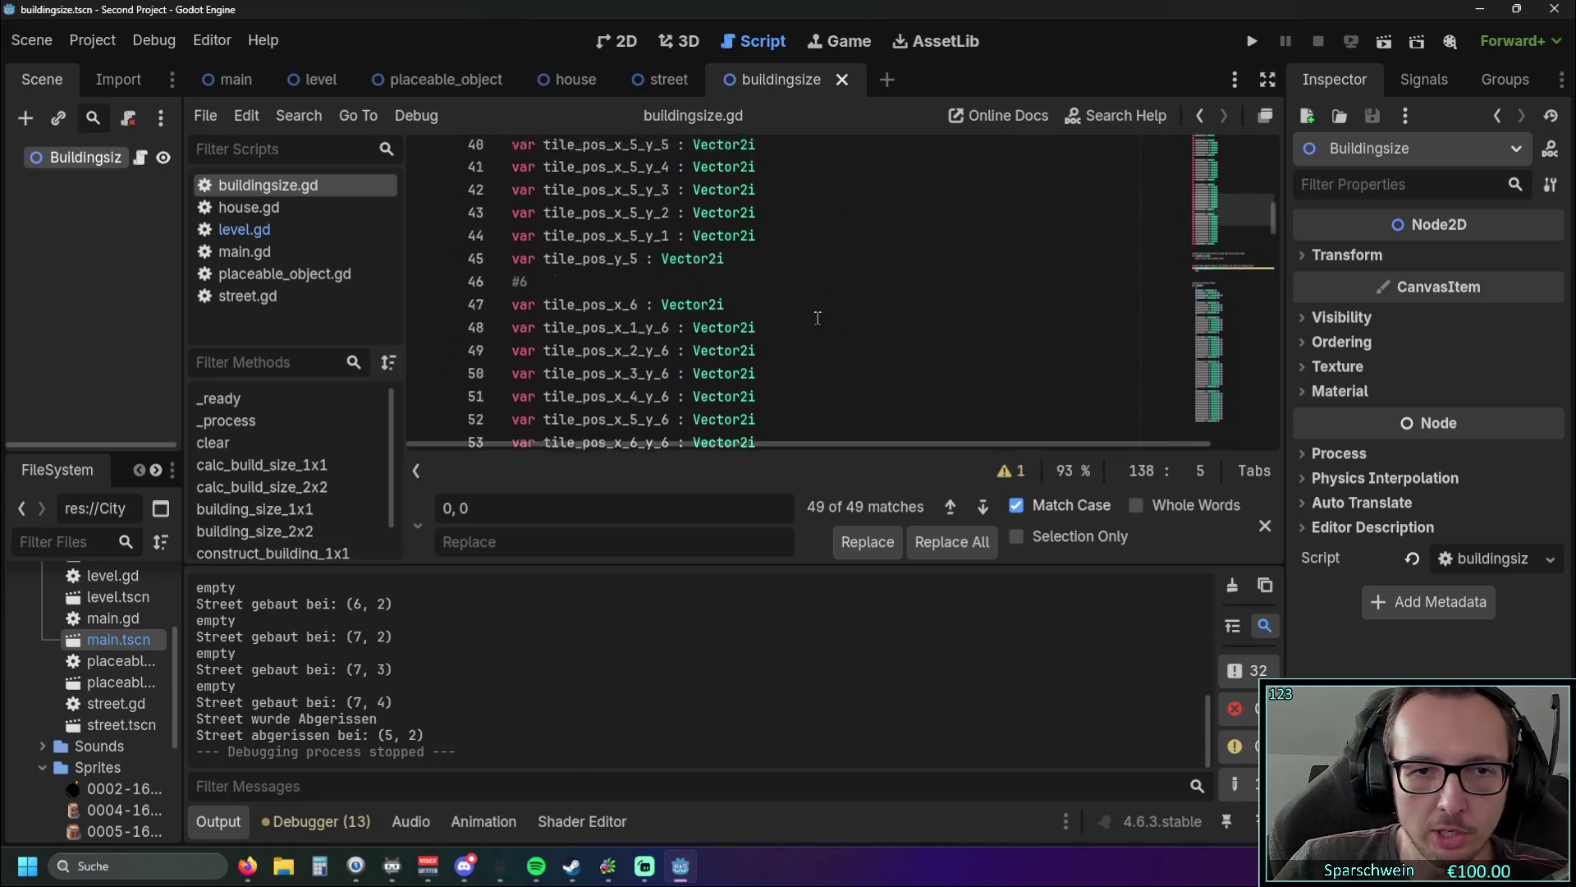
click(674, 271)
scroll(750, 344, up, 7)
scroll(749, 344, up, 4)
scroll(750, 344, down, 1)
drag(790, 382, 560, 222)
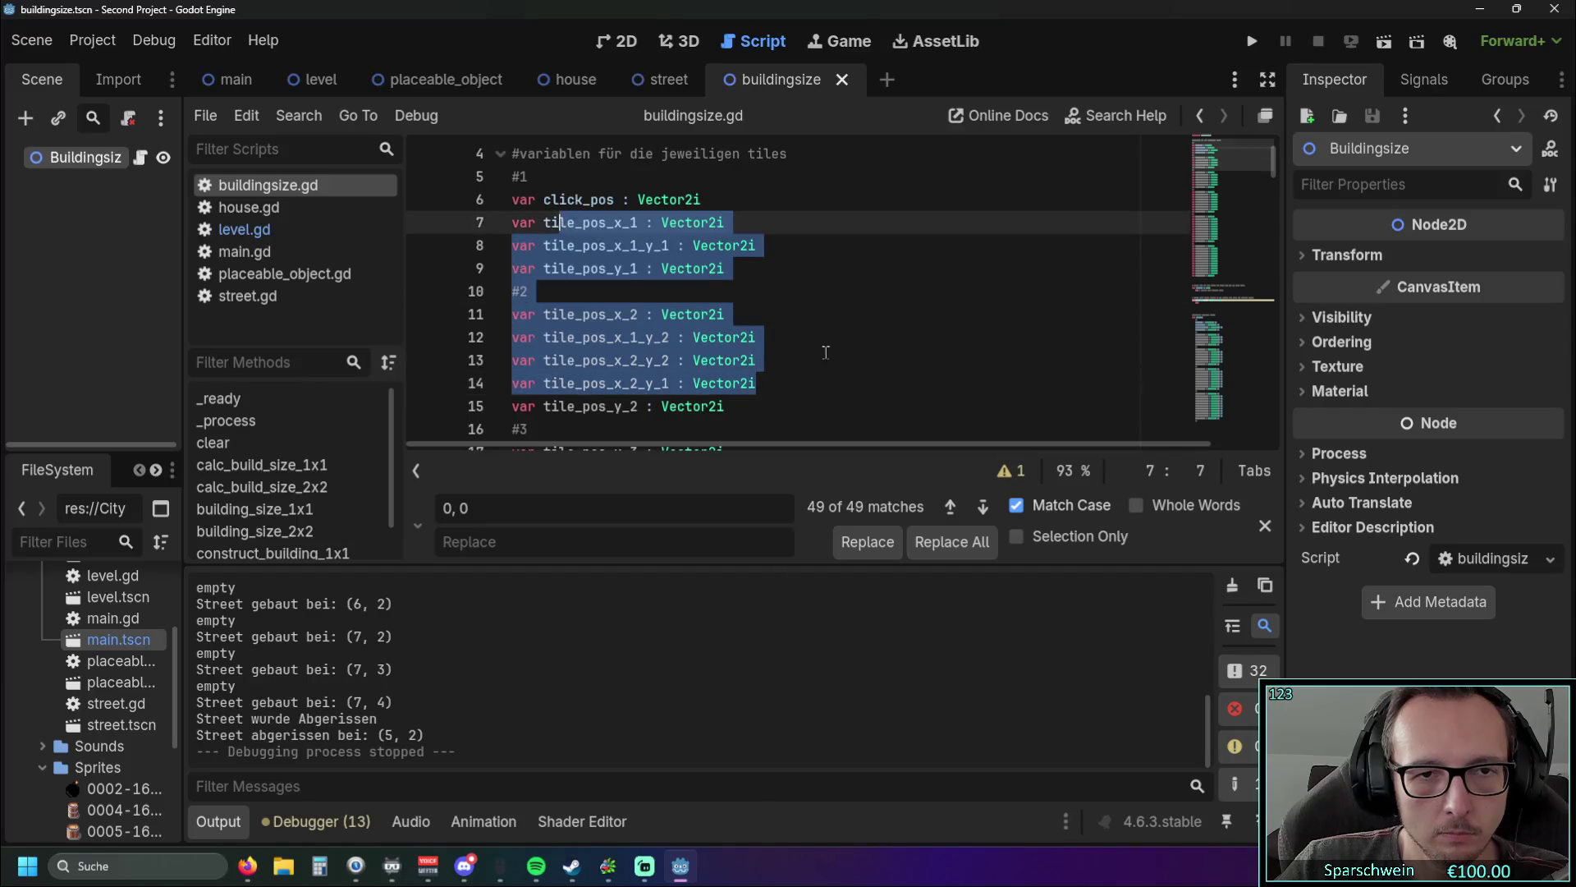
click(812, 353)
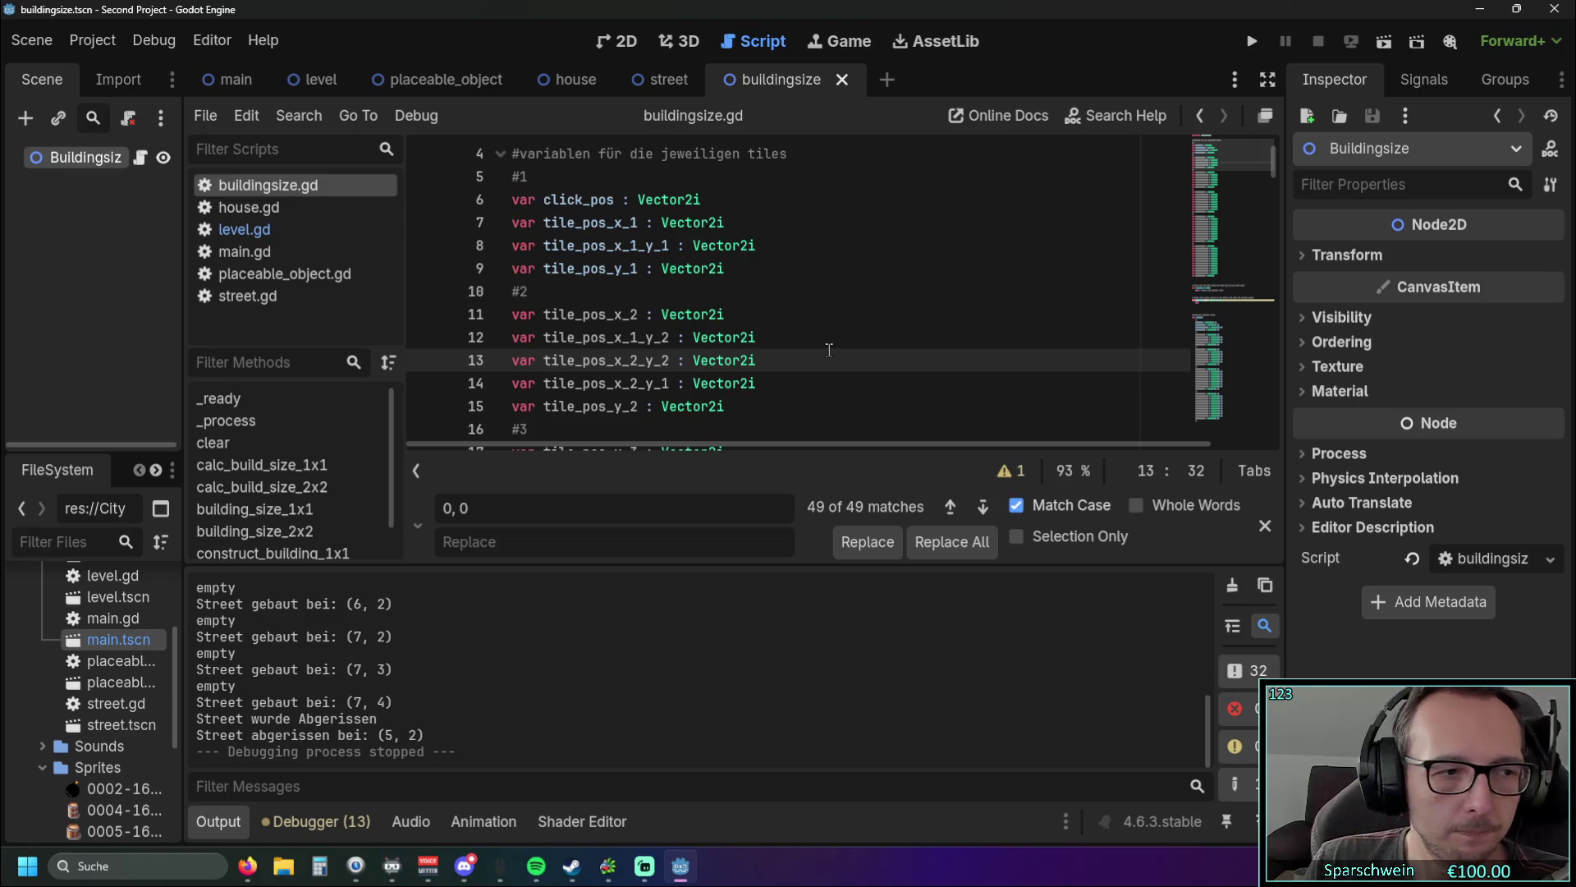
scroll(756, 332, down, 20)
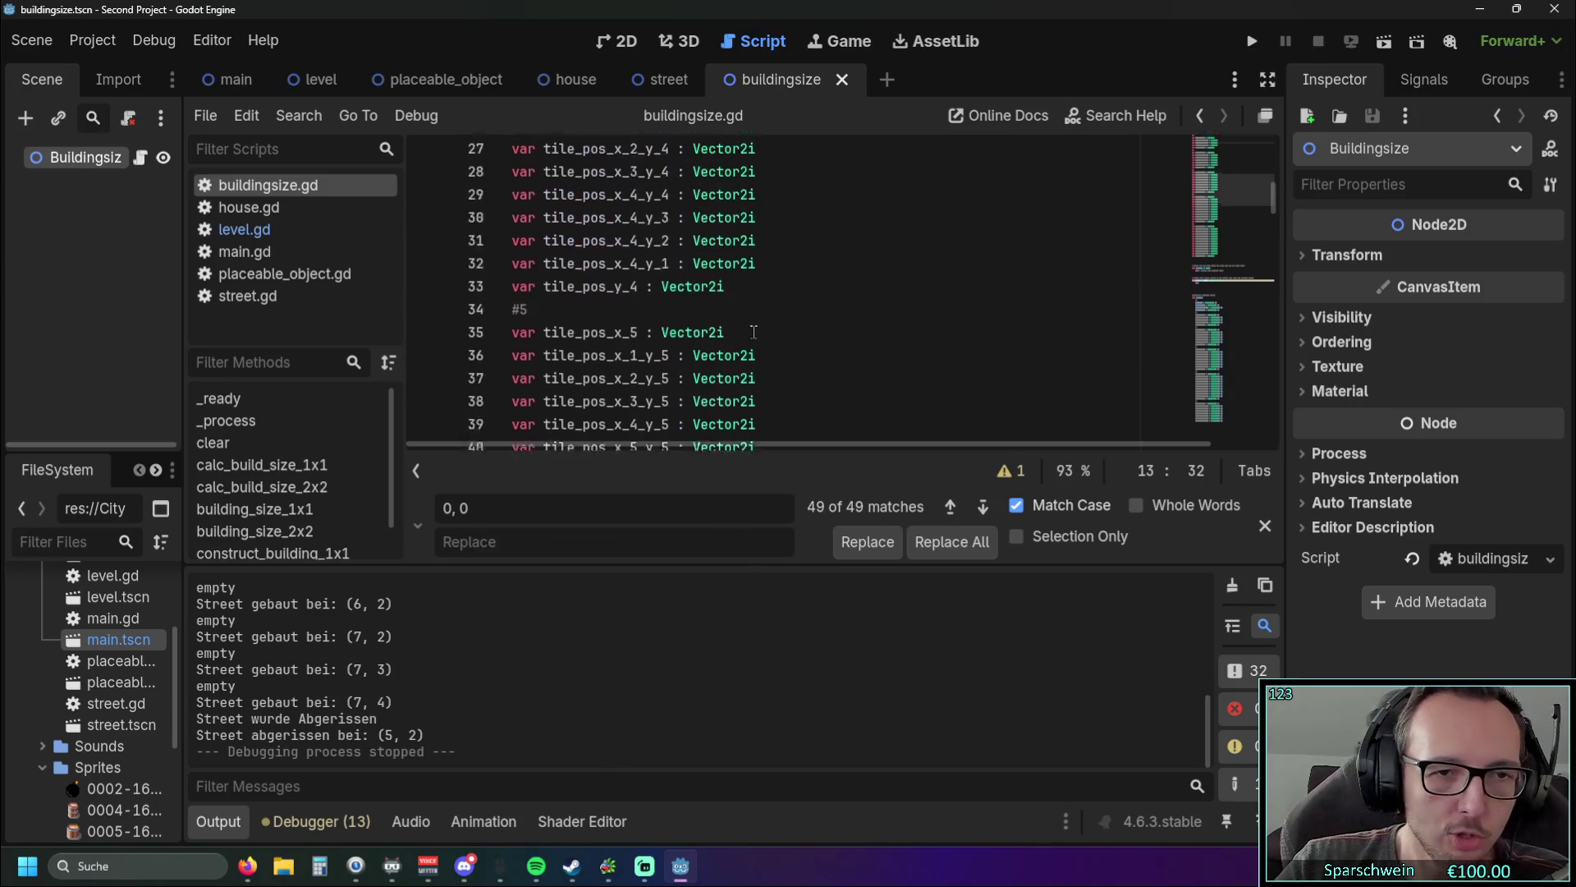
scroll(756, 333, up, 3)
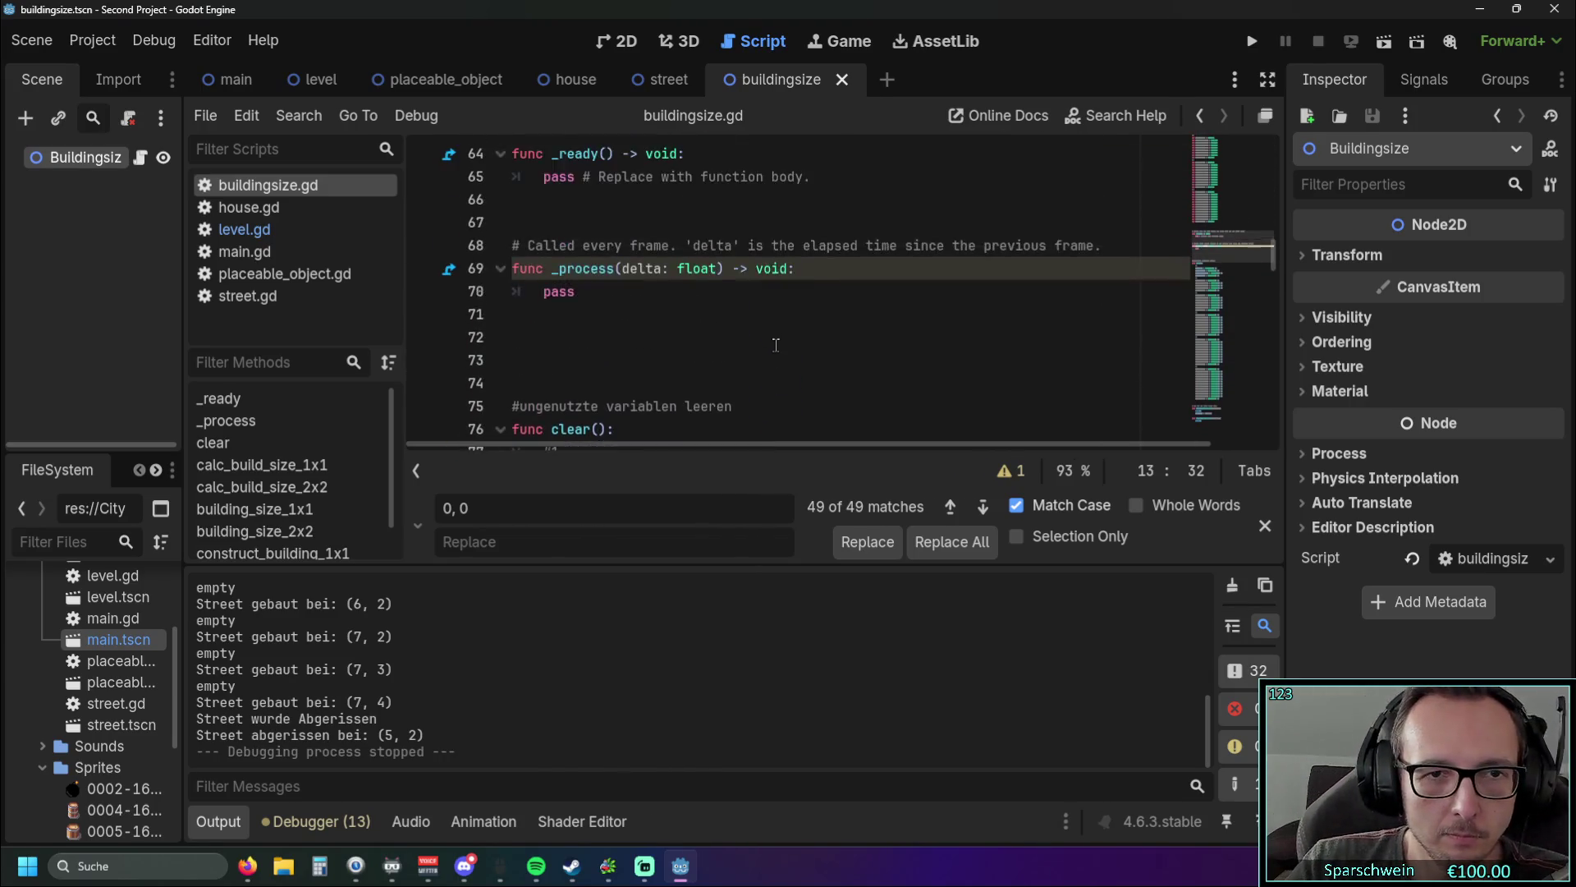
scroll(788, 369, down, 4)
scroll(795, 377, up, 2)
scroll(862, 365, down, 1)
scroll(926, 357, up, 1)
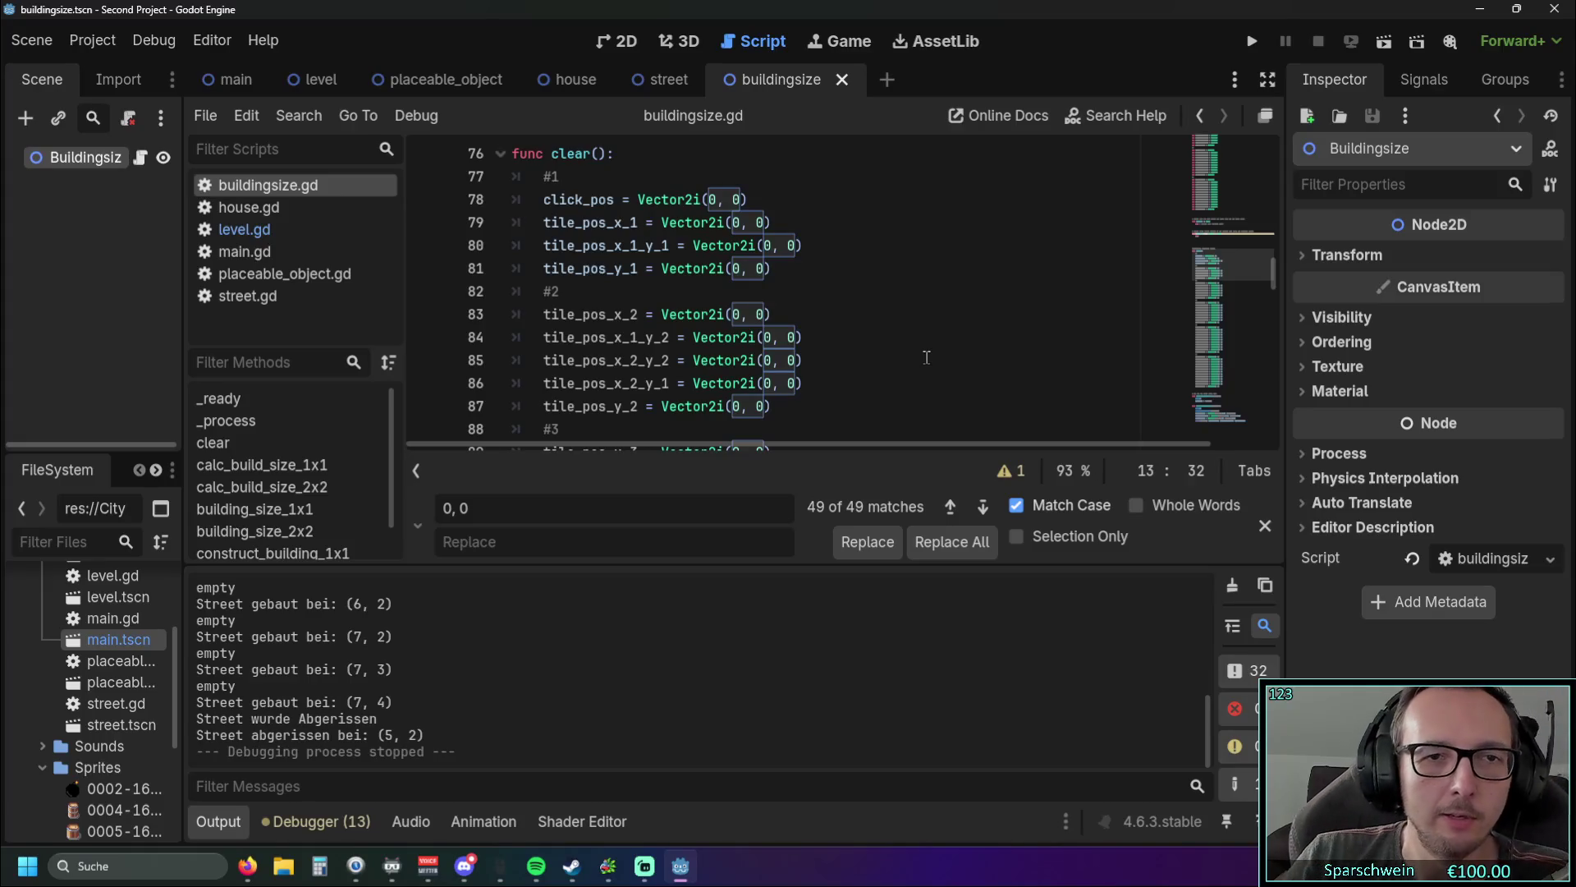
Add a new line after tile_pos_y_6 = Vector2i(0, 0) at the end of clear()
scroll(903, 353, down, 15)
scroll(855, 337, up, 2)
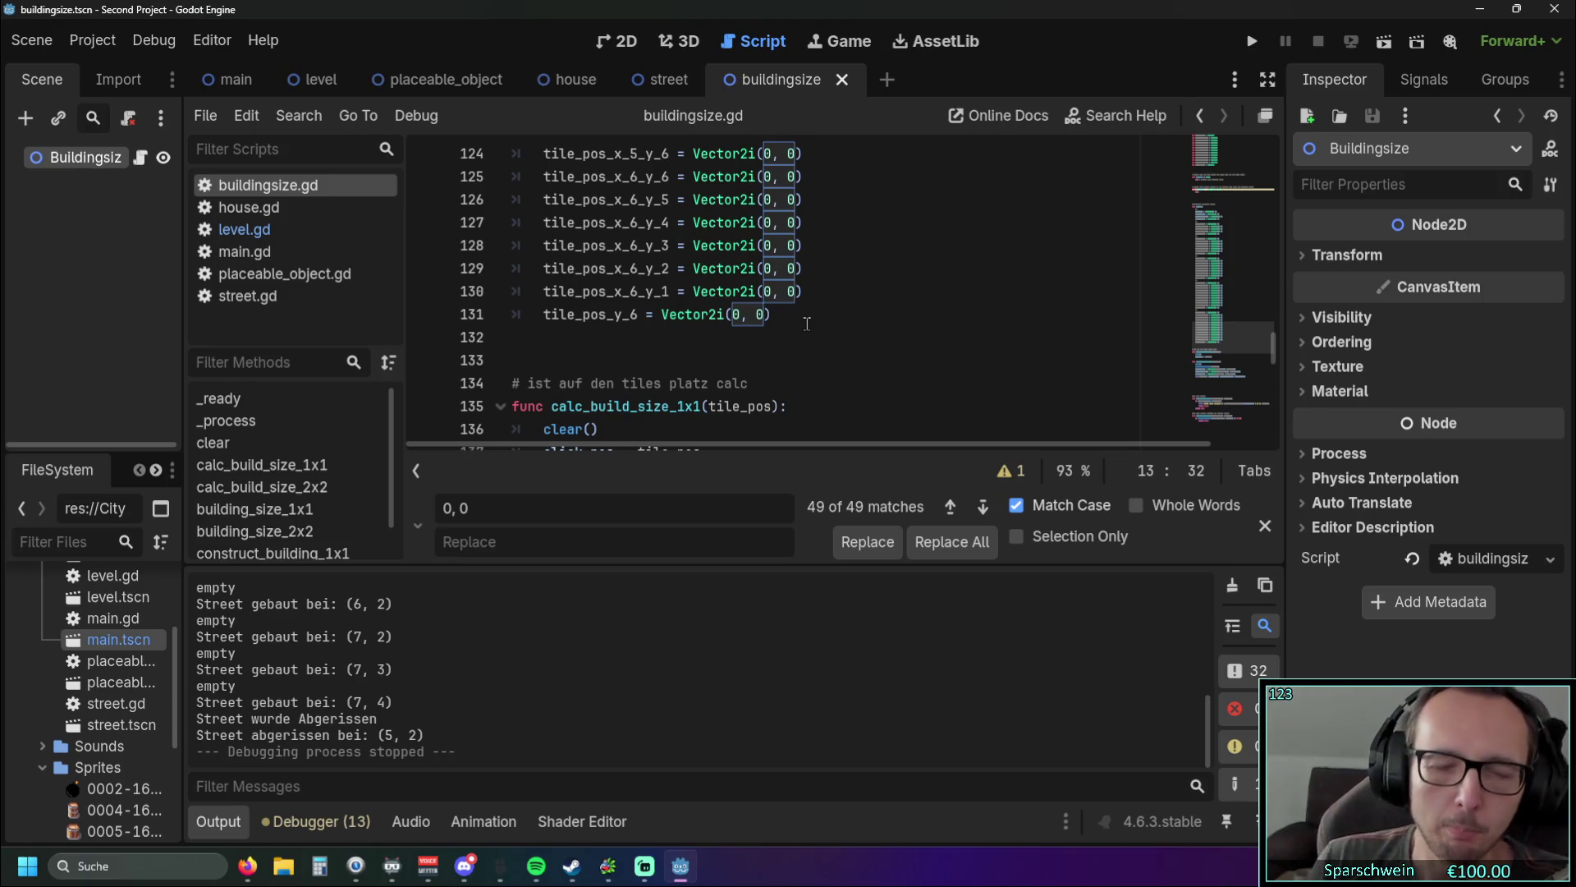
scroll(807, 323, down, 3)
drag(599, 223, 535, 222)
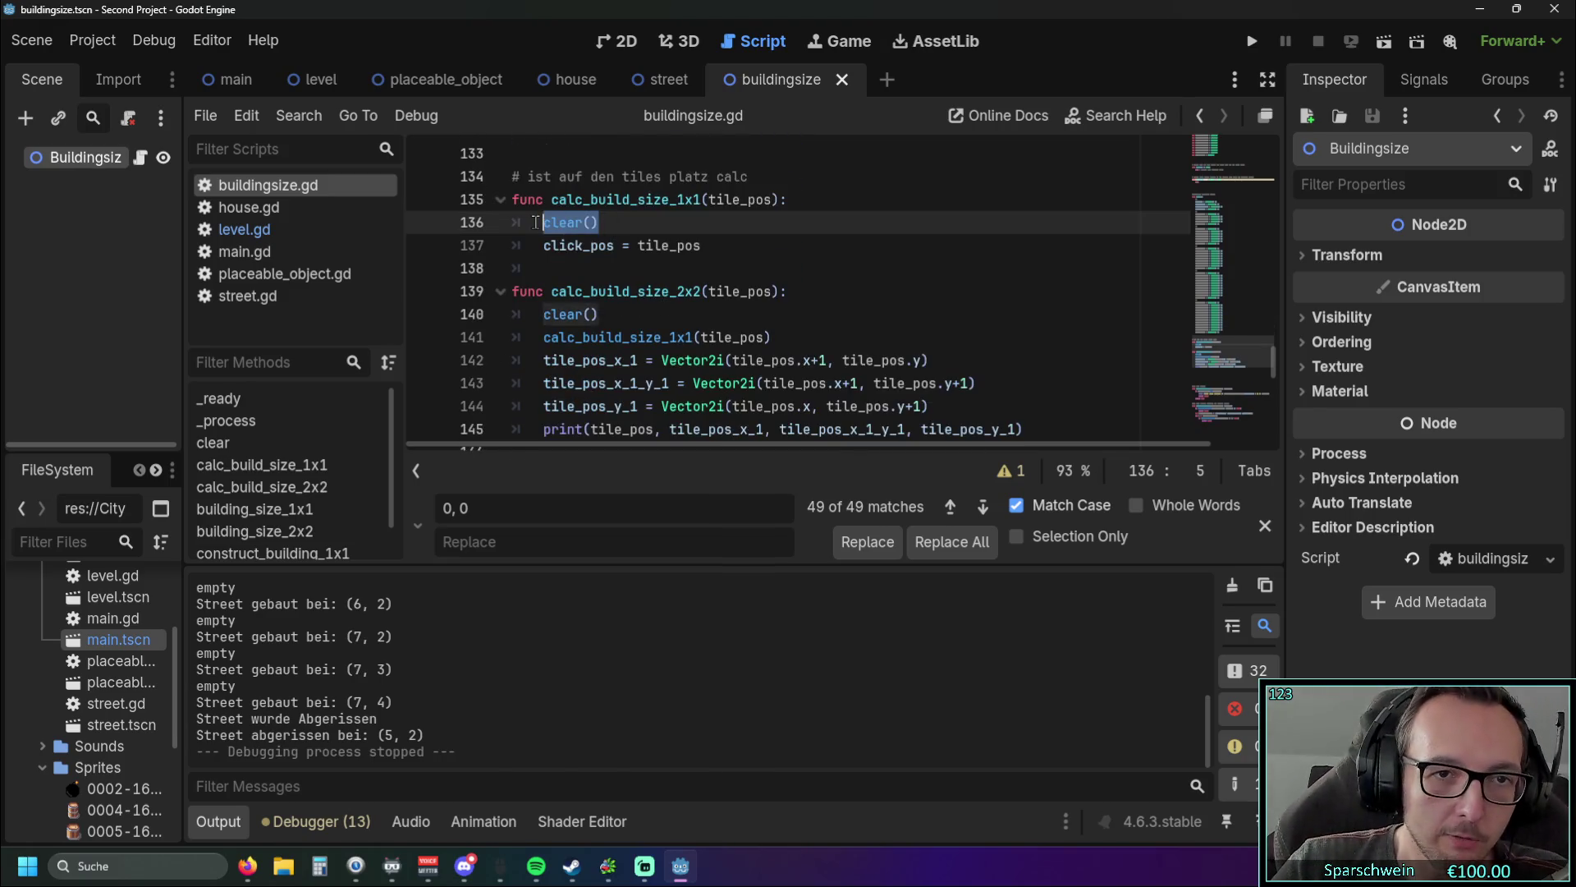
click(696, 238)
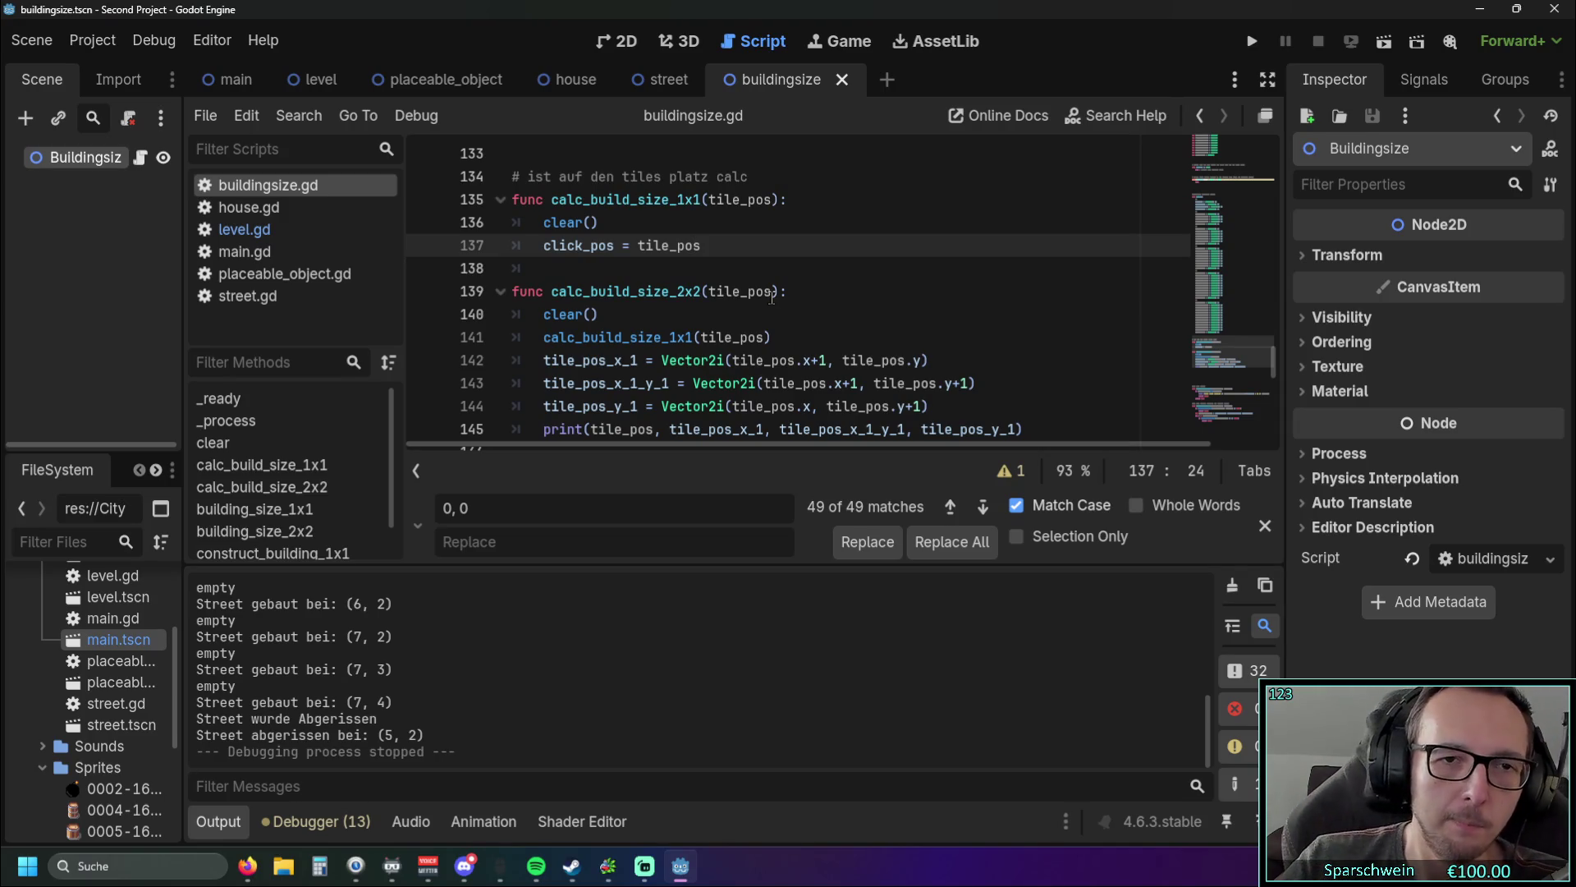
scroll(772, 296, up, 4)
scroll(780, 271, down, 2)
click(793, 255)
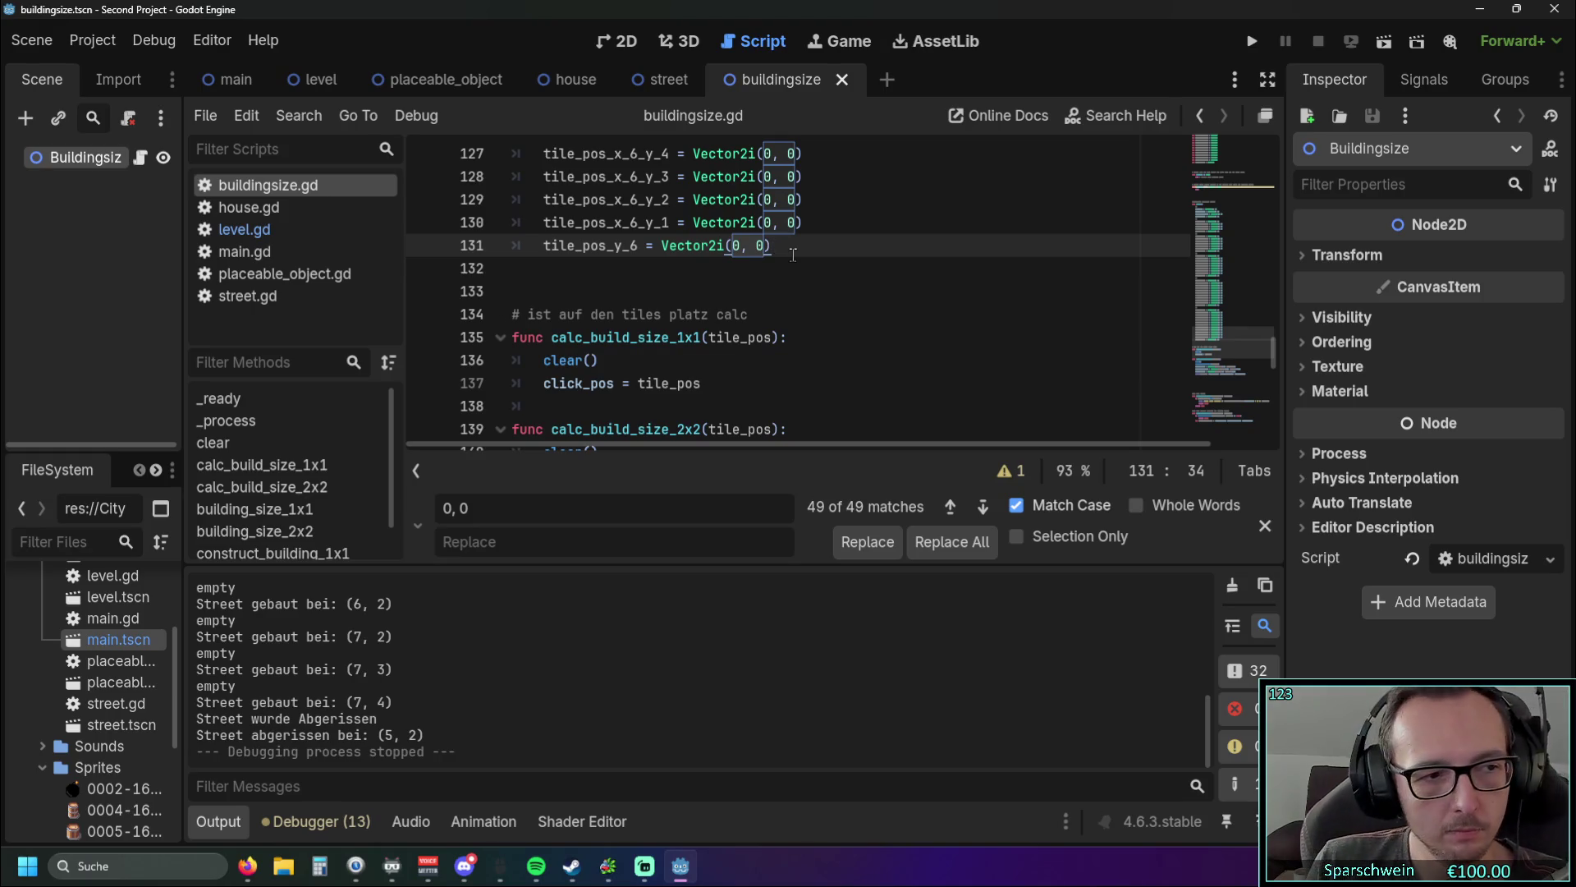
key(Return)
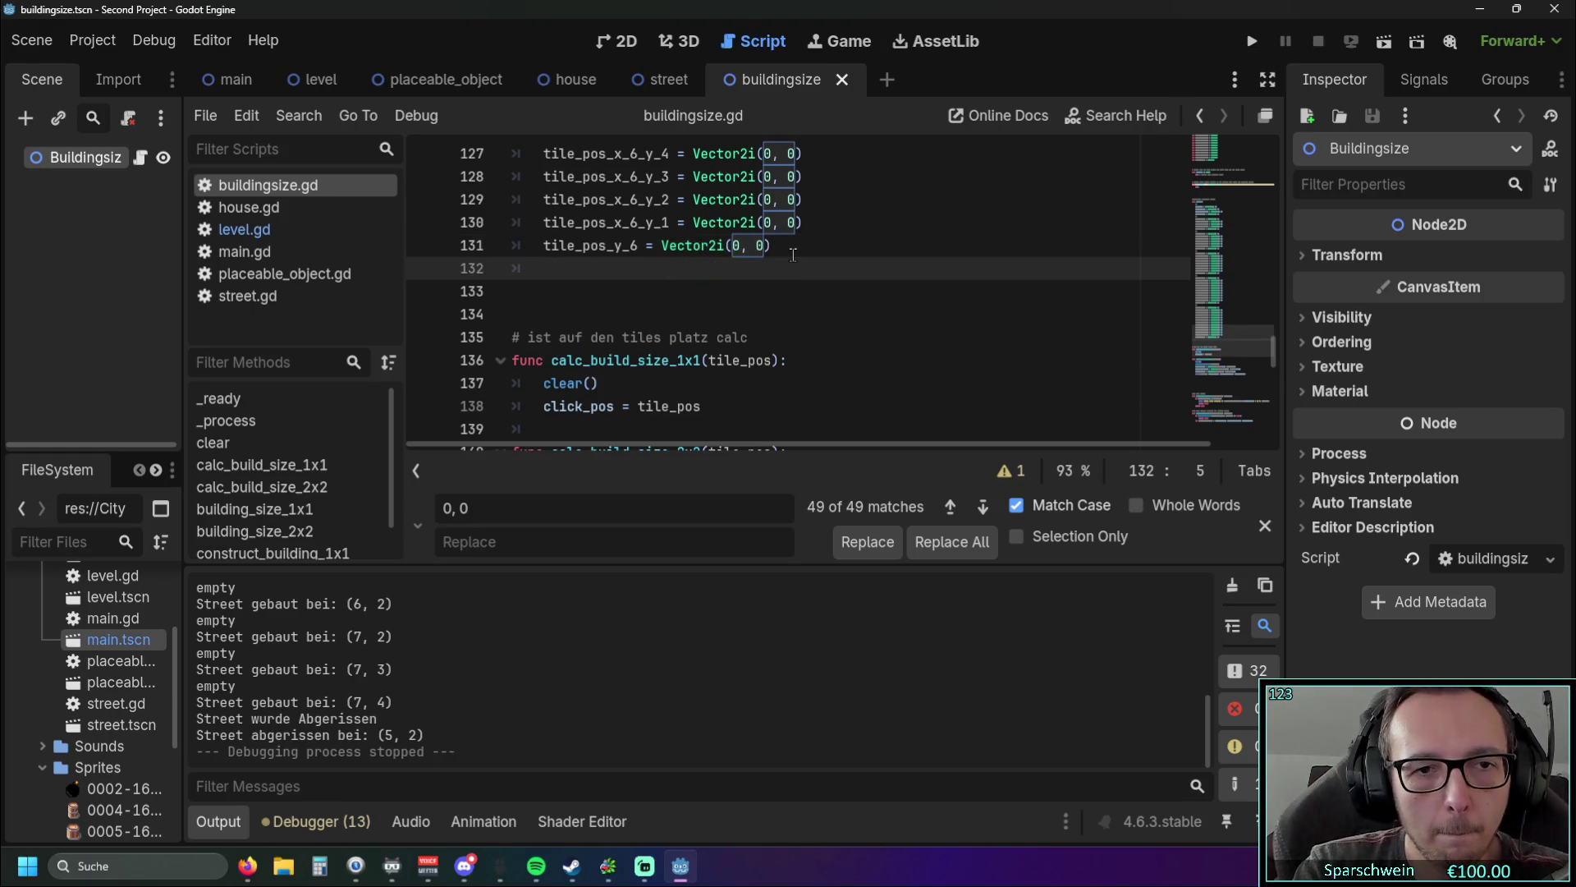
Type an unfinished 'for i in range' loop on the new line in clear()
text(for)
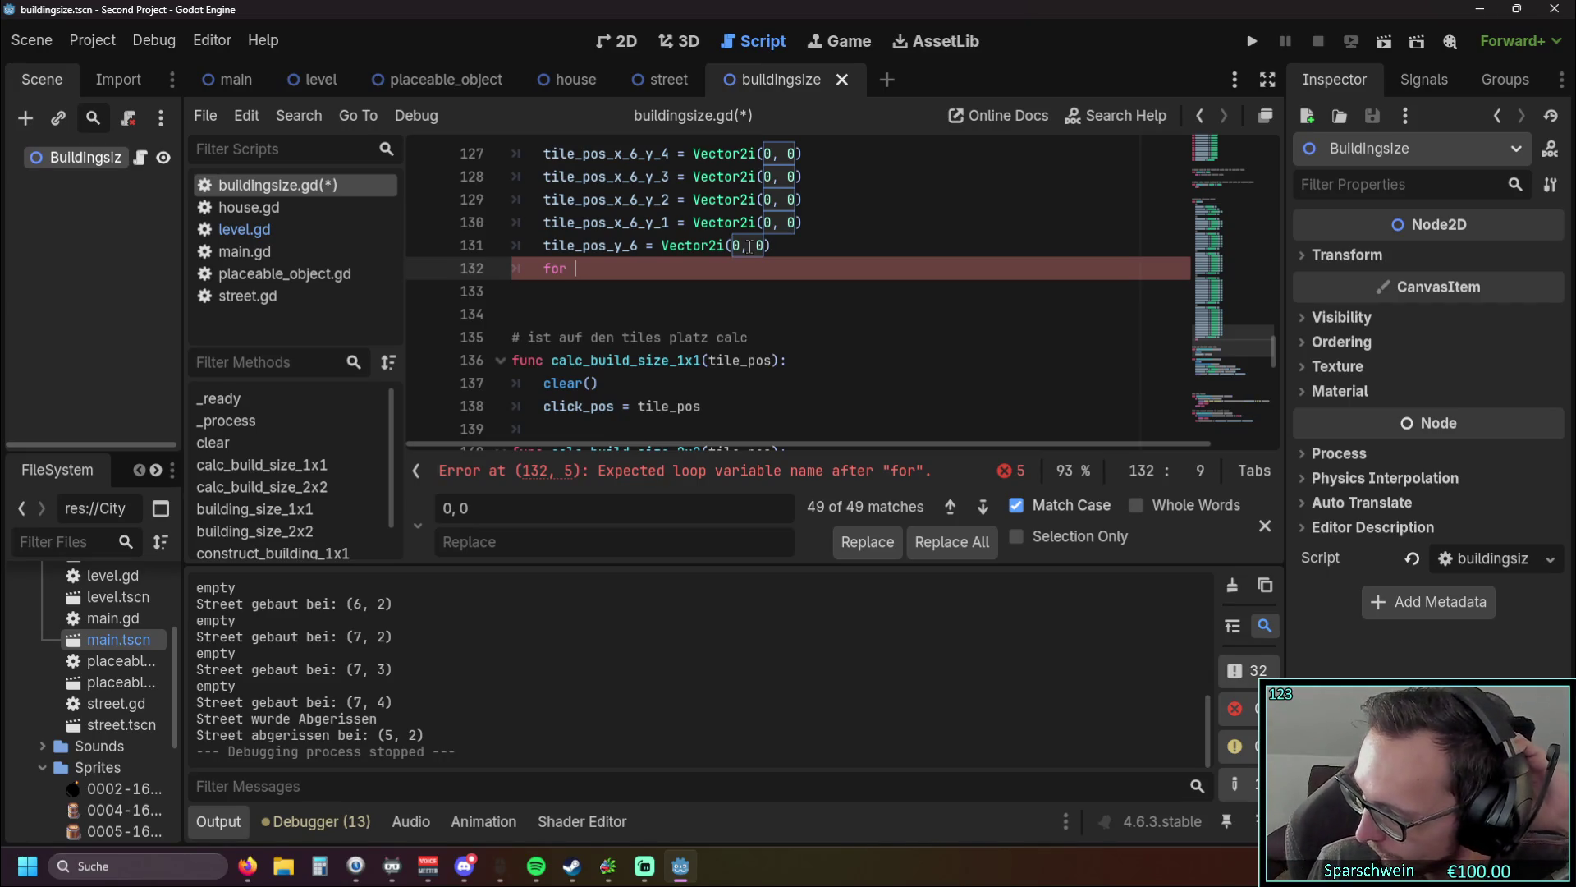
text(i in range)
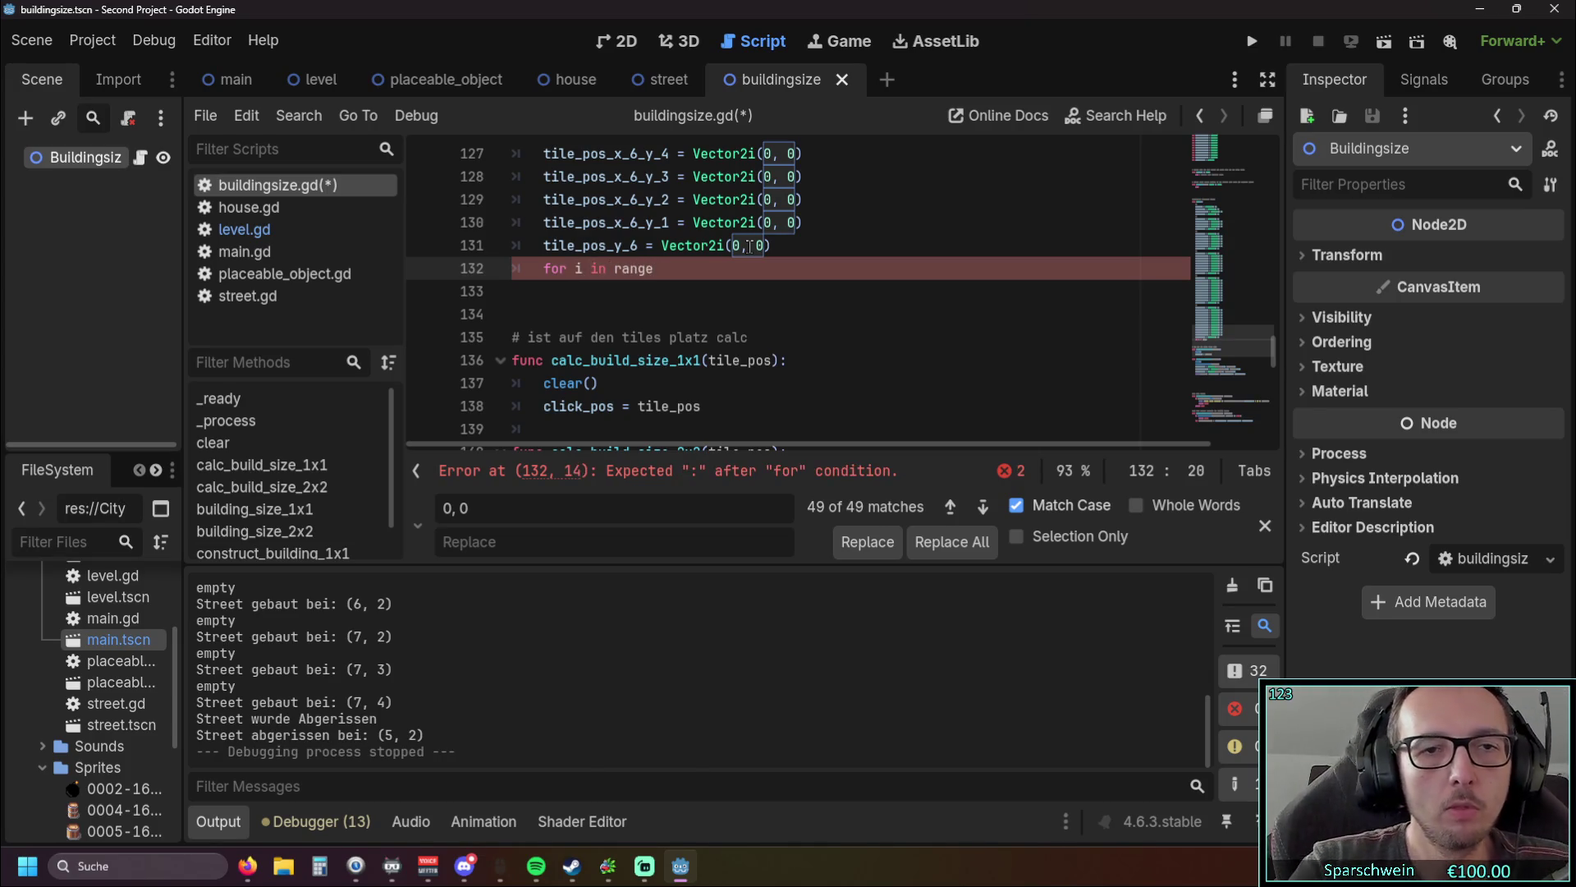
scroll(629, 302, up, 20)
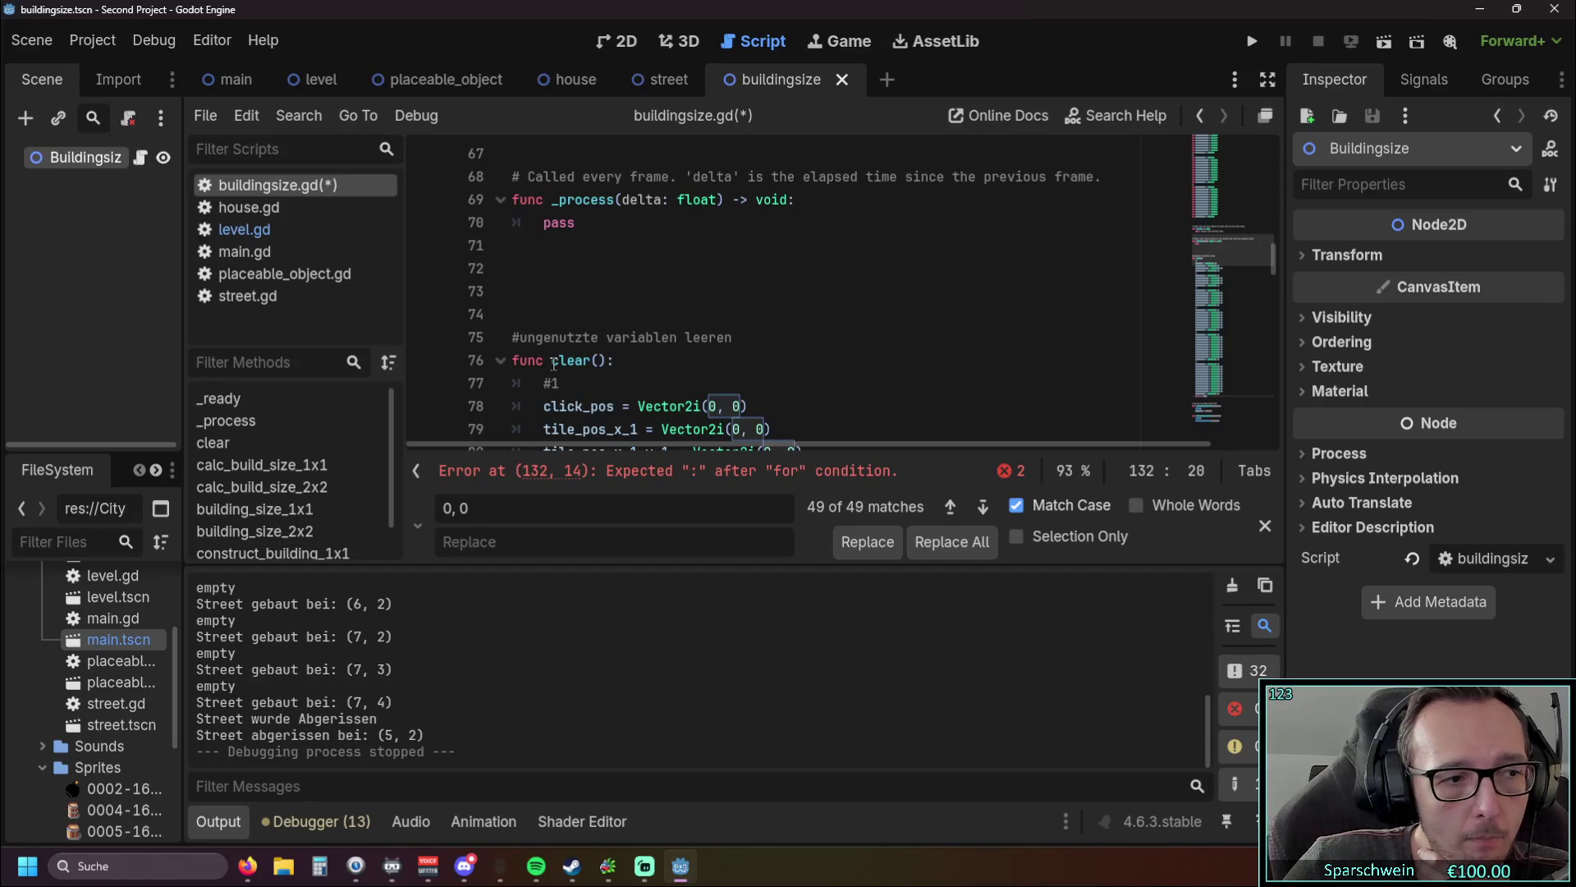
scroll(554, 363, down, 20)
scroll(698, 336, up, 20)
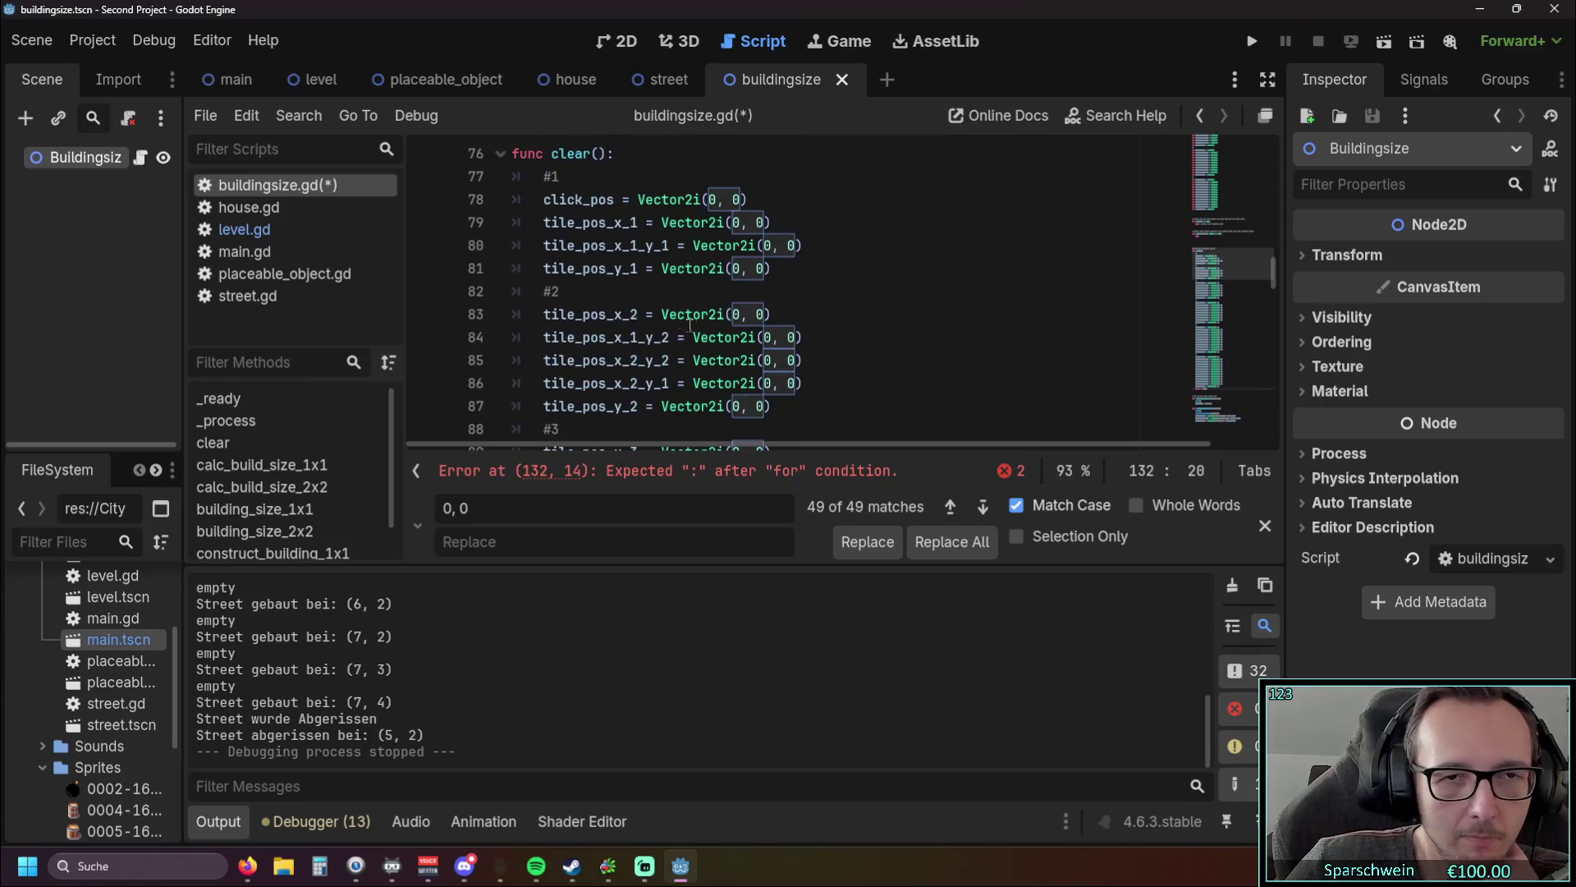
click(646, 82)
Switch to the level scene and open its level.gd script
click(574, 82)
click(460, 82)
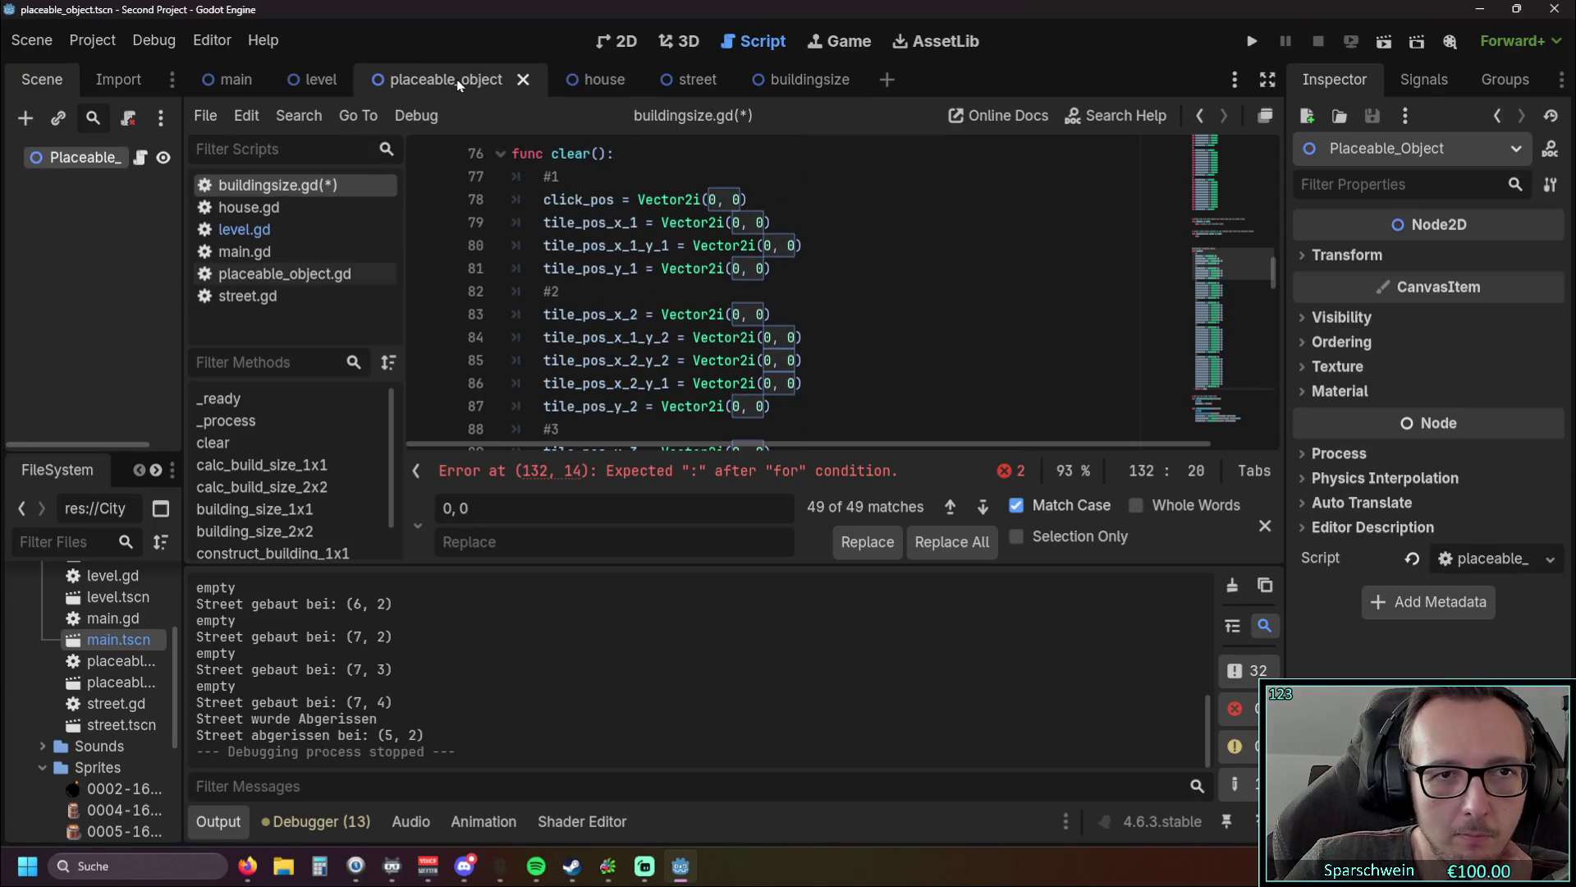
click(313, 80)
click(279, 235)
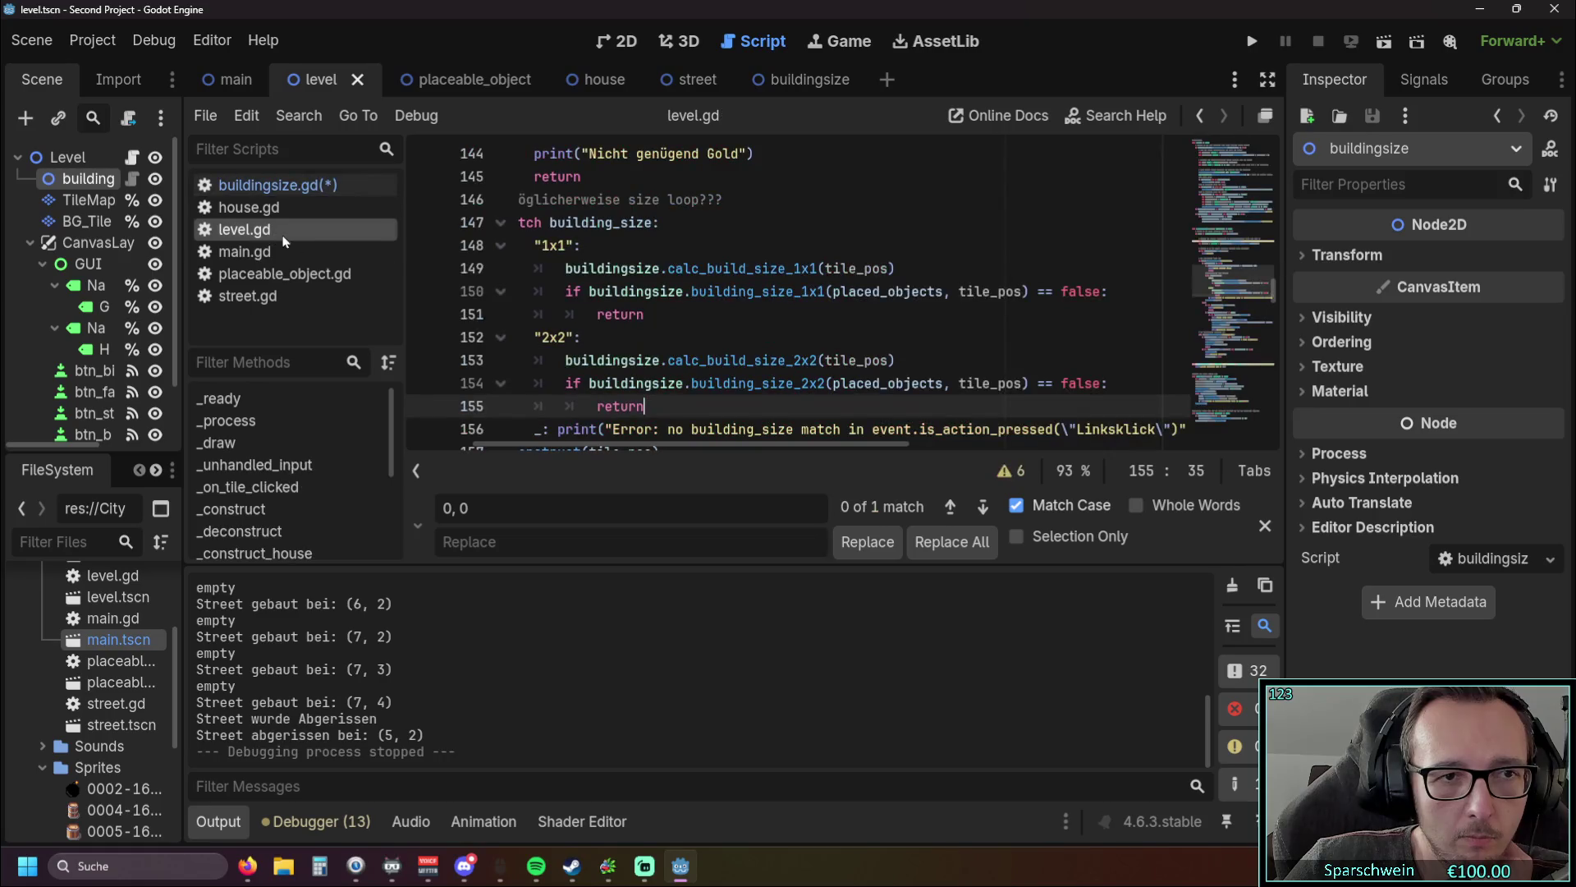
Highlight building_size on line 147 and trace its uses down to _construct_house
scroll(728, 309, down, 1)
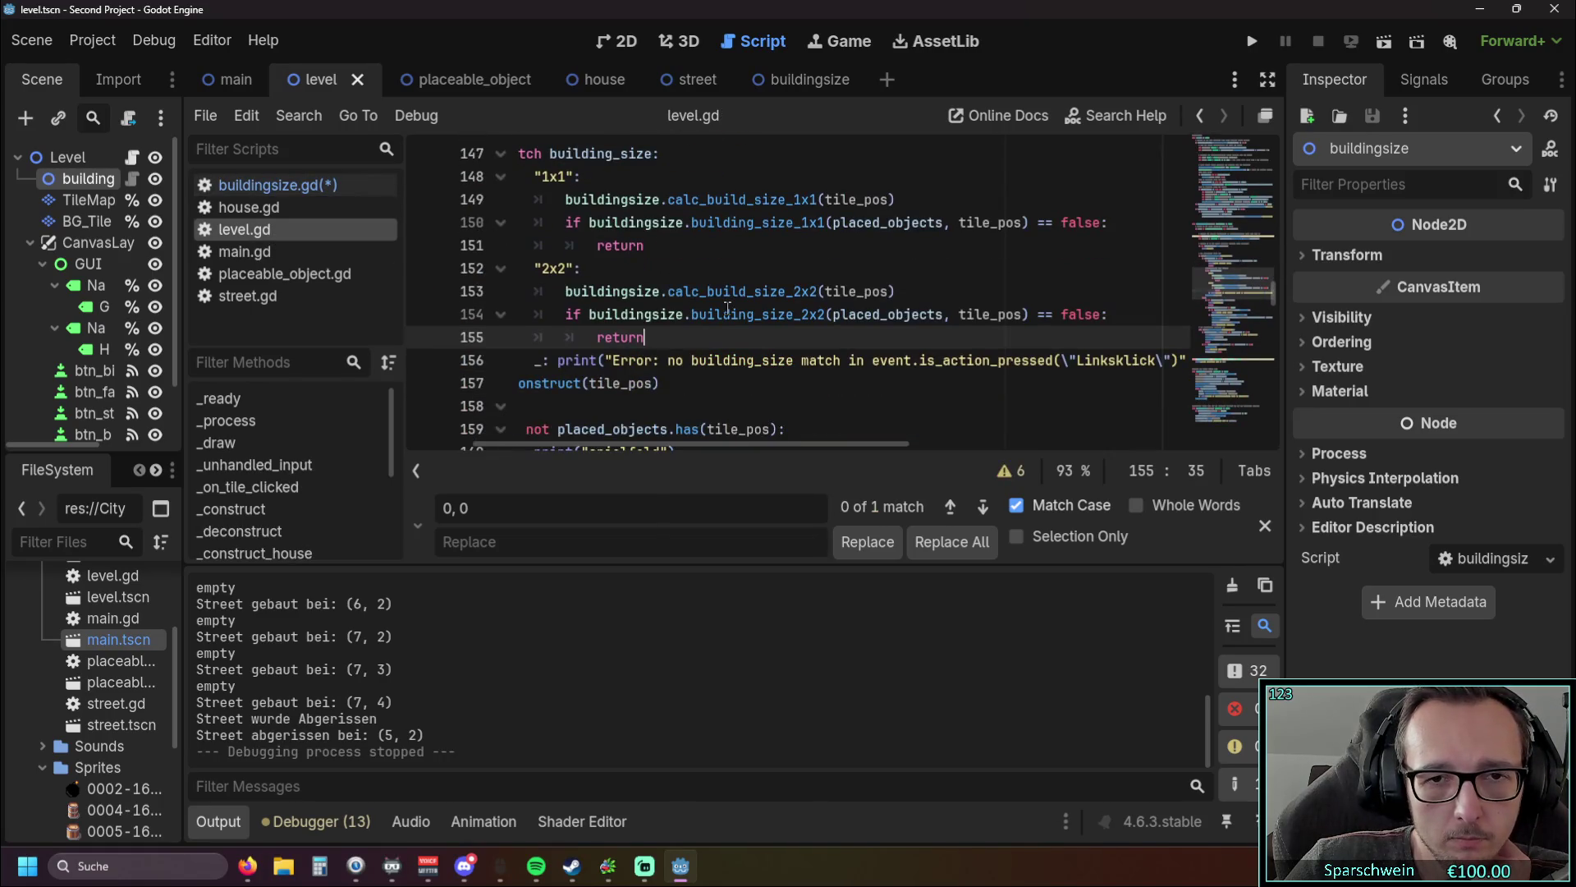
scroll(727, 309, down, 1)
drag(691, 447, 577, 448)
scroll(685, 221, up, 2)
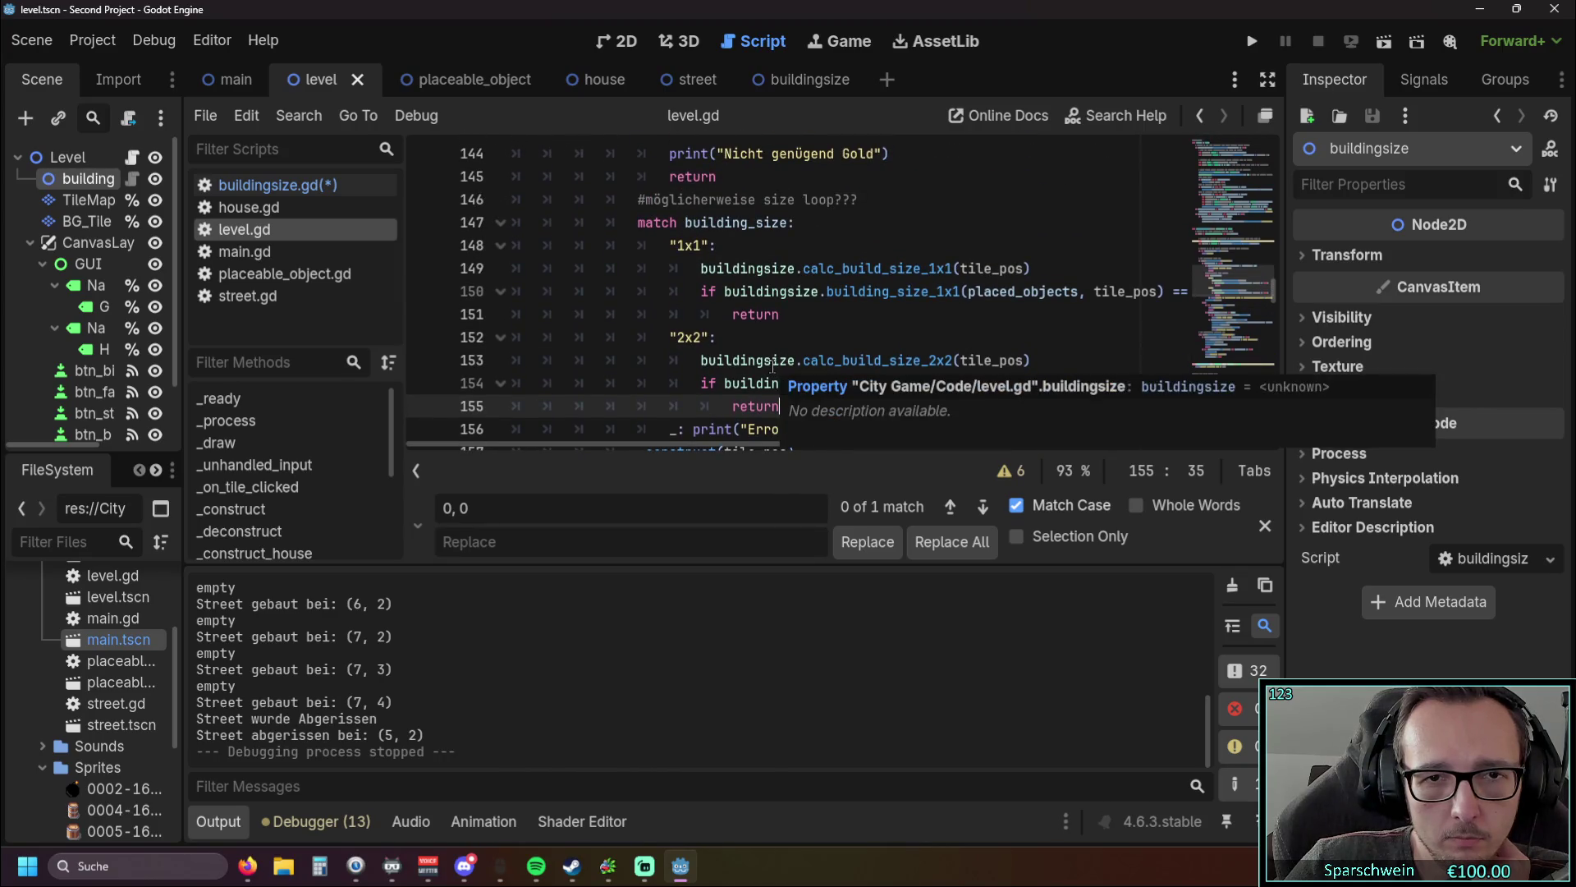
drag(685, 221, 788, 223)
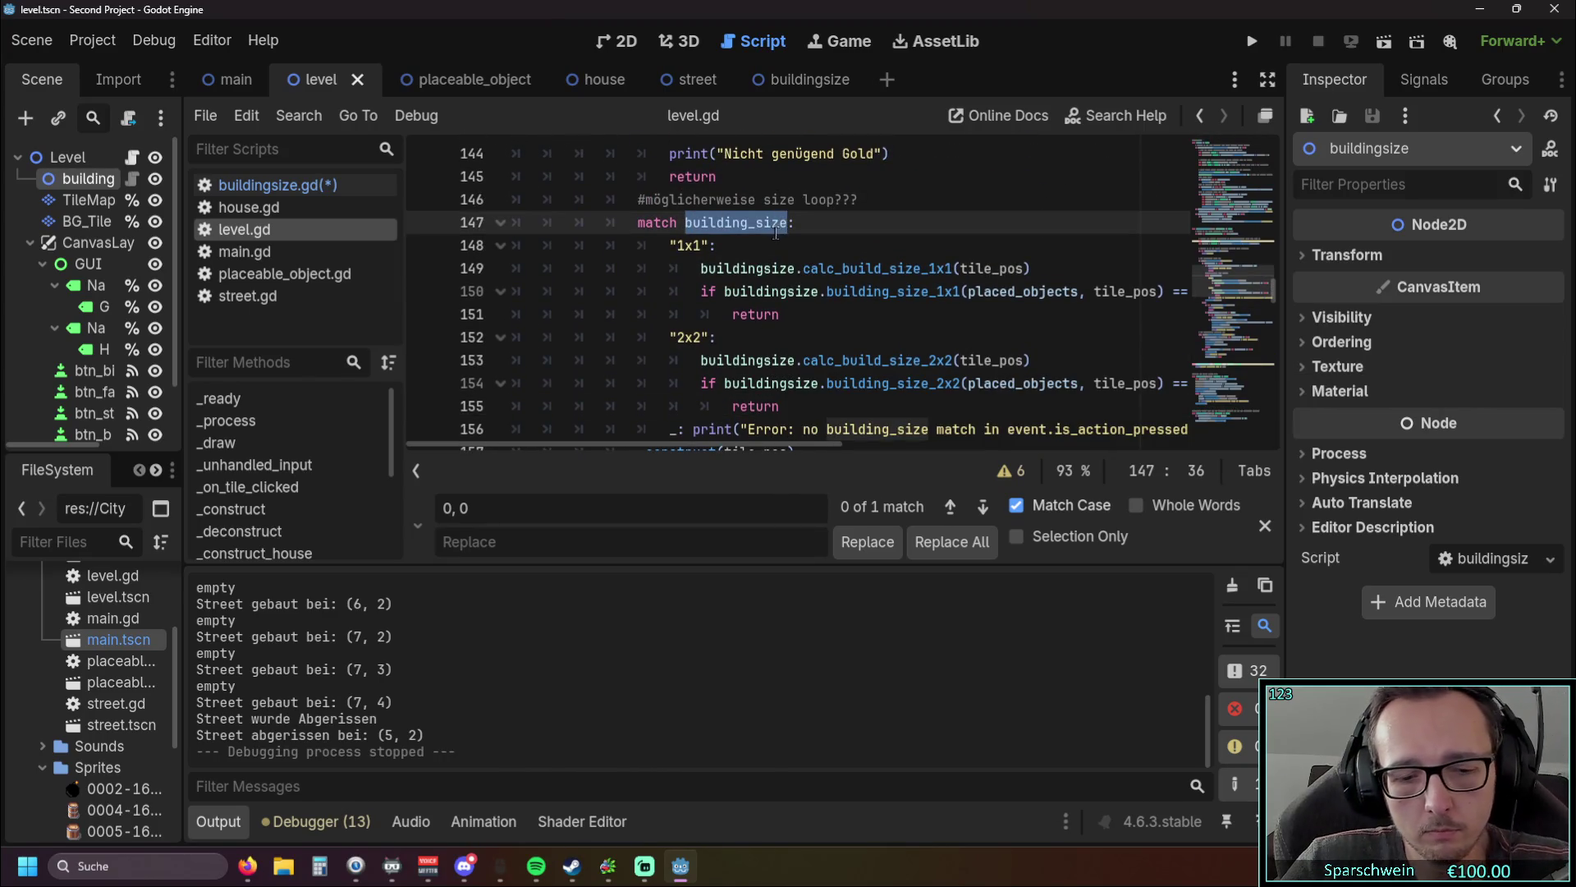
scroll(718, 298, down, 20)
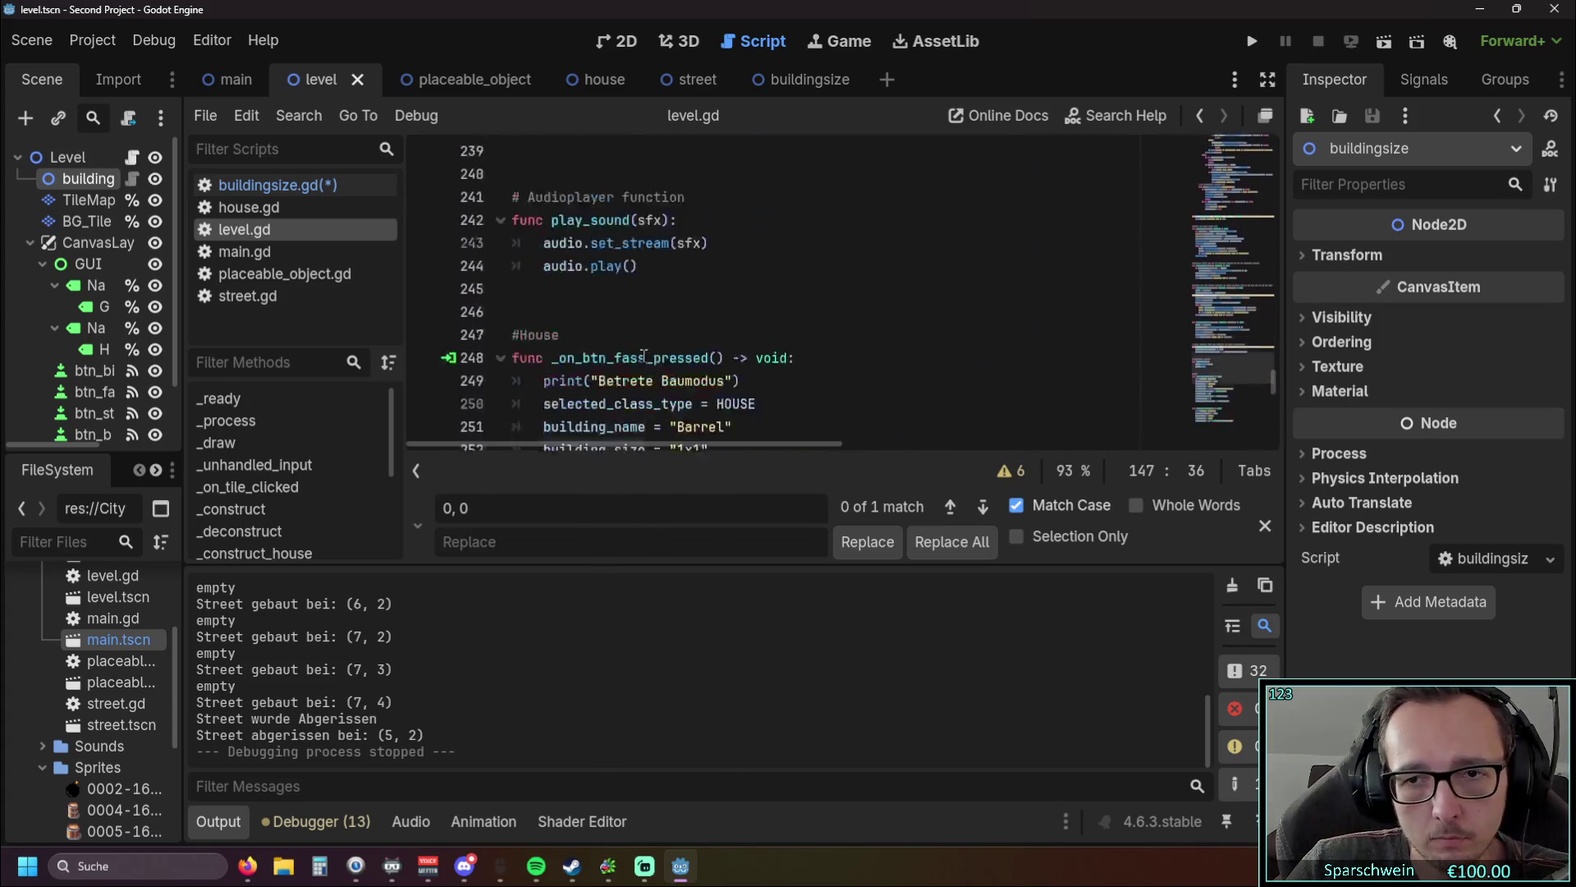
scroll(644, 355, down, 6)
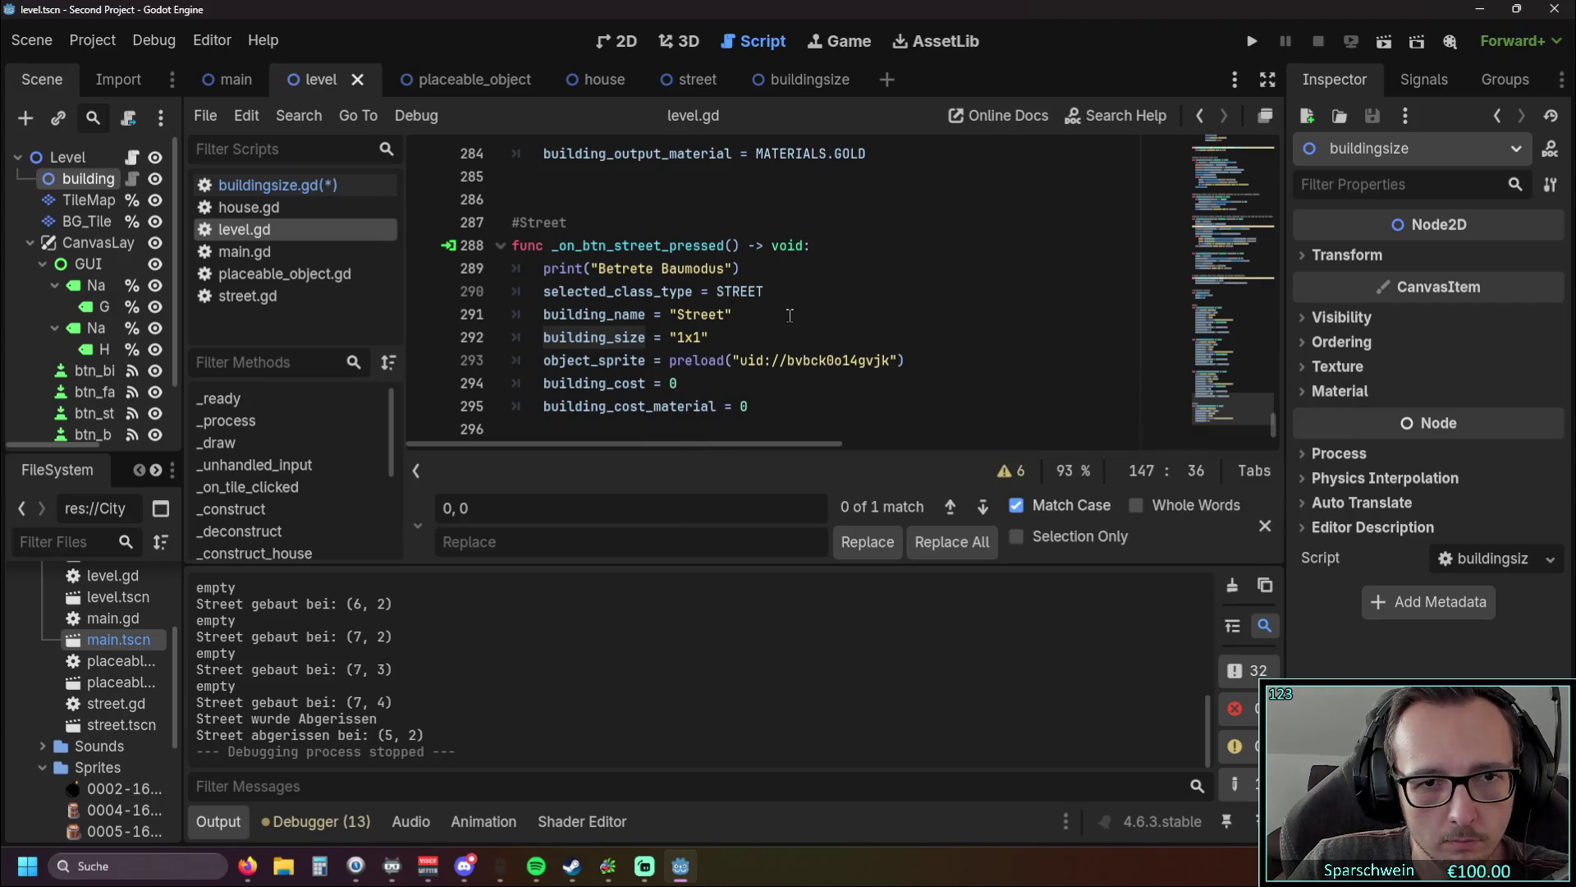
scroll(663, 339, up, 16)
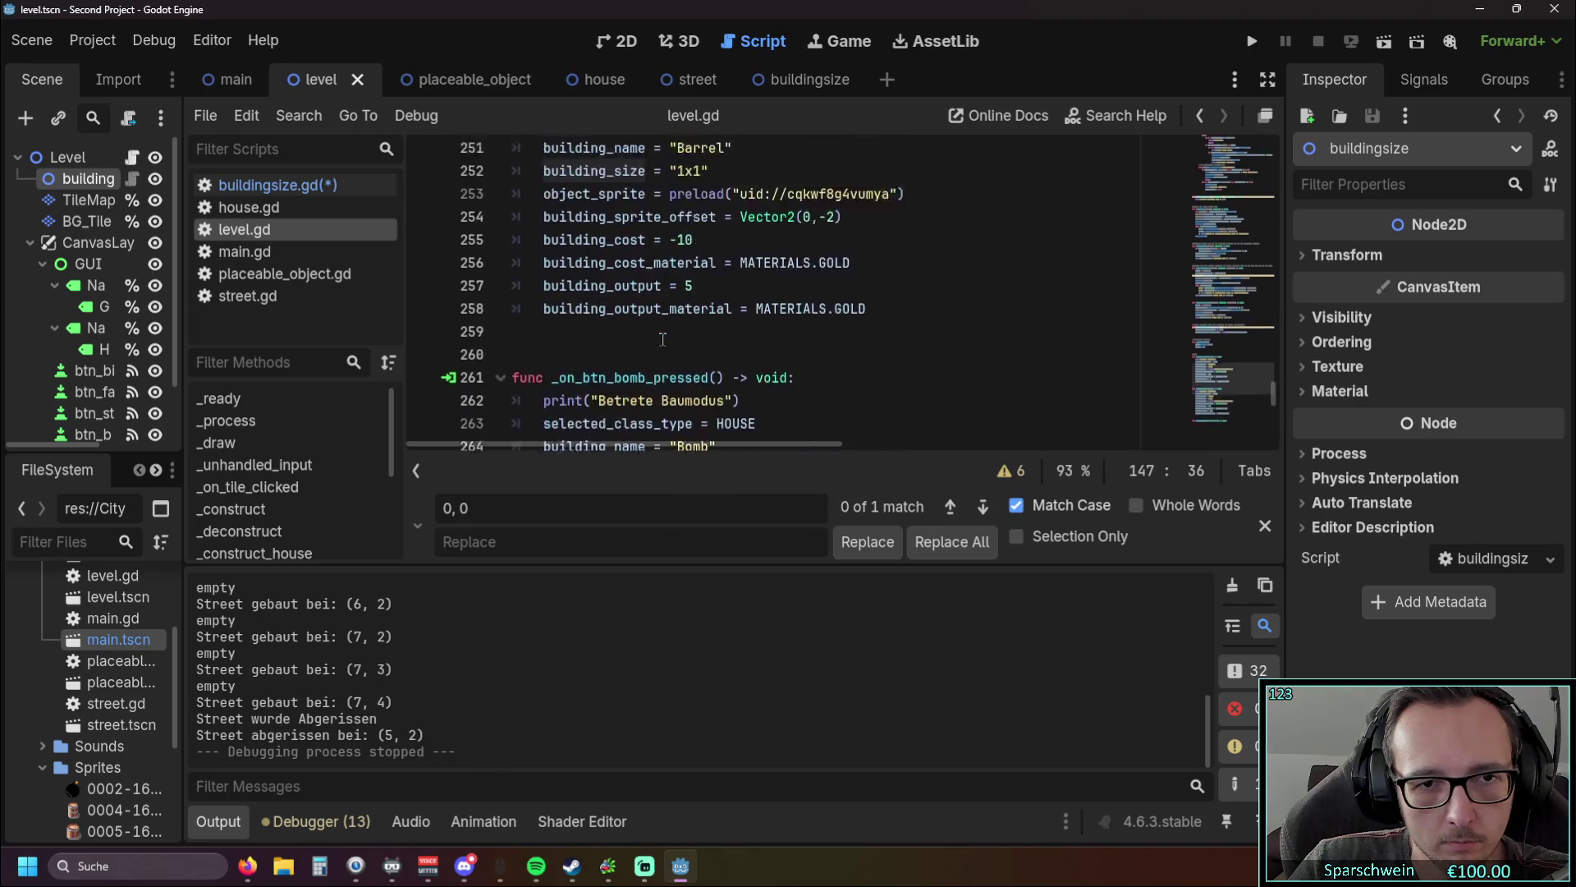
scroll(664, 339, up, 5)
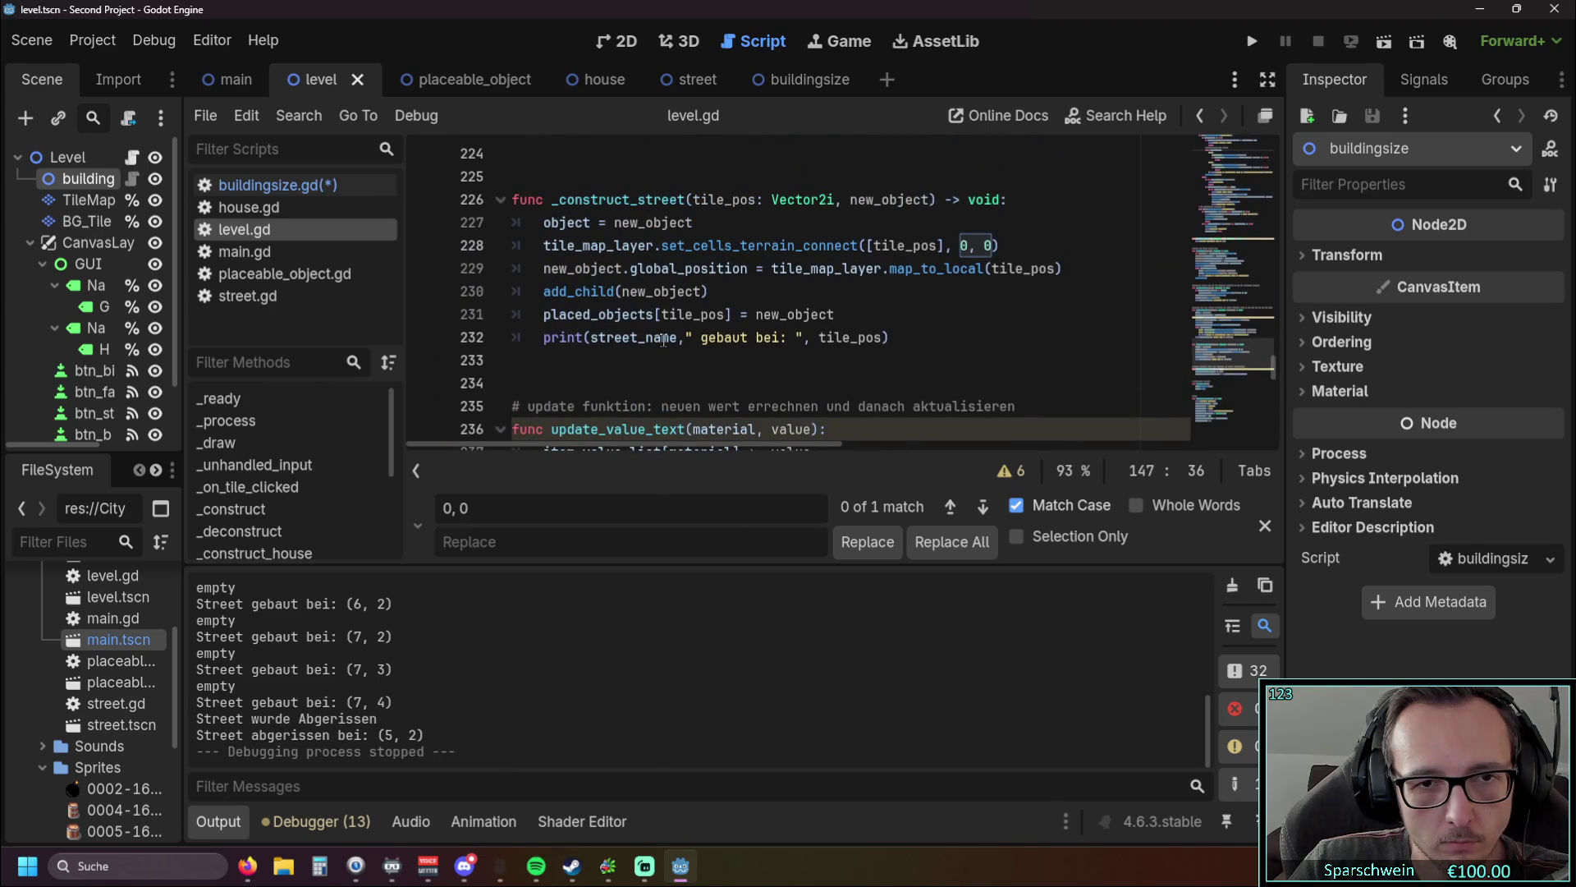
scroll(663, 339, up, 3)
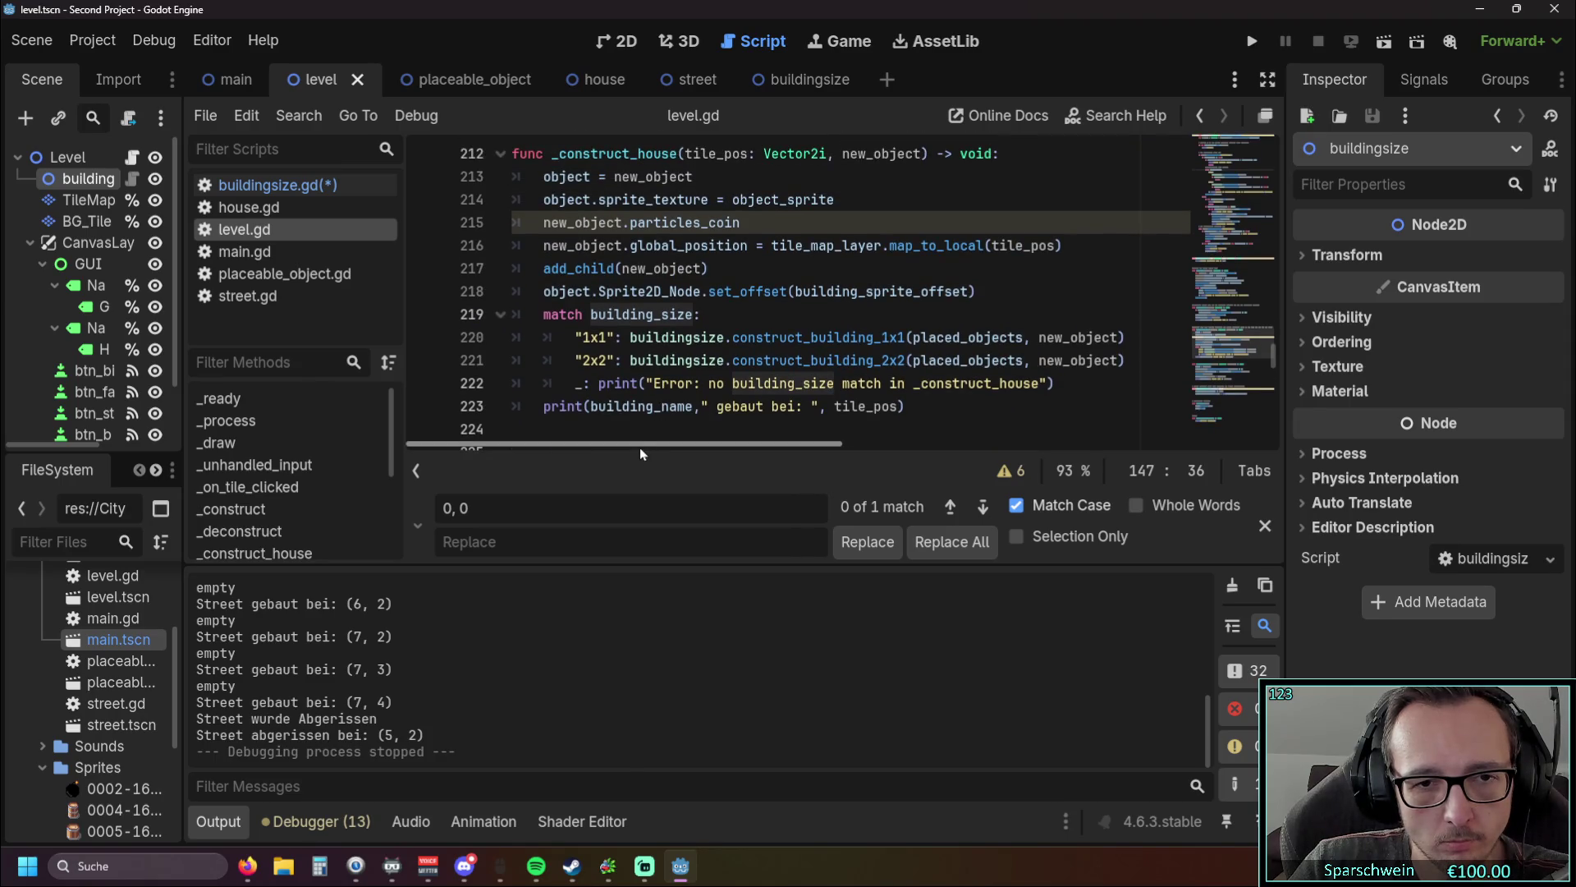
scroll(673, 447, right, 3)
Append ', building_size' to the construct_building_1x1 and construct_building_2x2 calls on lines 220–221
click(1018, 337)
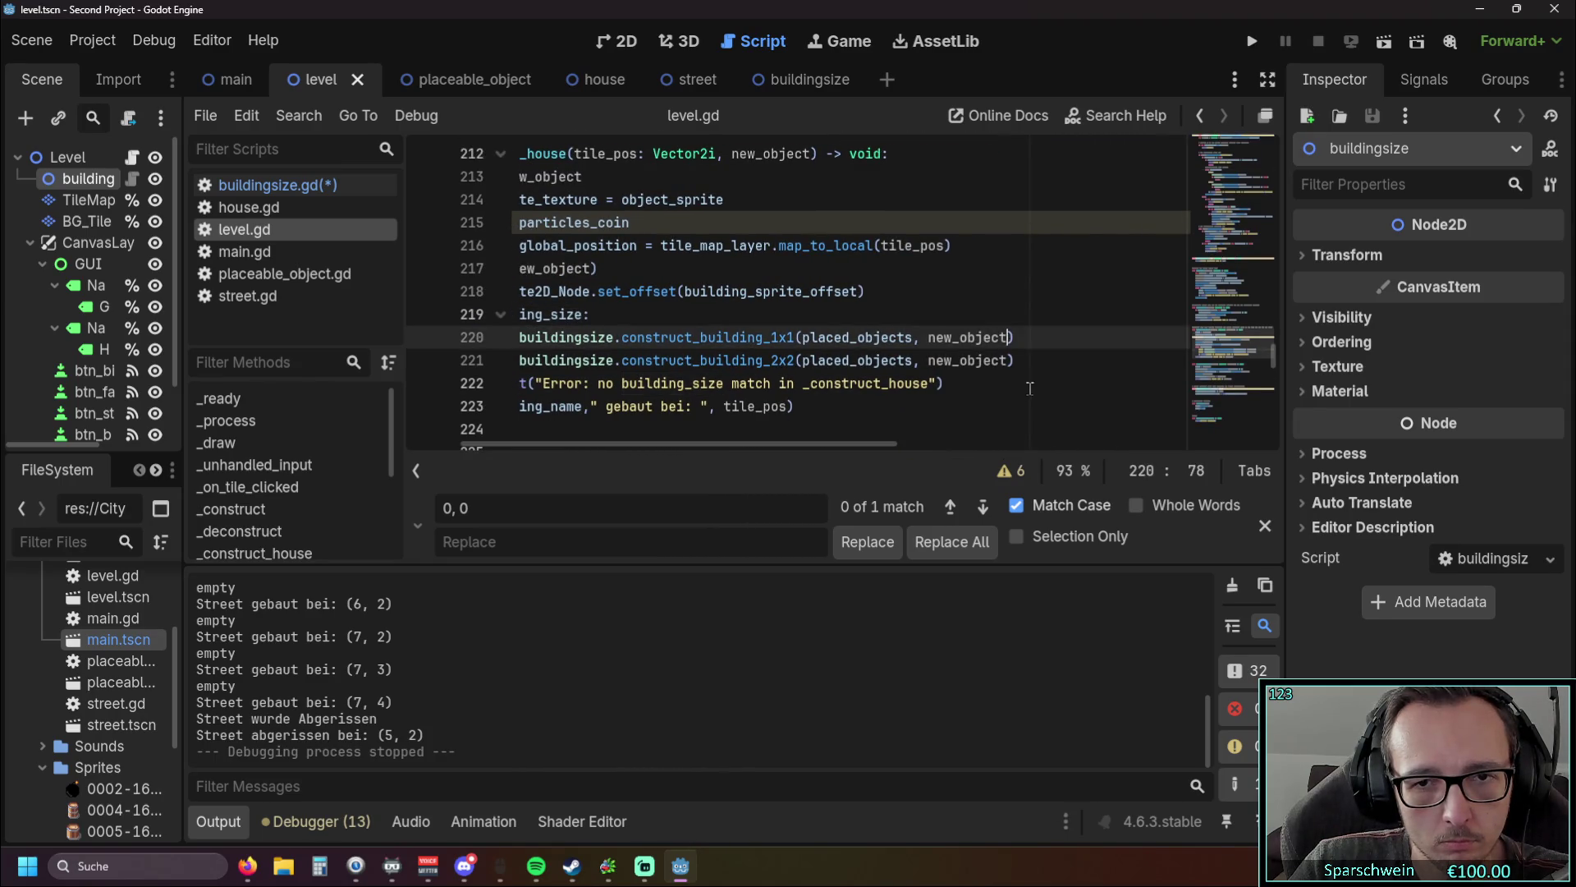
text(, building_size)
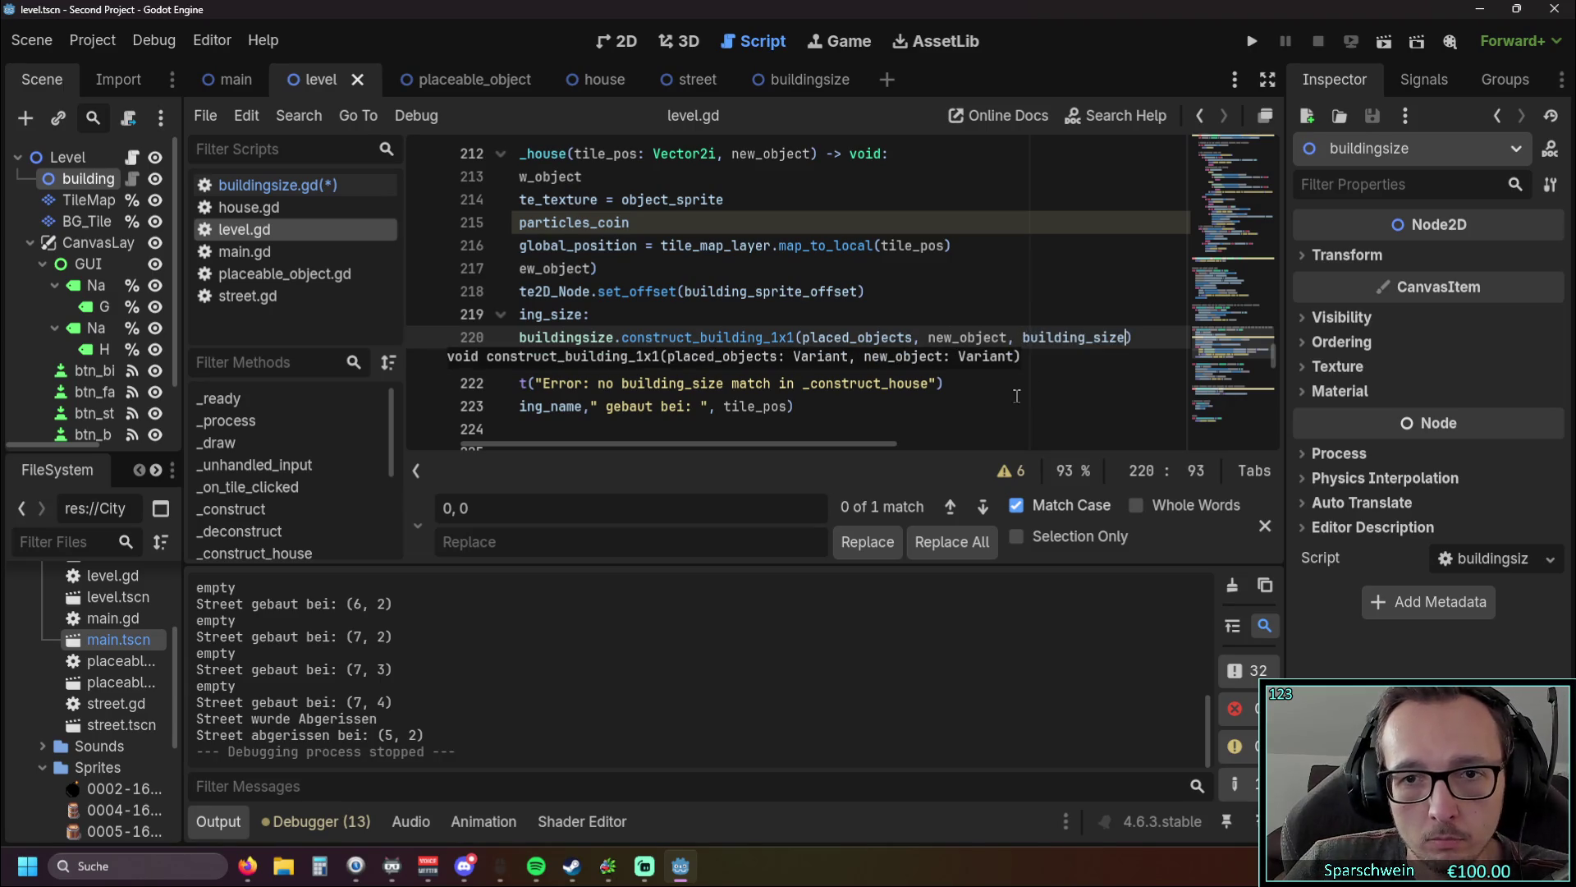
key(Down)
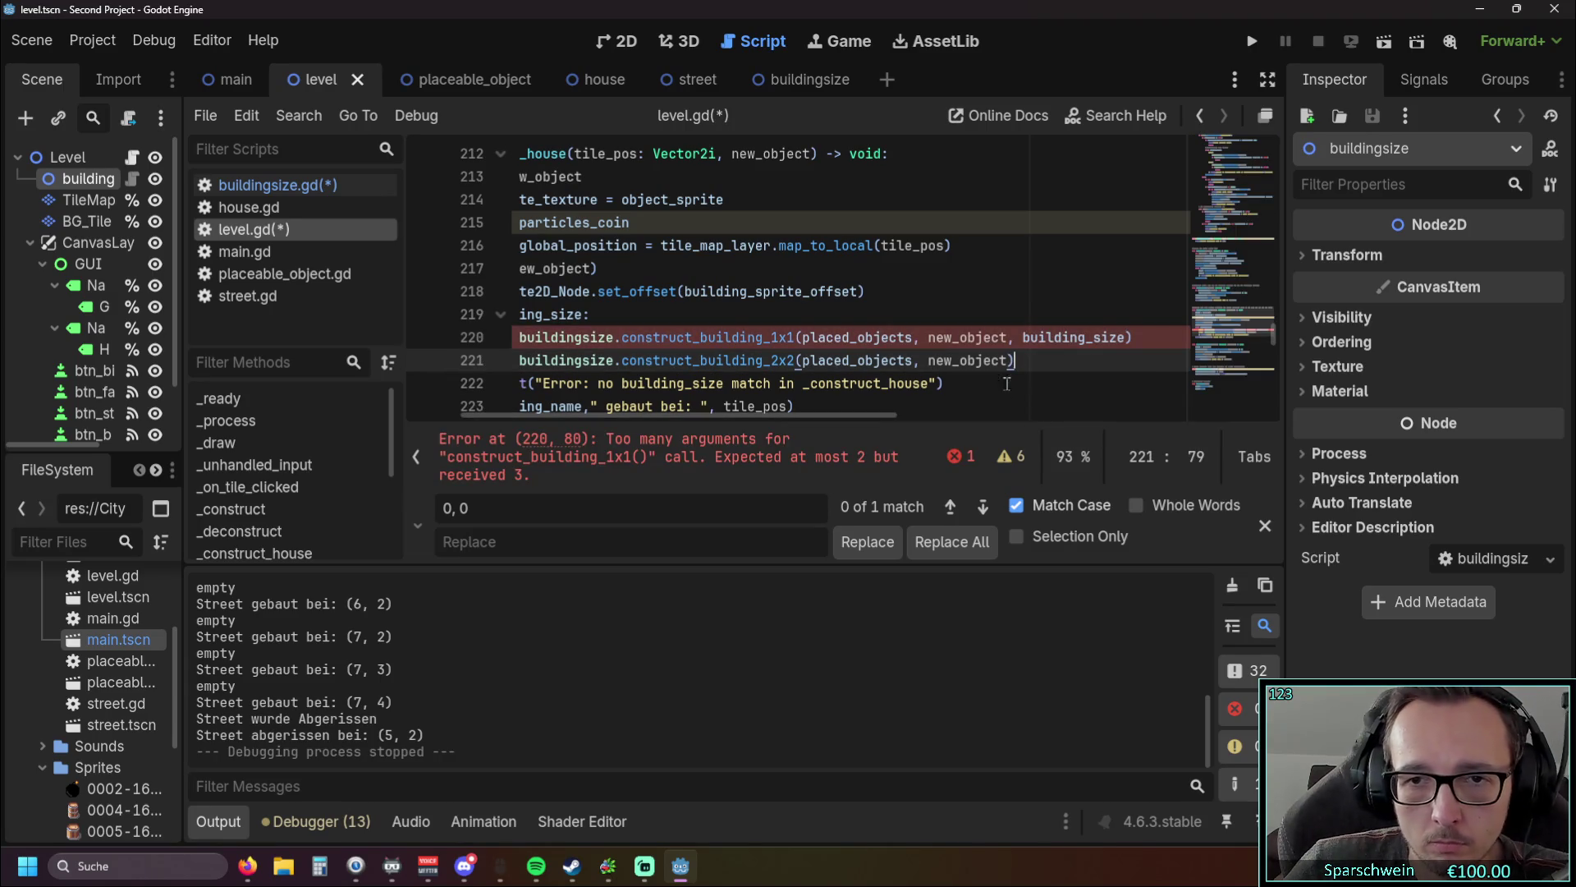
scroll(1008, 375, up, 3)
mouse_move(778, 415)
mouse_down()
mouse_move(696, 416)
mouse_move(834, 411)
mouse_move(713, 413)
mouse_move(817, 414)
mouse_up()
scroll(730, 378, down, 3)
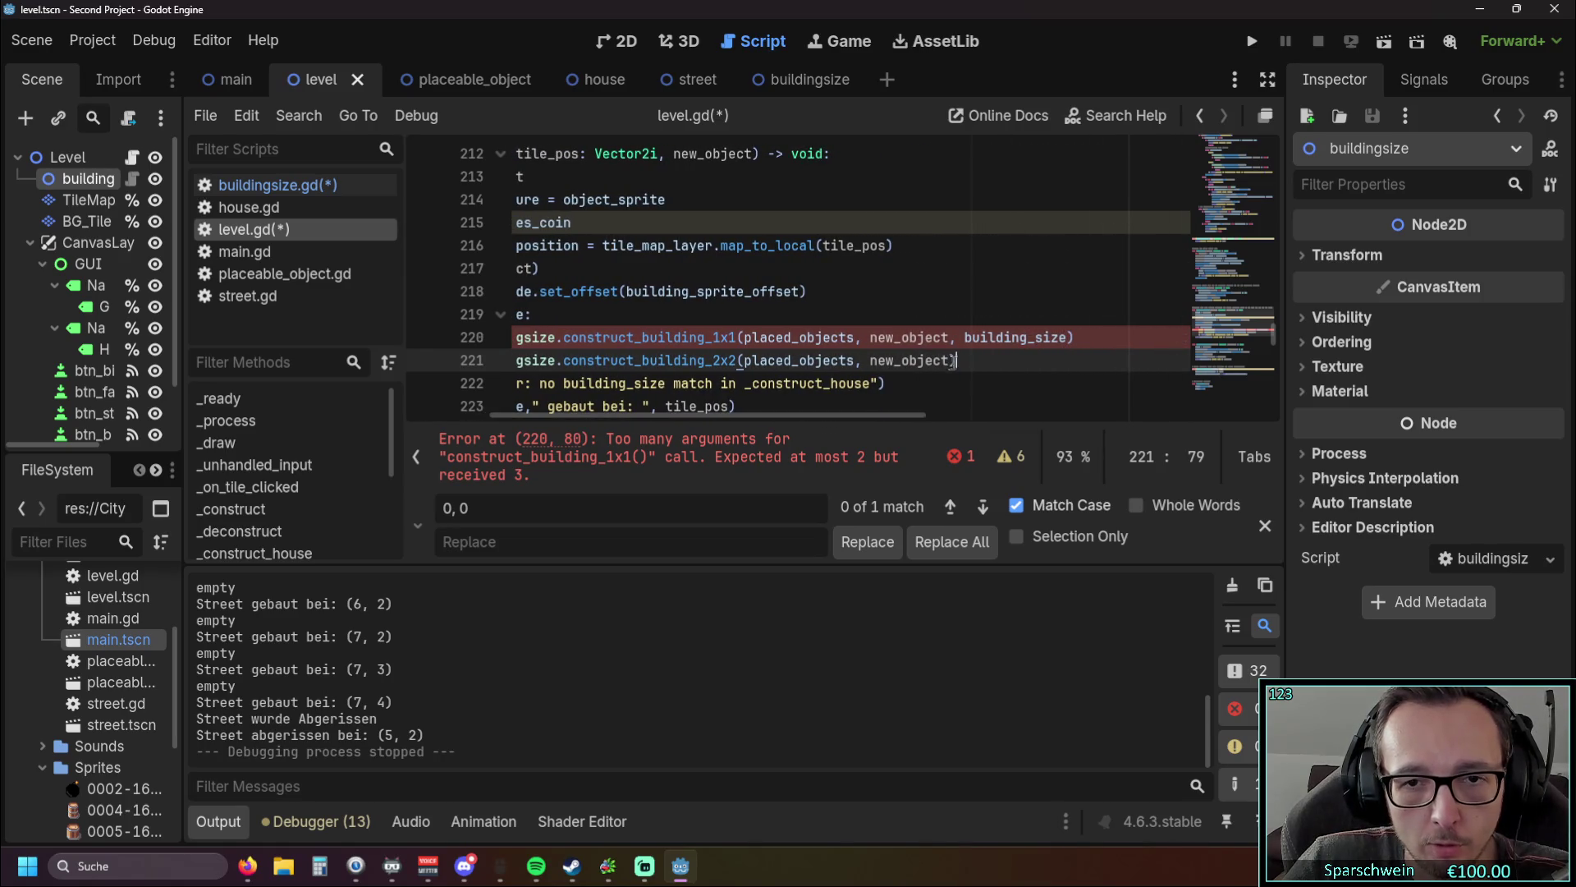
text(, building_size)
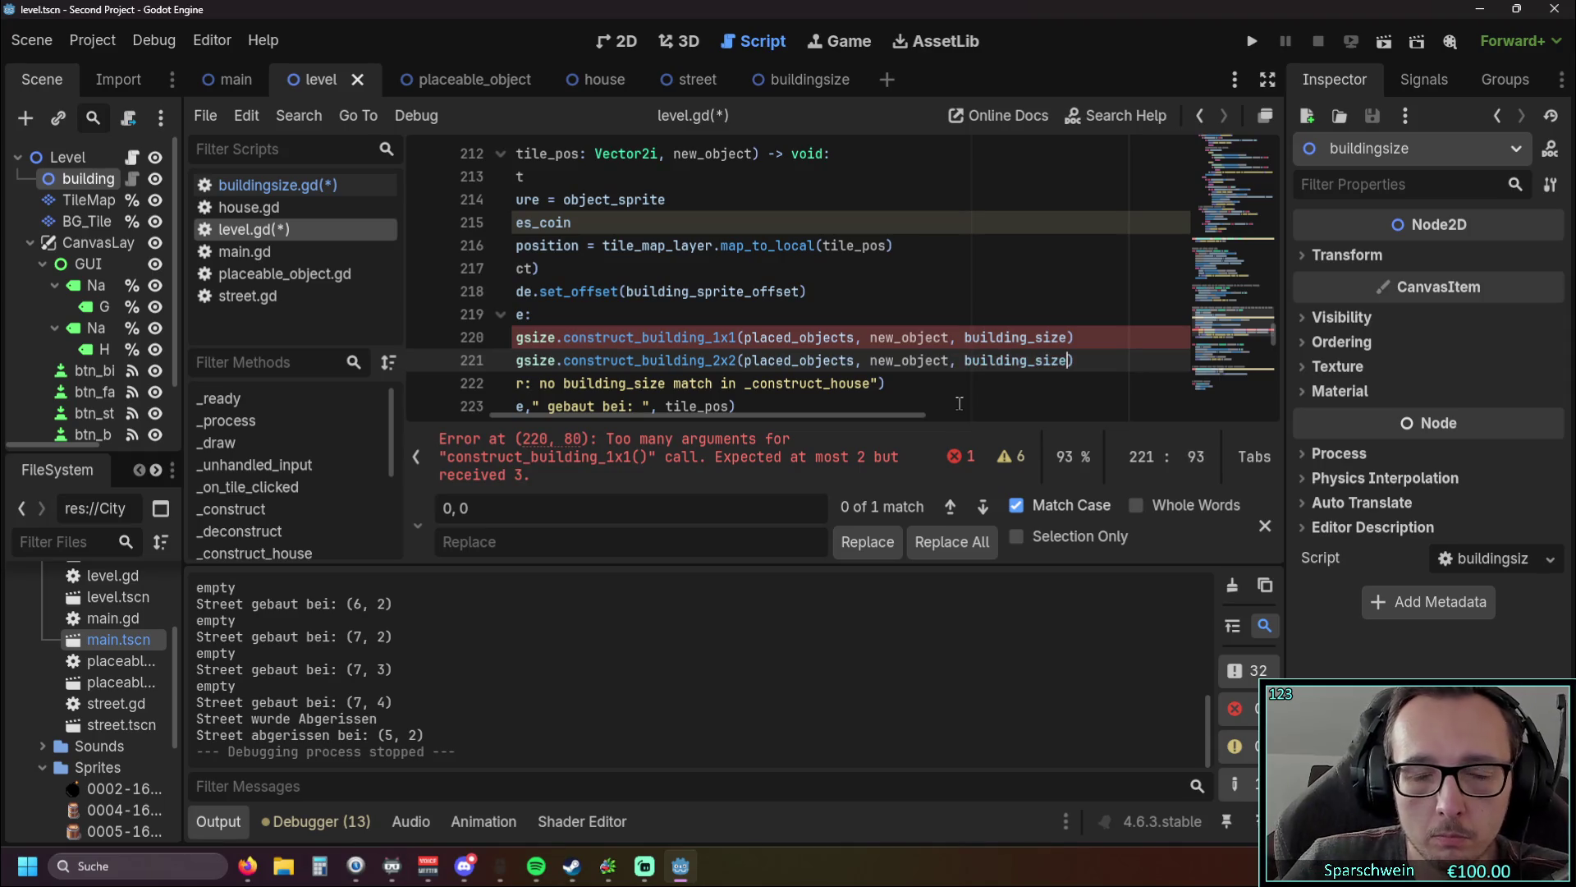
drag(793, 413, 647, 423)
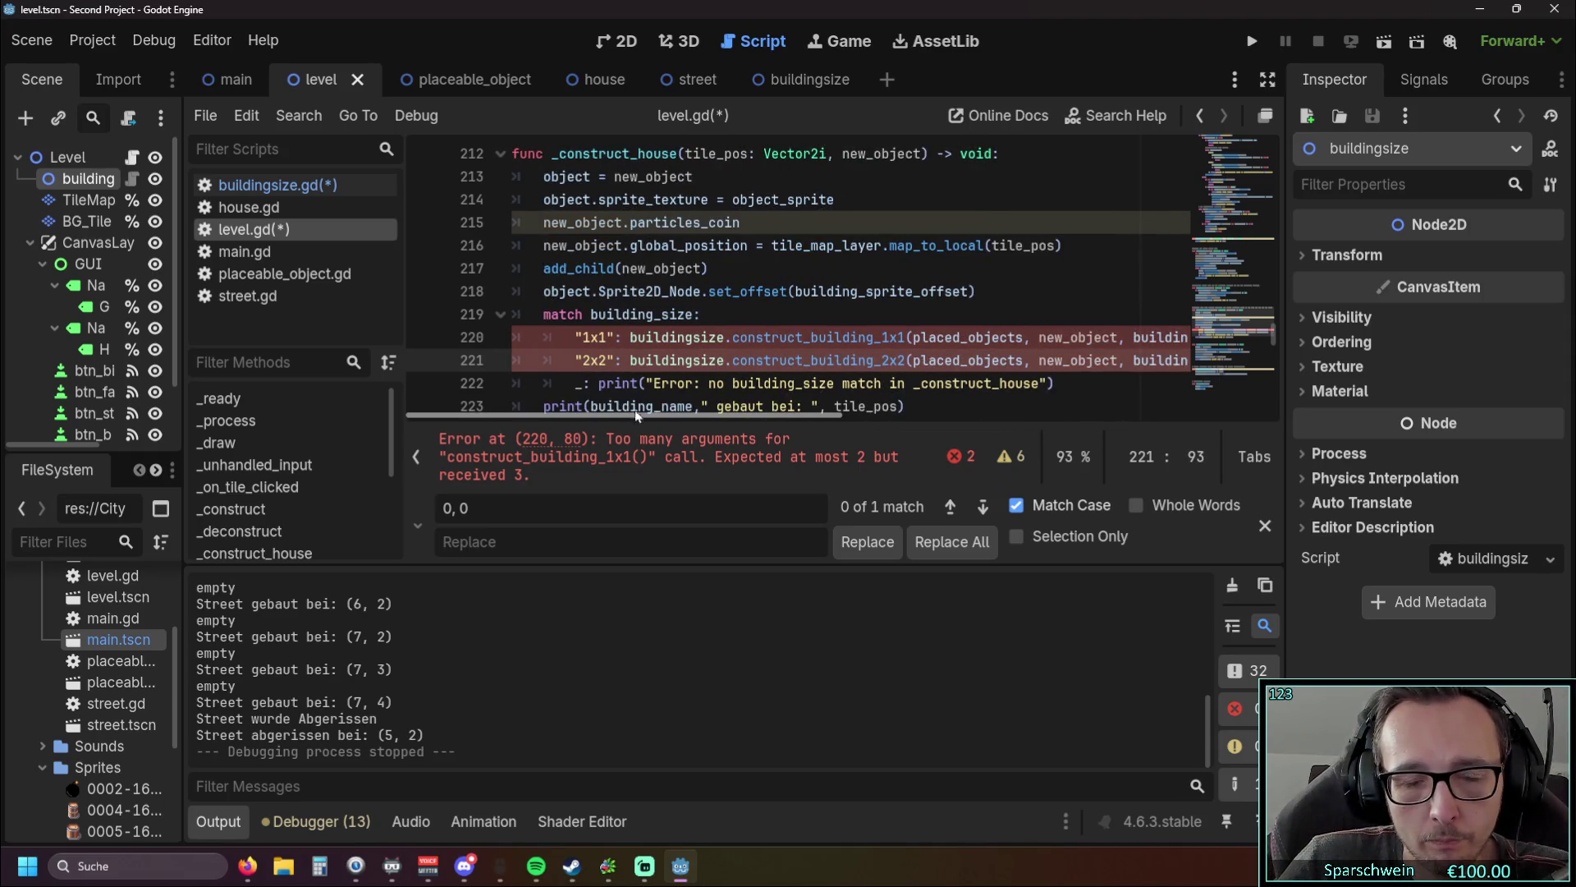
Open buildingsize.gd and type building_size into clear()'s empty parameter list
click(781, 81)
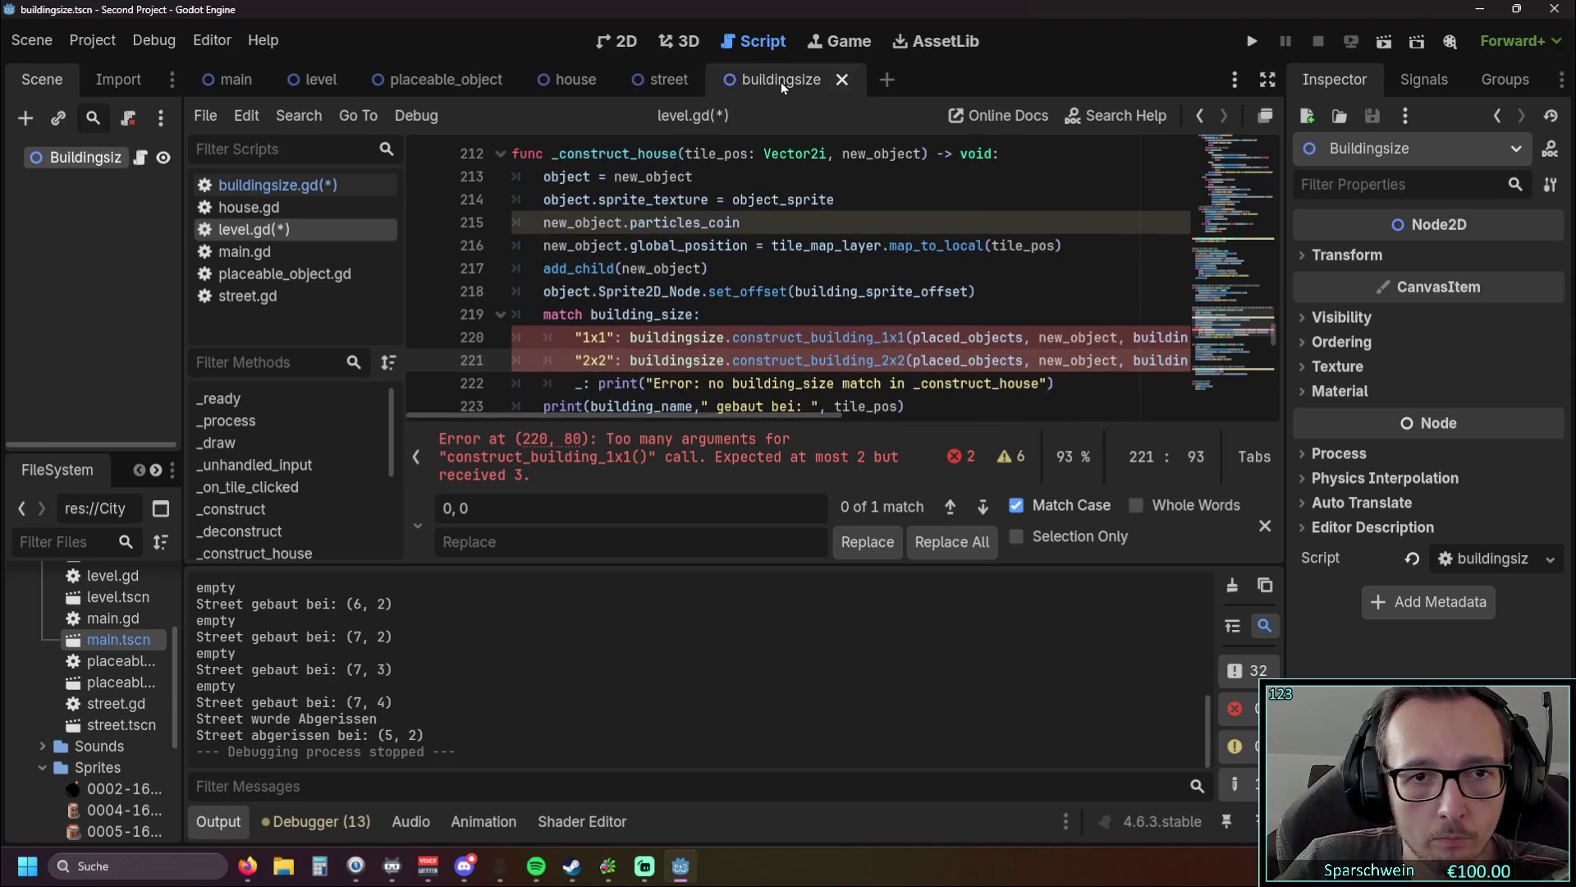
click(277, 184)
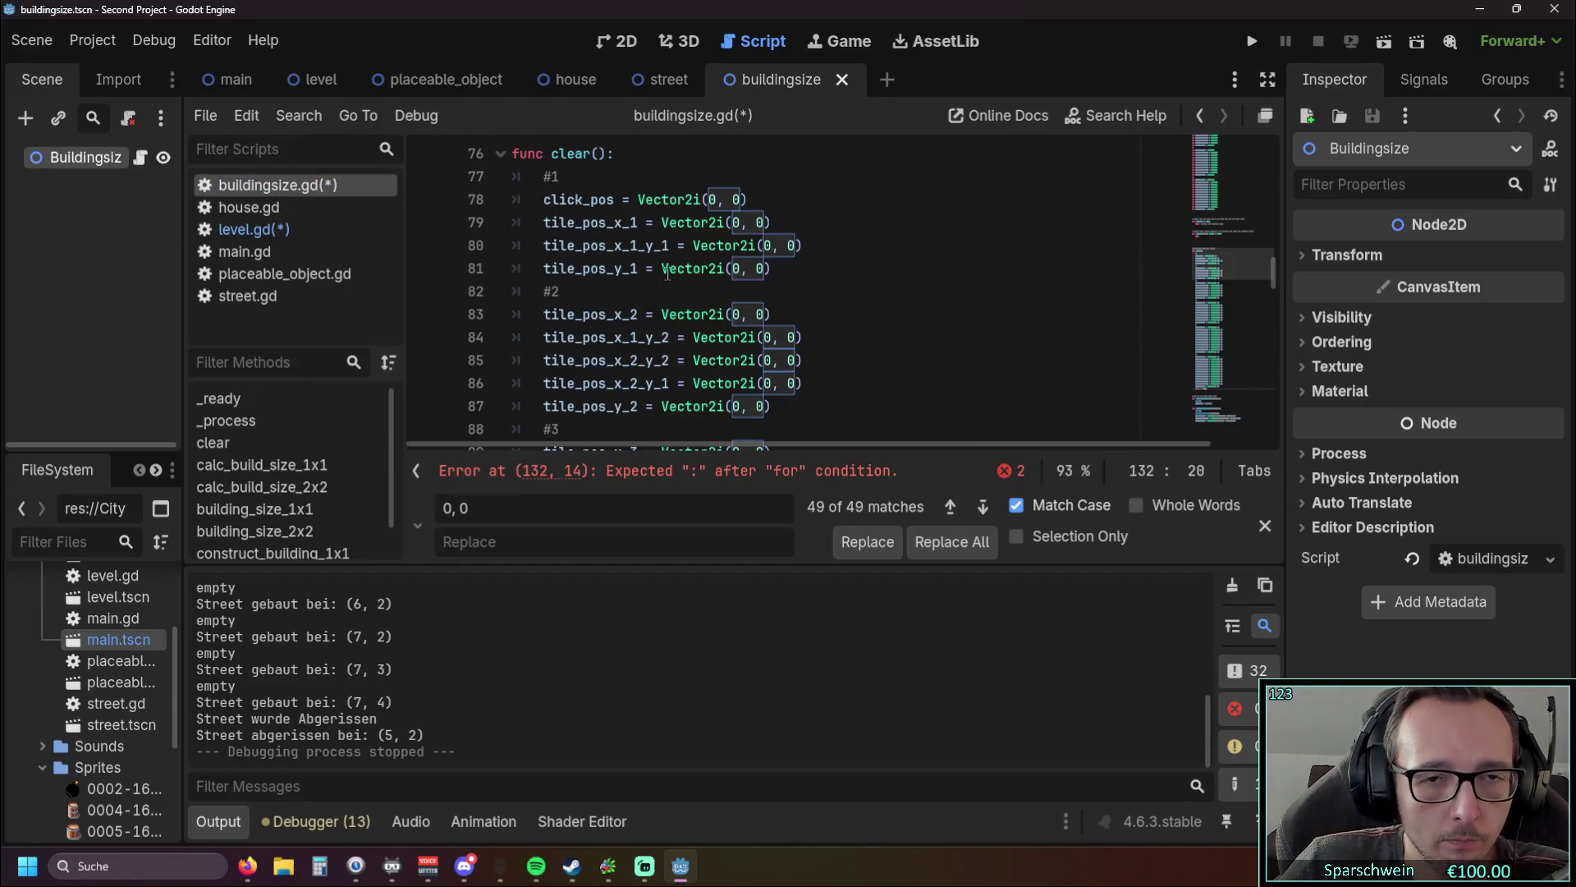
scroll(703, 273, down, 2)
scroll(702, 273, up, 3)
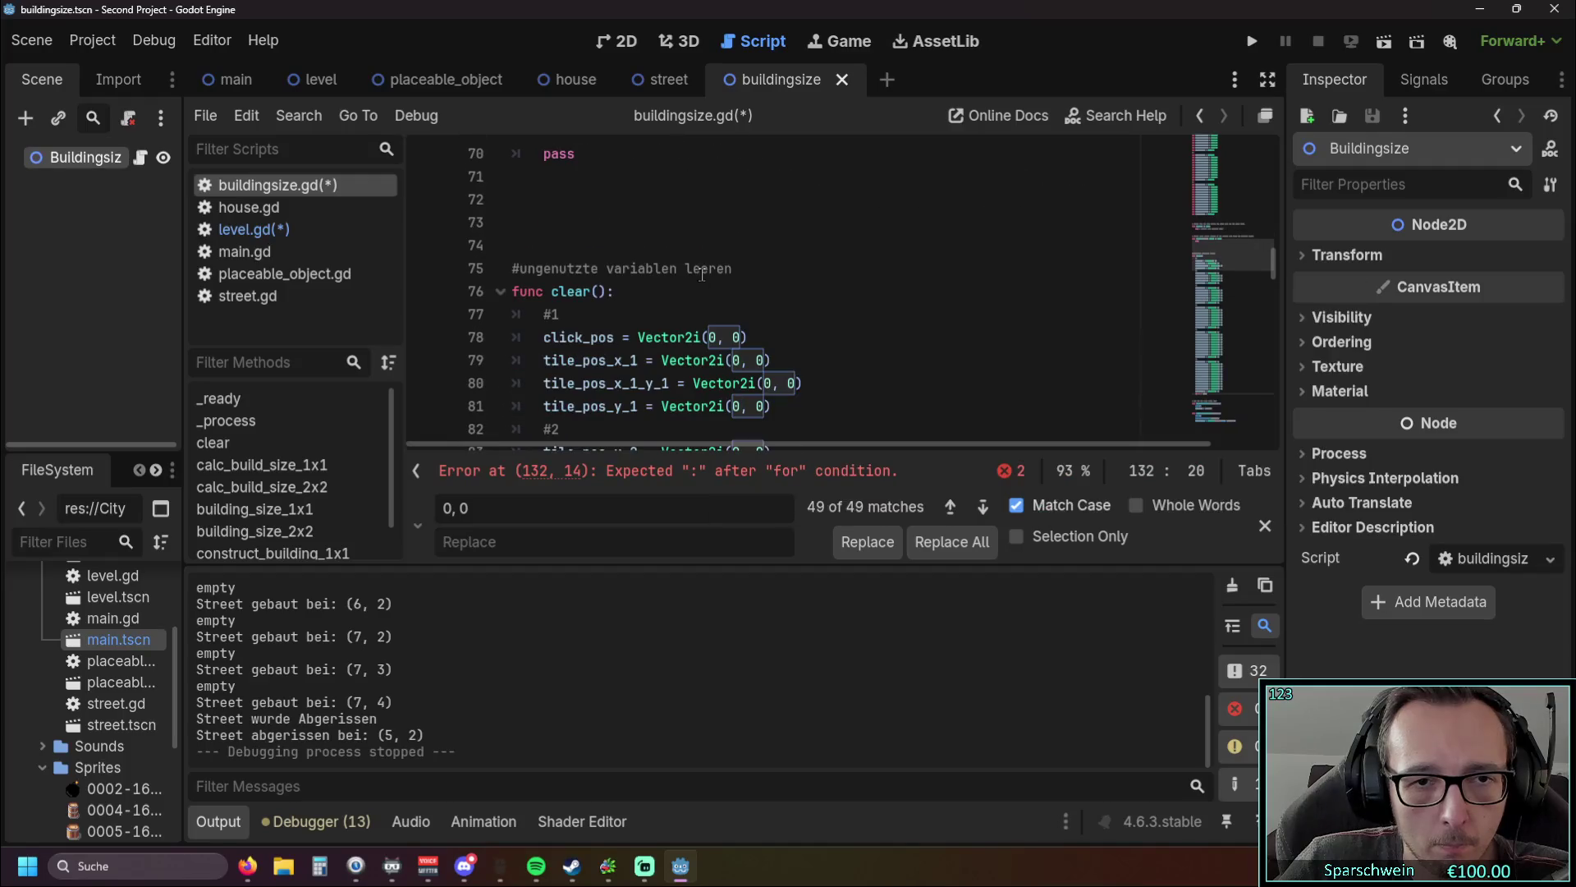
click(604, 291)
text(building_size)
click(811, 268)
Append ', building_size' to the building_size_2x2 and building_size_1x1 parameter lists
scroll(811, 266, down, 10)
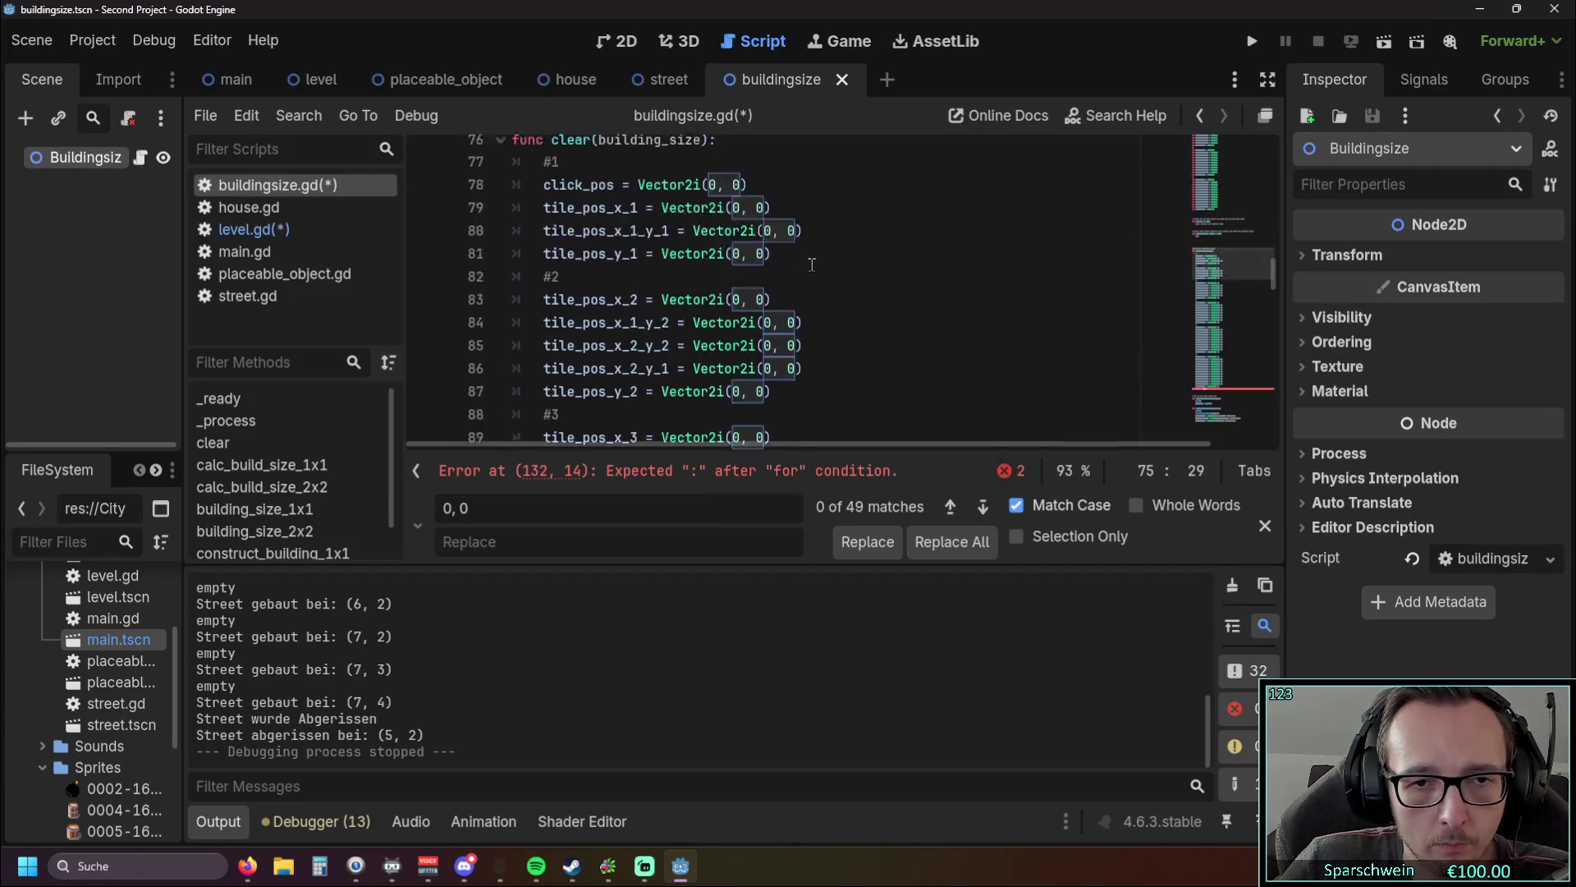
scroll(811, 266, down, 20)
scroll(811, 269, up, 7)
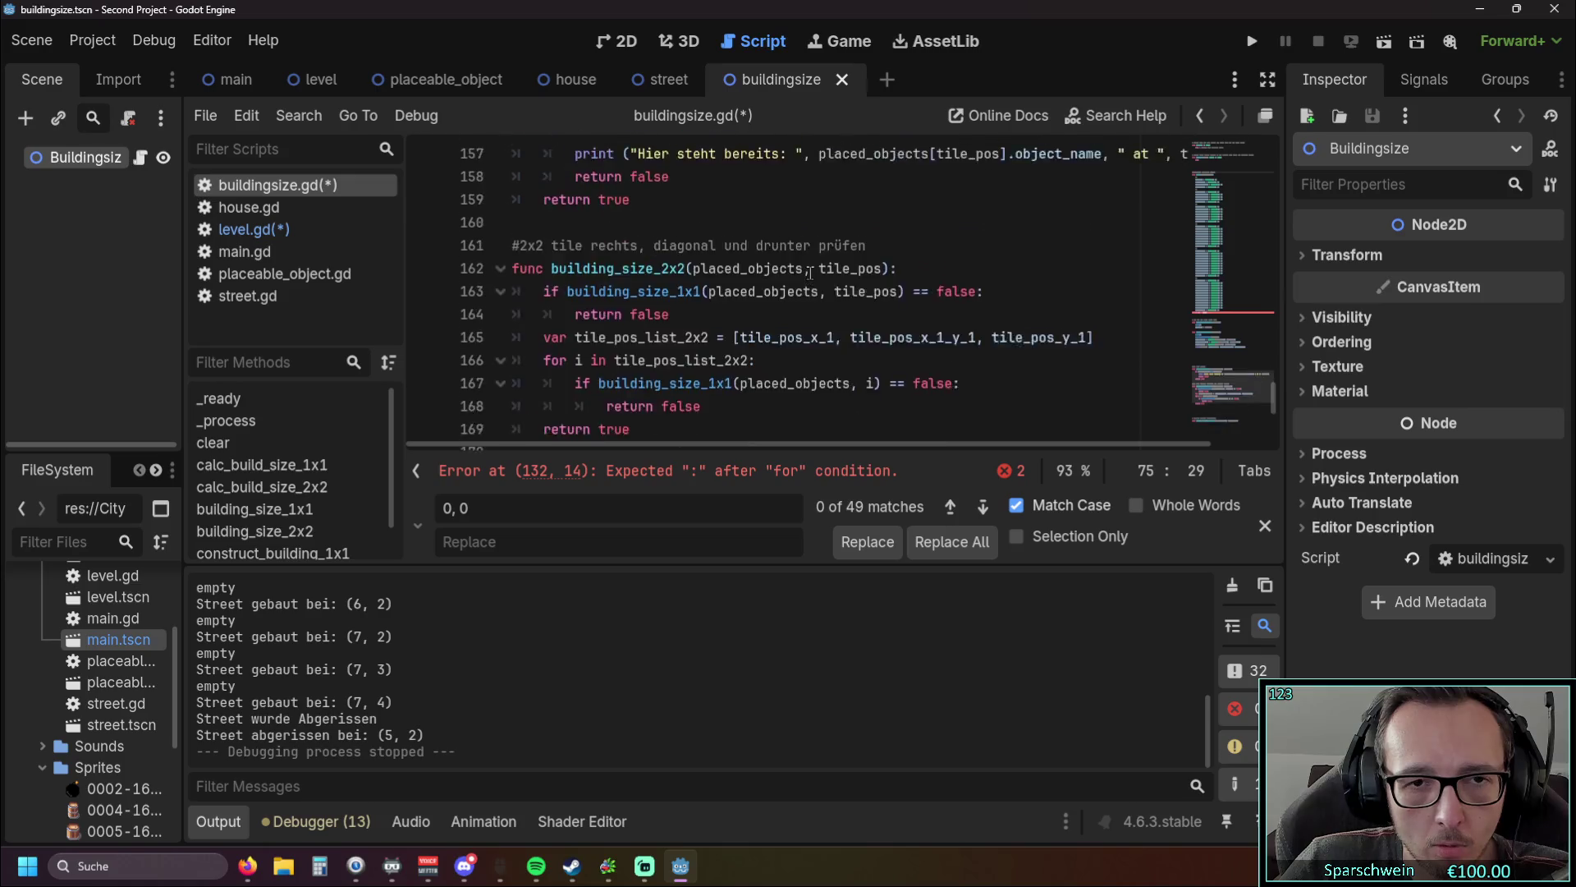
scroll(810, 272, up, 6)
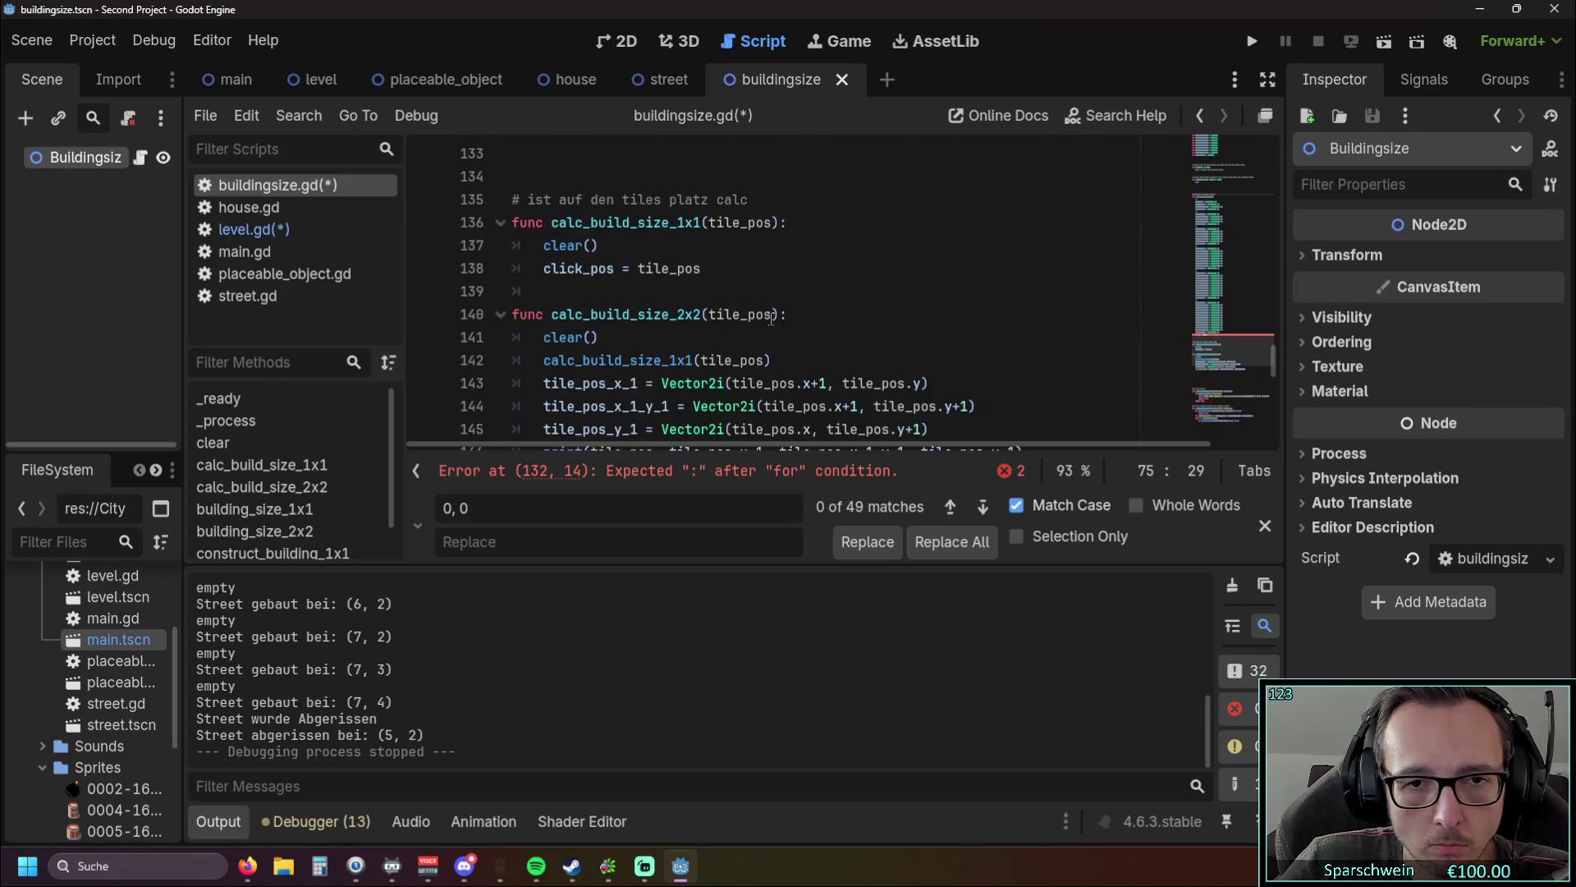
scroll(789, 310, down, 8)
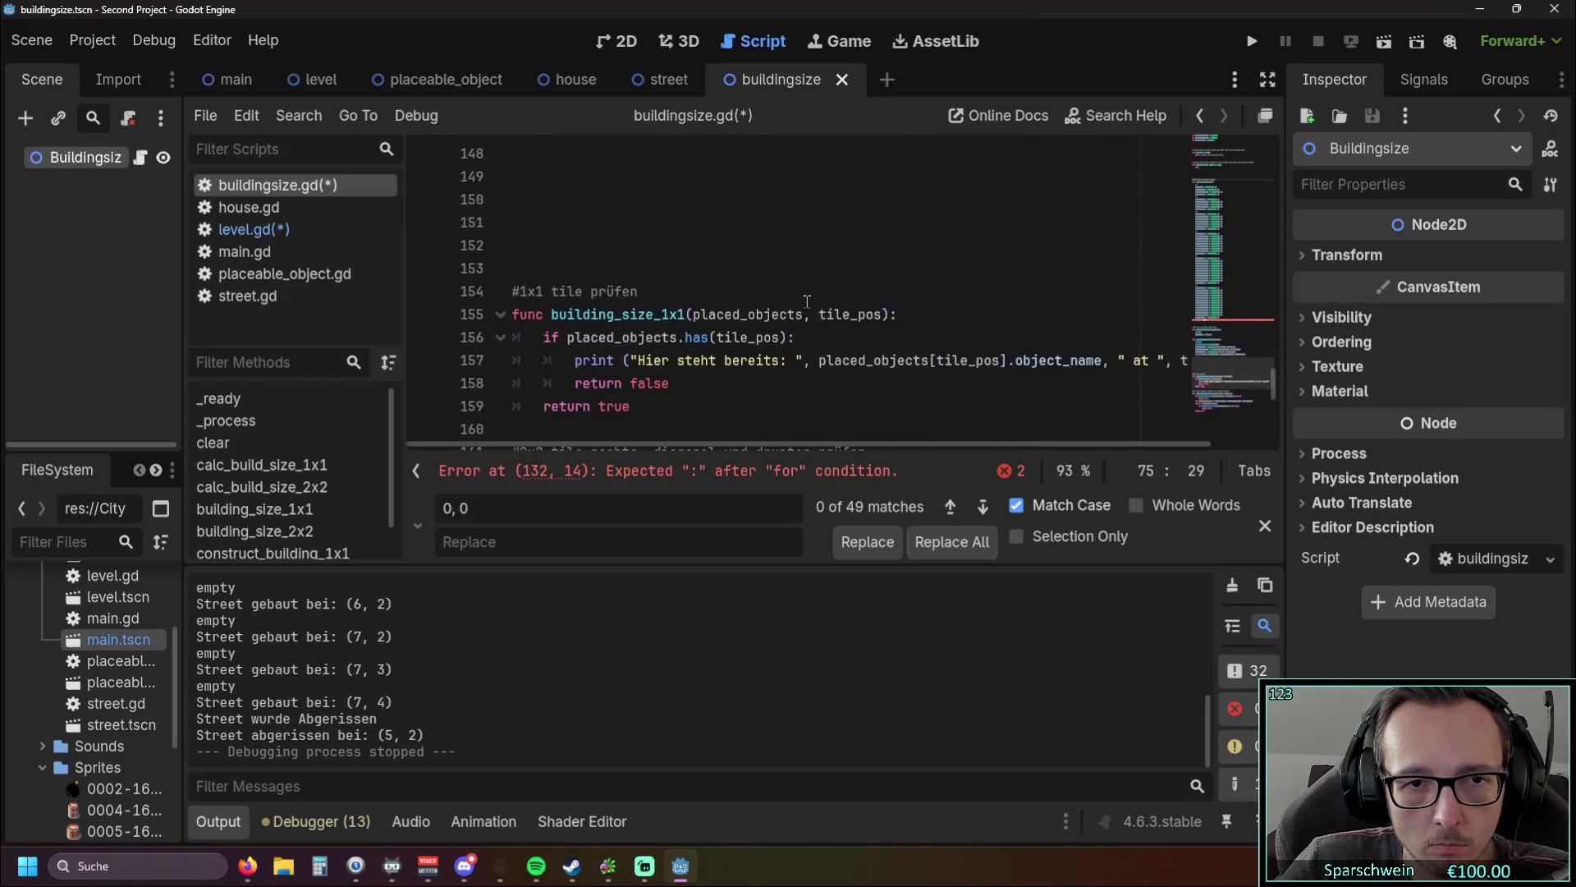
click(875, 271)
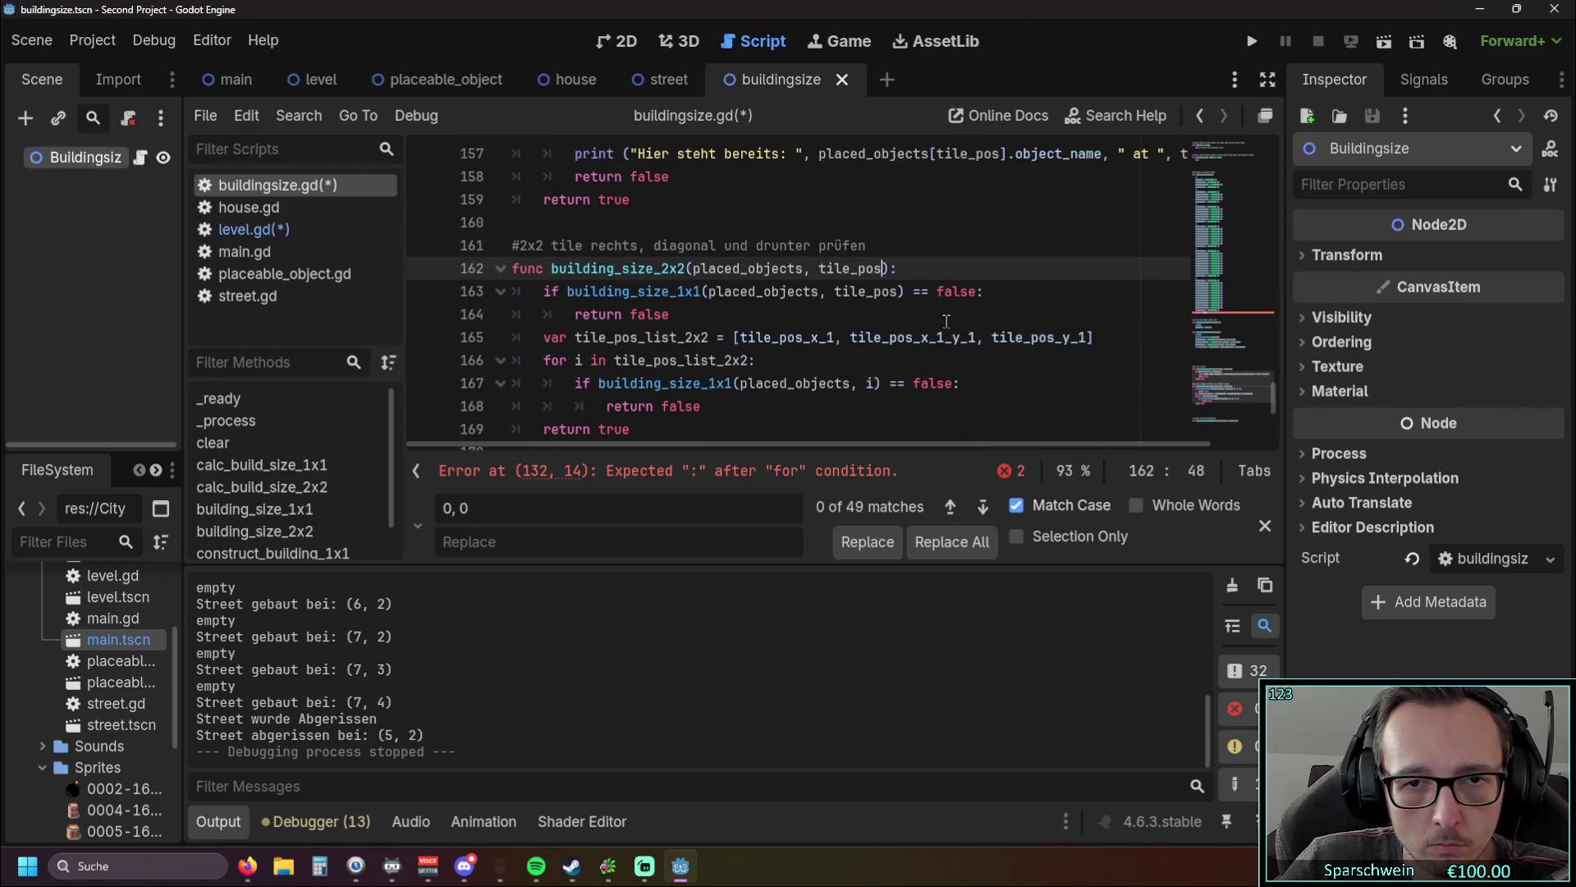
text(, building_size)
scroll(849, 272, down, 4)
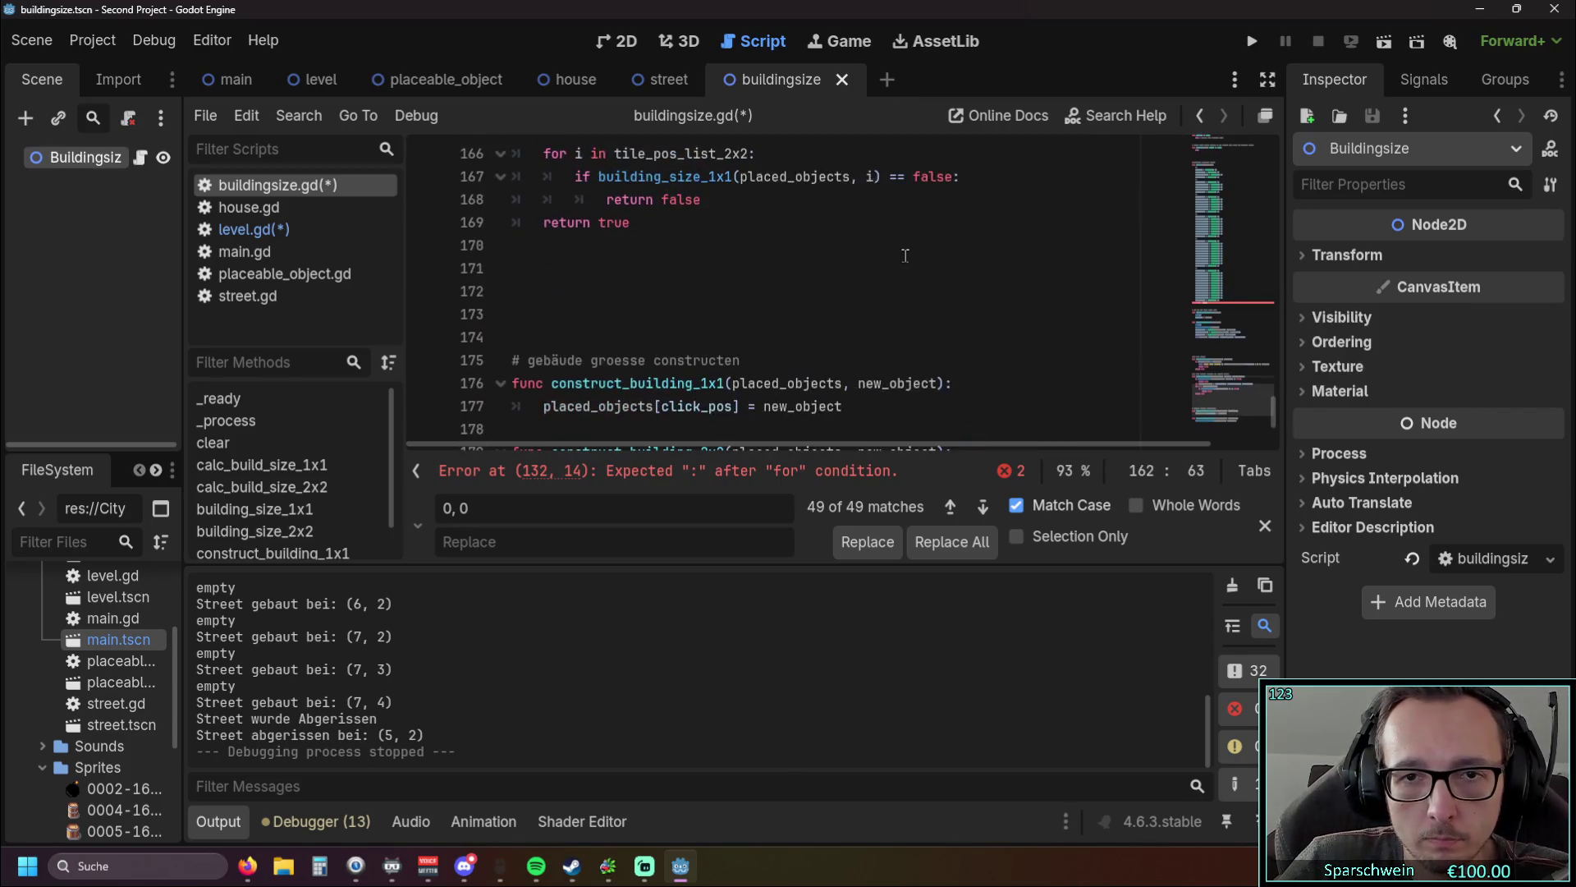
scroll(849, 272, up, 6)
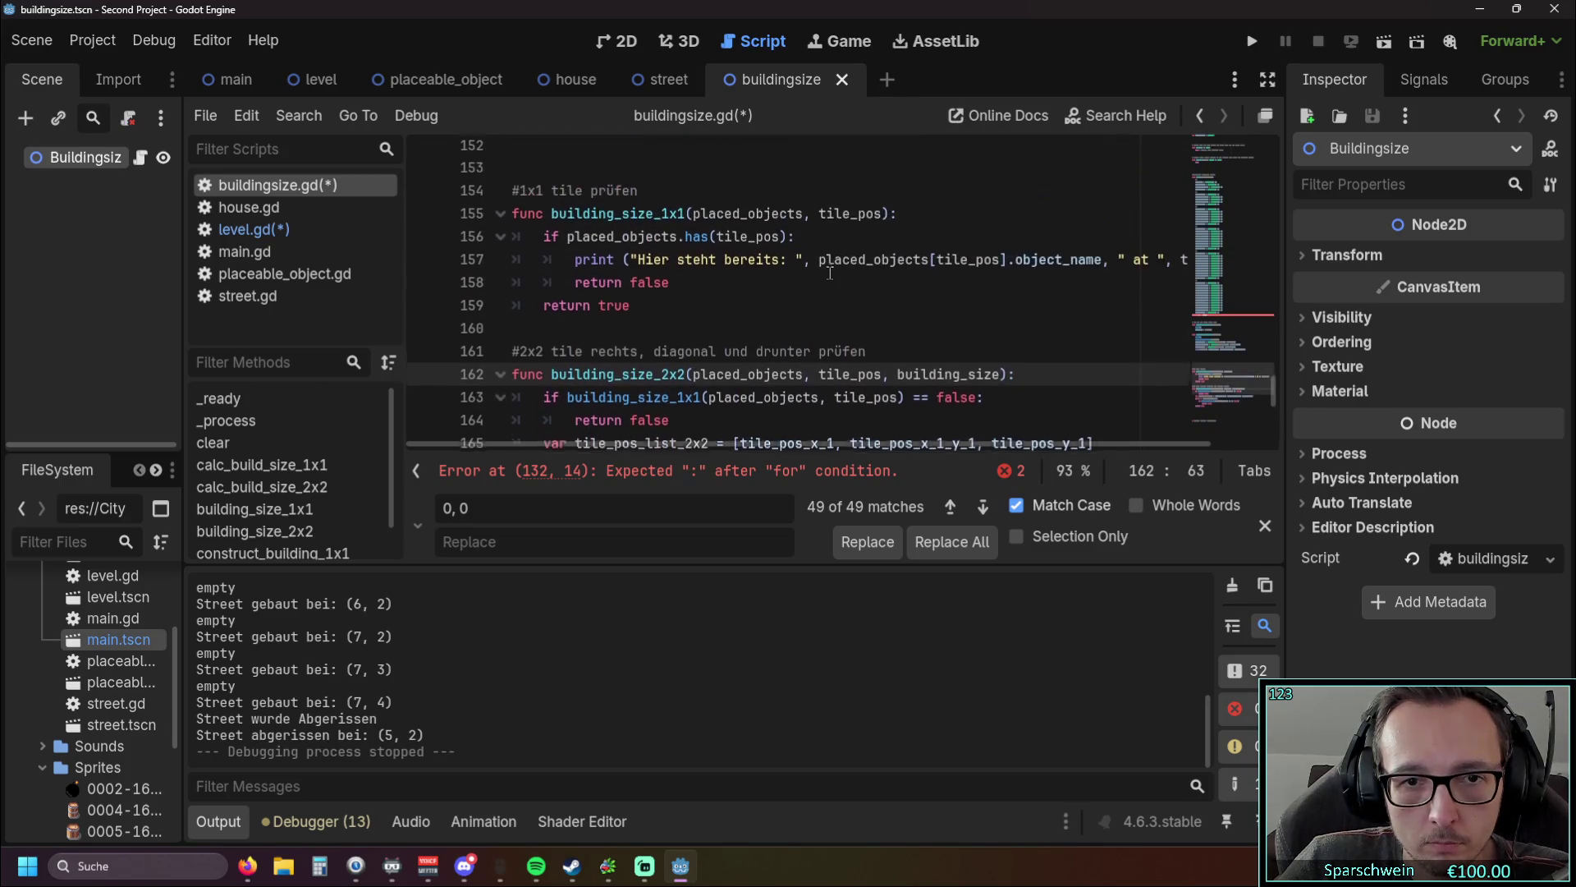
click(885, 250)
text(, building_size)
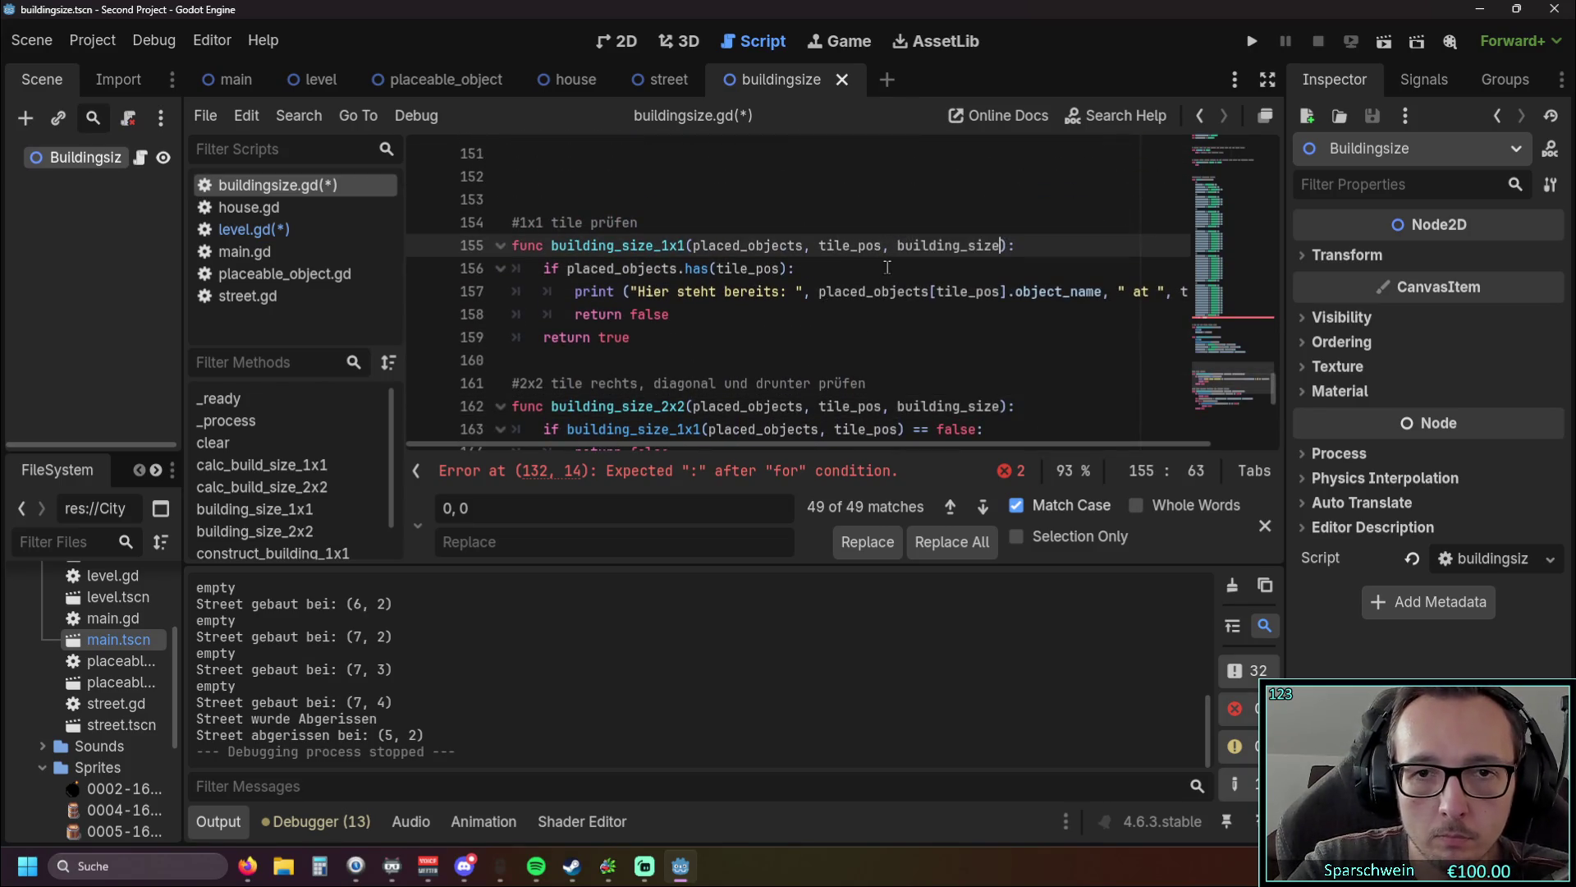
click(711, 317)
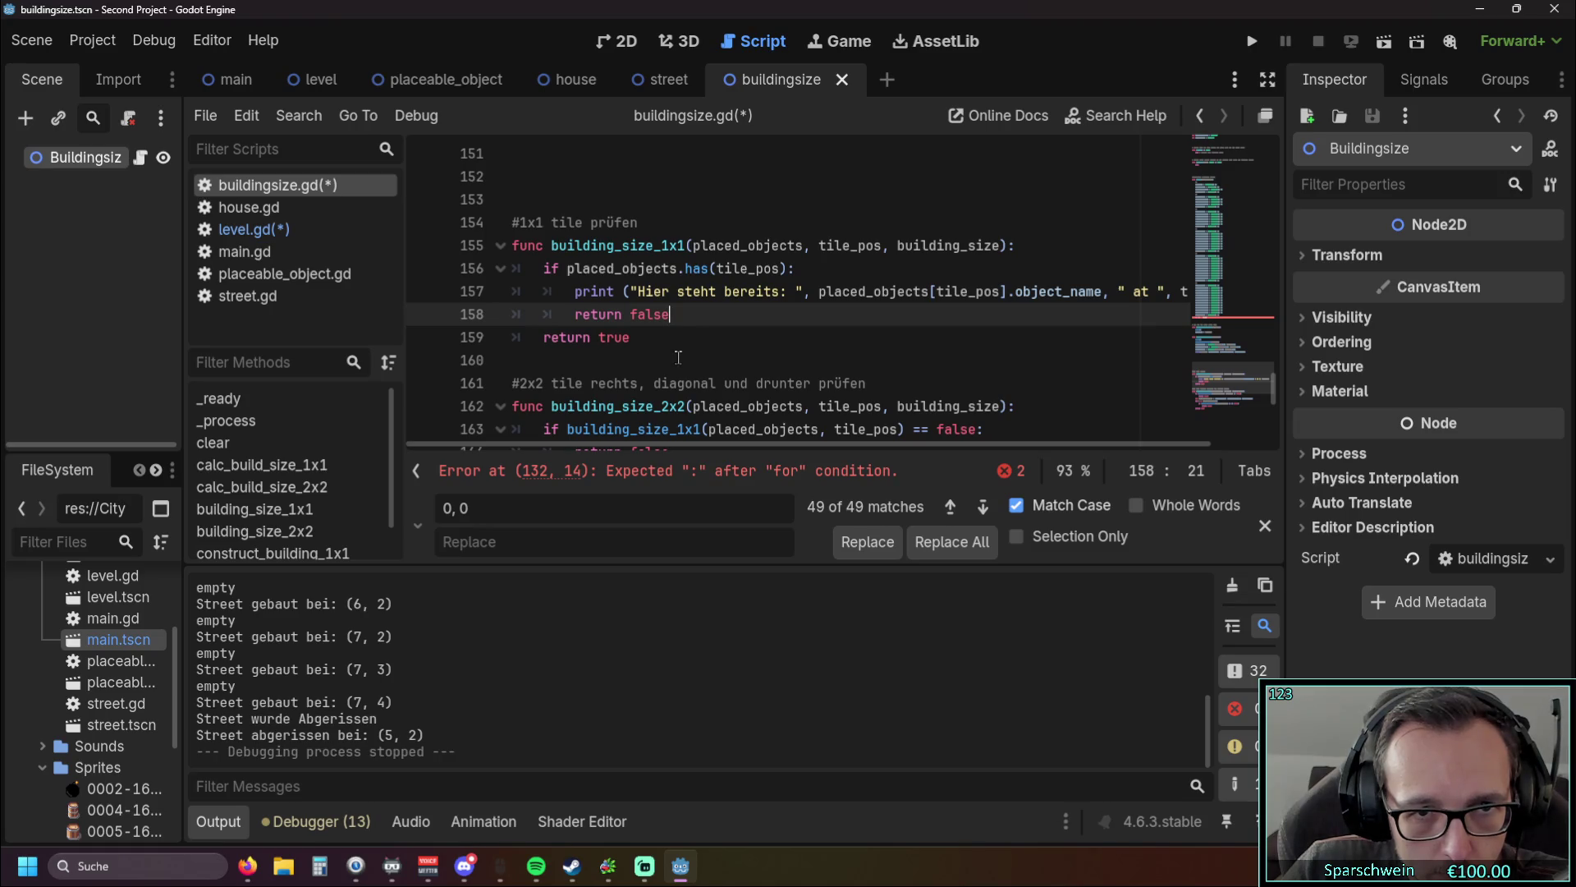
scroll(650, 394, down, 1)
scroll(649, 394, up, 1)
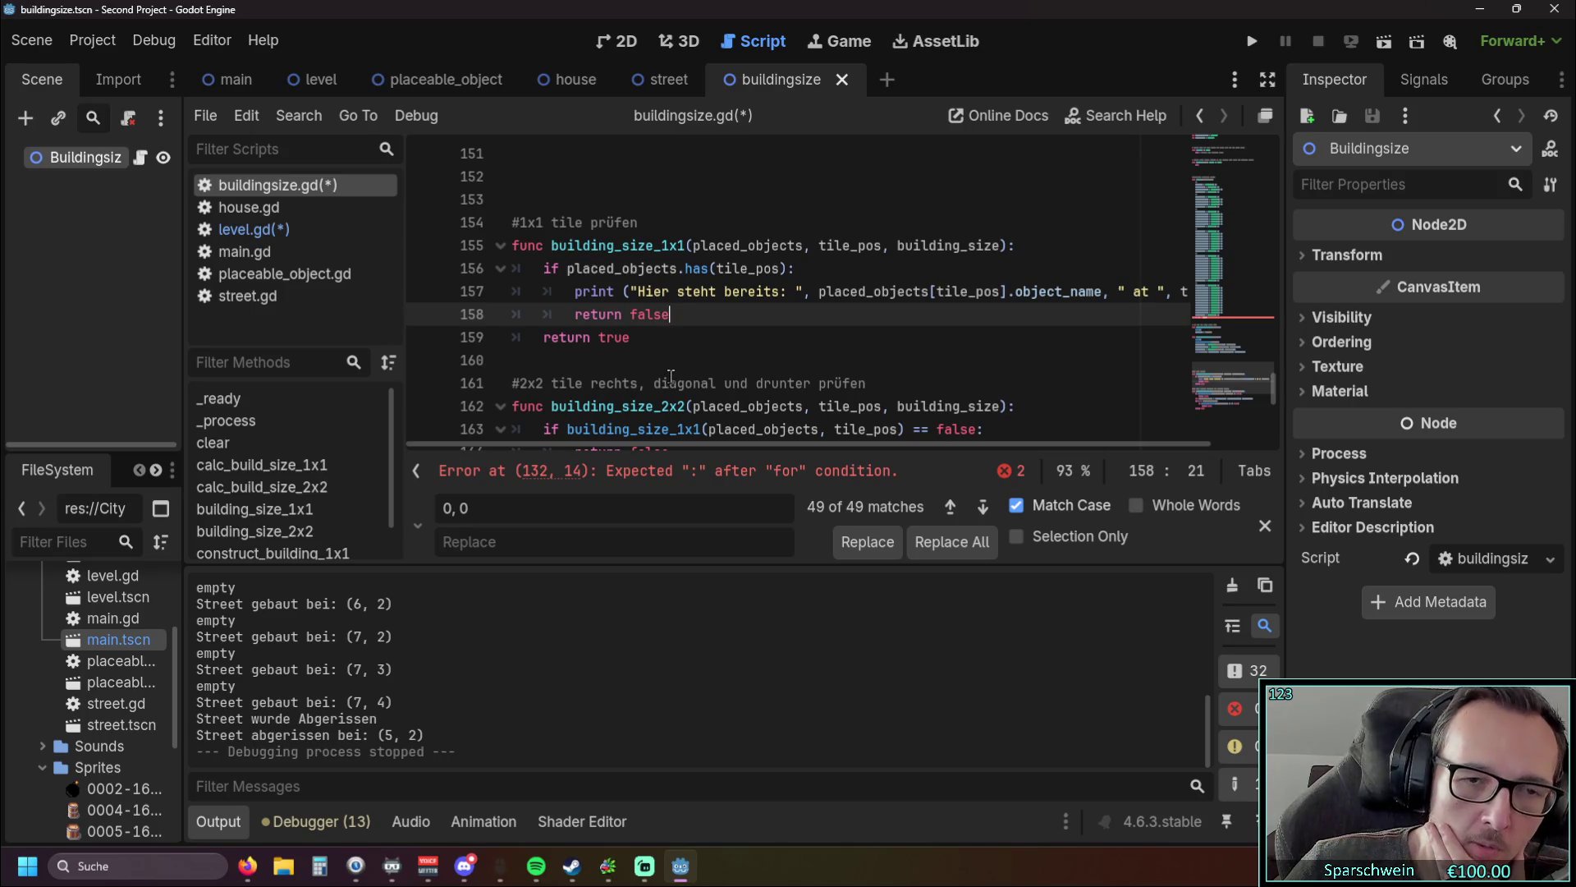
scroll(670, 375, down, 1)
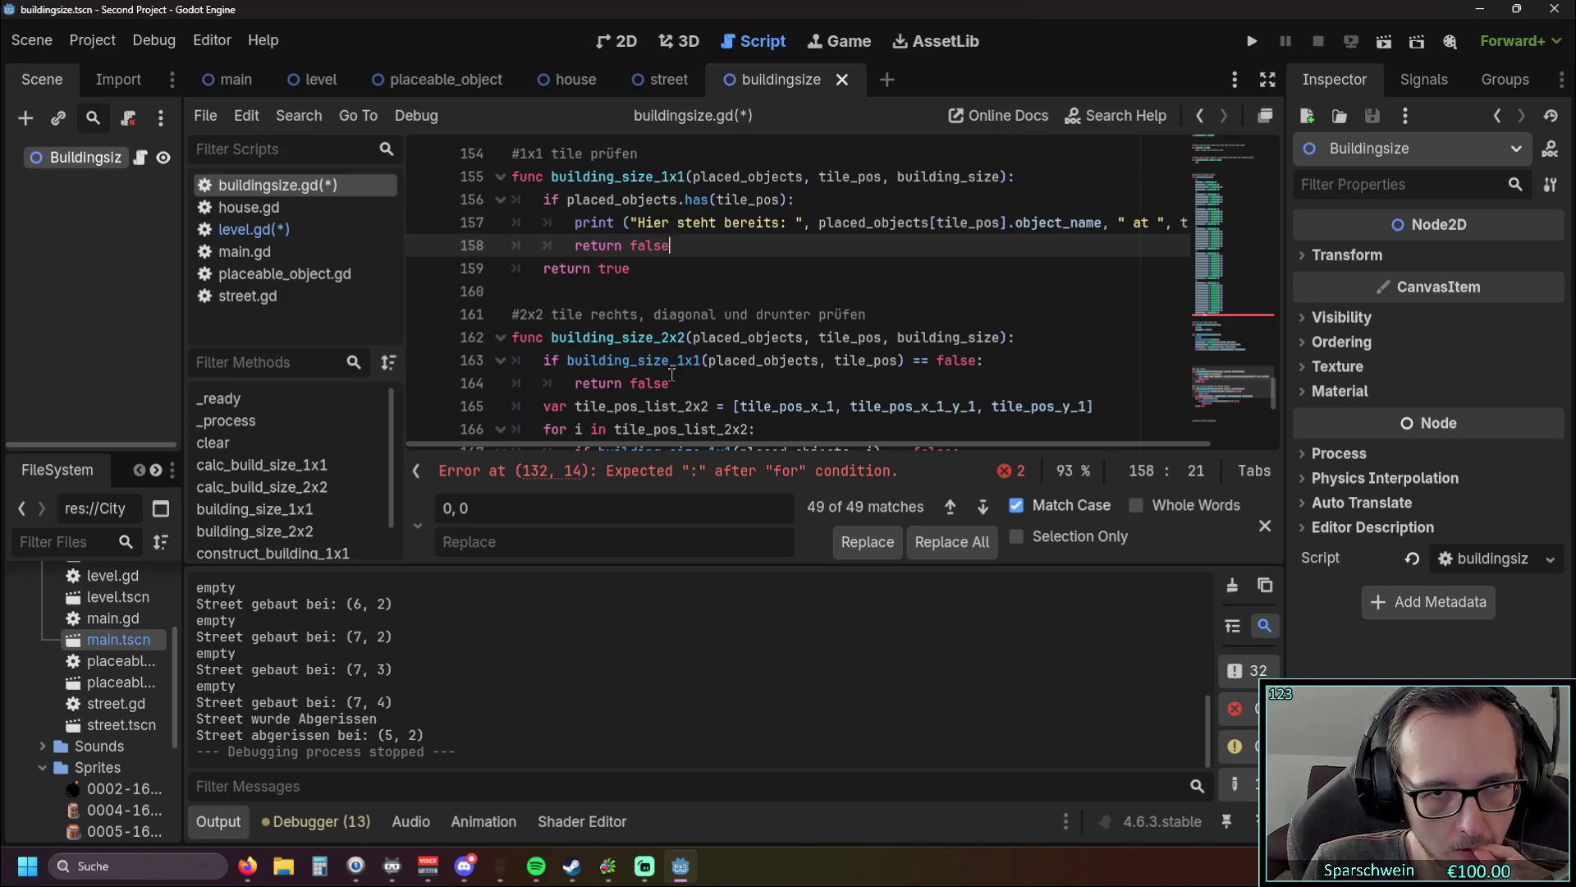
Delete ', building_size' from the building_size_1x1 check's parameter list
scroll(672, 375, up, 2)
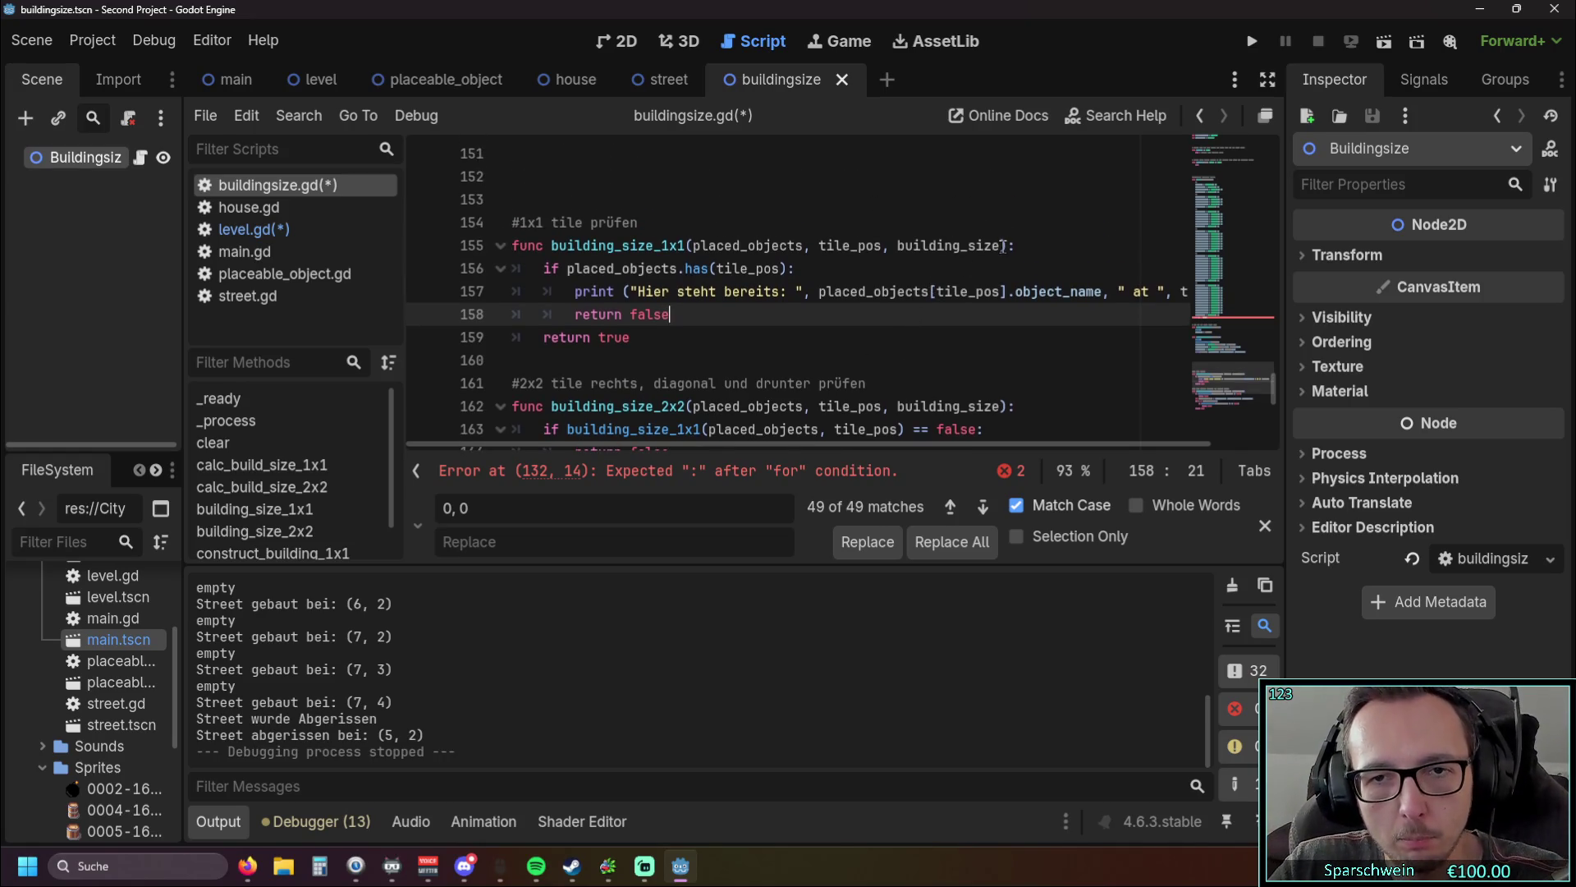
drag(1000, 245, 897, 245)
key(BackSpace)
key(BackSpace)
key(BackSpace)
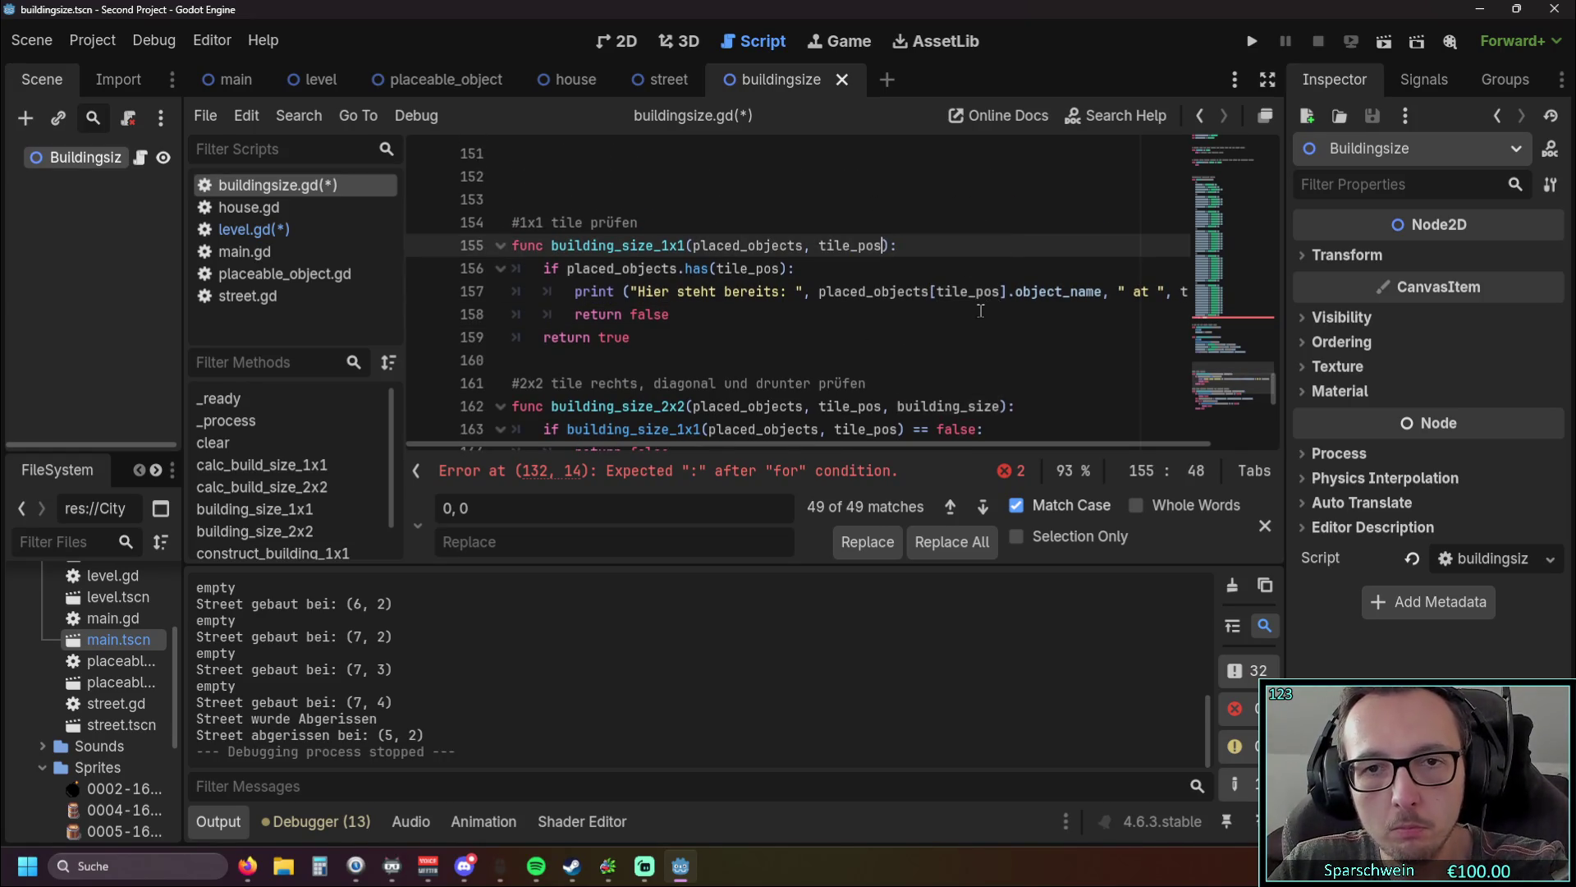
click(882, 406)
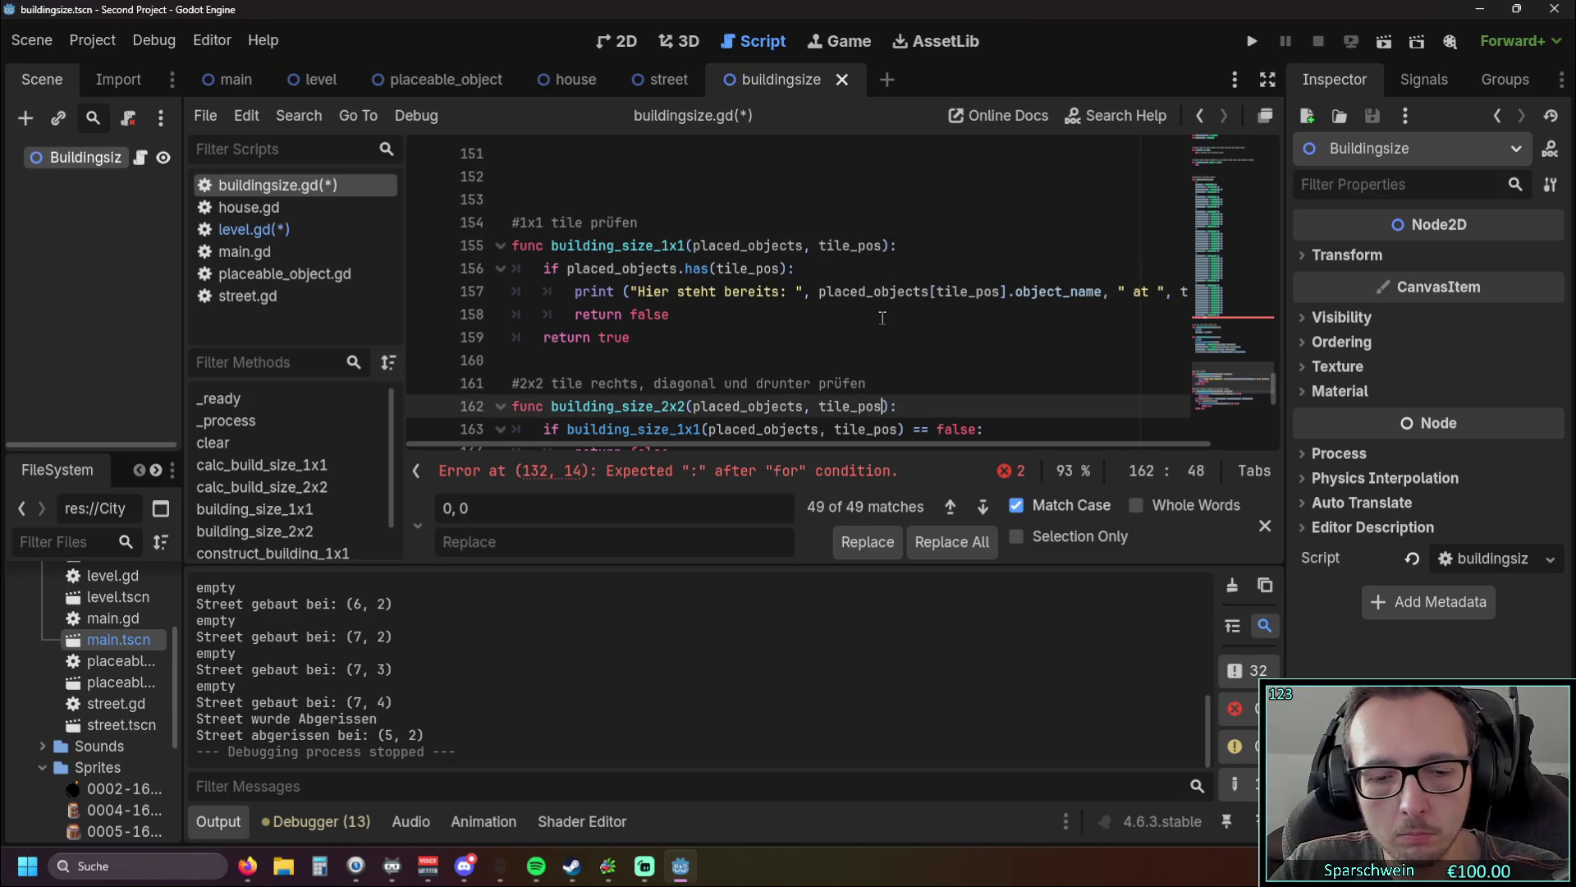
Return to clear()'s header on line 76 and place the caret inside its empty parentheses
key(alt+Left)
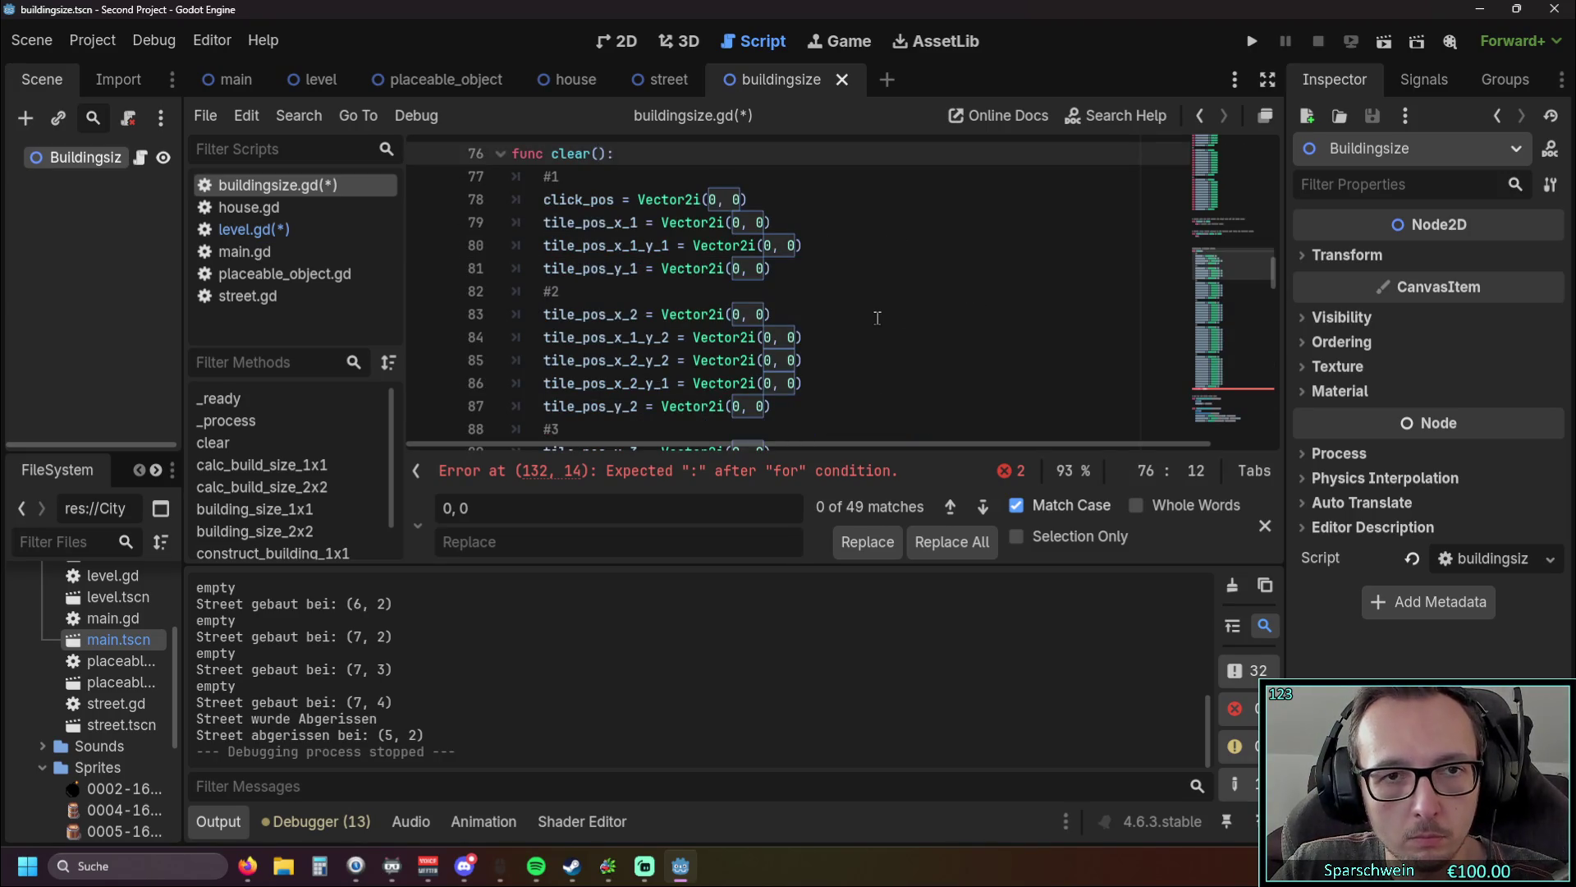
text(building_size)
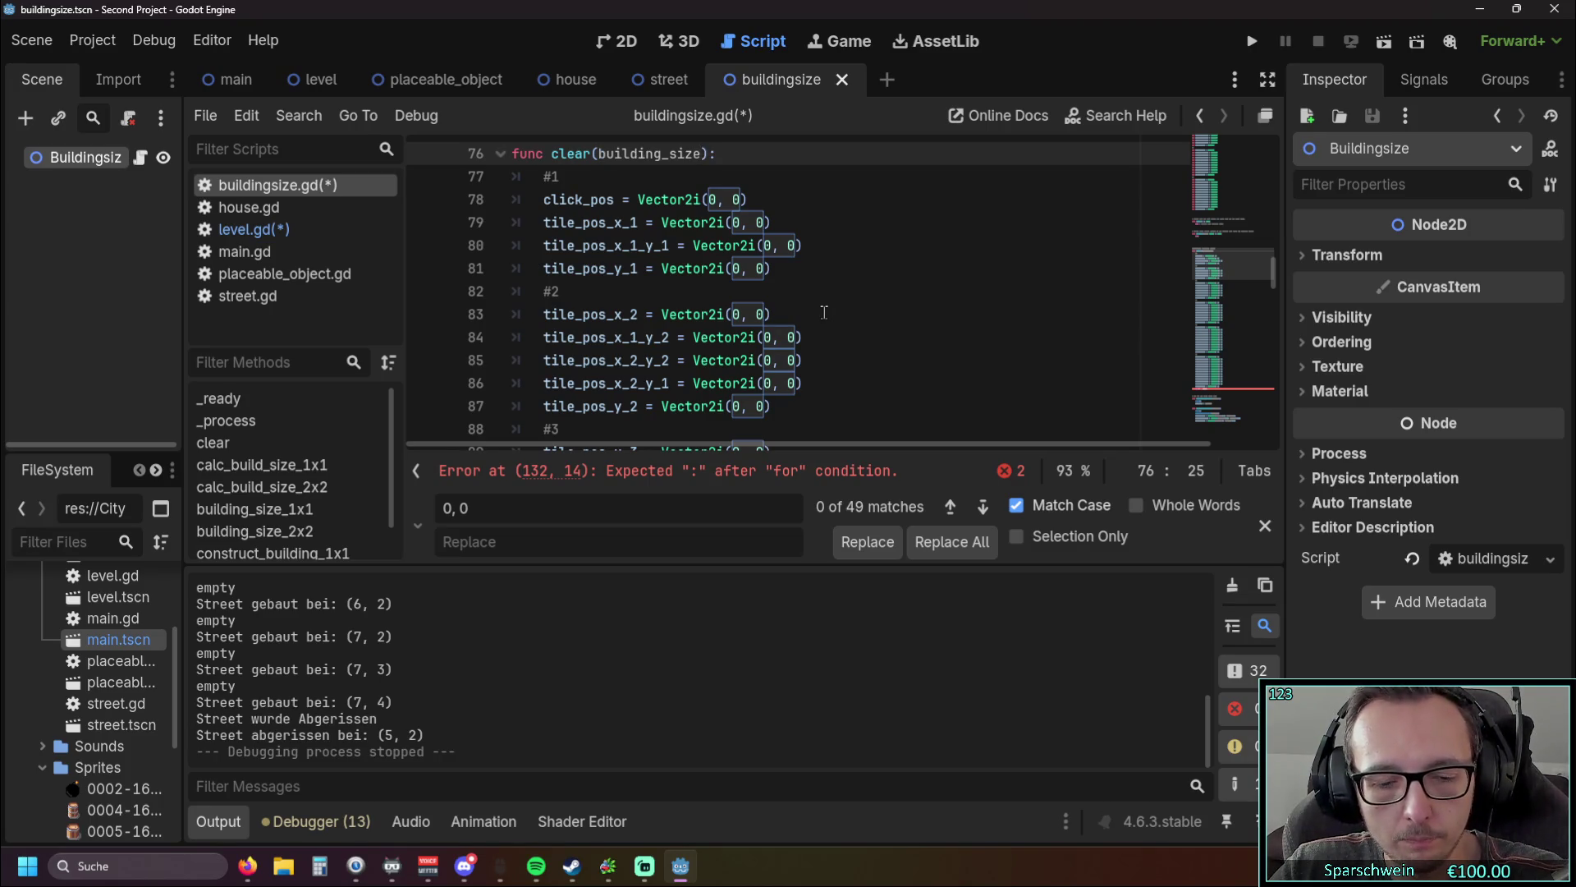
key(alt+Left)
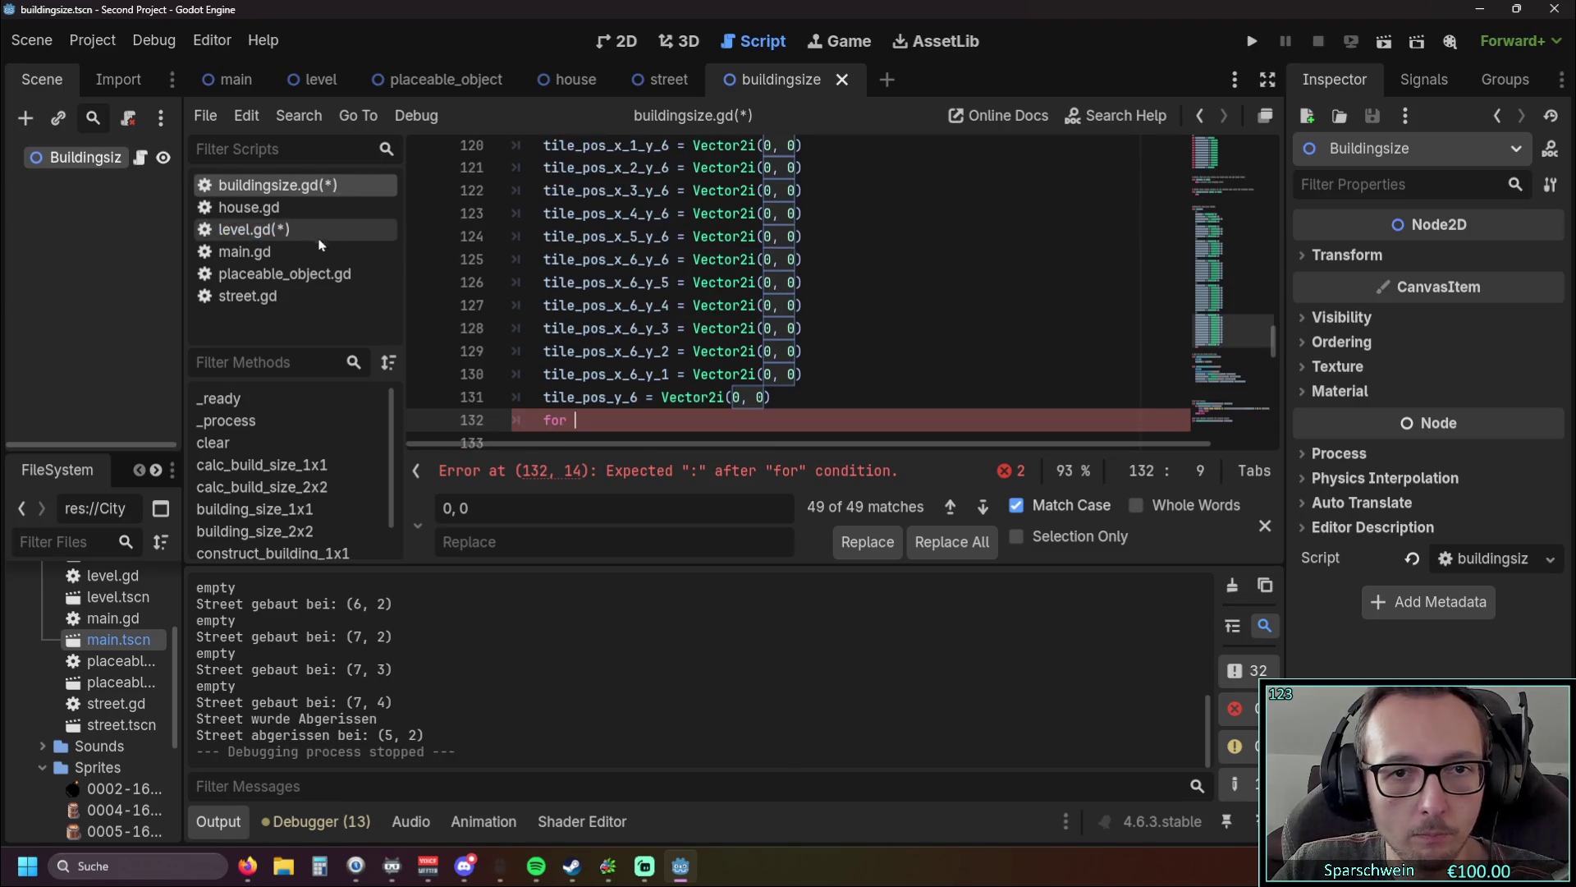
text(i in range)
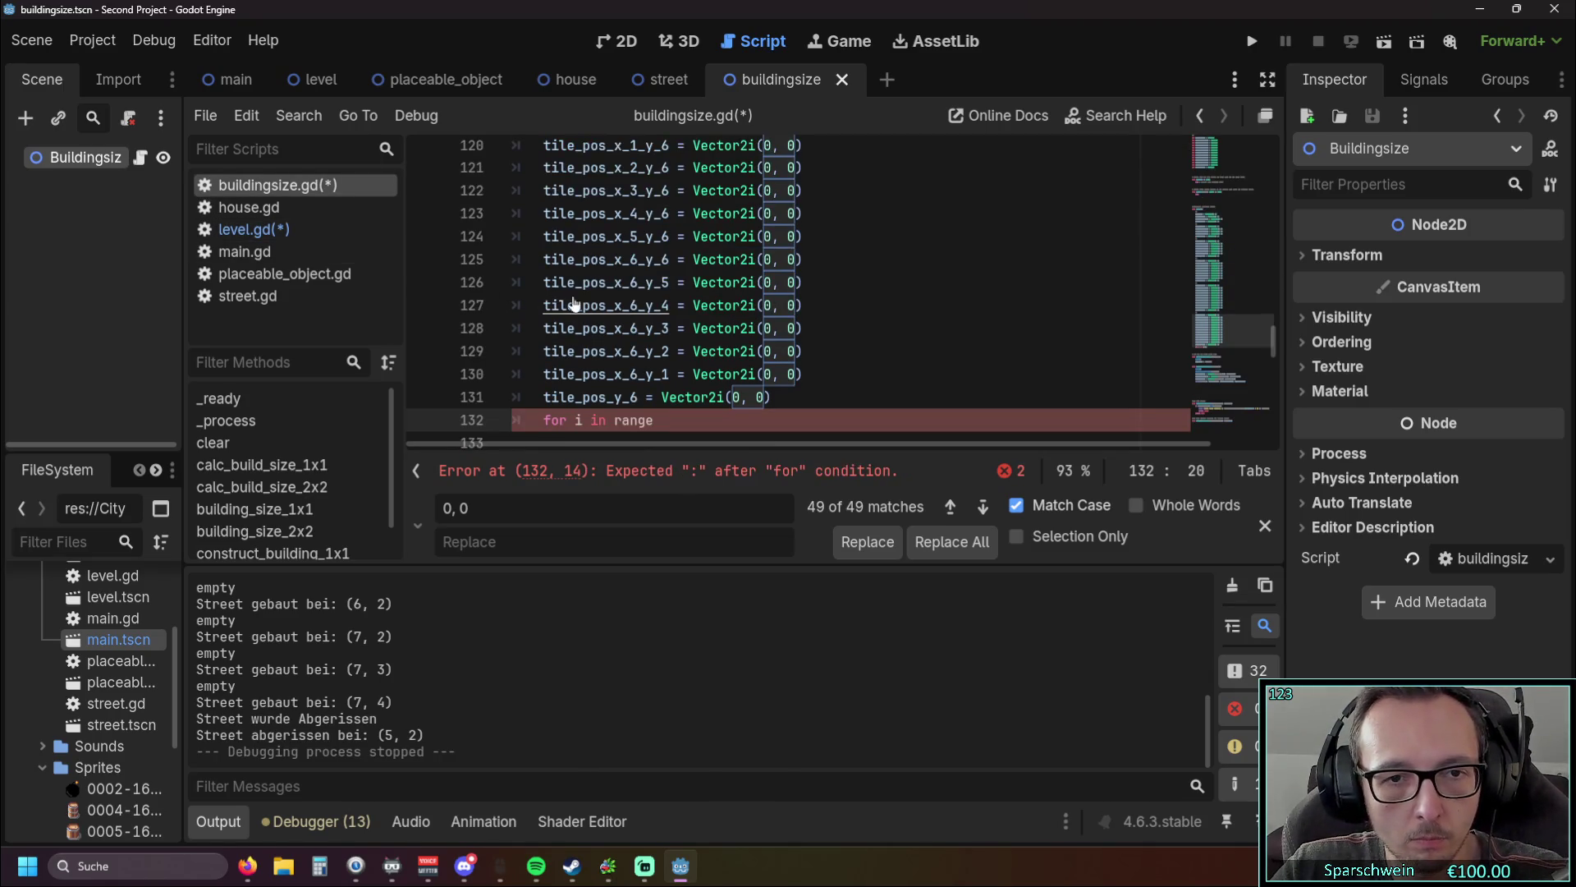
scroll(641, 303, up, 15)
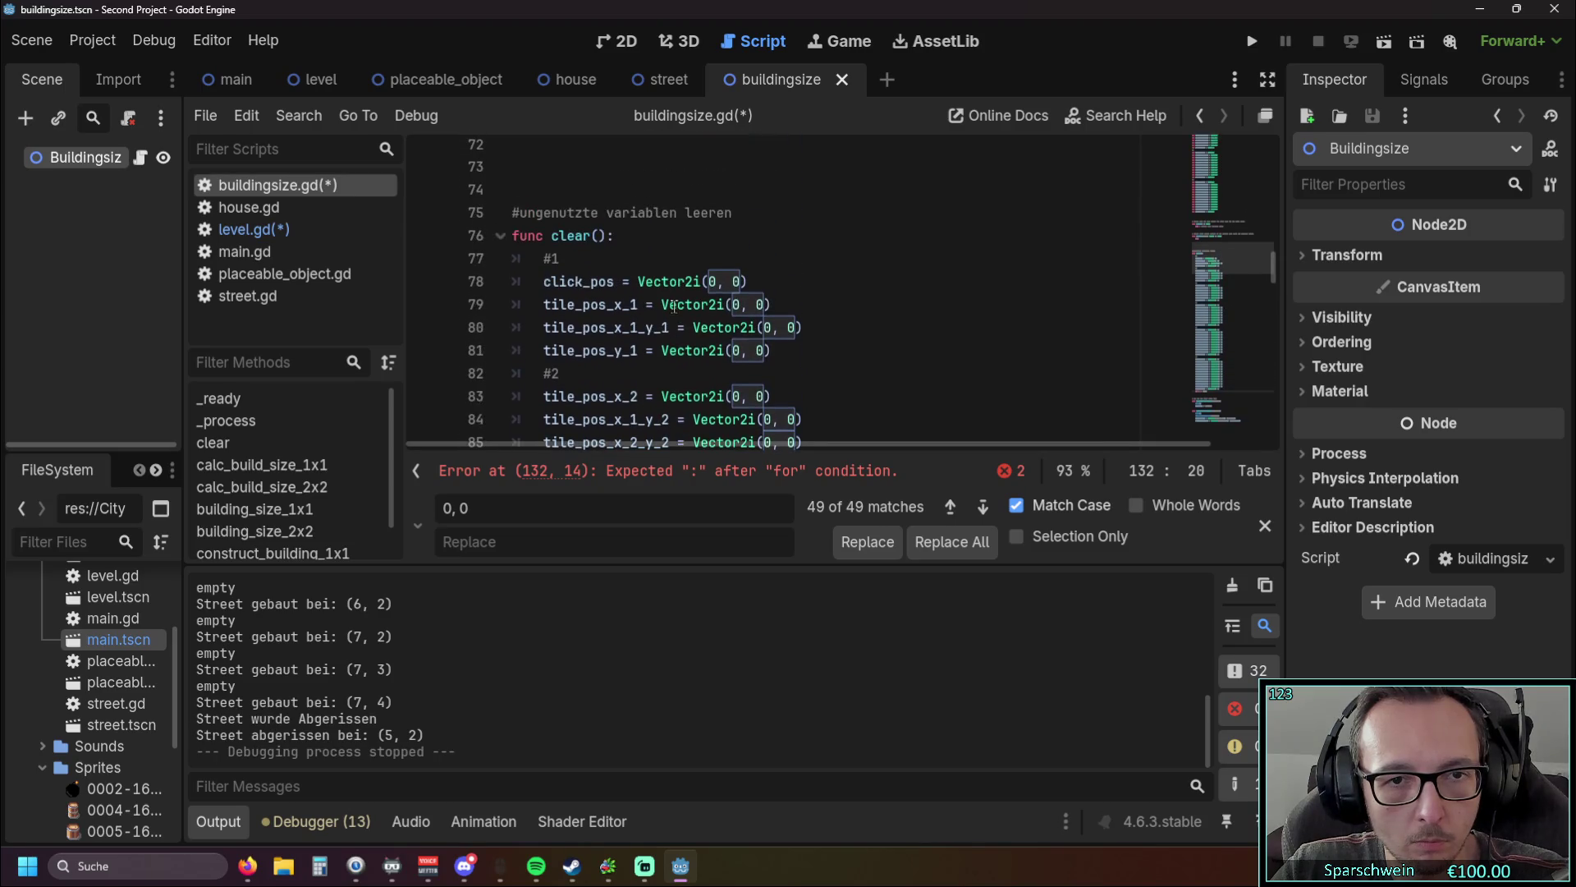
click(597, 236)
Finish clear(building_size), then remove building_size from both construct_building calls in level.gd
text(building_size)
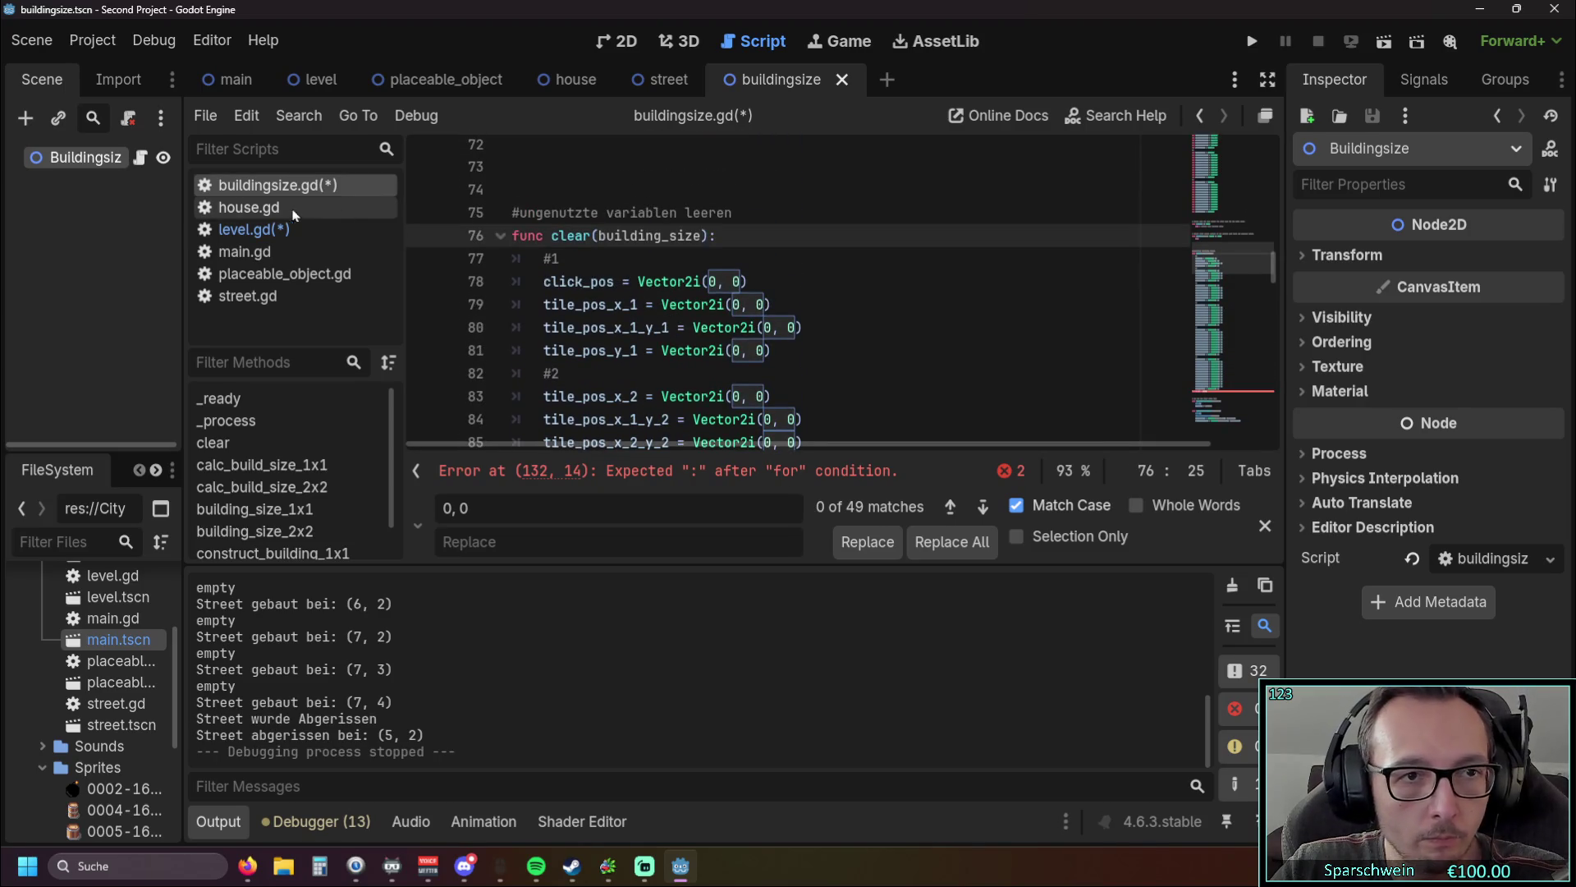
click(247, 229)
drag(833, 416, 959, 414)
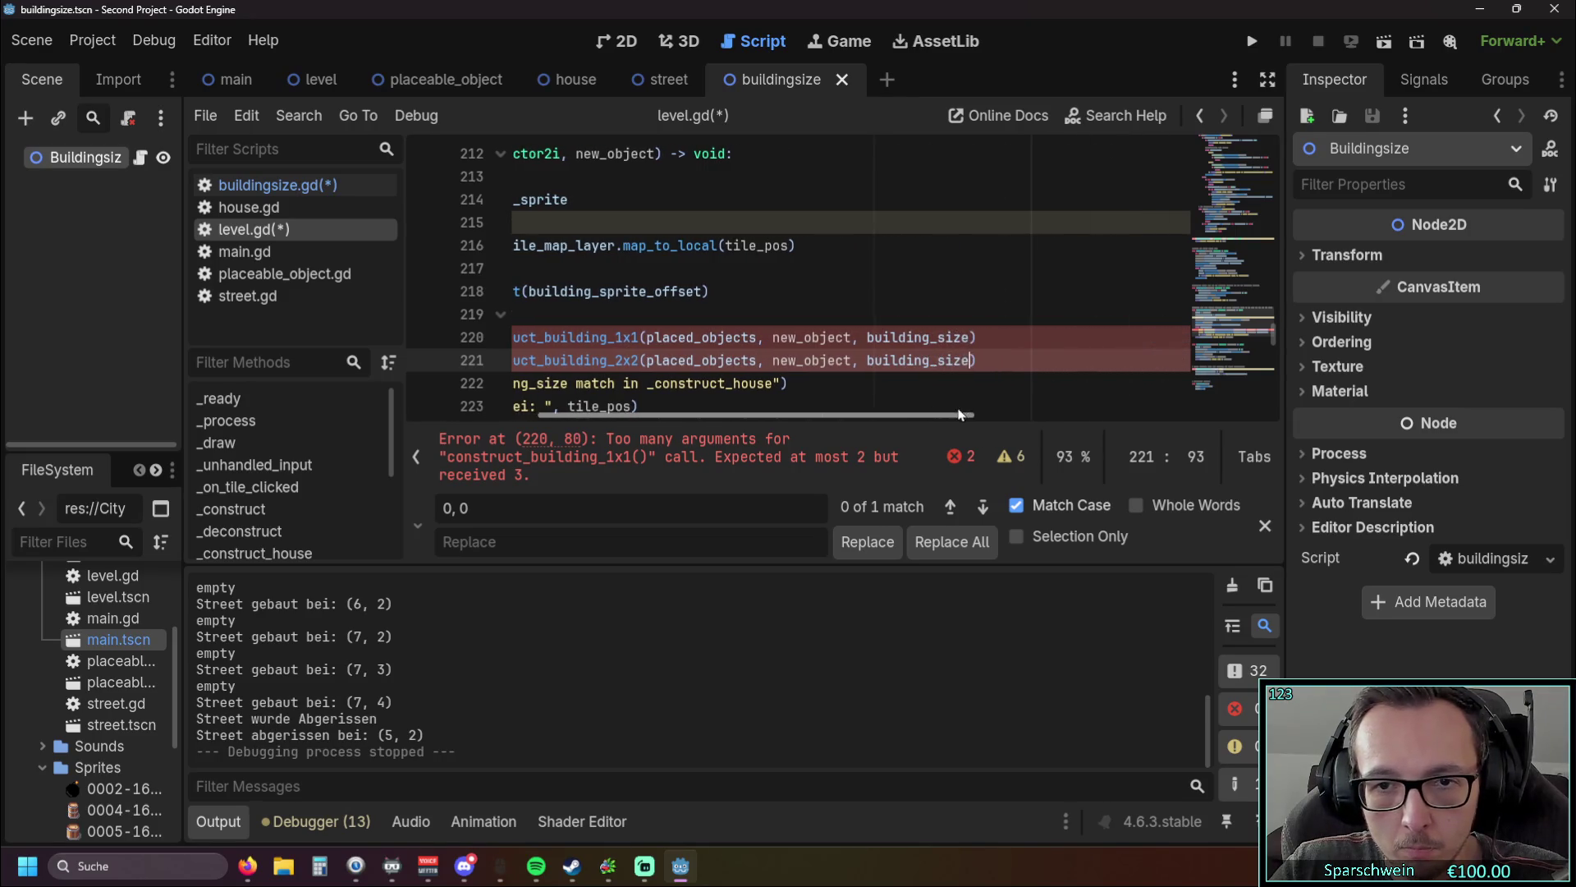
mouse_move(860, 360)
mouse_down()
mouse_move(973, 361)
mouse_move(851, 336)
mouse_up()
key(BackSpace)
key(BackSpace)
key(BackSpace)
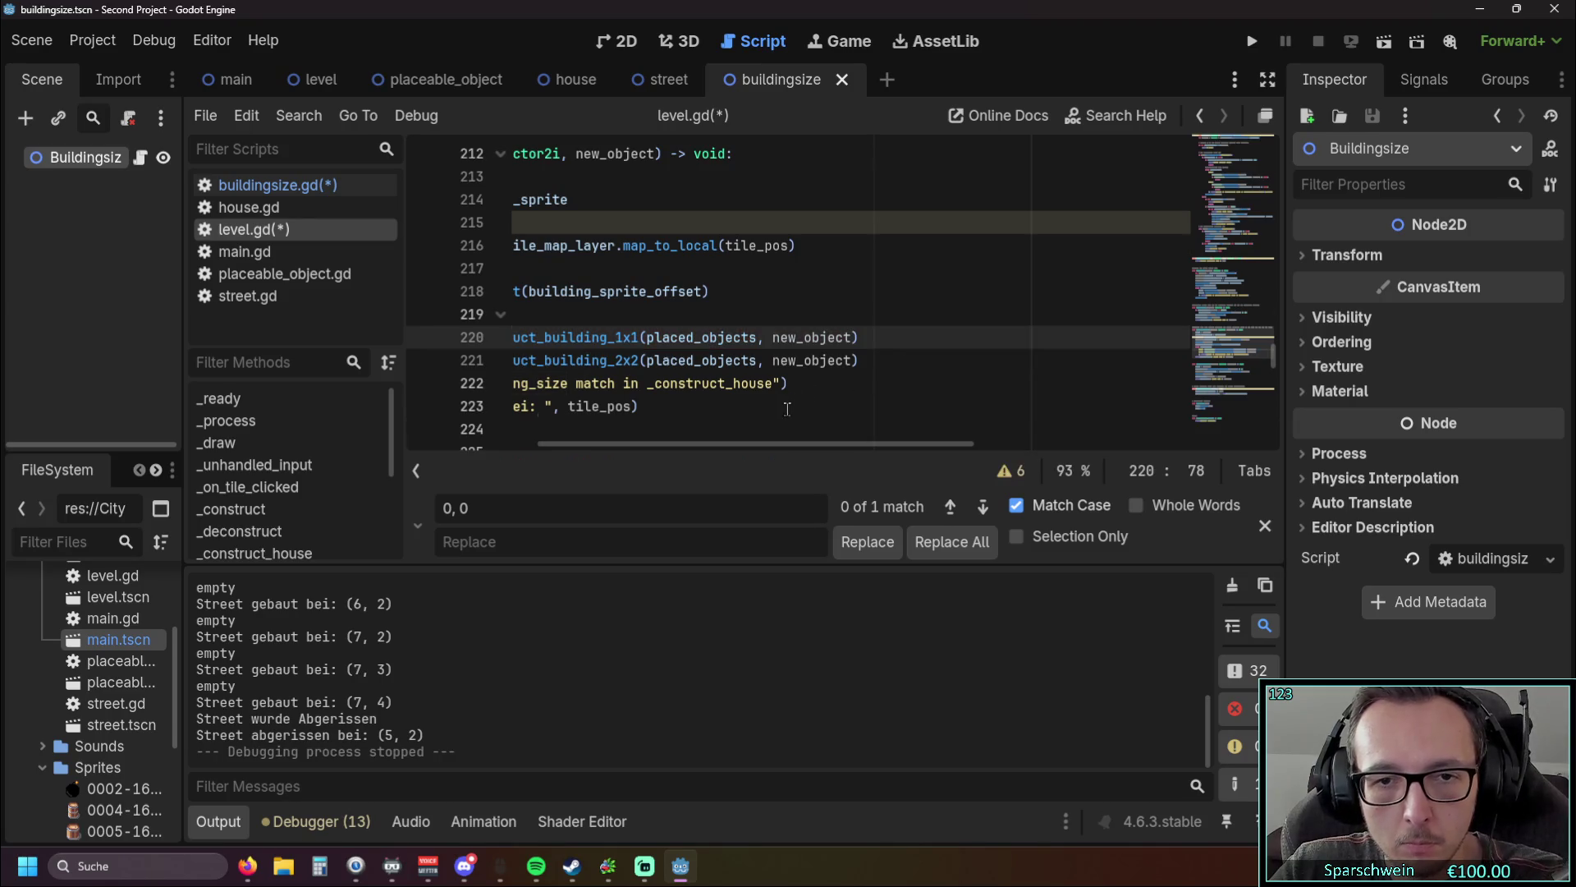
Insert a new indented blank line after the "1x1" case in the match
drag(759, 445, 493, 445)
scroll(941, 332, down, 1)
scroll(940, 332, up, 1)
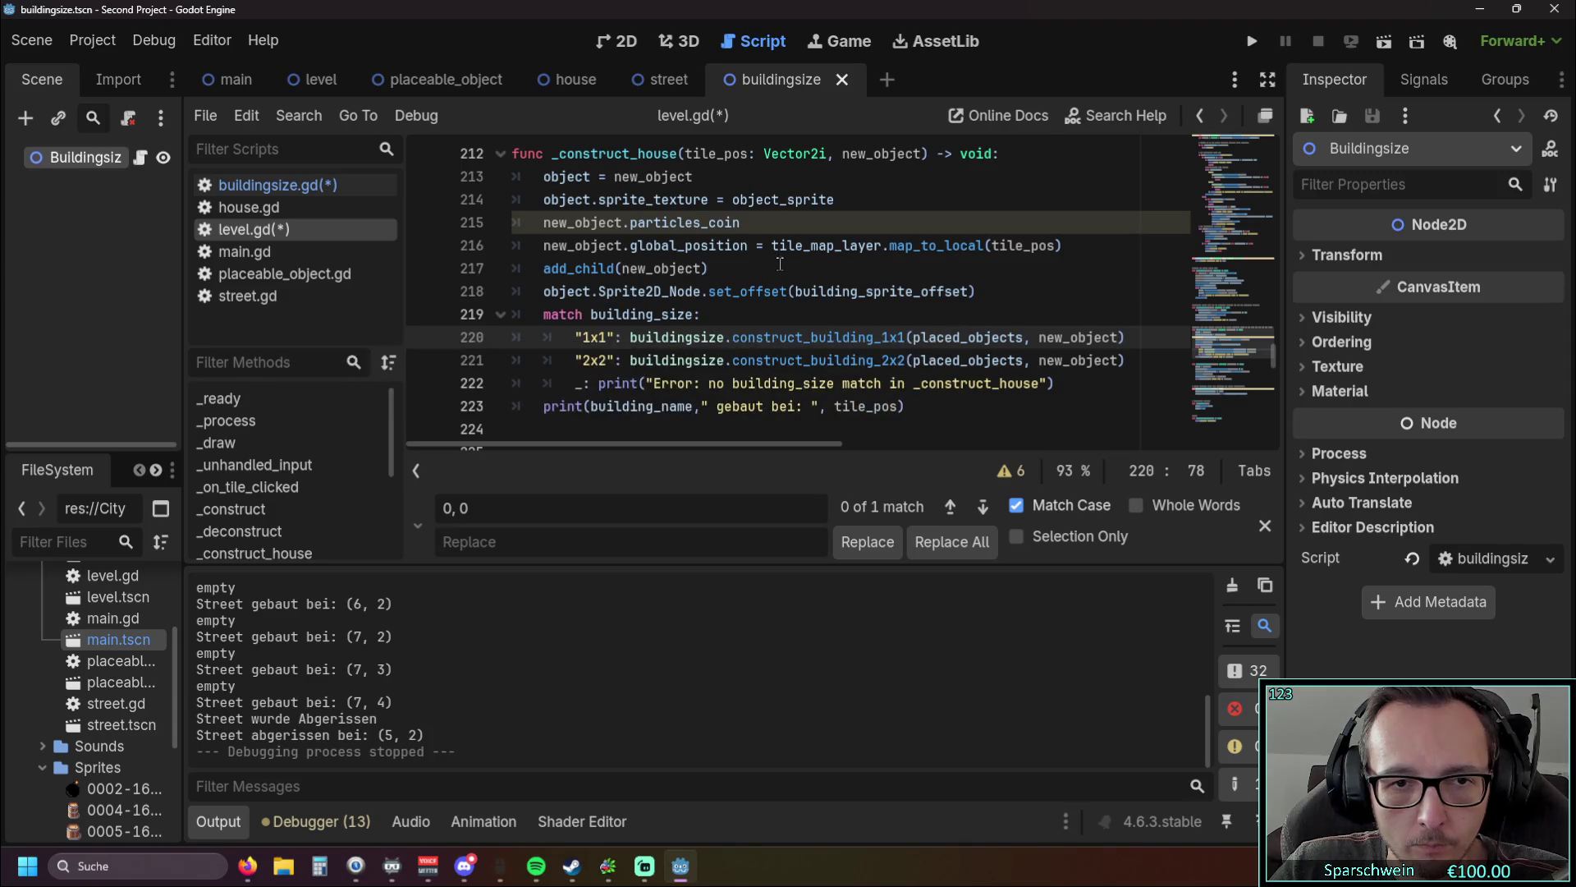
scroll(779, 262, down, 1)
scroll(783, 277, up, 2)
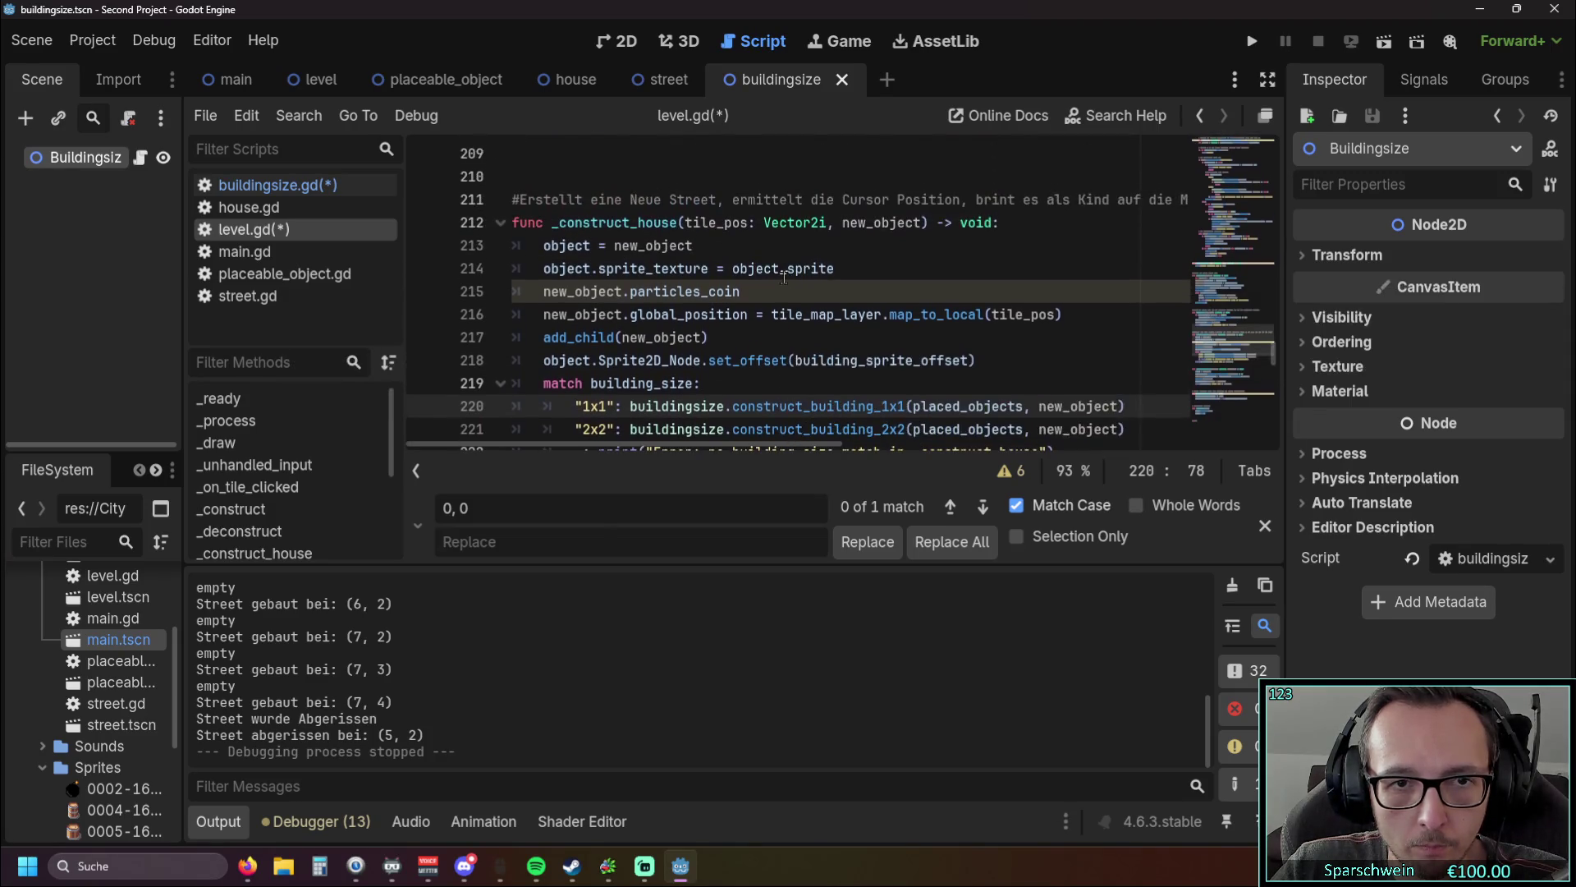
scroll(785, 276, down, 1)
scroll(788, 277, down, 5)
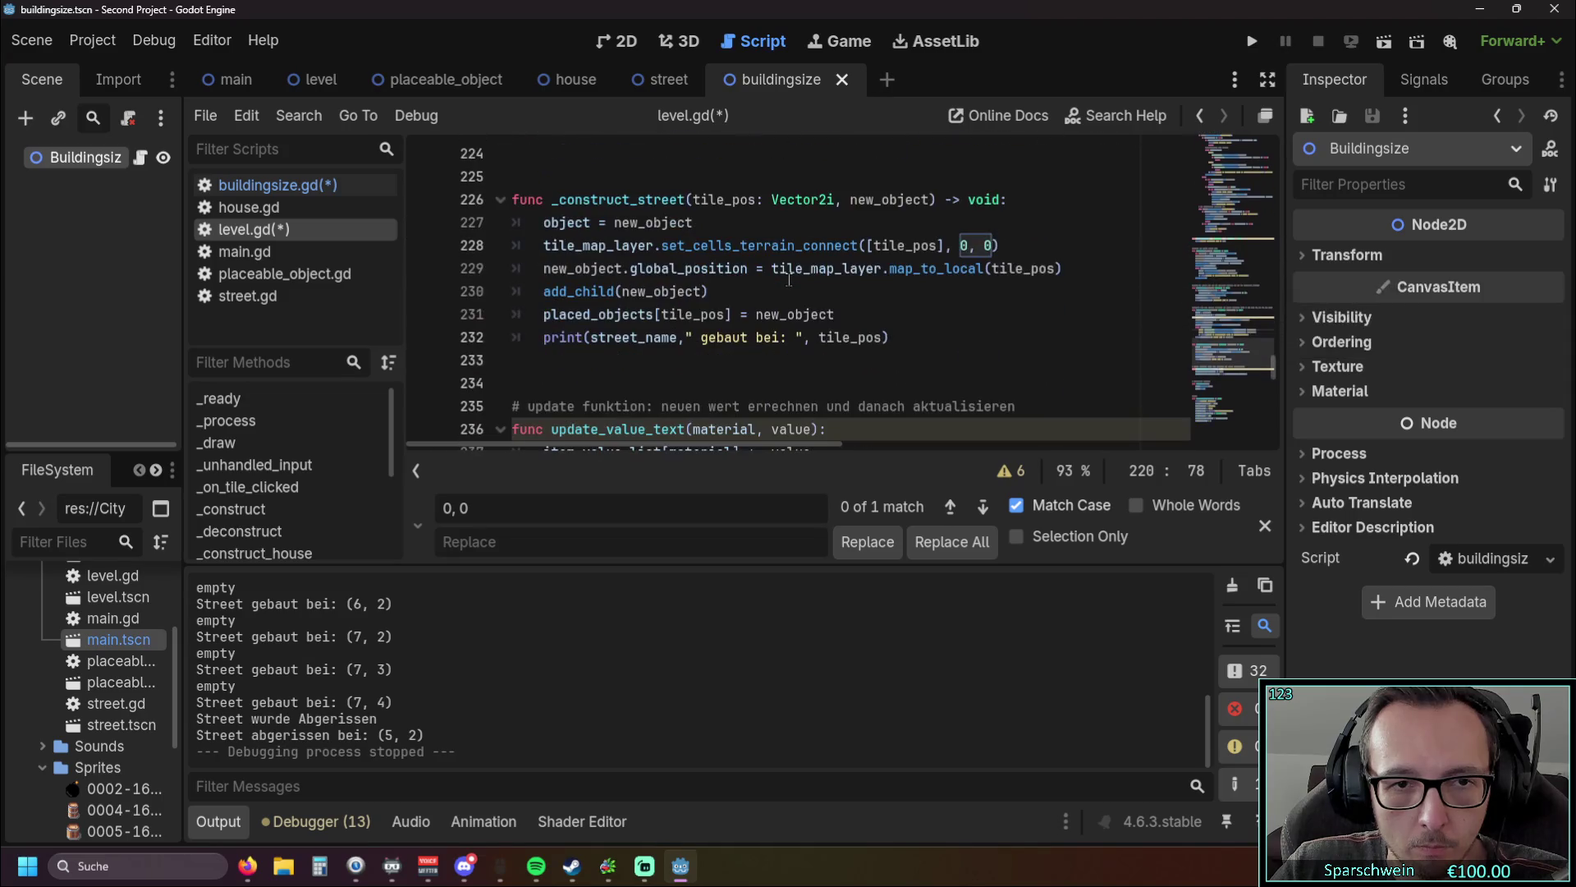
scroll(836, 287, up, 4)
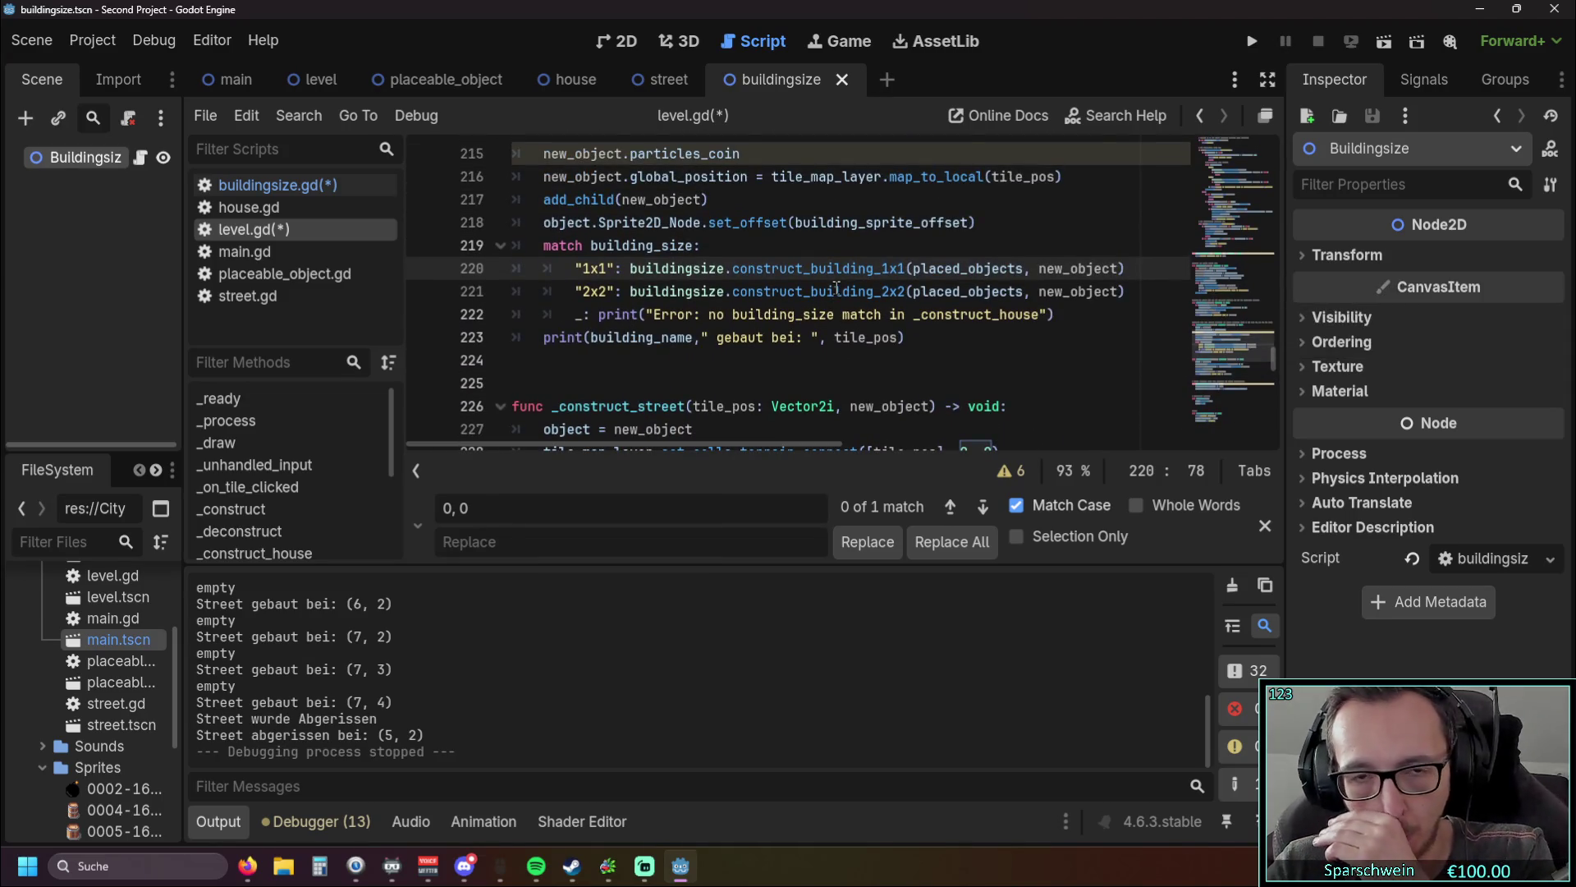
scroll(985, 295, up, 1)
scroll(1140, 300, down, 1)
click(1139, 300)
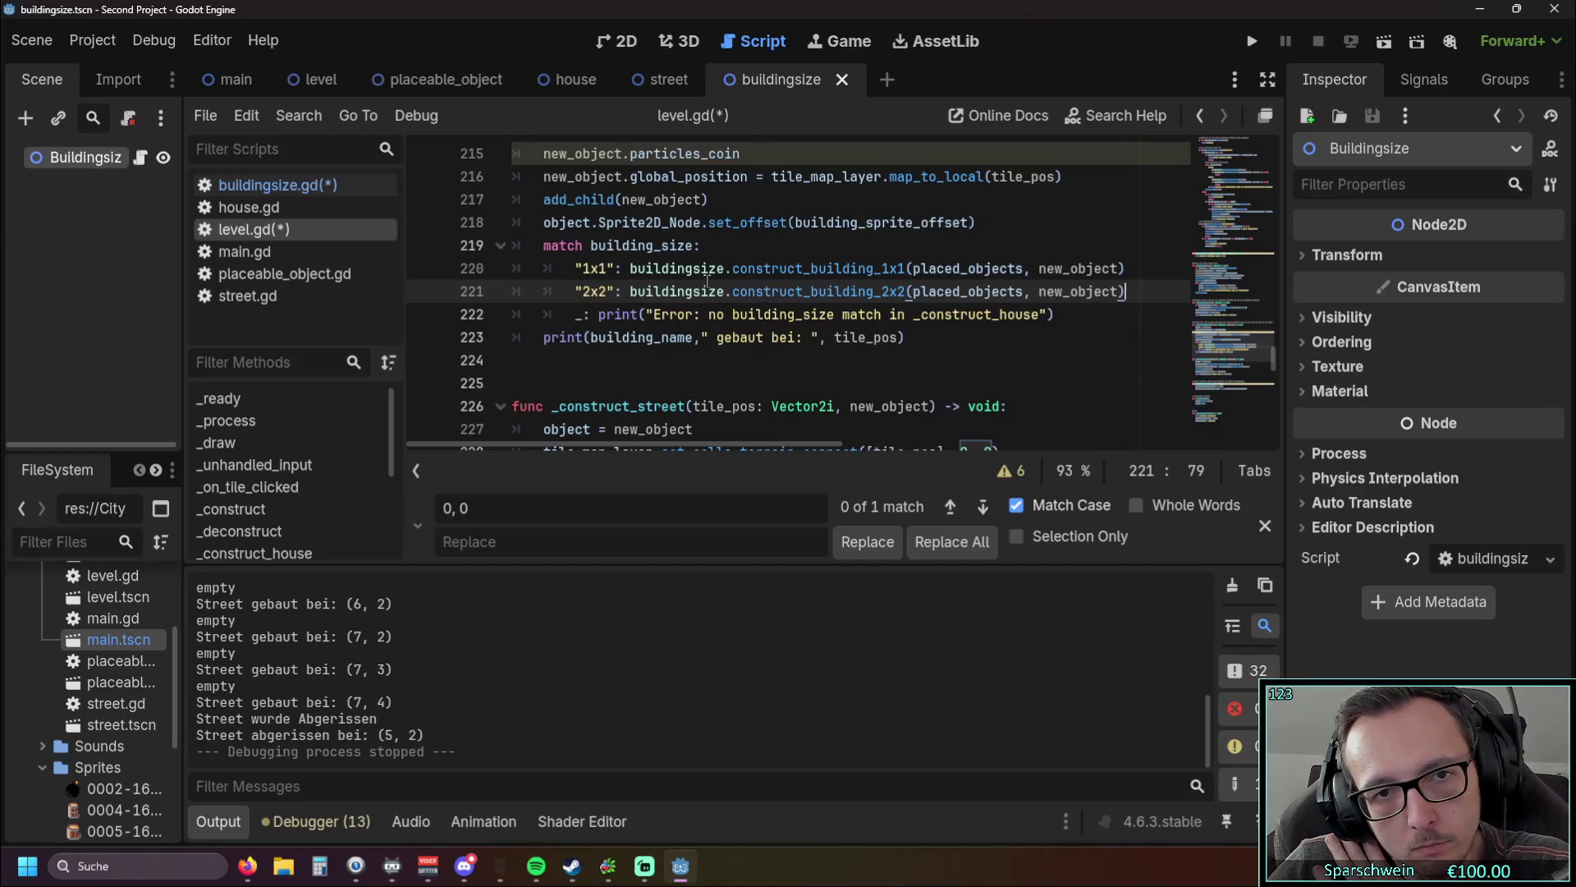
key(Up)
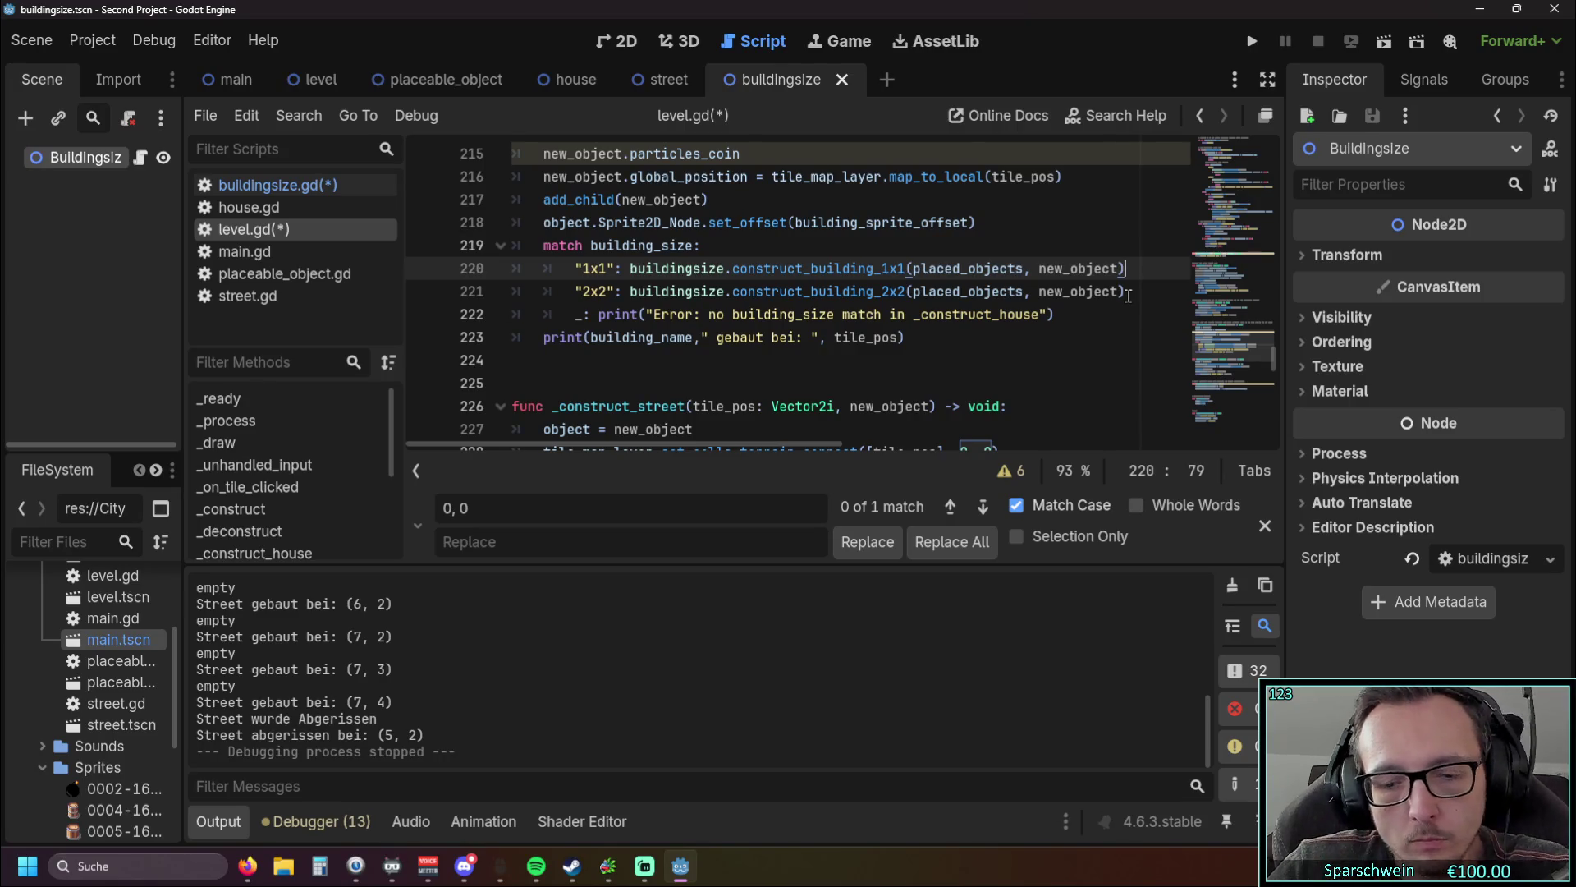
key(Return)
key(Tab)
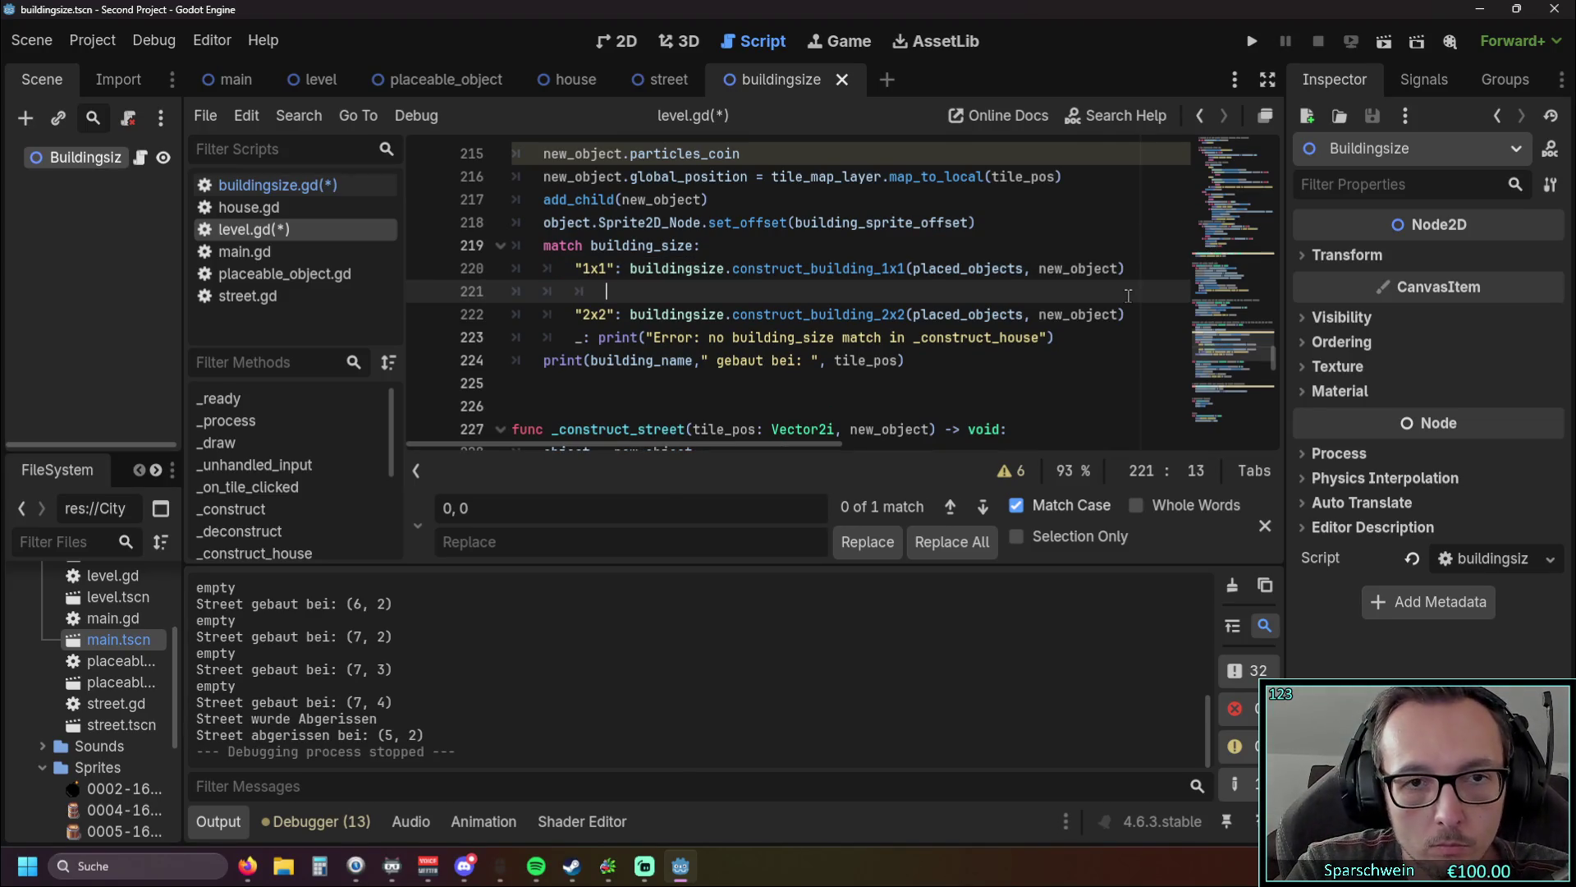
Type buildingsize.clear(building_size) and move the 1x1 construct call onto its own line
text(building)
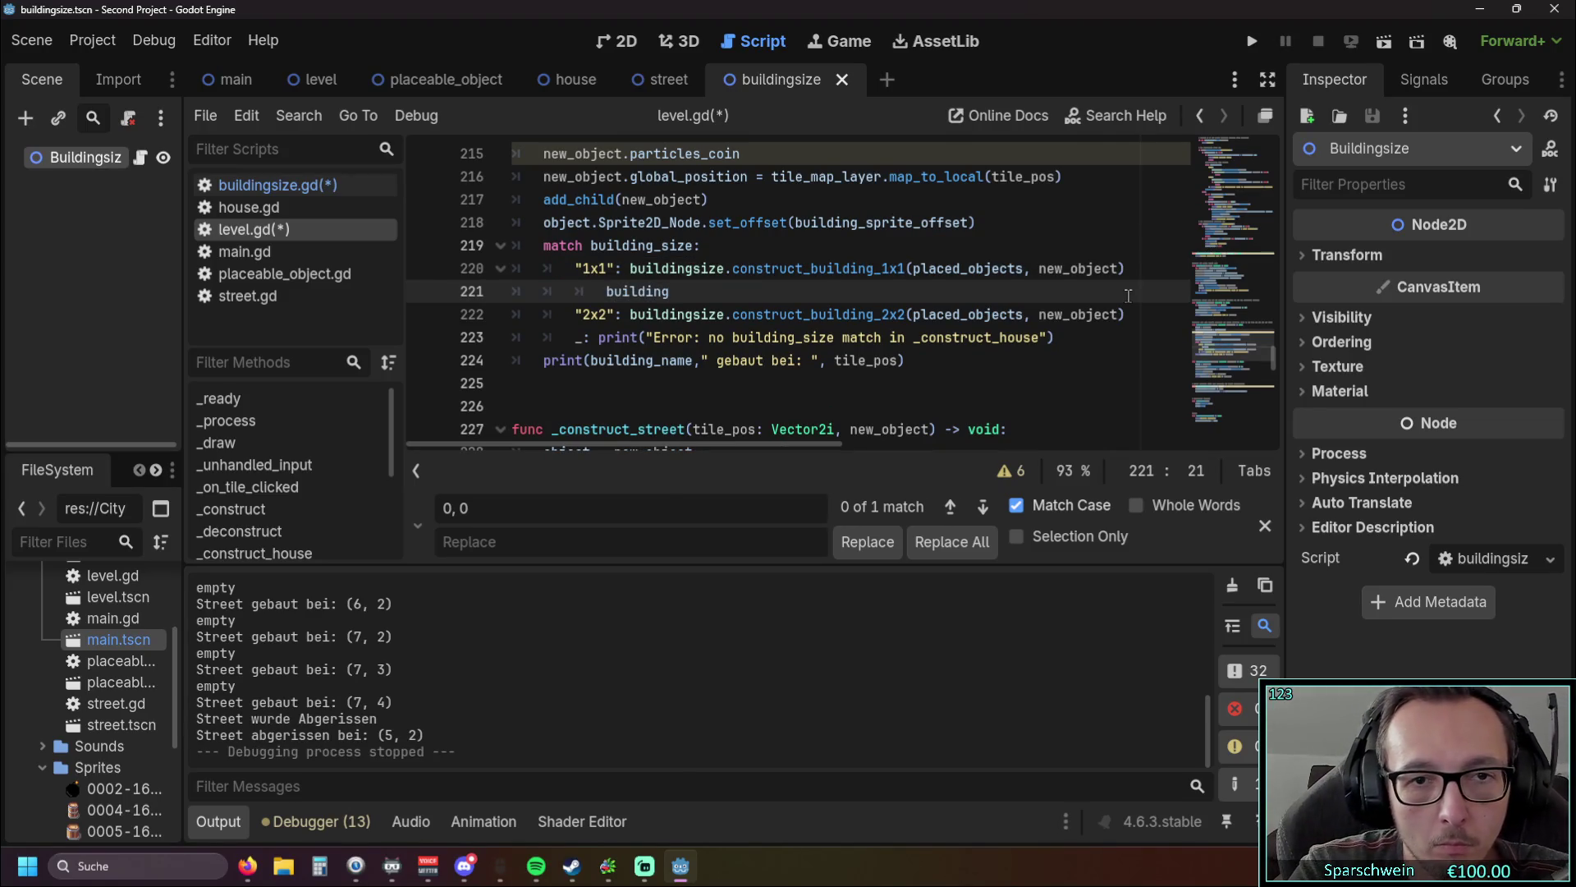
text(size)
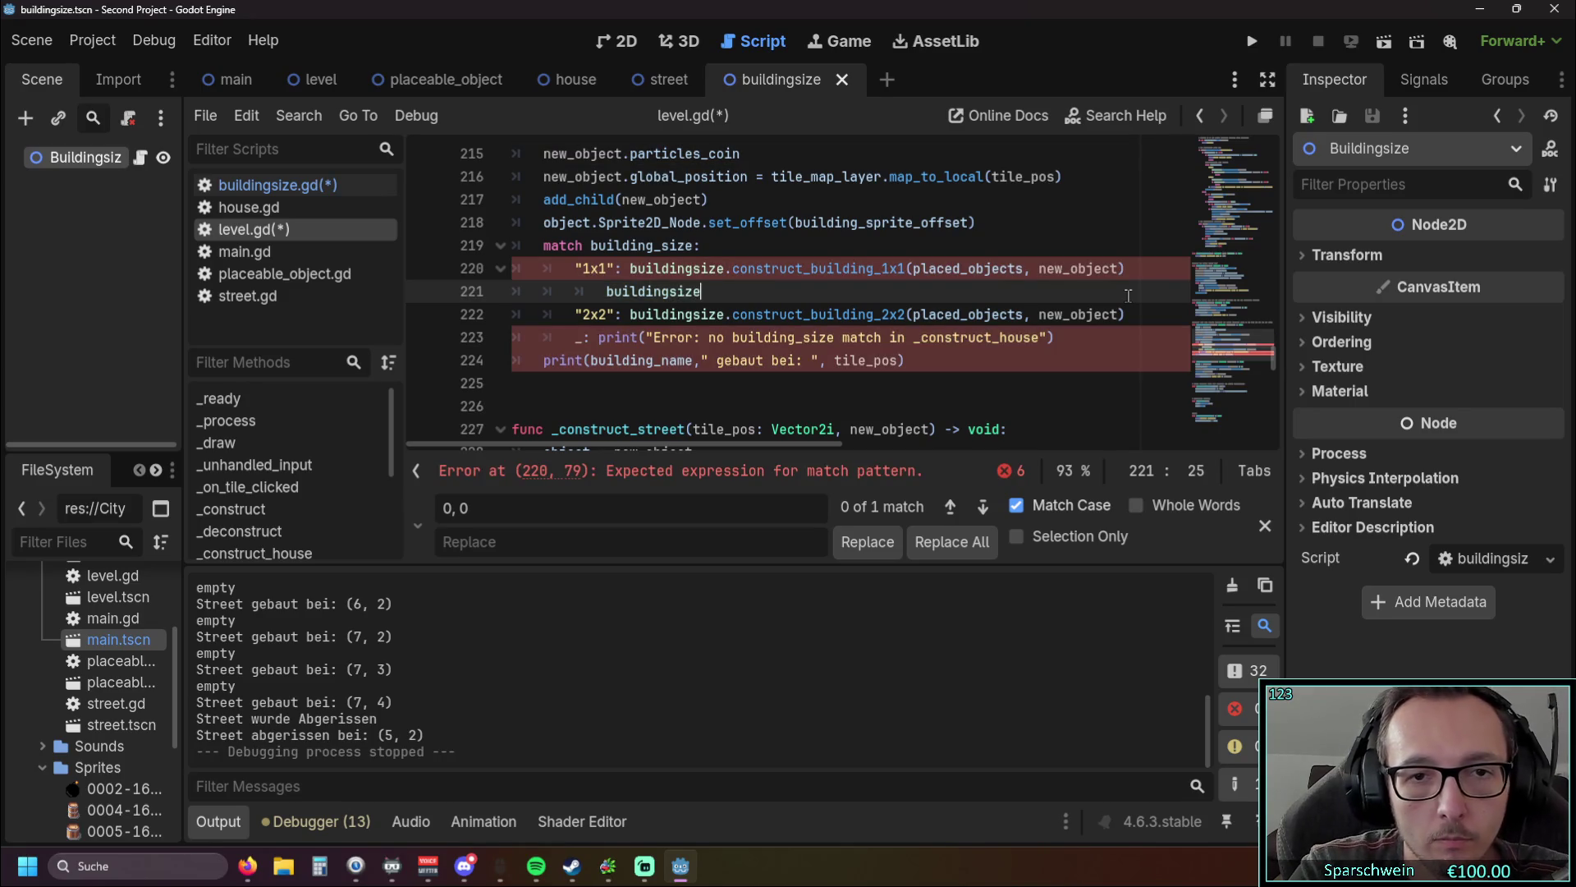
text(.clear(building_size))
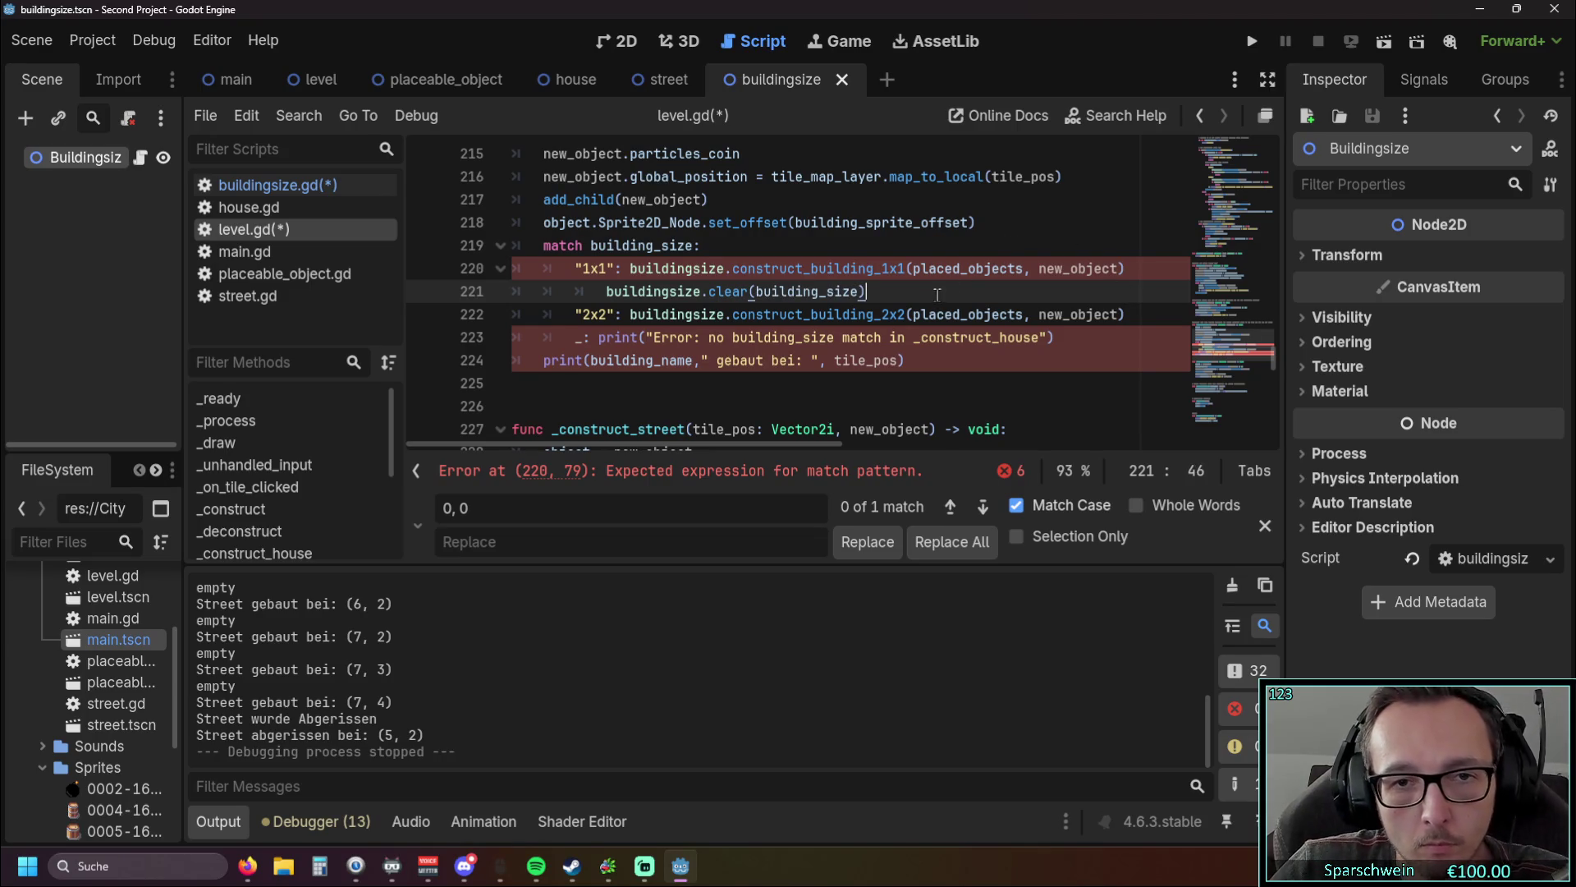
scroll(940, 294, up, 4)
scroll(850, 292, down, 4)
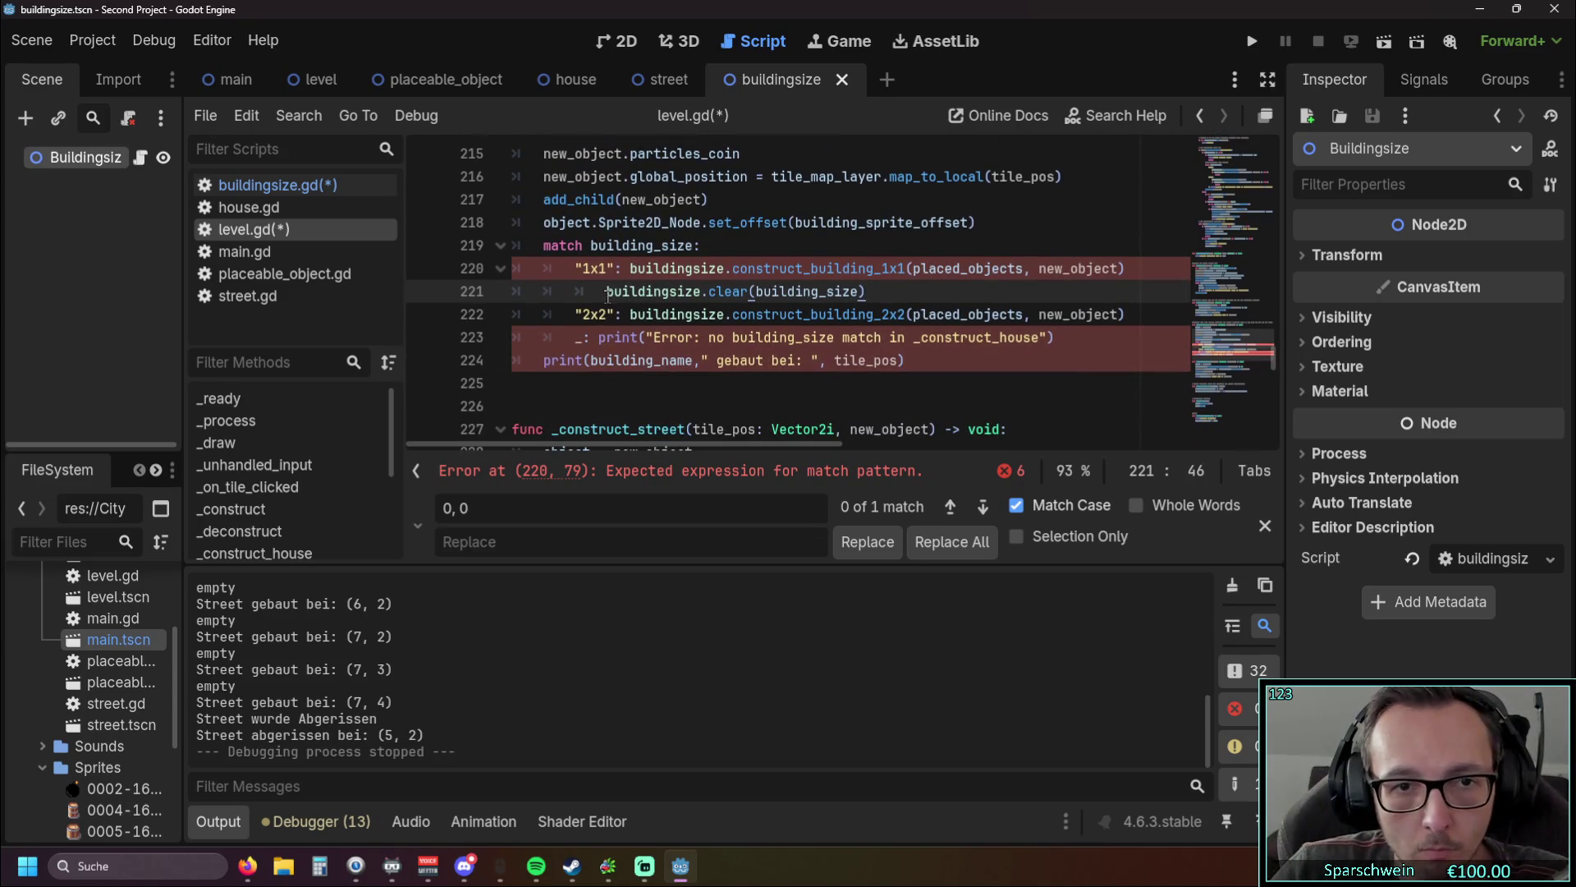
click(628, 269)
key(Return)
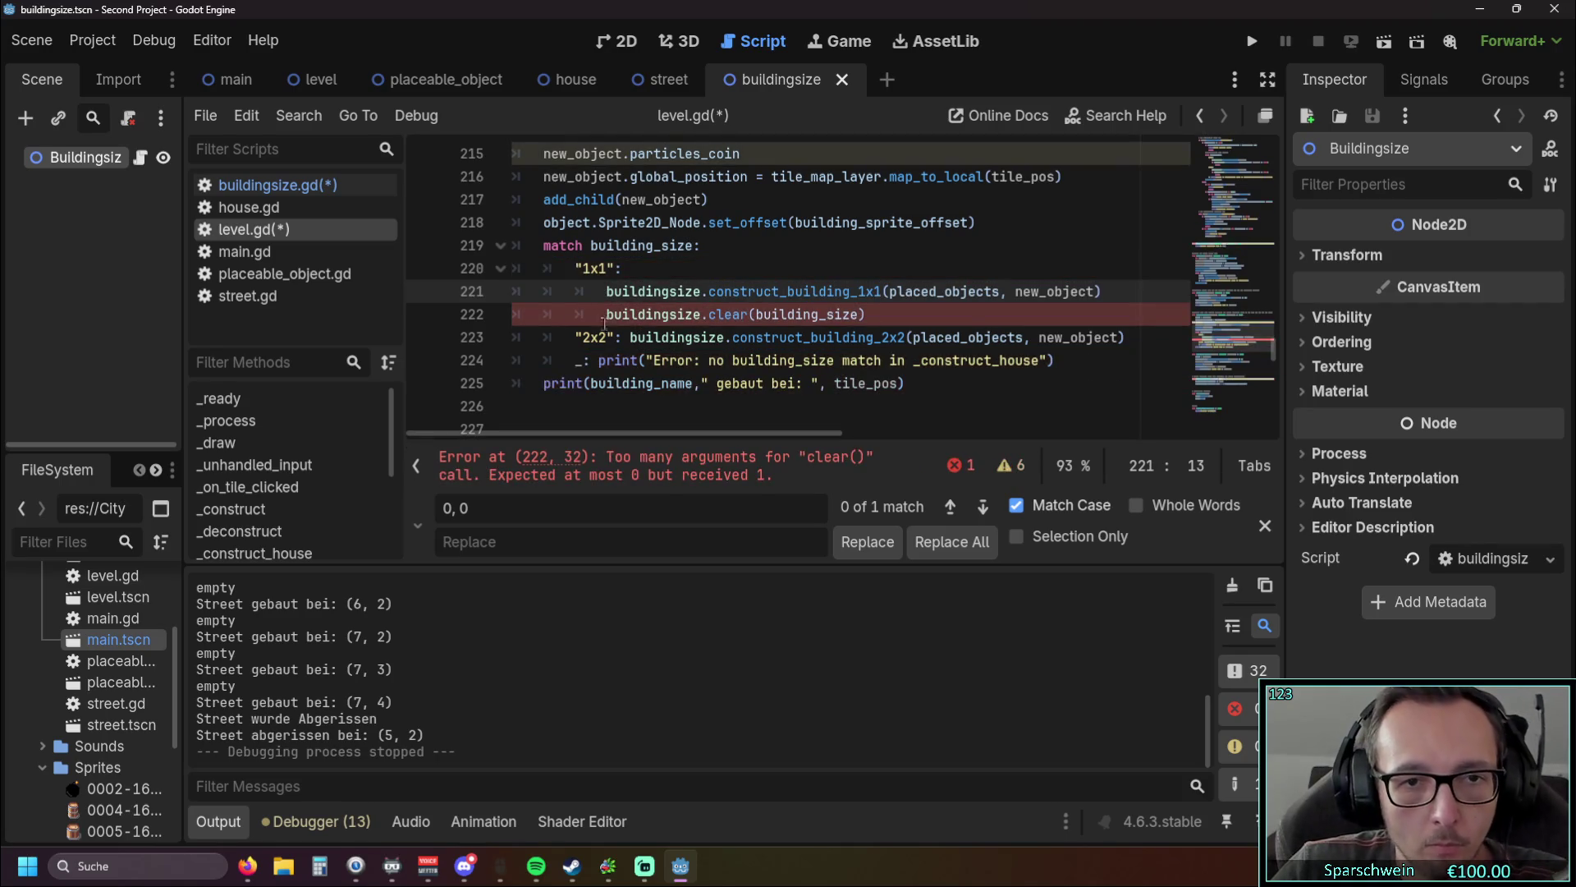
Save the edited level.gd and buildingsize.gd scripts with Ctrl+S
click(676, 341)
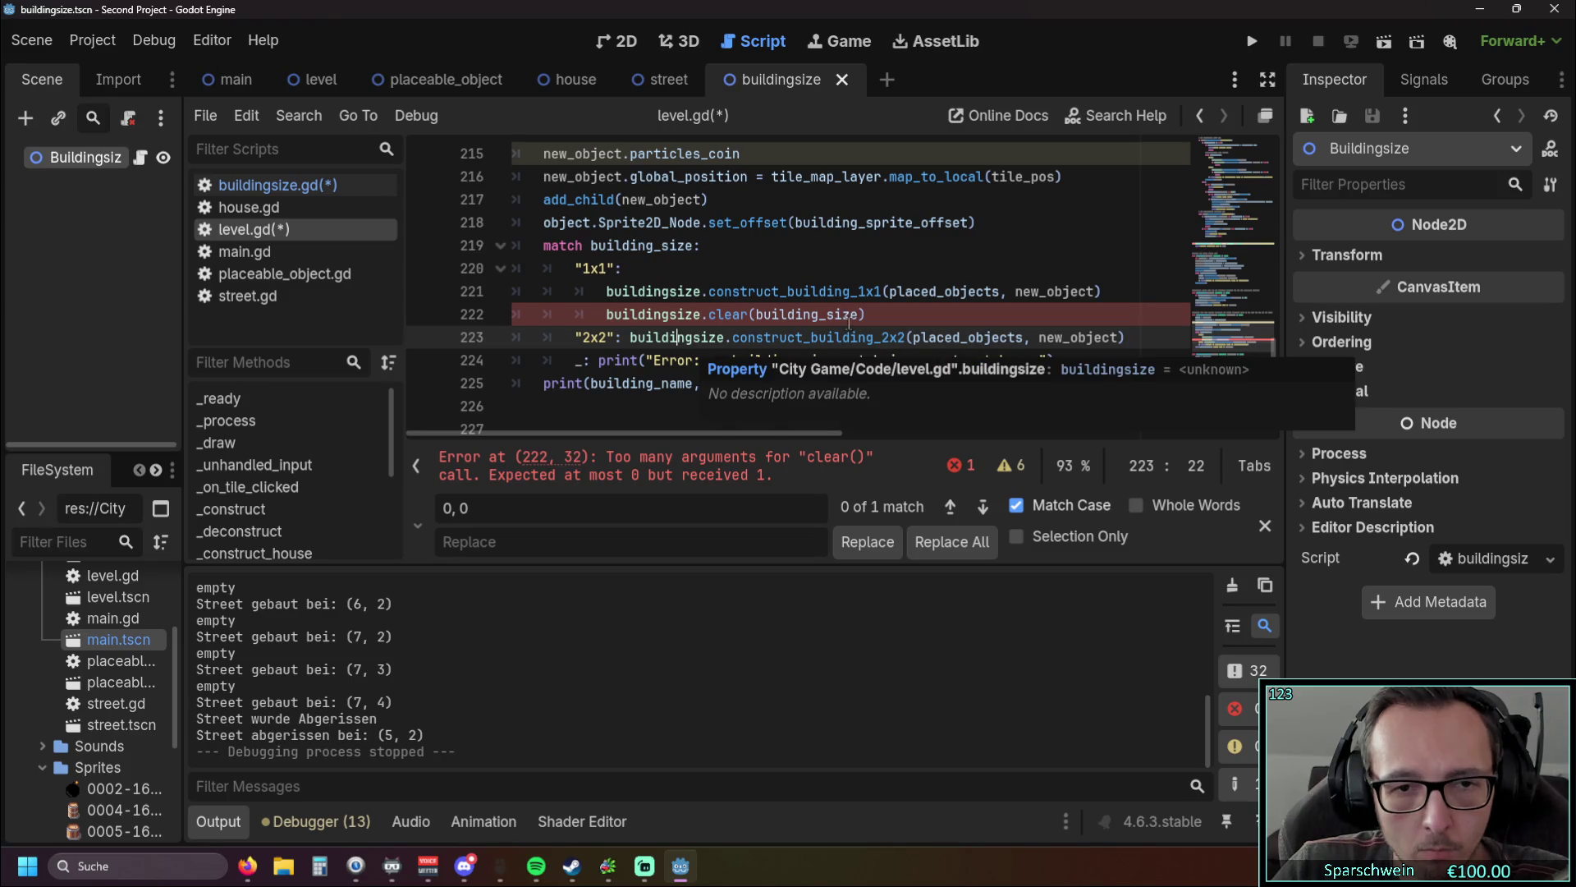
click(271, 185)
click(663, 276)
key(ctrl+s)
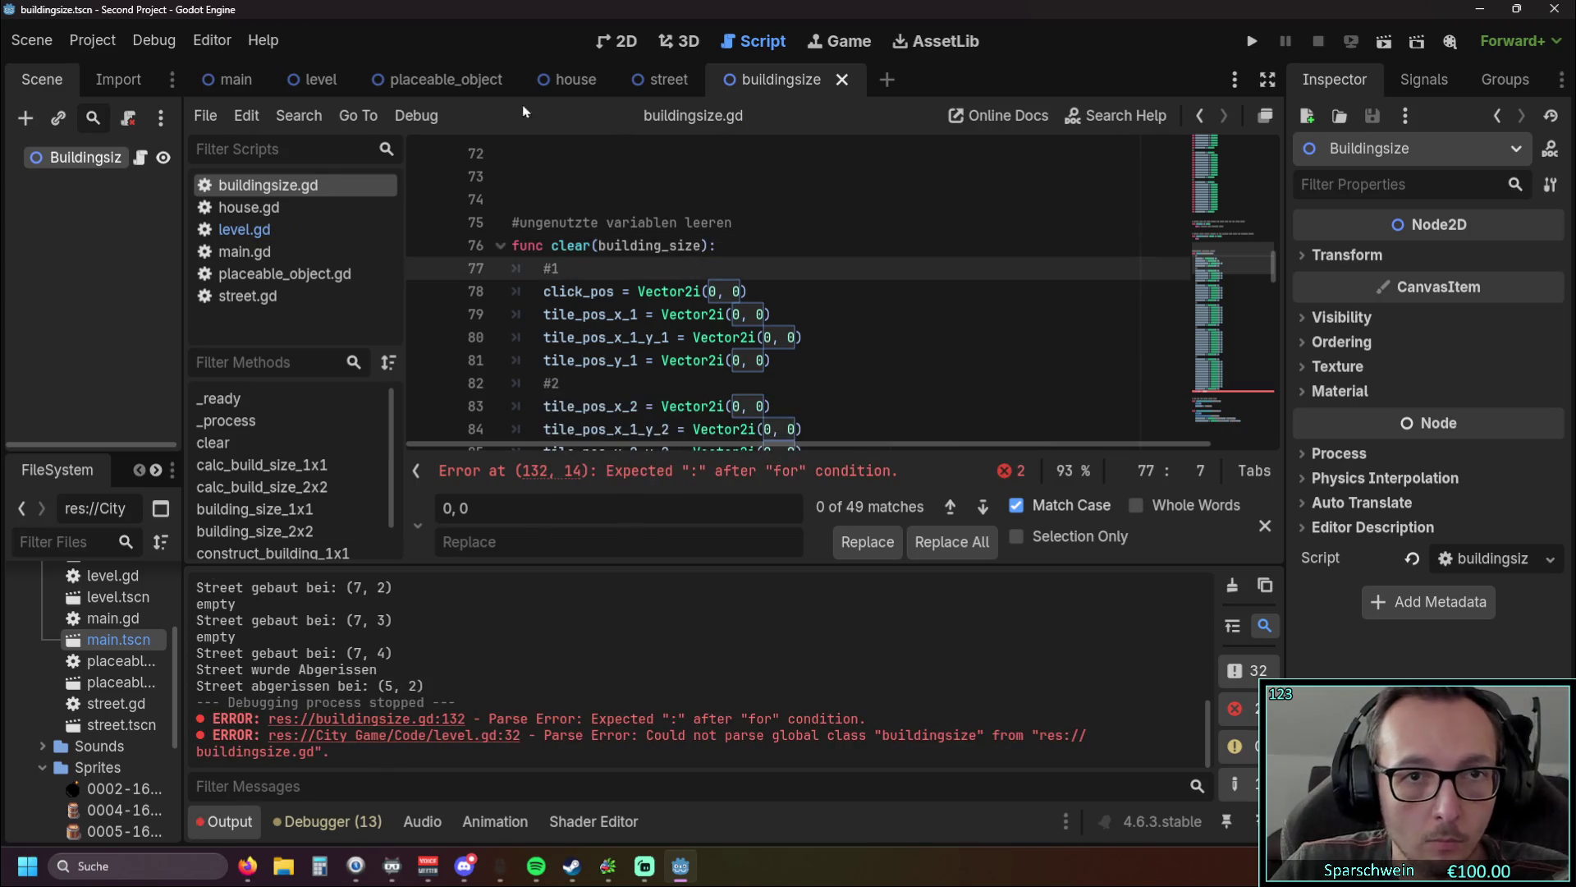
Back in level.gd, select the whole buildingsize.clear(building_size) line
click(265, 228)
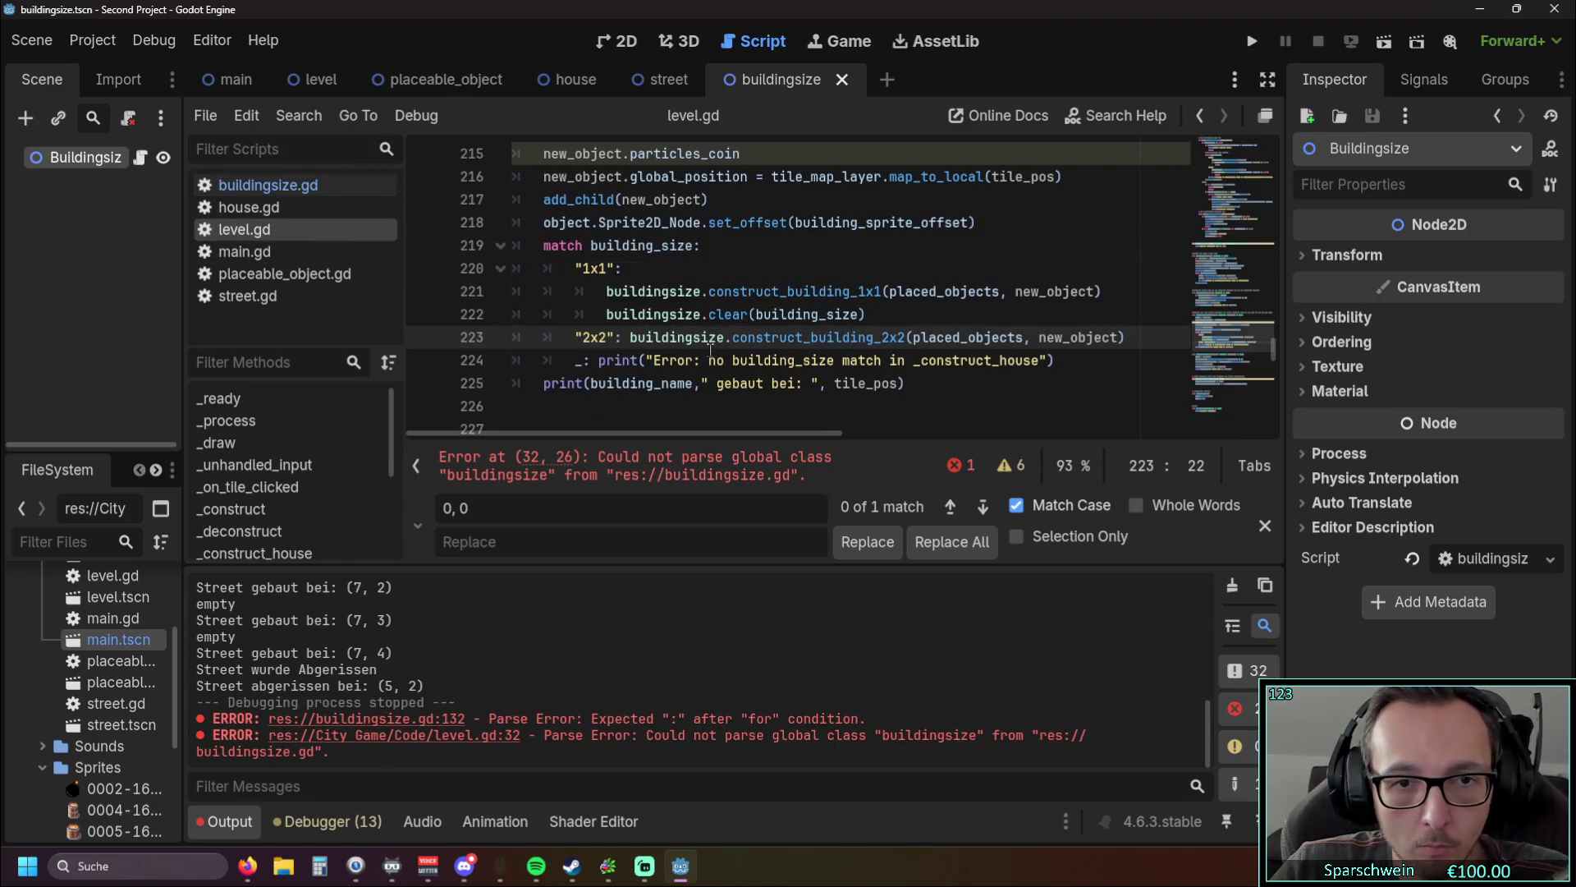
click(624, 337)
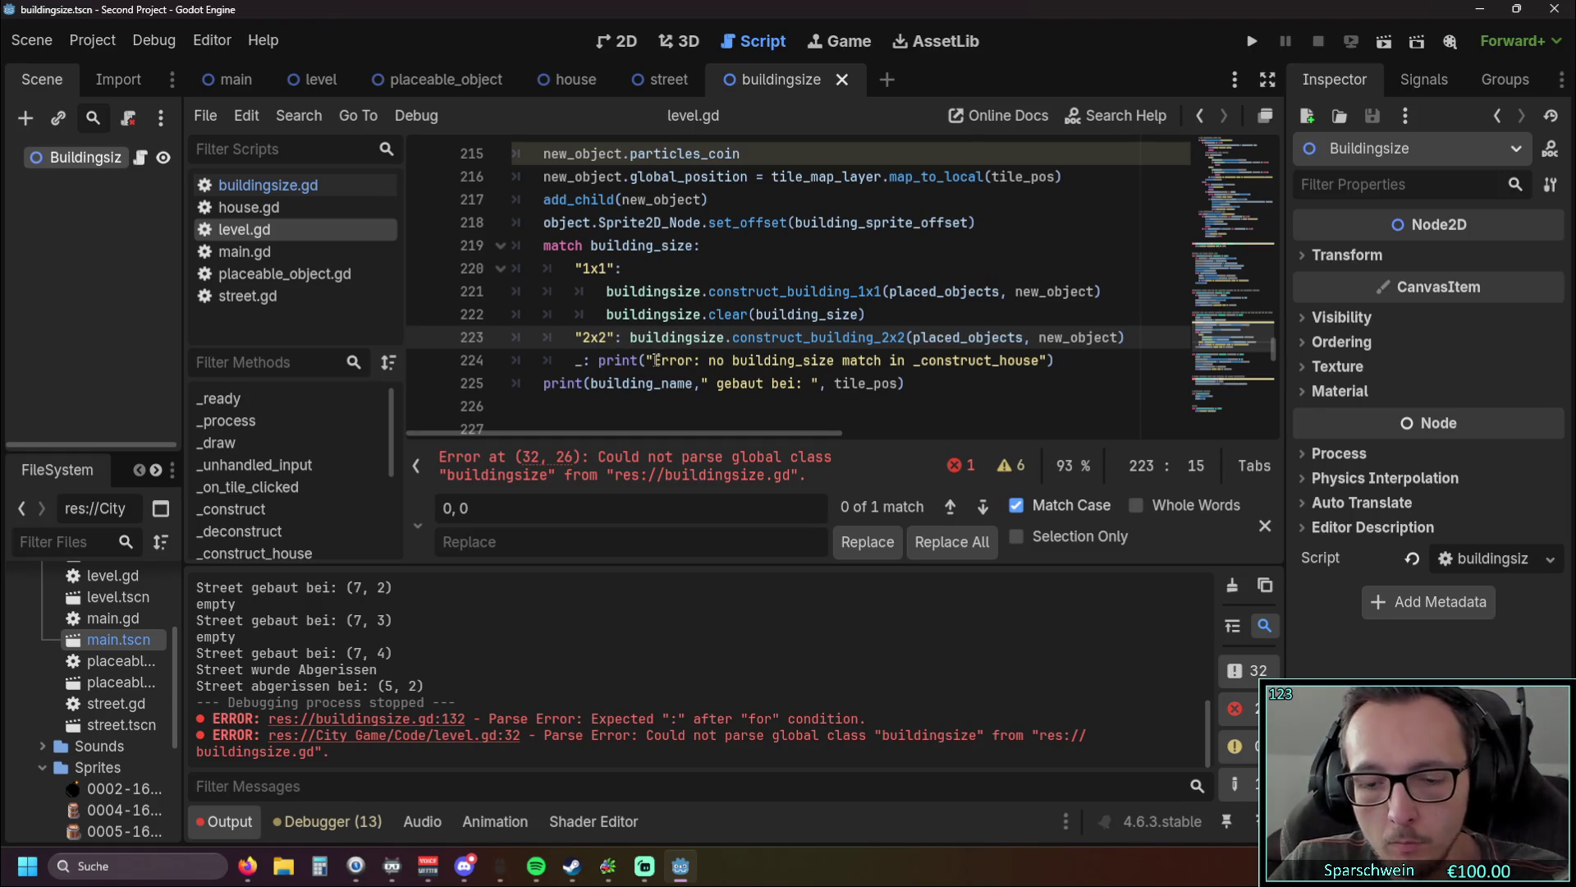
key(Right)
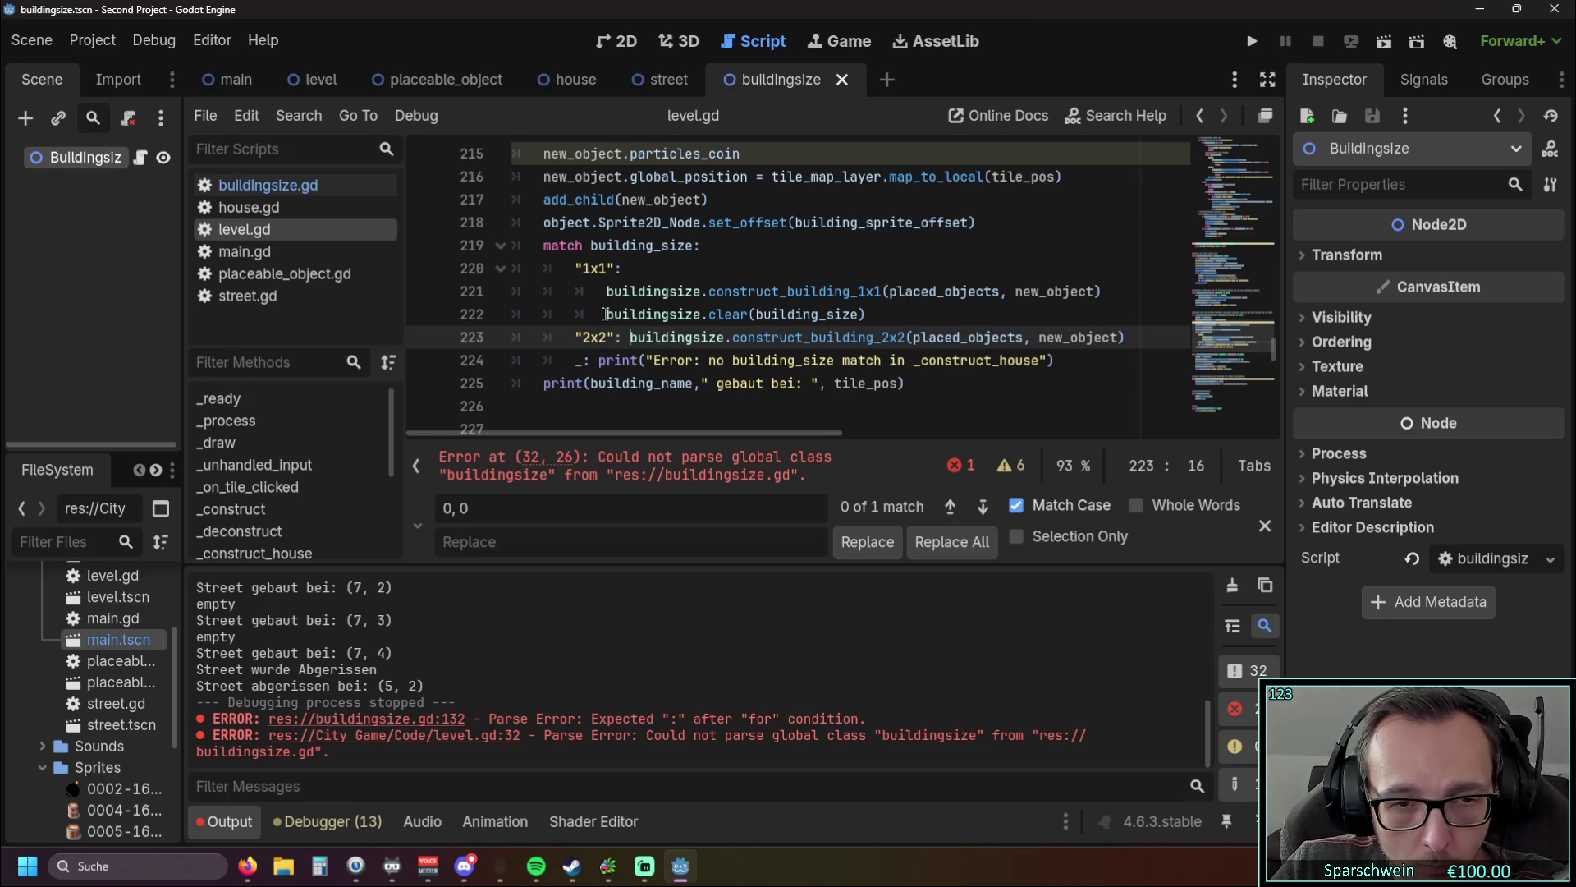
mouse_move(605, 314)
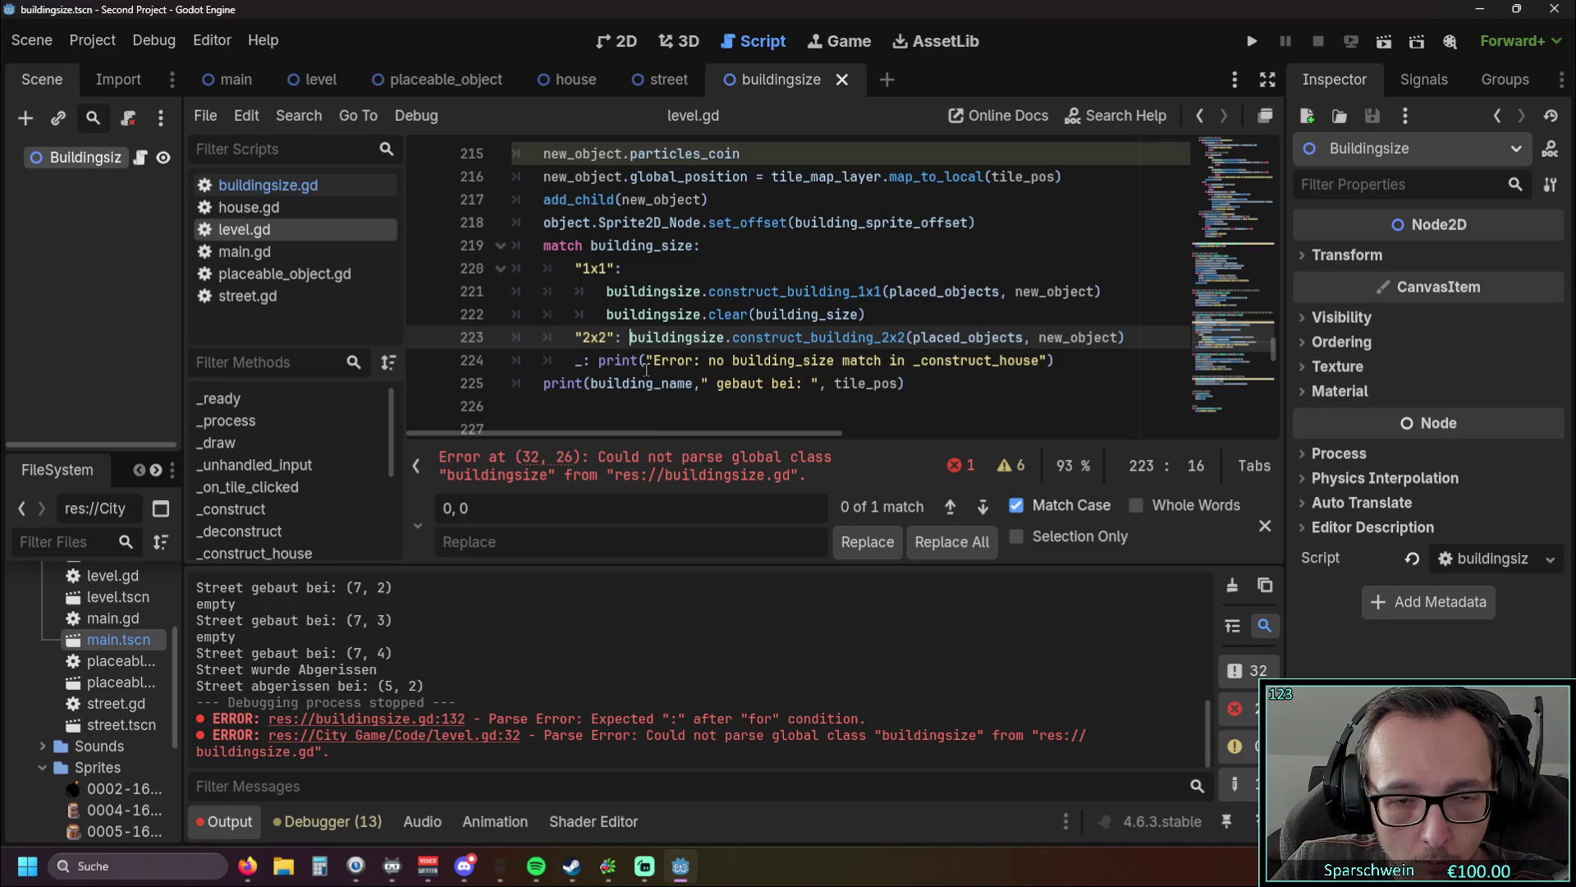
drag(874, 314, 432, 314)
key(ctrl+c)
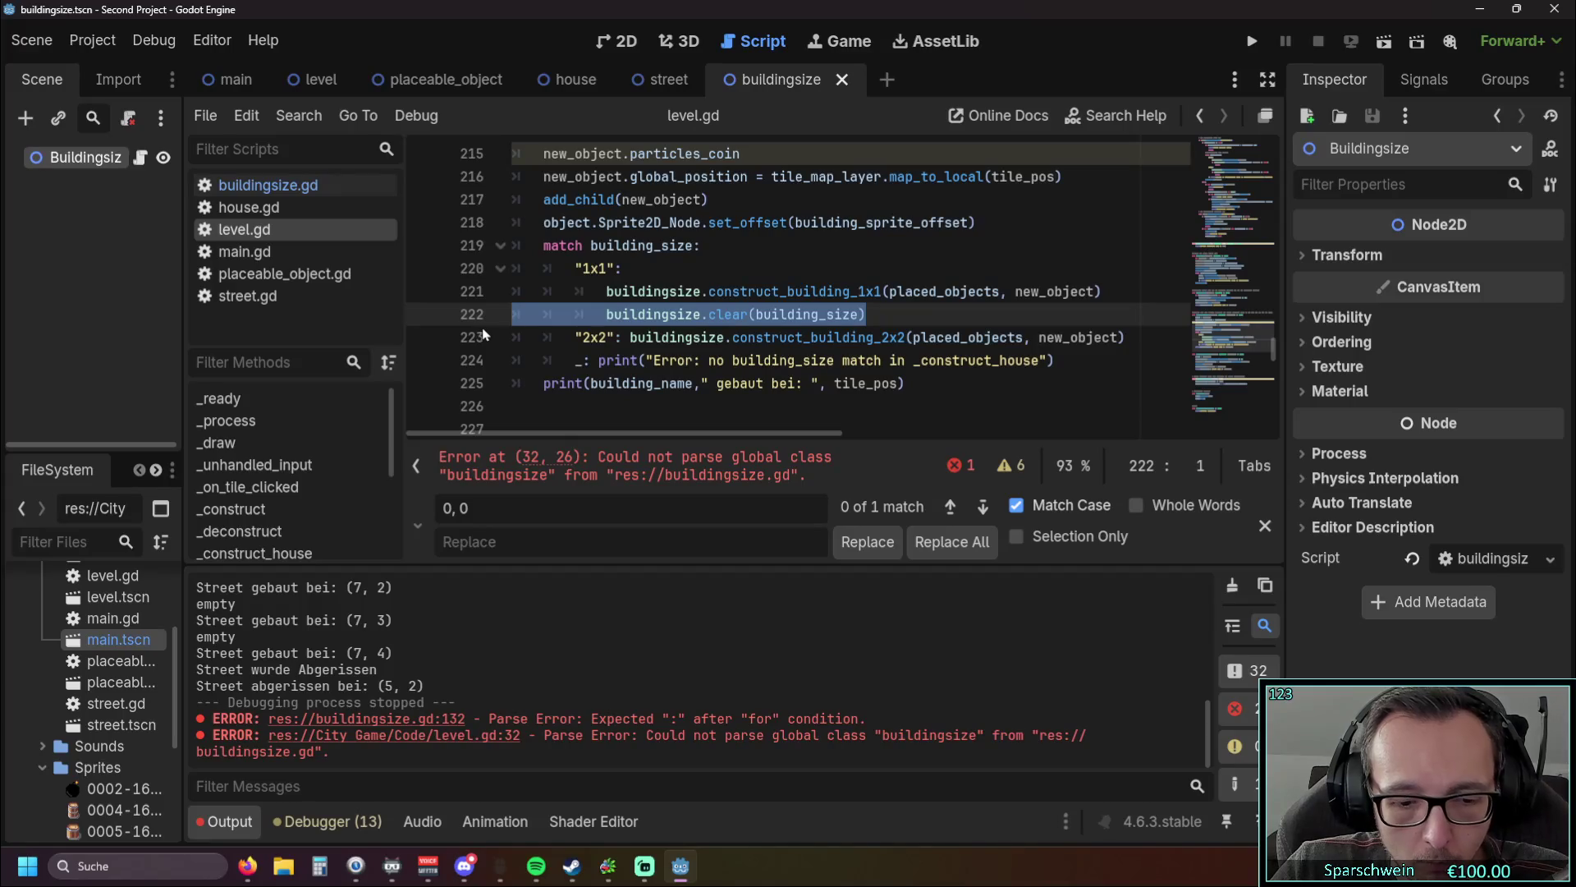
Paste buildingsize.clear(building_size) on a new dedented line after the match block
click(1055, 362)
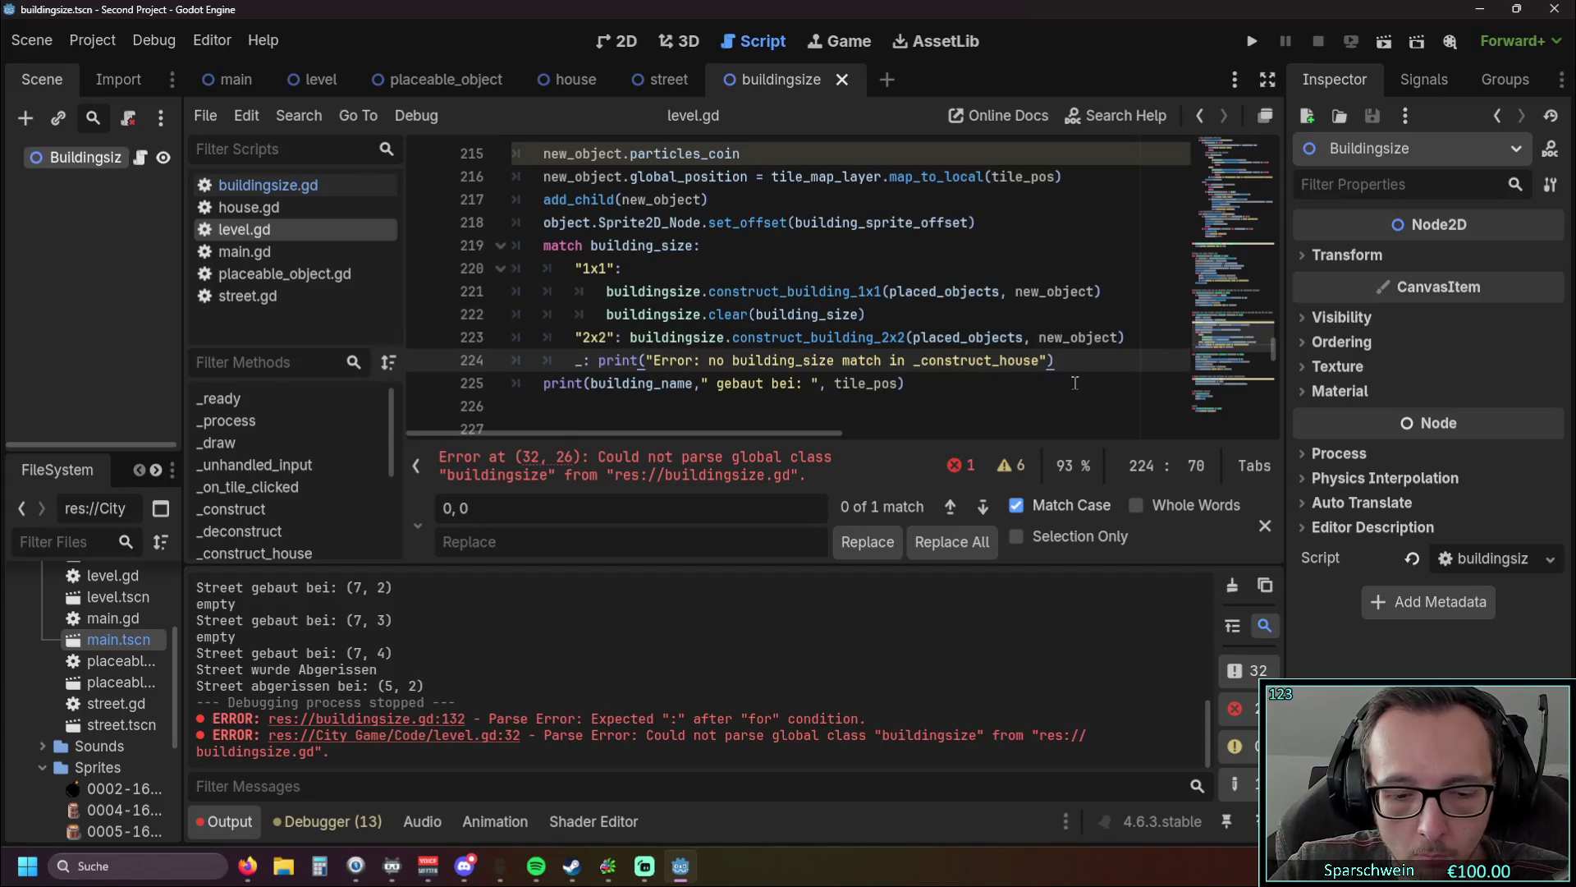
key(Return)
key(ctrl+v)
key(Home)
key(BackSpace)
key(BackSpace)
key(BackSpace)
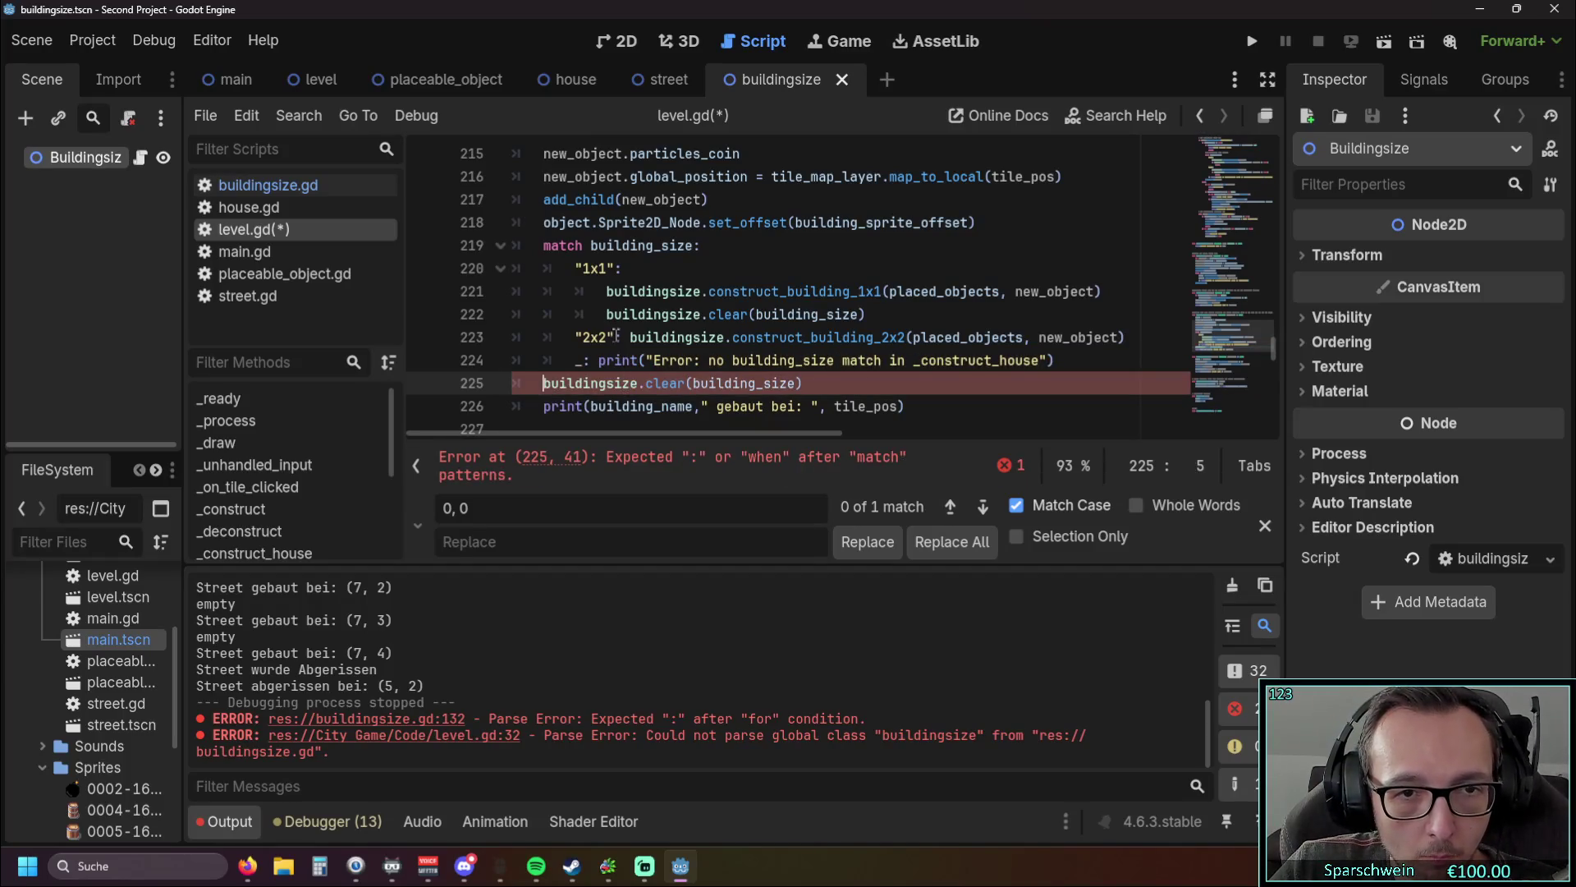
Rejoin the 1x1 construct call onto its case line and delete the old clear call there
click(605, 291)
key(BackSpace)
key(BackSpace)
key(BackSpace)
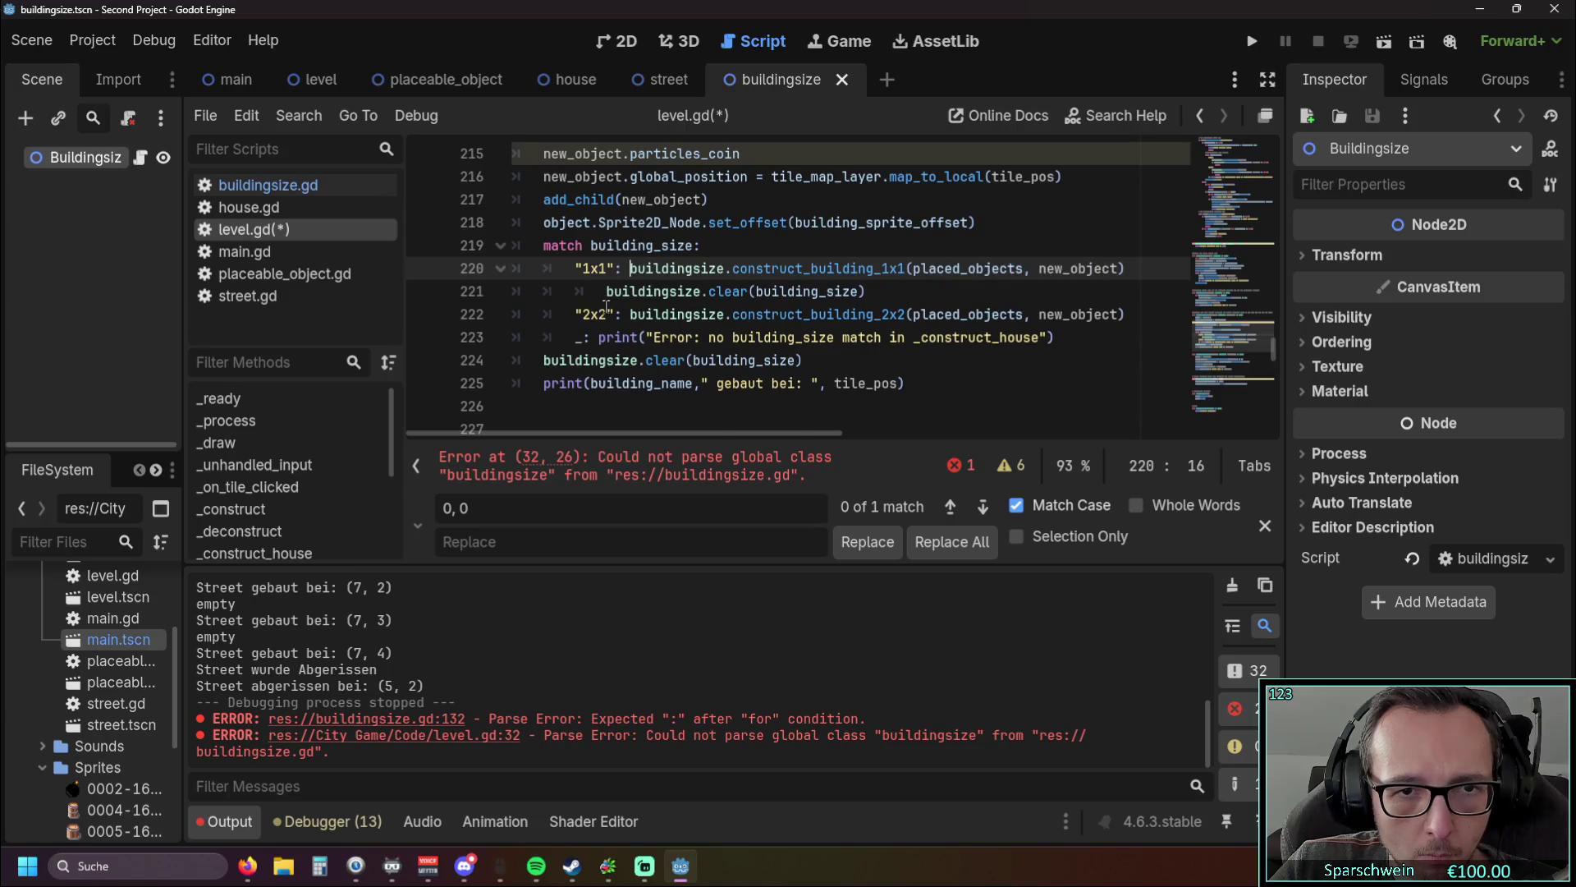
triple_click(783, 295)
key(BackSpace)
key(BackSpace)
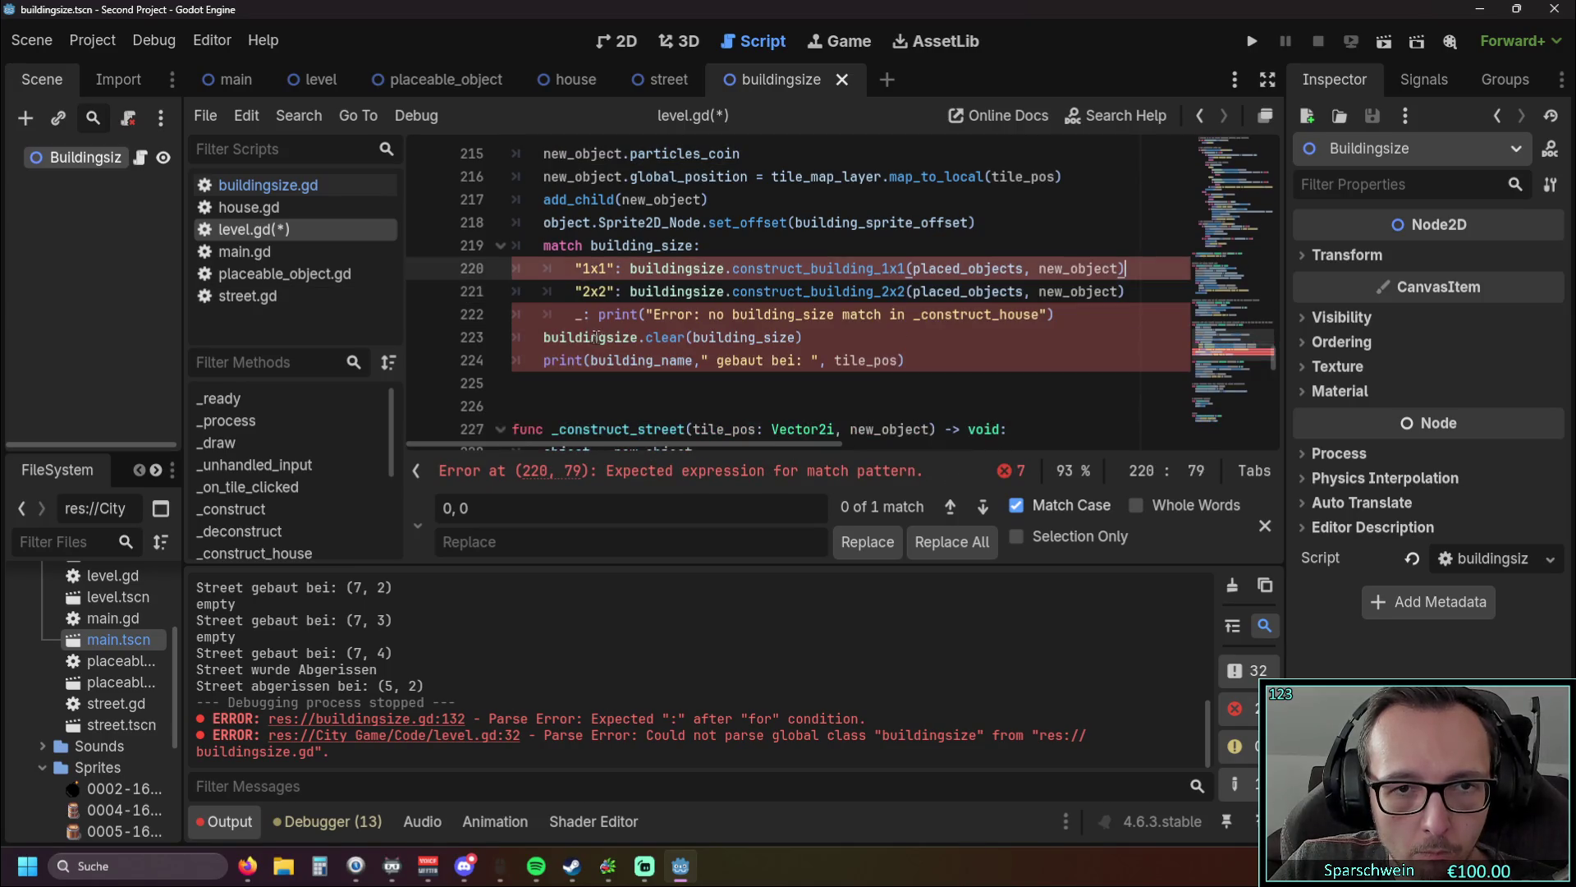
click(781, 387)
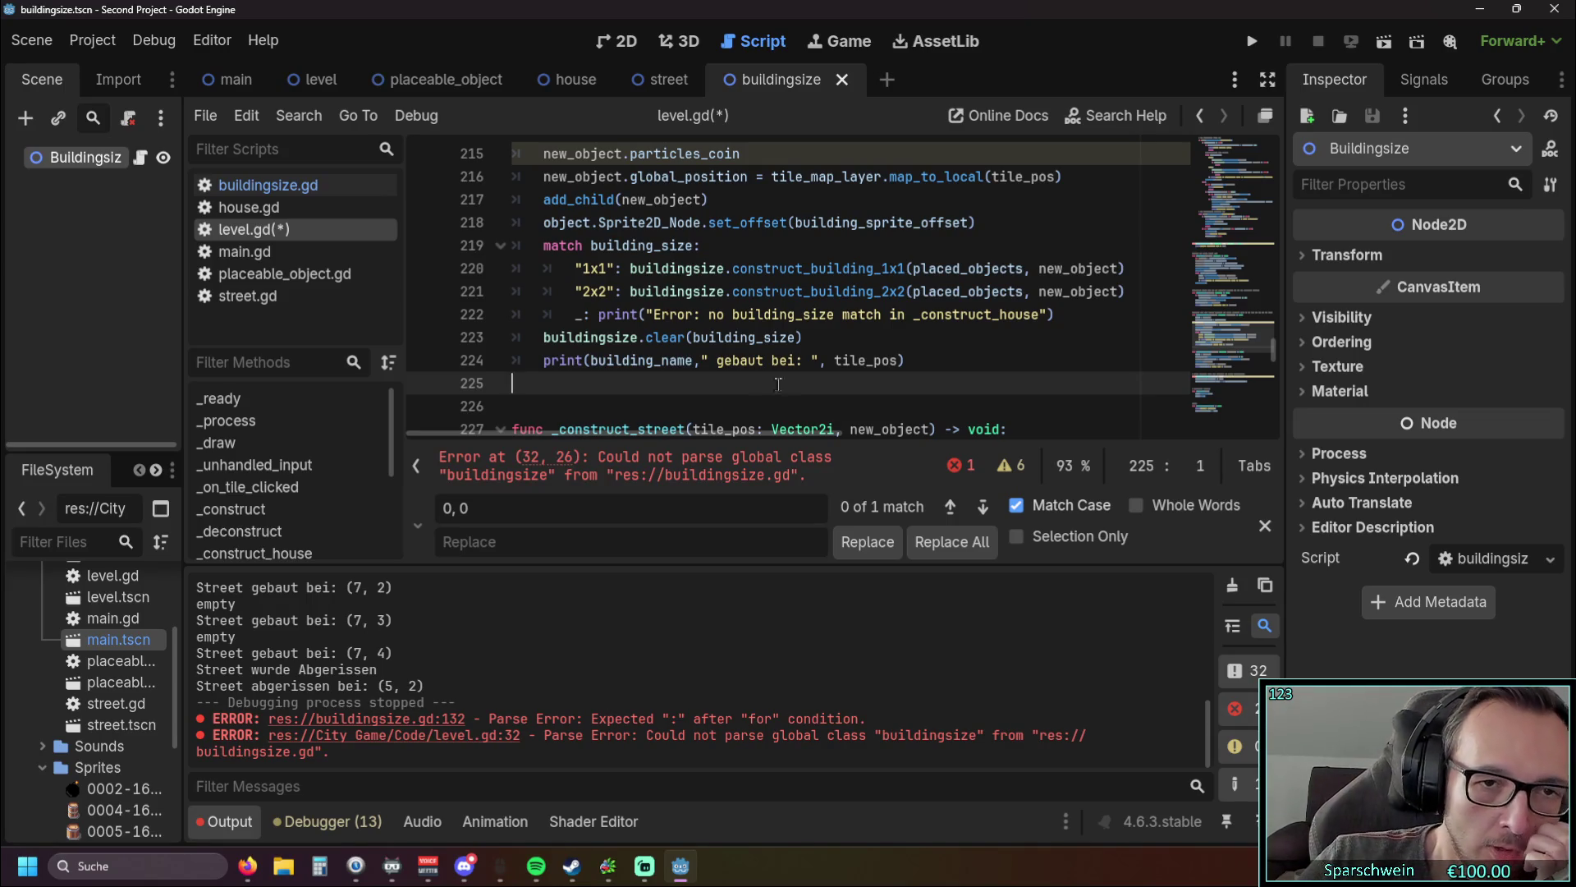
scroll(737, 371, up, 2)
scroll(737, 371, down, 1)
scroll(737, 371, up, 1)
scroll(738, 371, down, 1)
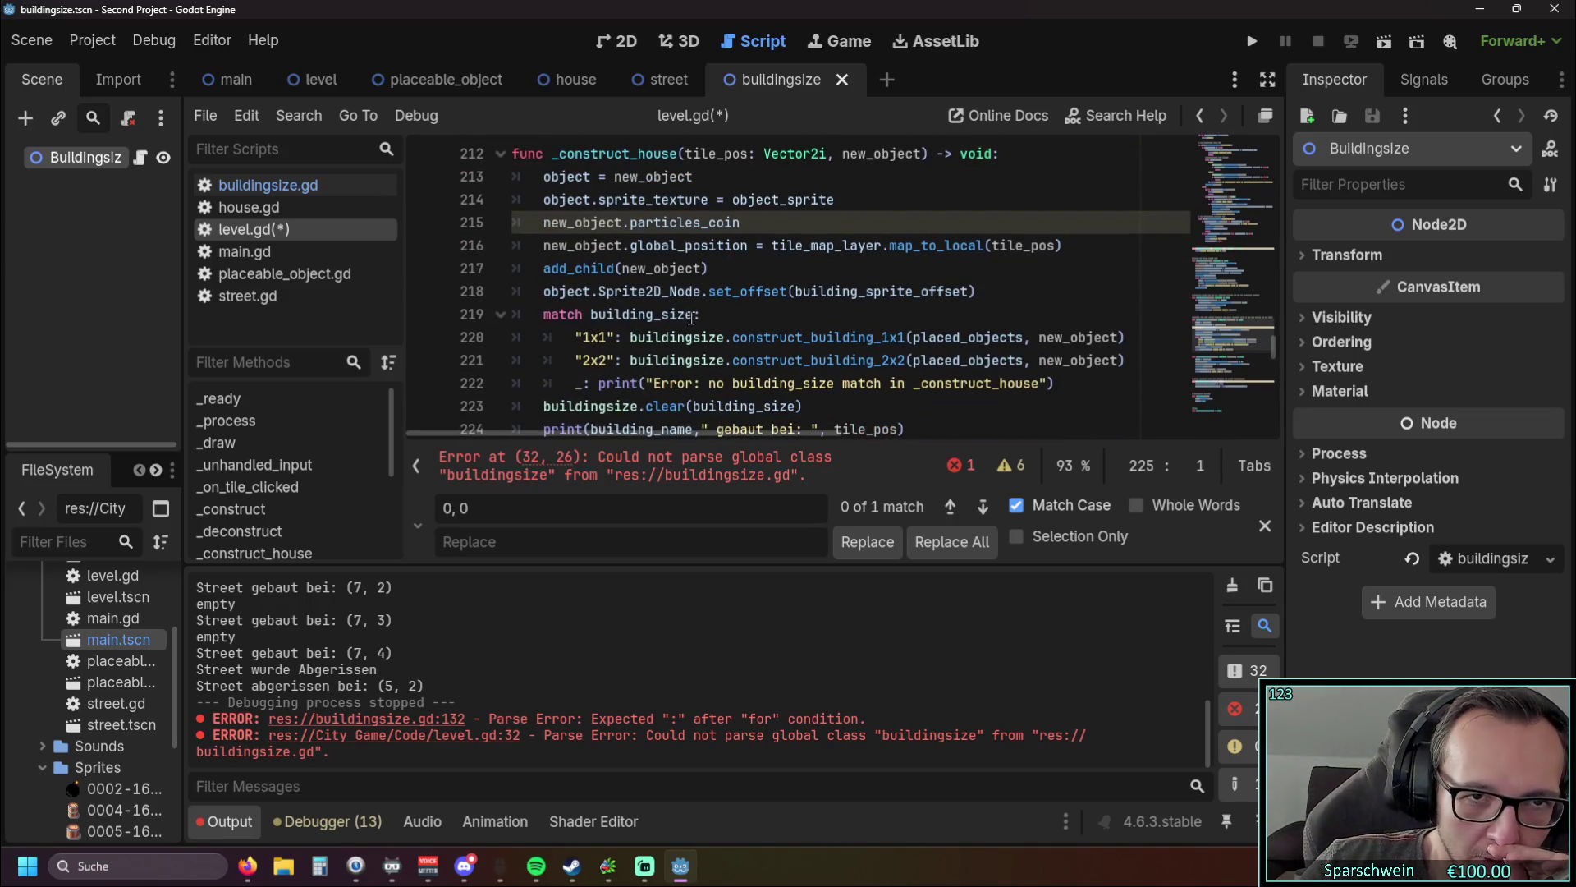
scroll(688, 251, down, 1)
drag(688, 337, 798, 337)
click(856, 312)
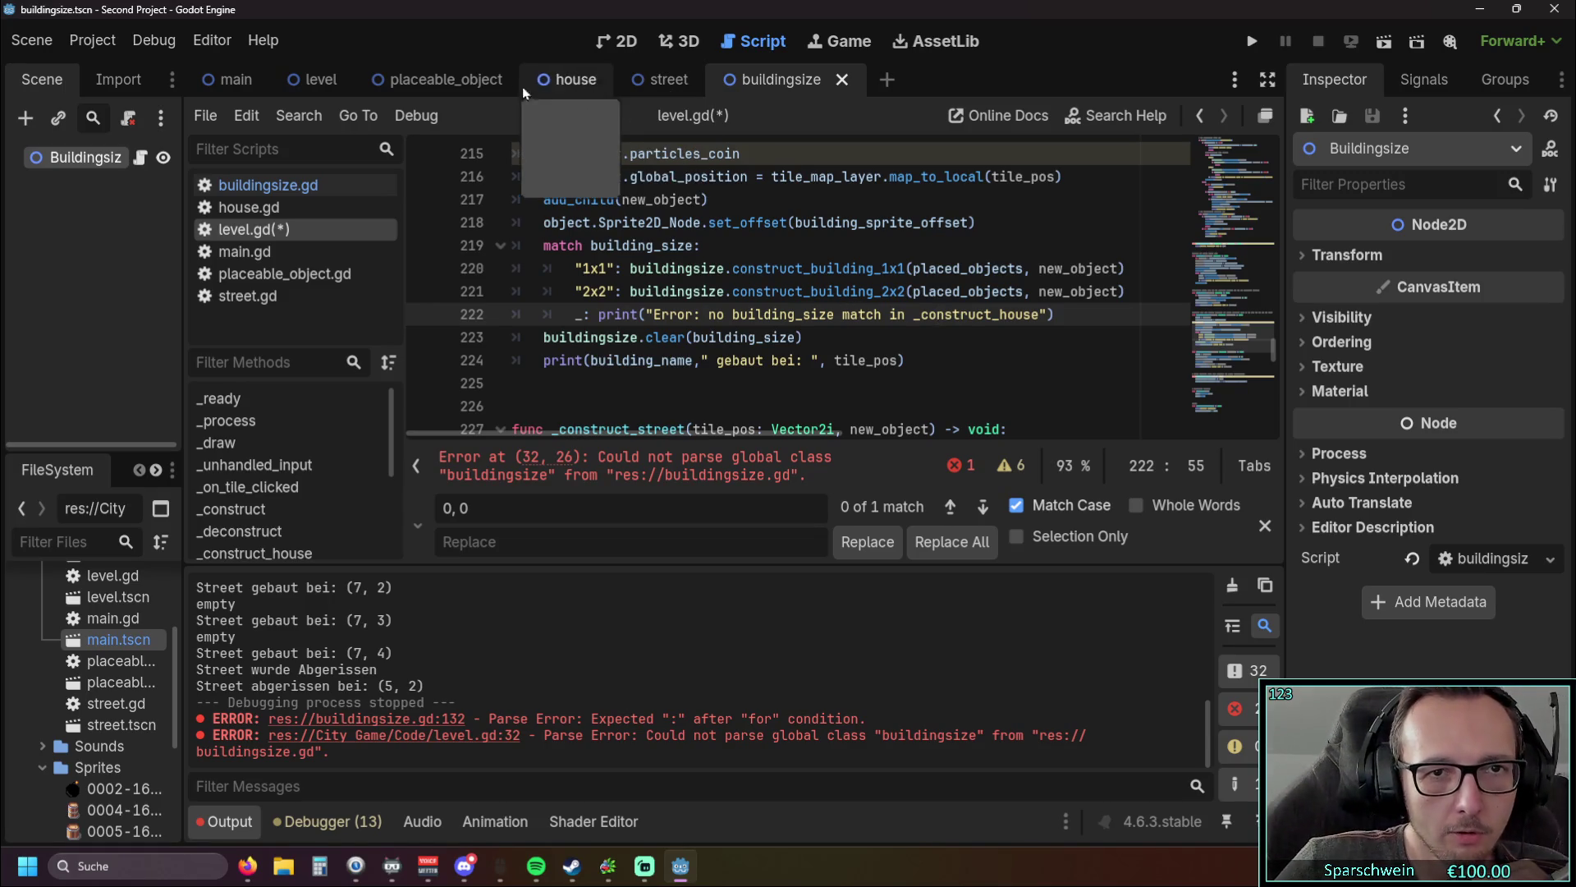
Open buildingsize.gd and review clear(building_size) down to the unfinished 'for i in range' loop
click(268, 185)
scroll(763, 263, down, 1)
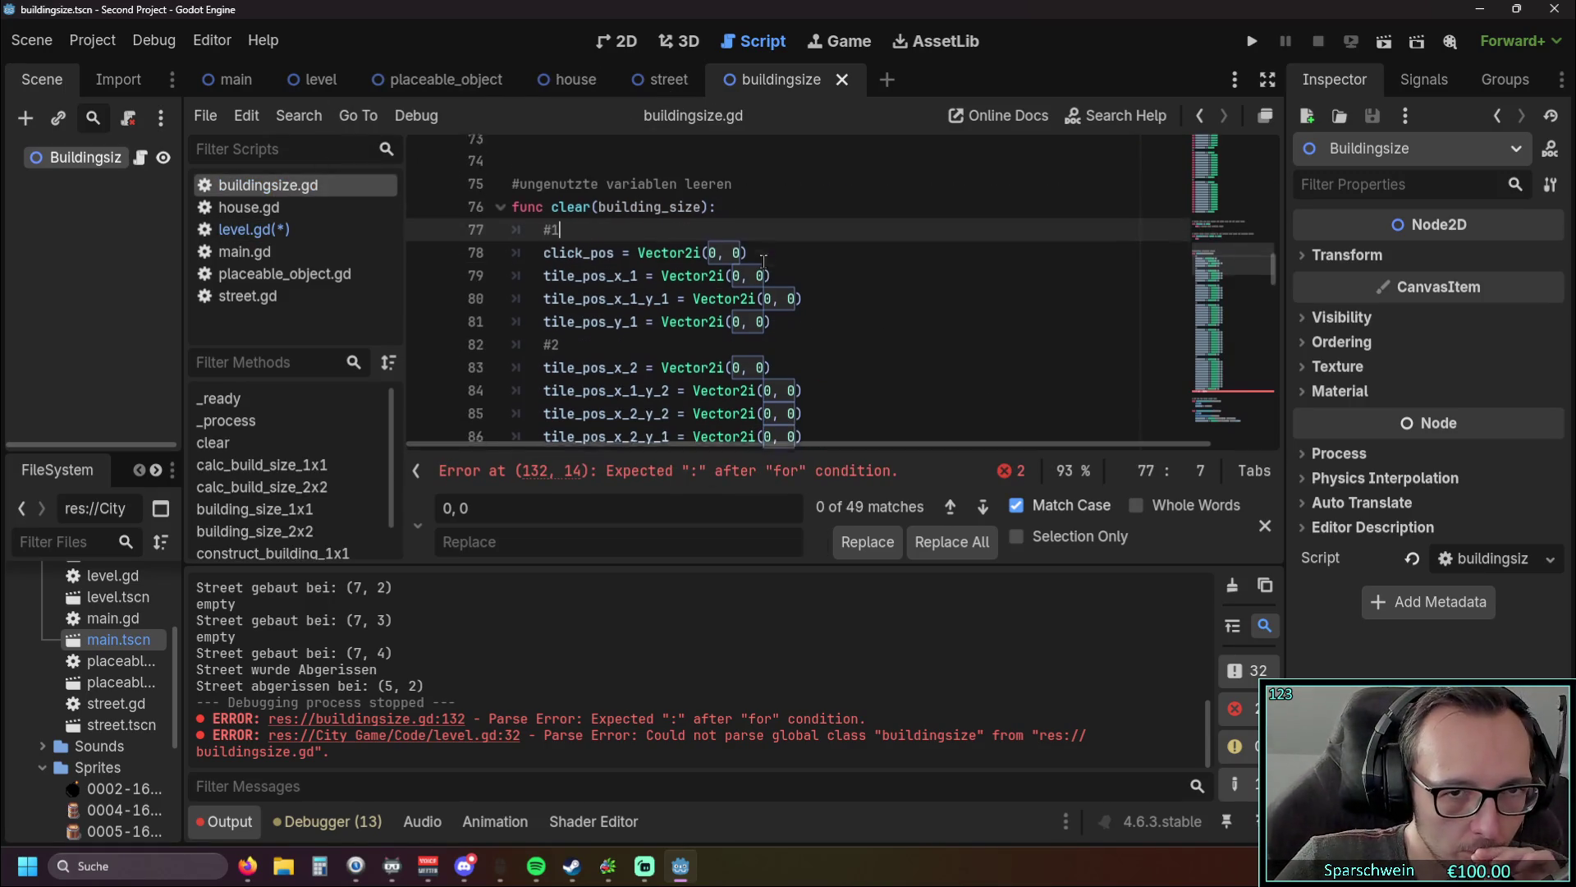
scroll(657, 246, up, 2)
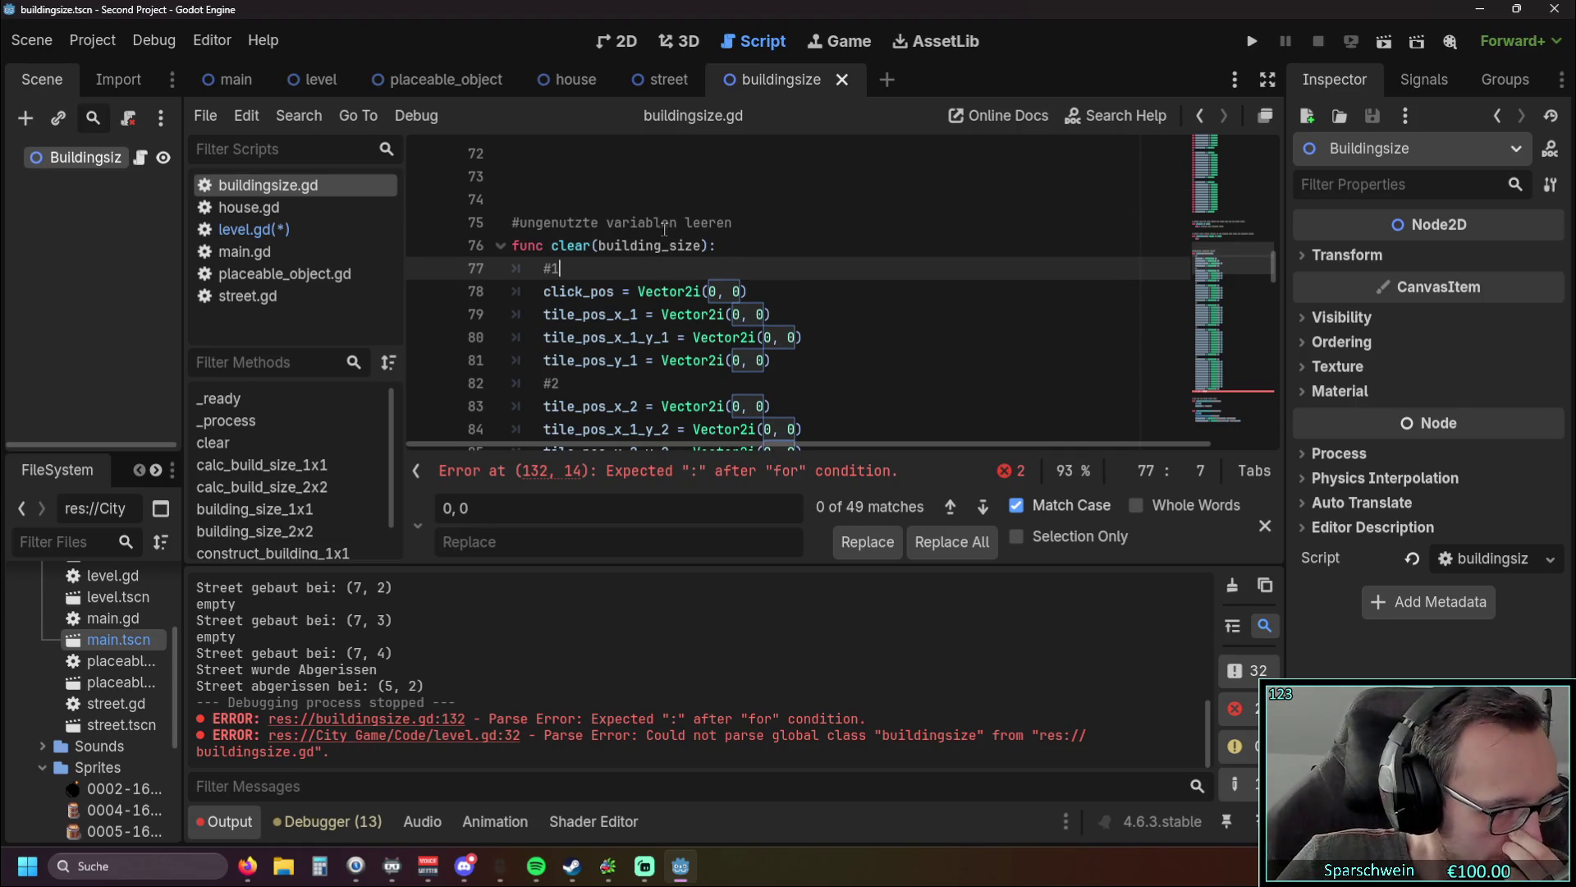
scroll(681, 242, down, 15)
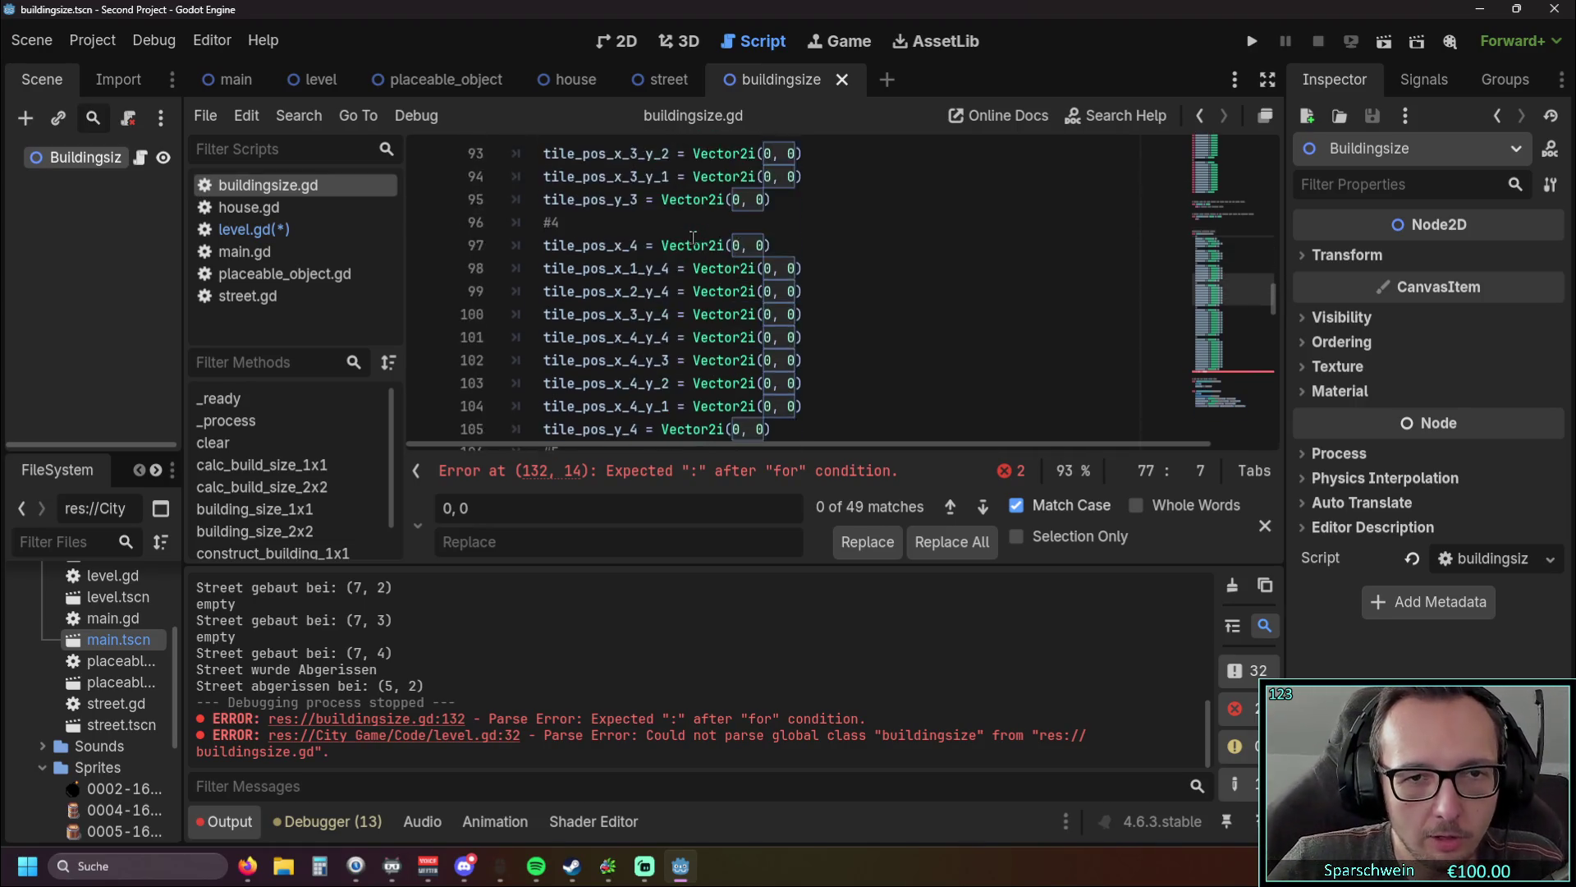
scroll(694, 243, down, 2)
click(689, 223)
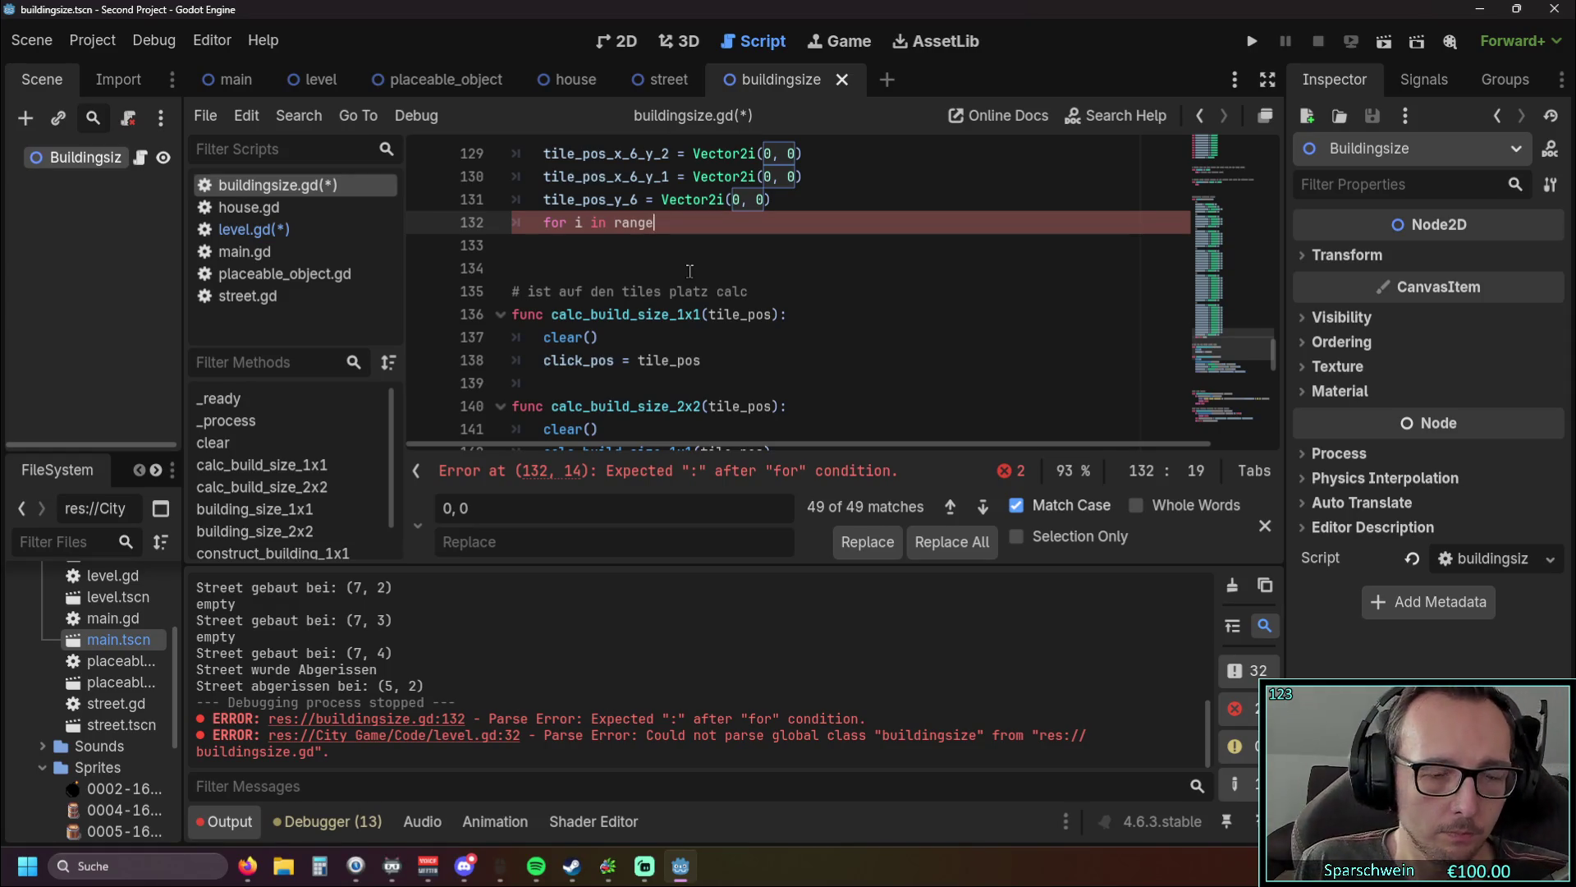
scroll(688, 268, up, 20)
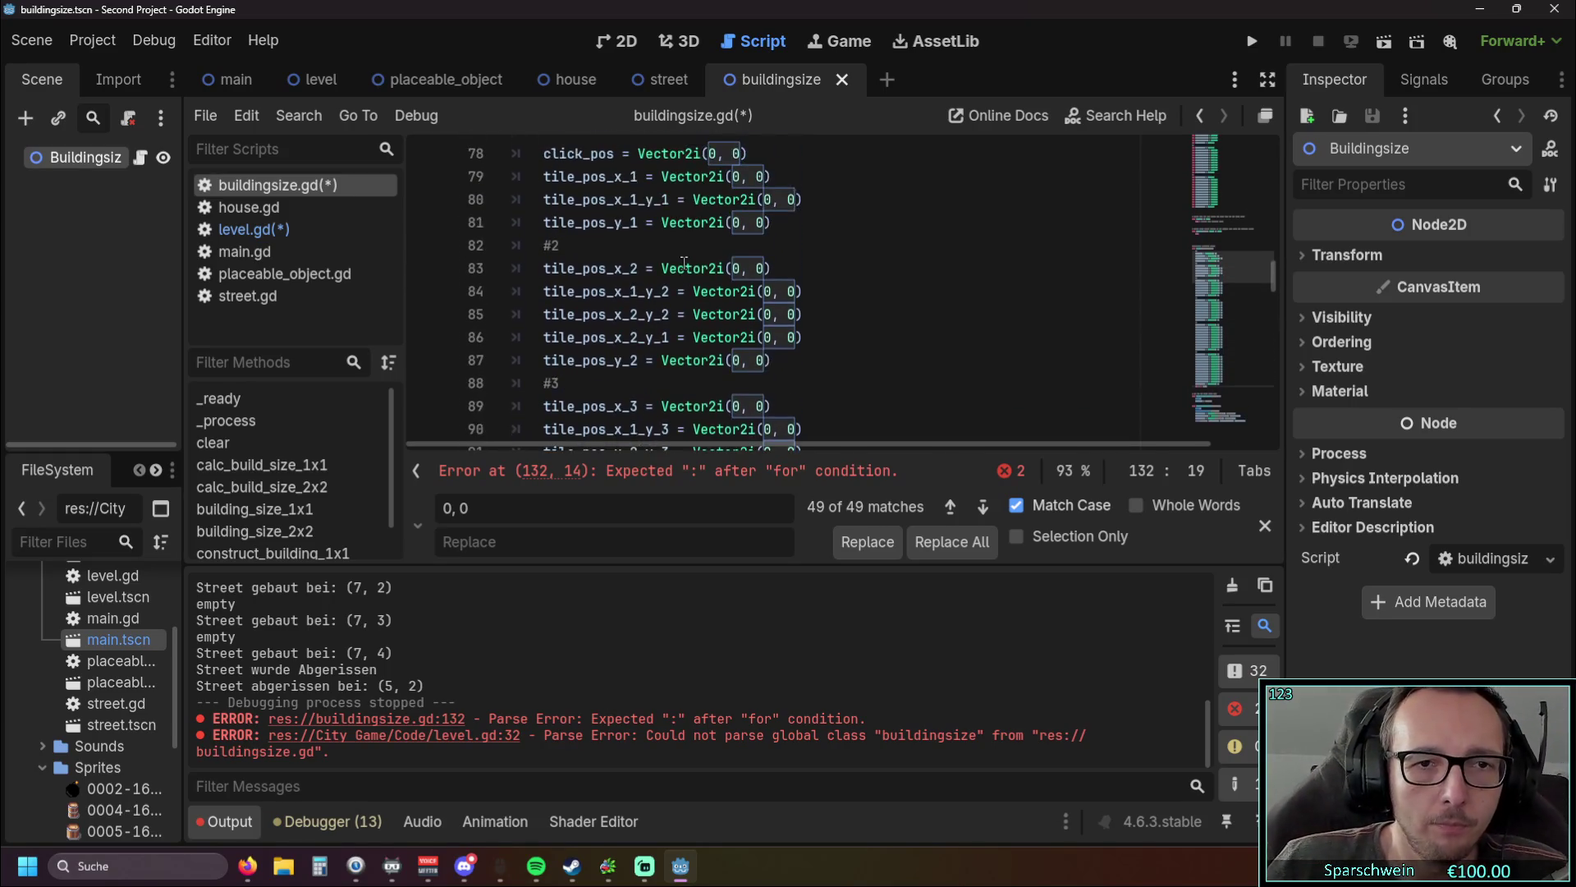
scroll(681, 261, down, 1)
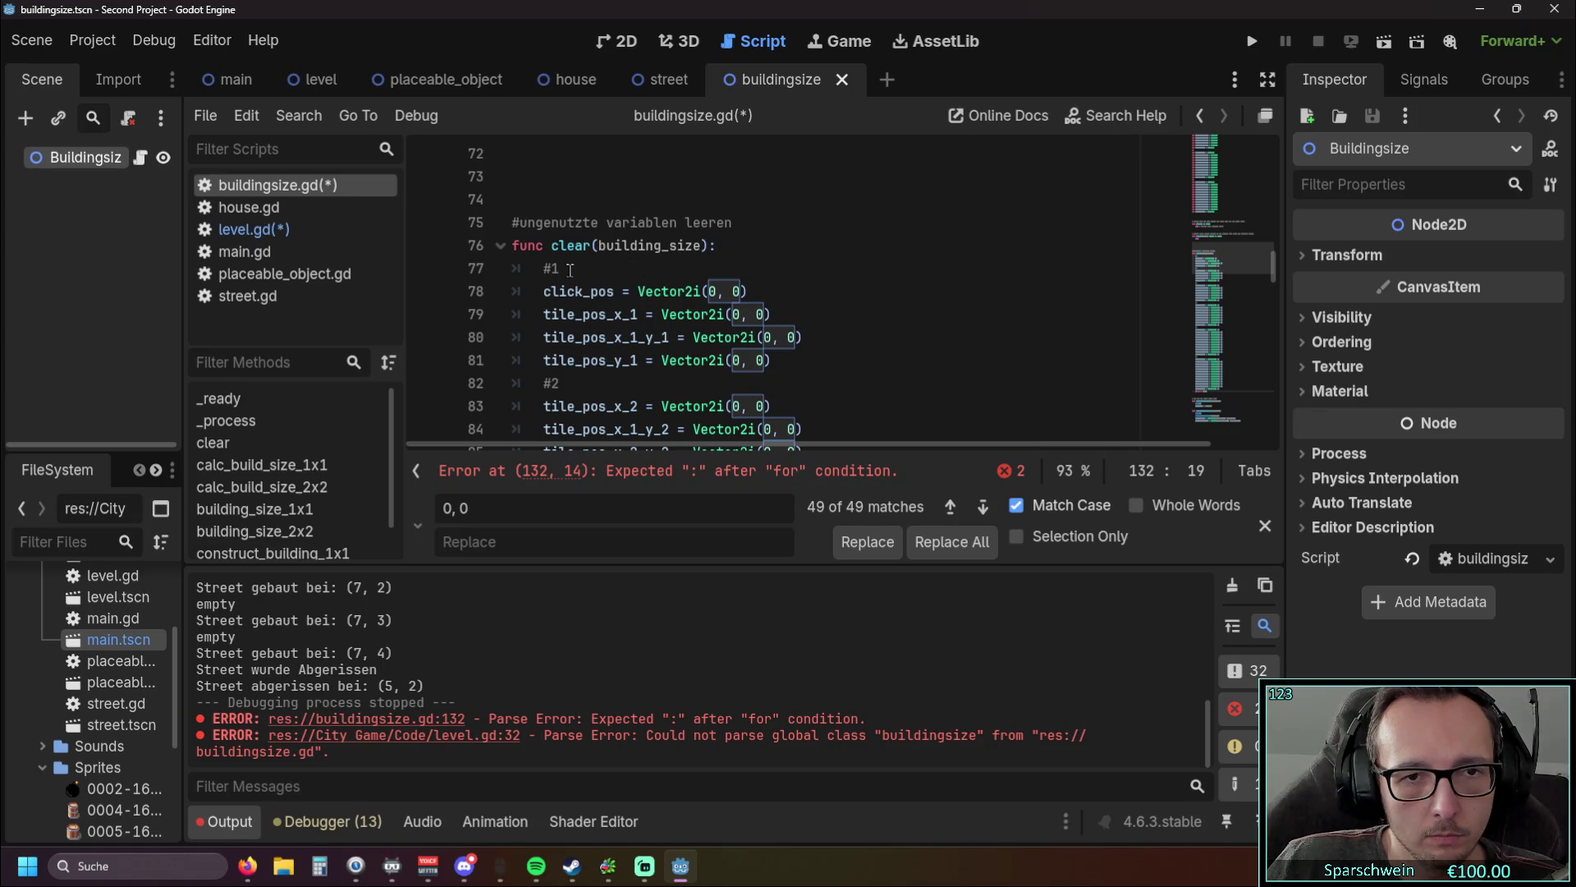
scroll(570, 270, down, 19)
scroll(763, 287, up, 1)
Insert a new line above the for loop and type the 'match' keyword
click(784, 271)
key(Return)
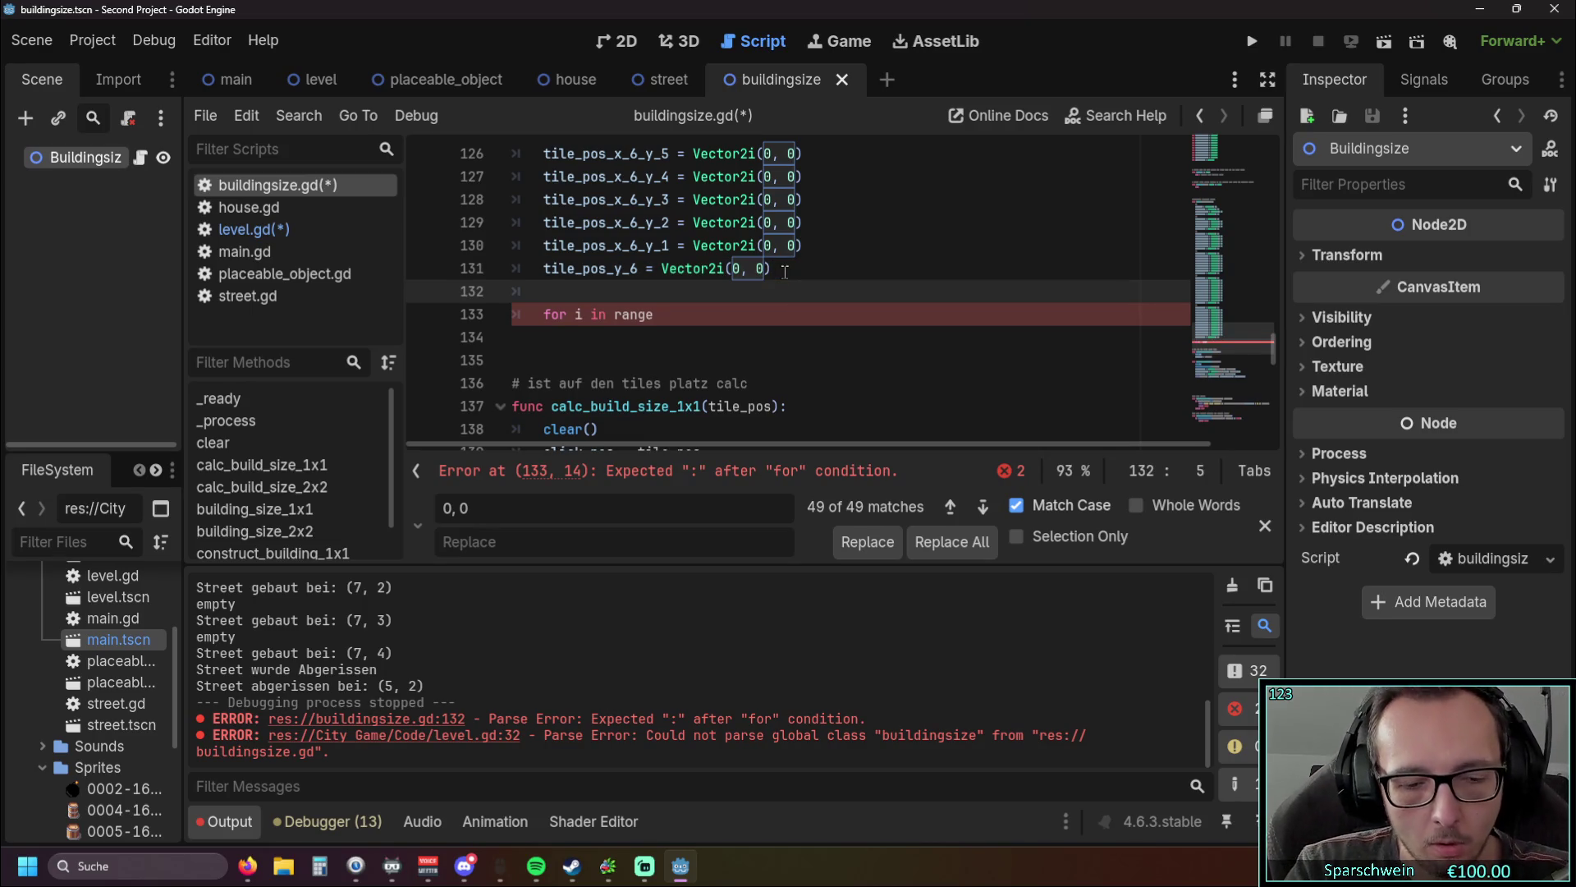
text(")
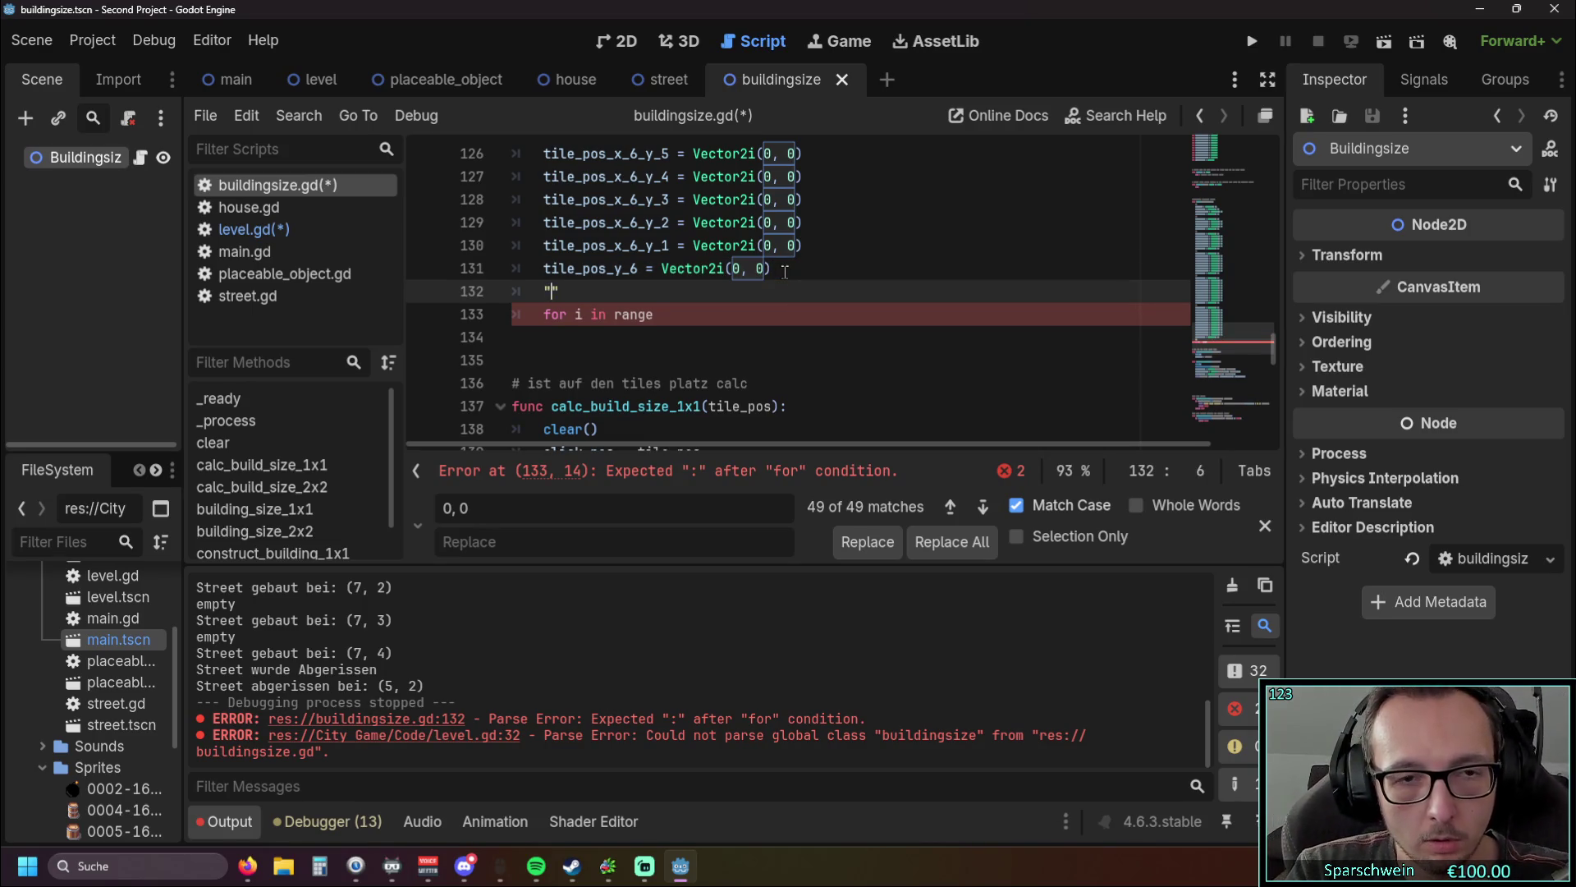
key(BackSpace)
text(of)
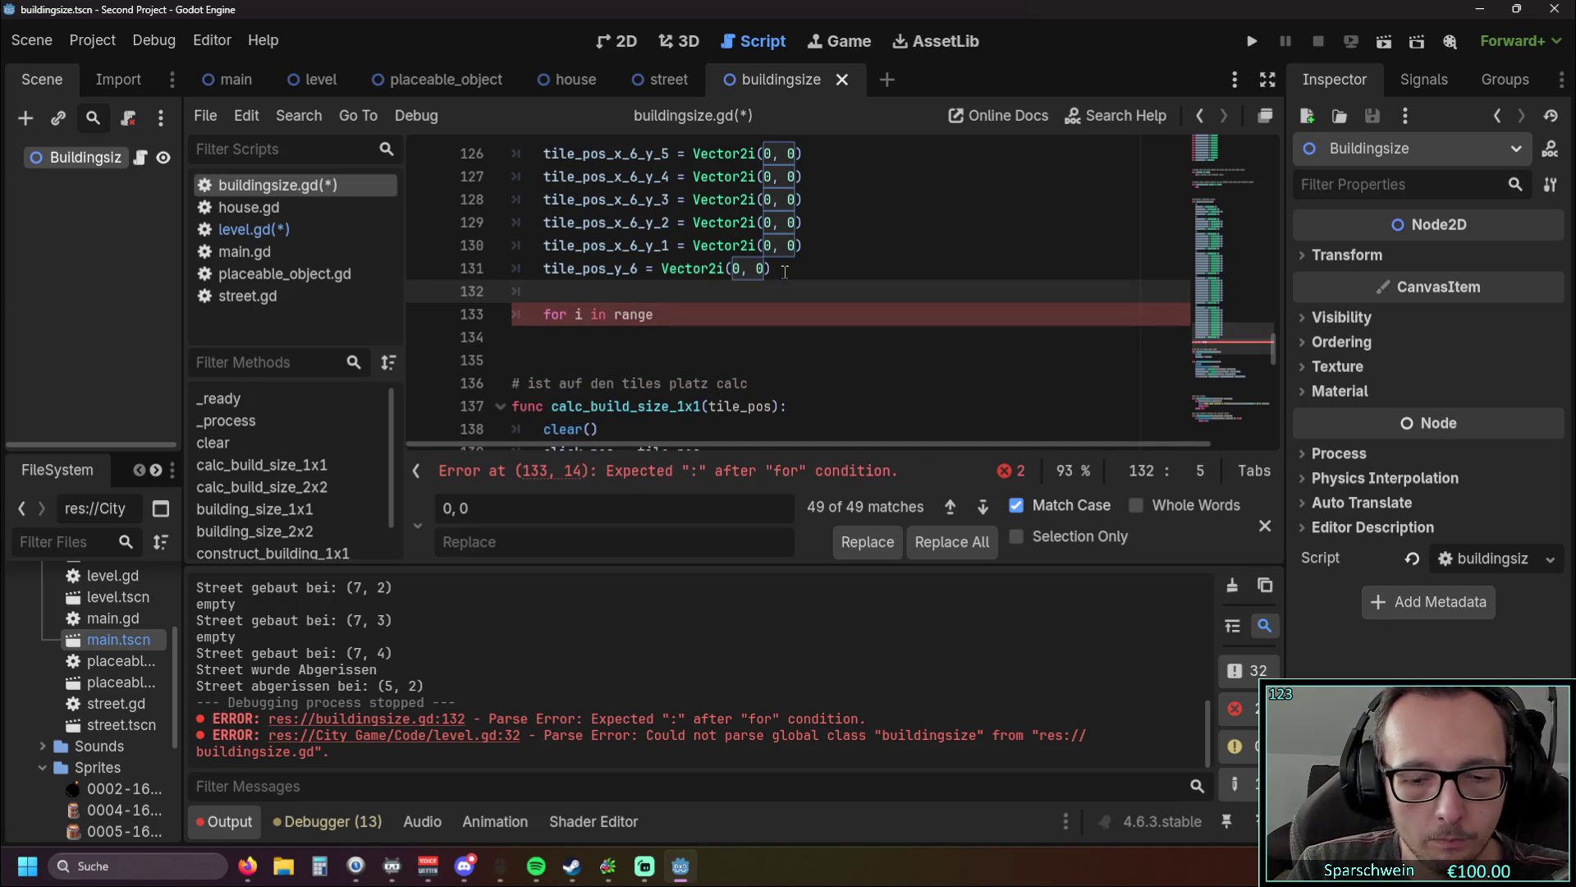
key(BackSpace)
key(BackSpace)
key(BackSpace)
text(match)
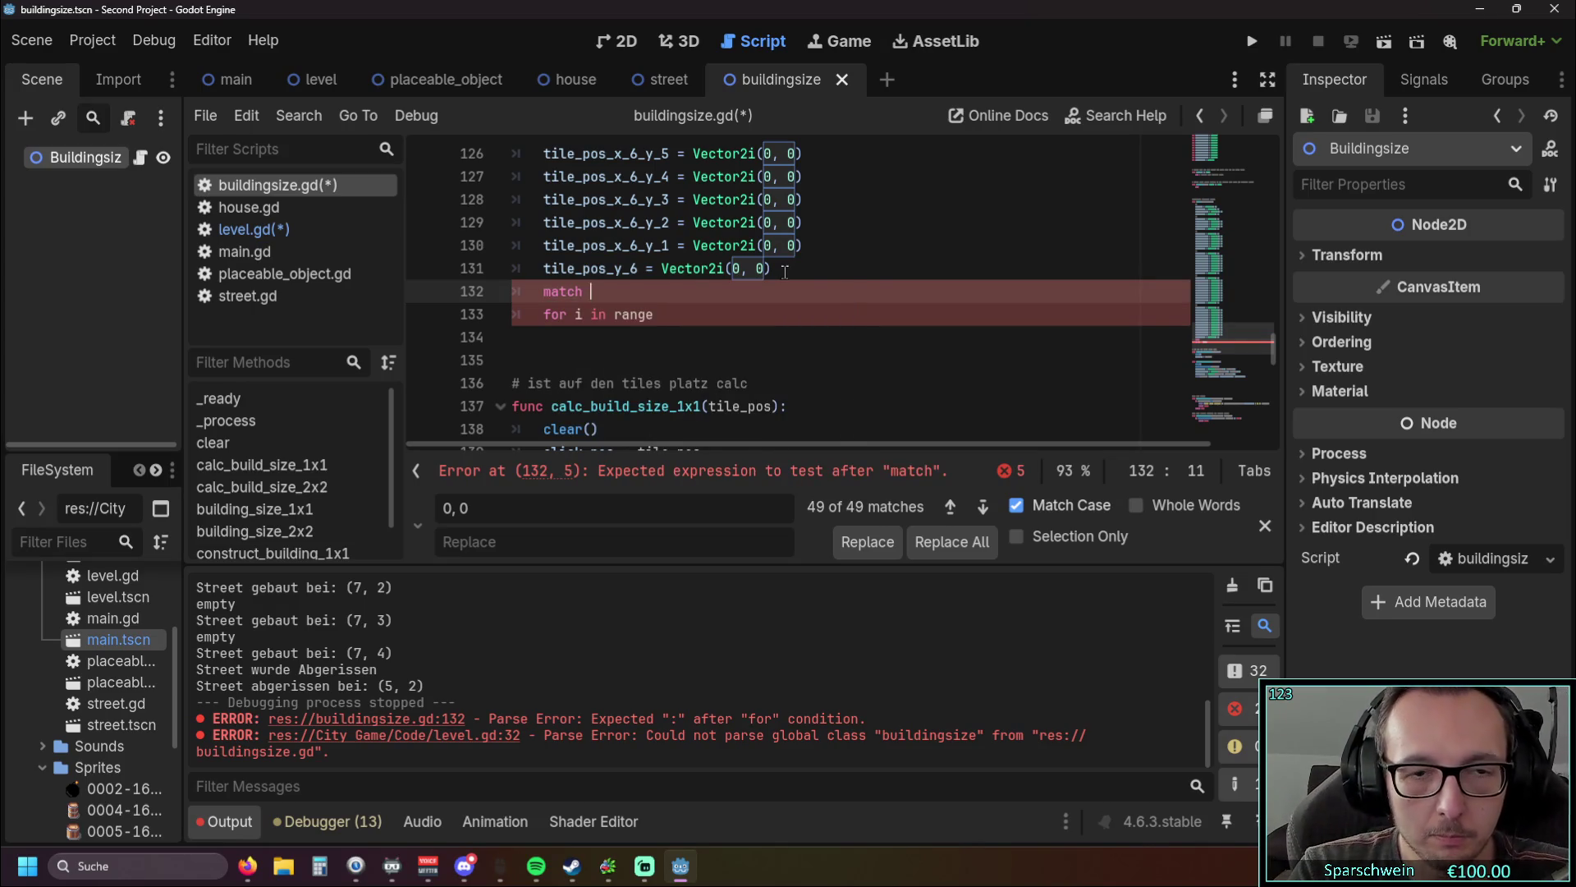
text(buildingsize.clear(building_size))
key(BackSpace)
key(BackSpace)
key(BackSpace)
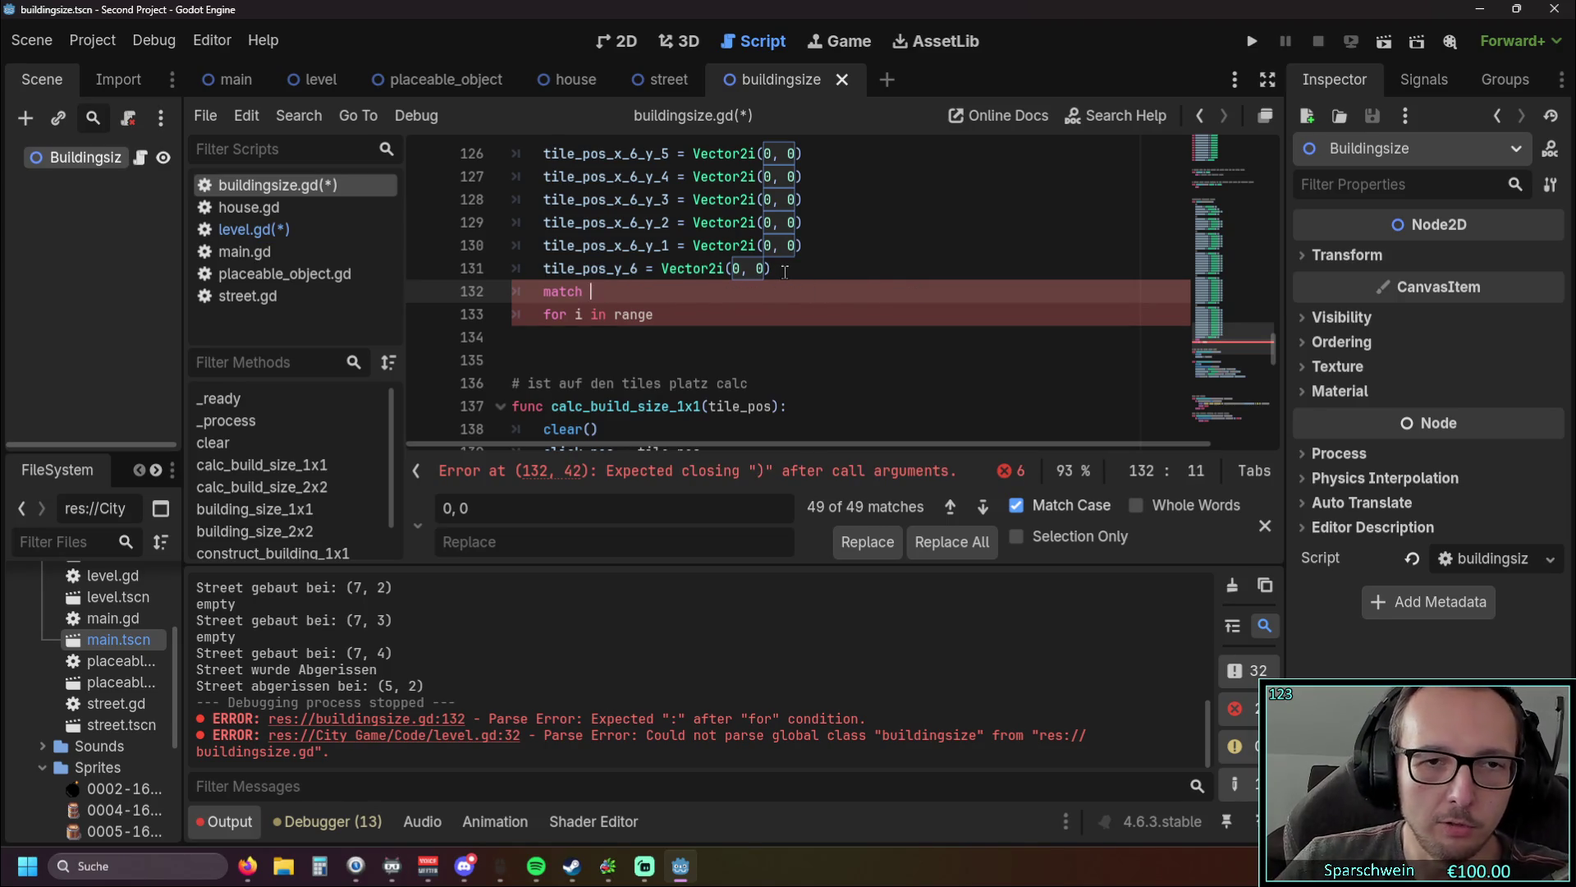
Copy building_size and complete the line as 'match building_size:'
scroll(756, 236, up, 20)
scroll(756, 236, down, 2)
drag(598, 245, 702, 253)
key(ctrl+c)
scroll(702, 253, down, 18)
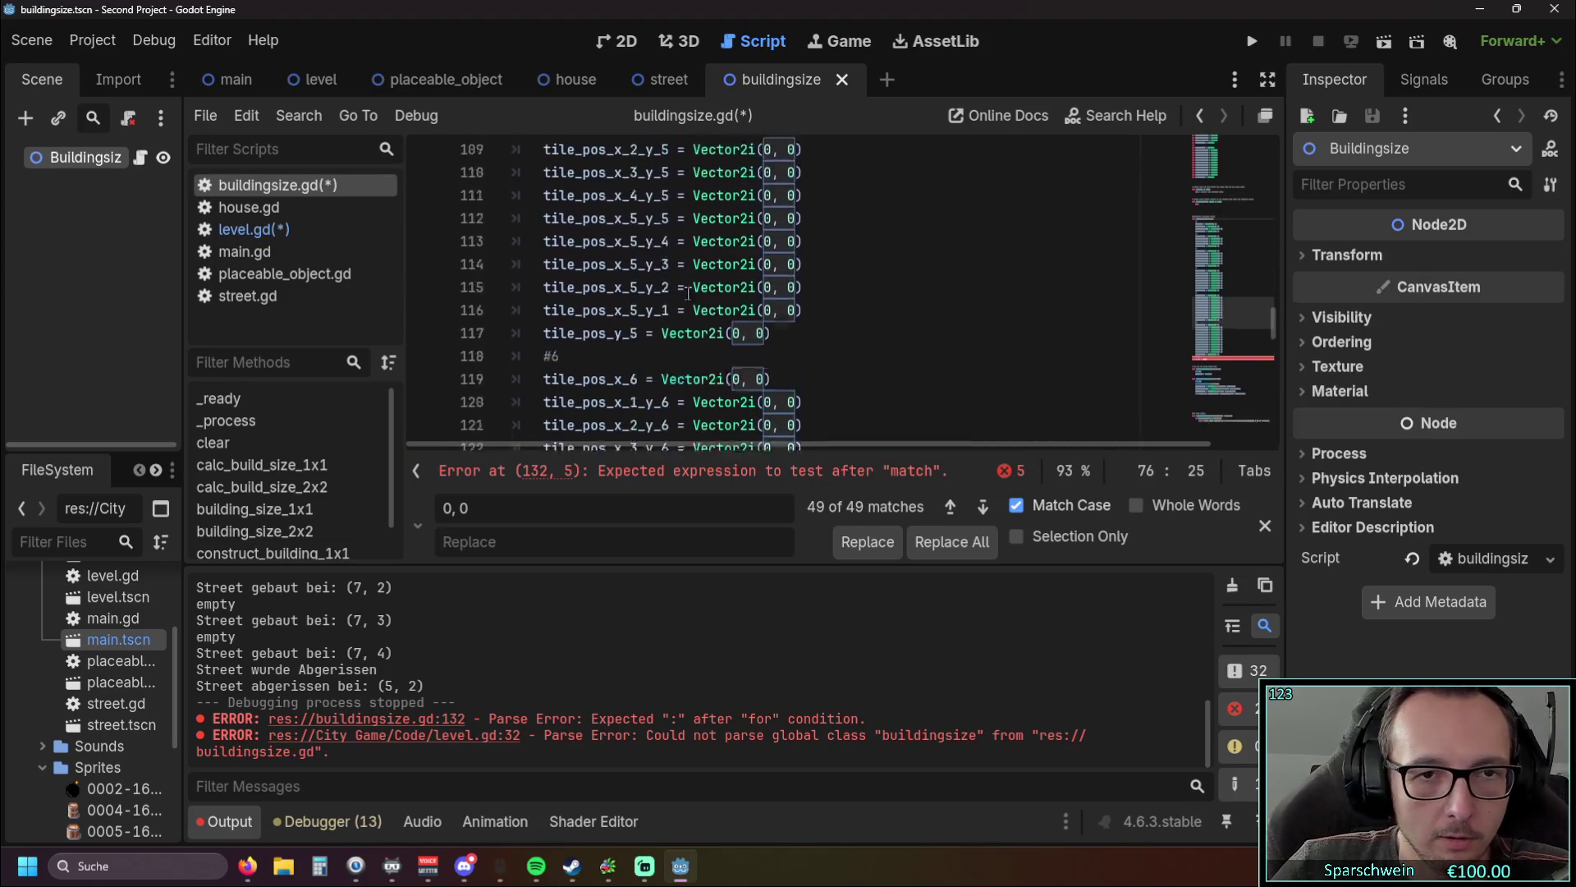
click(637, 292)
key(ctrl+v)
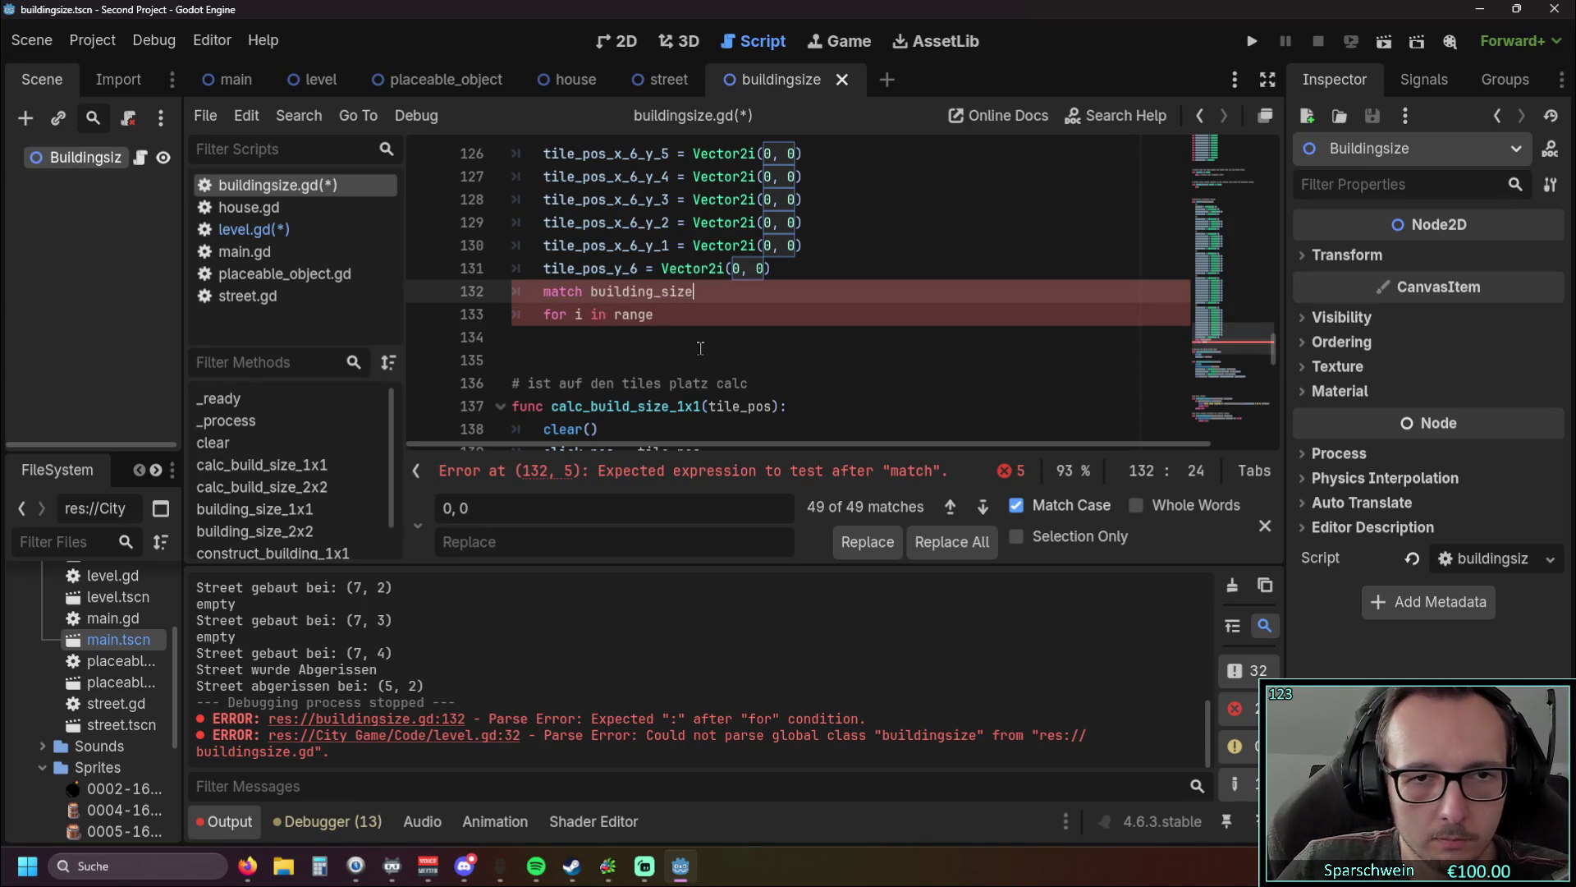
text(:)
key(Return)
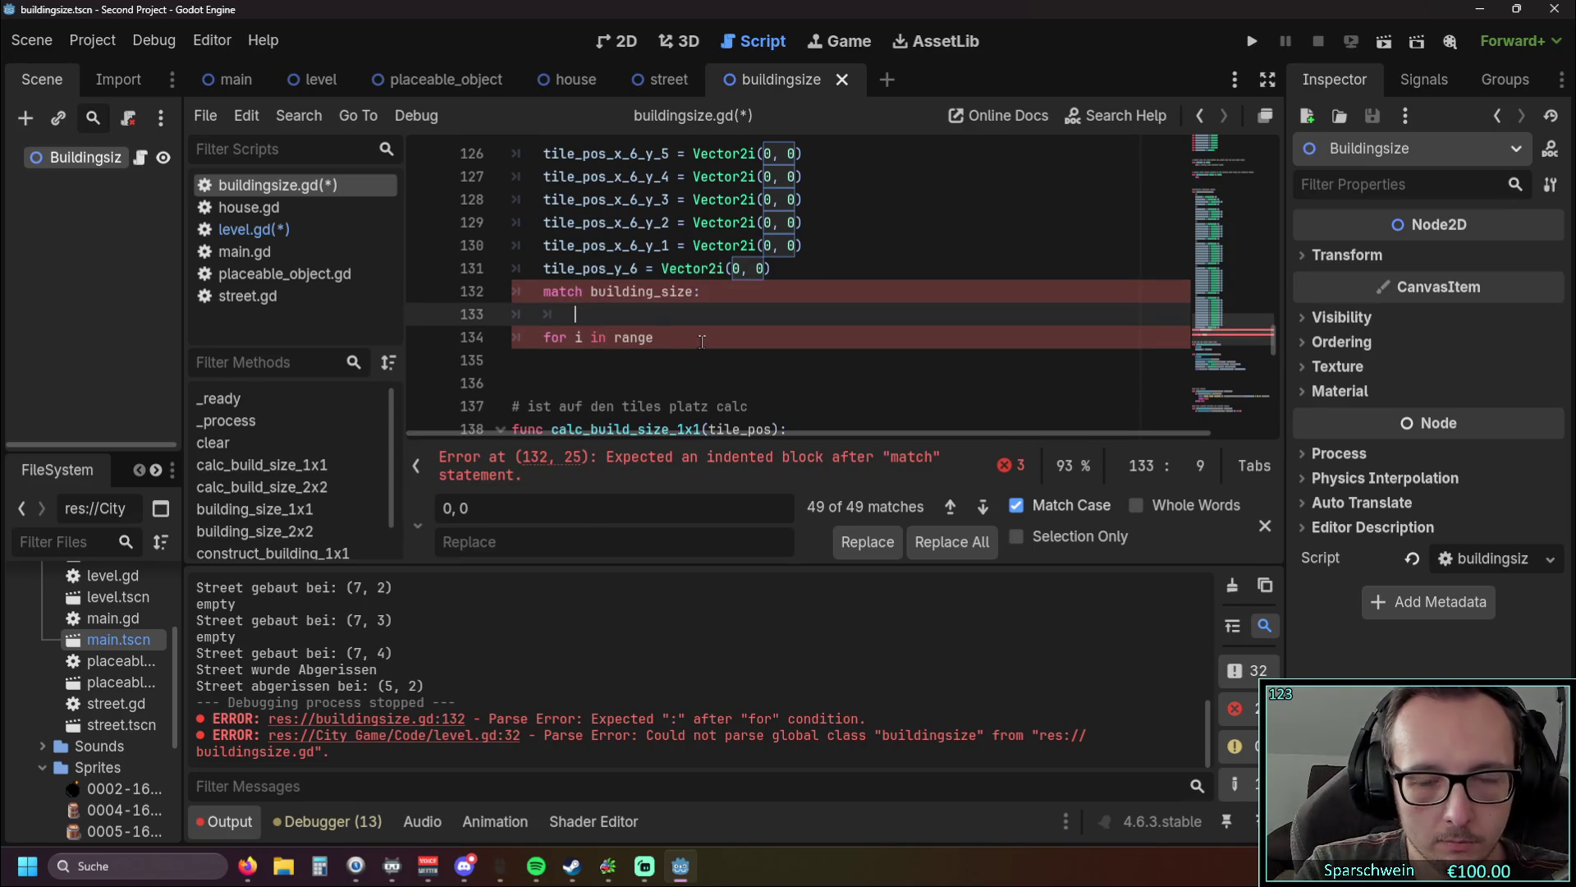
Add a '"1x1": 1' case and start a '"2x2"' case below it
text(")
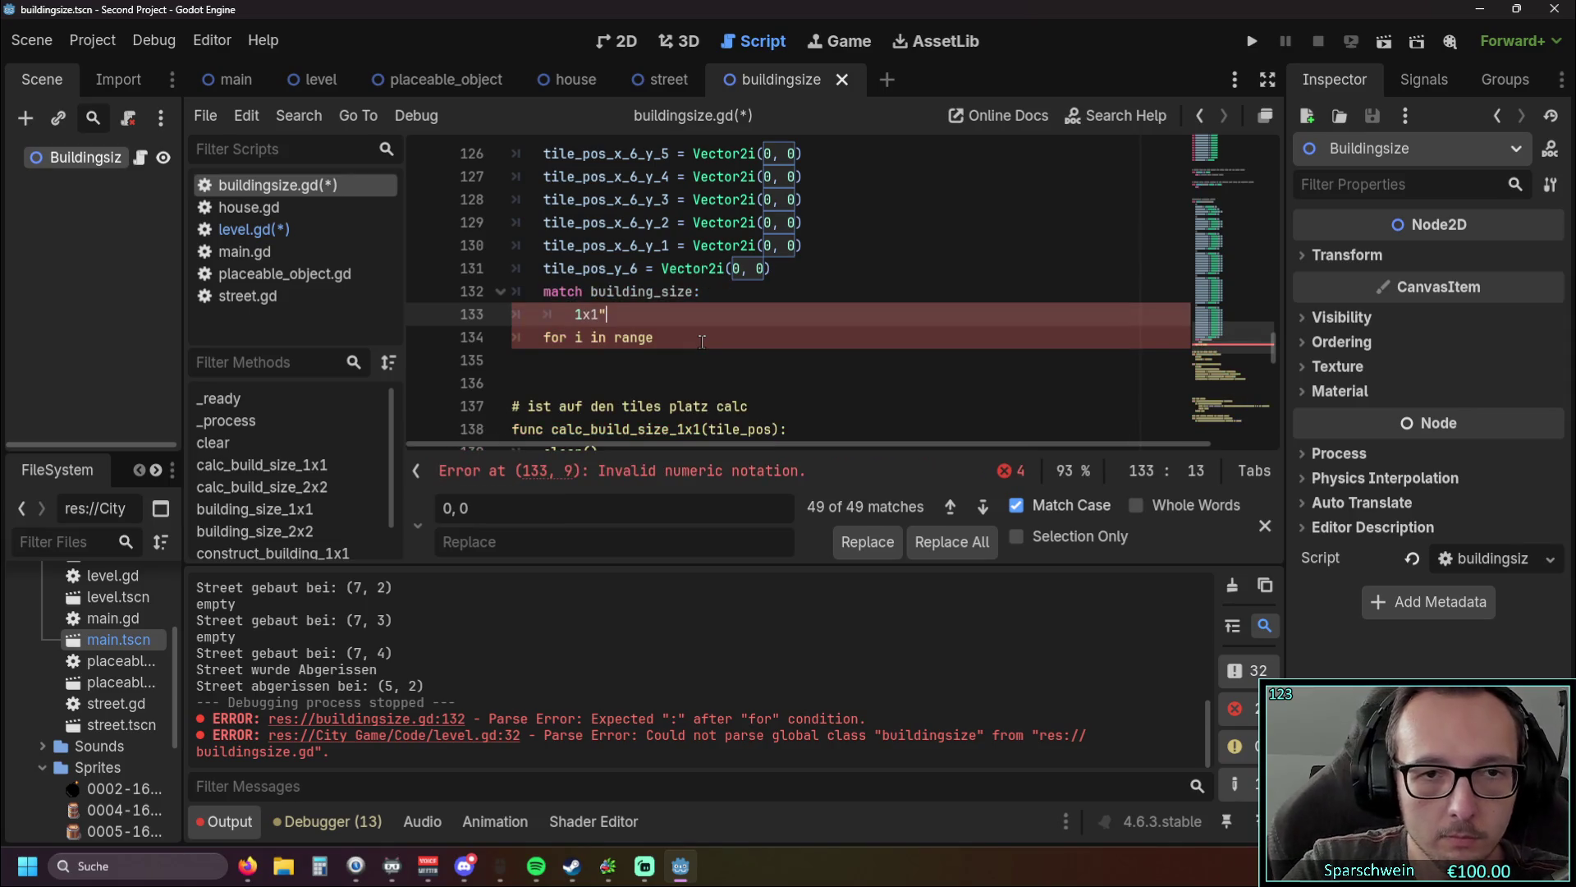
text(1x1":)
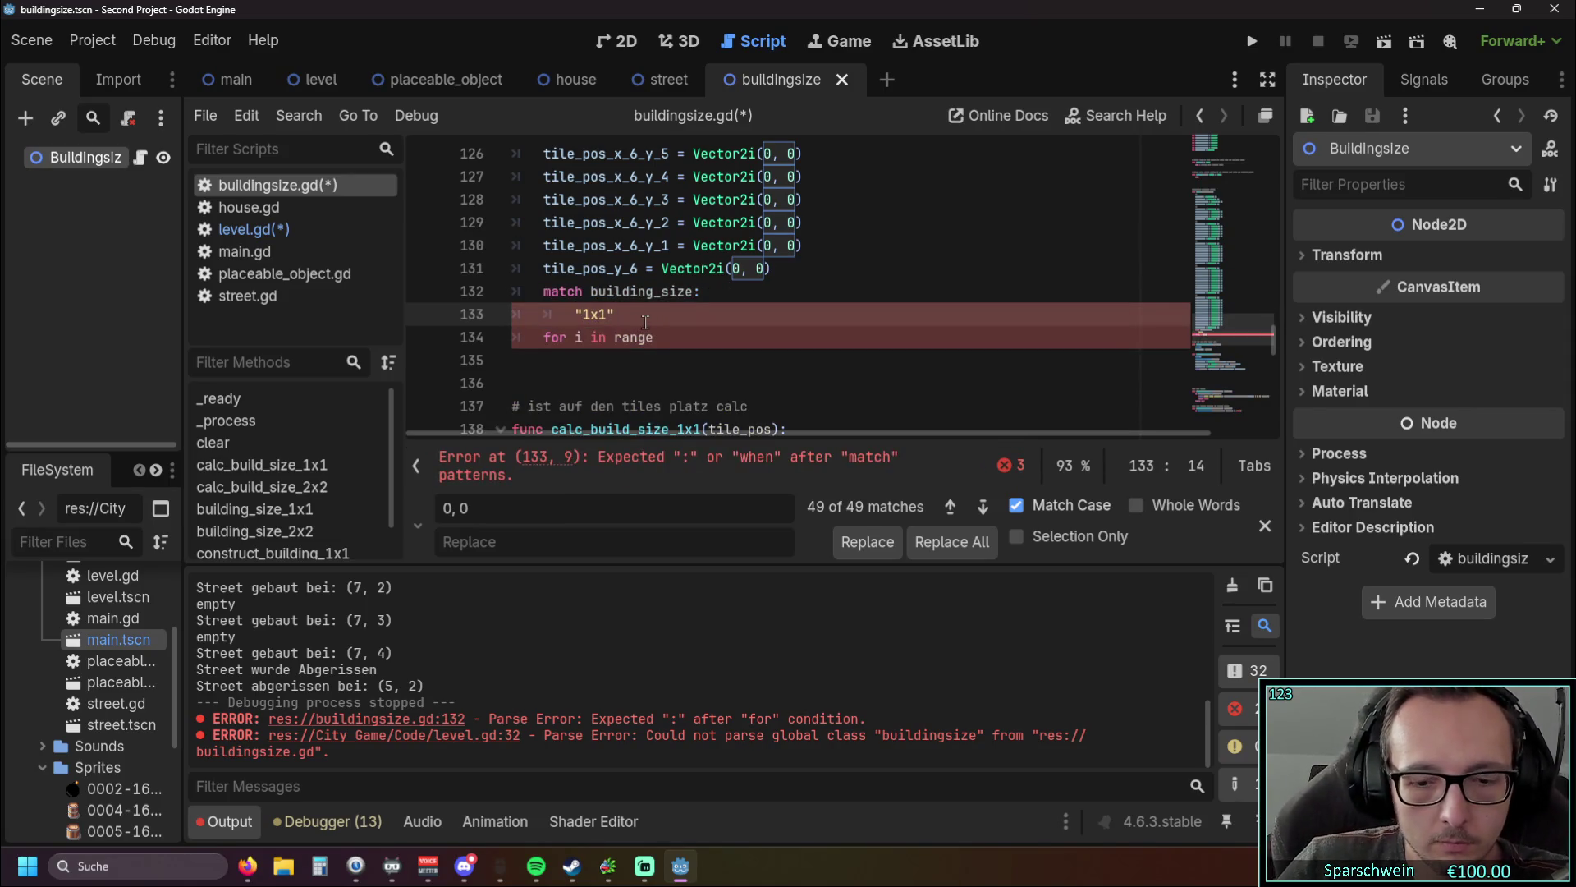
text( 1)
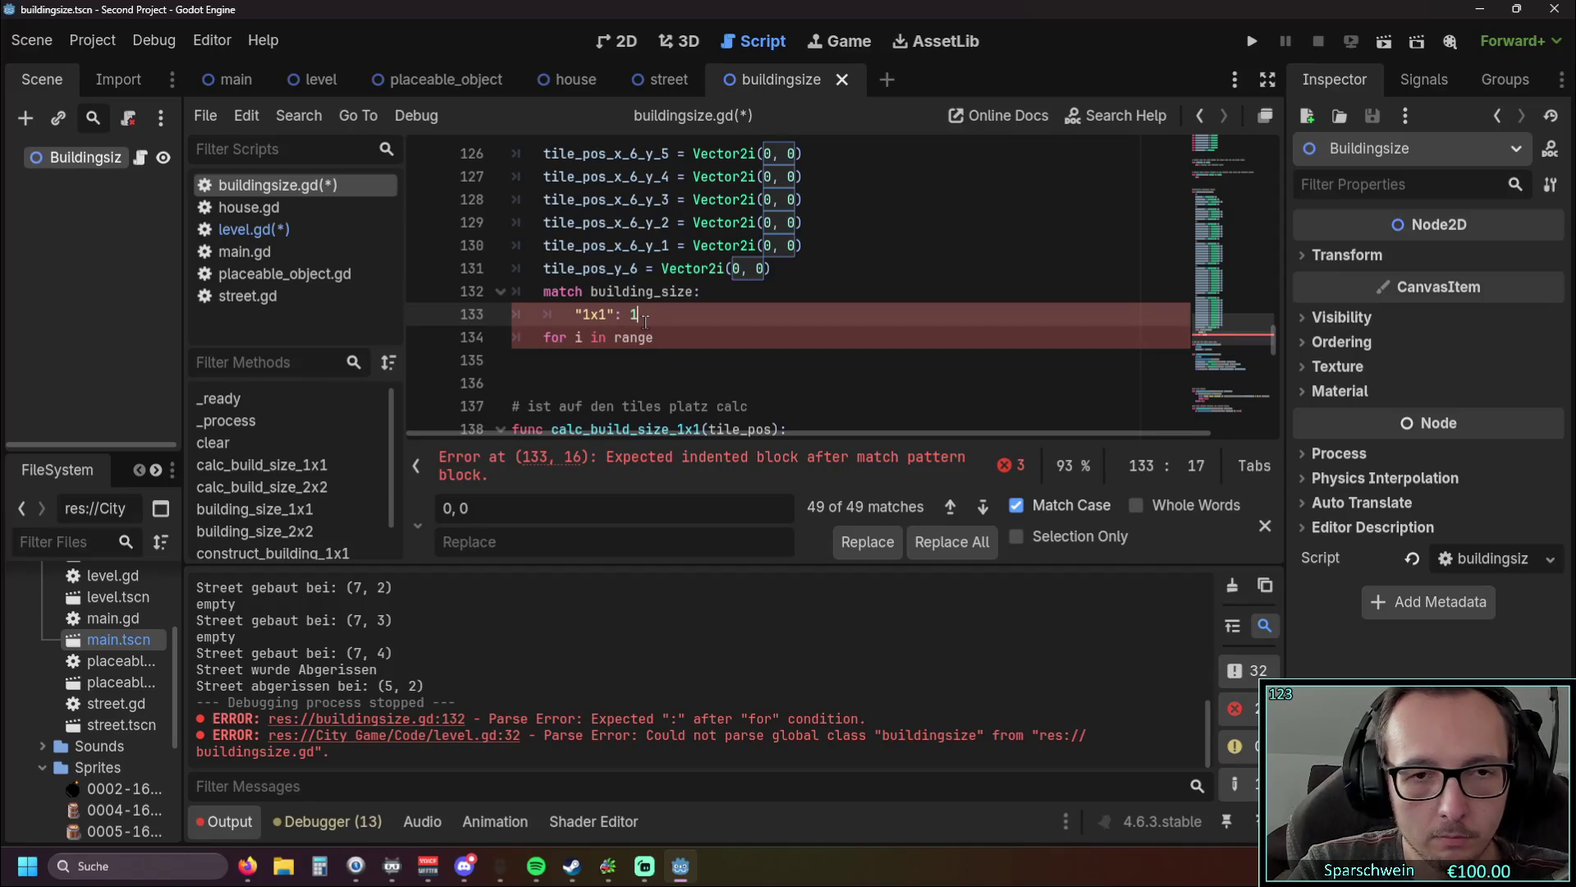
key(Return)
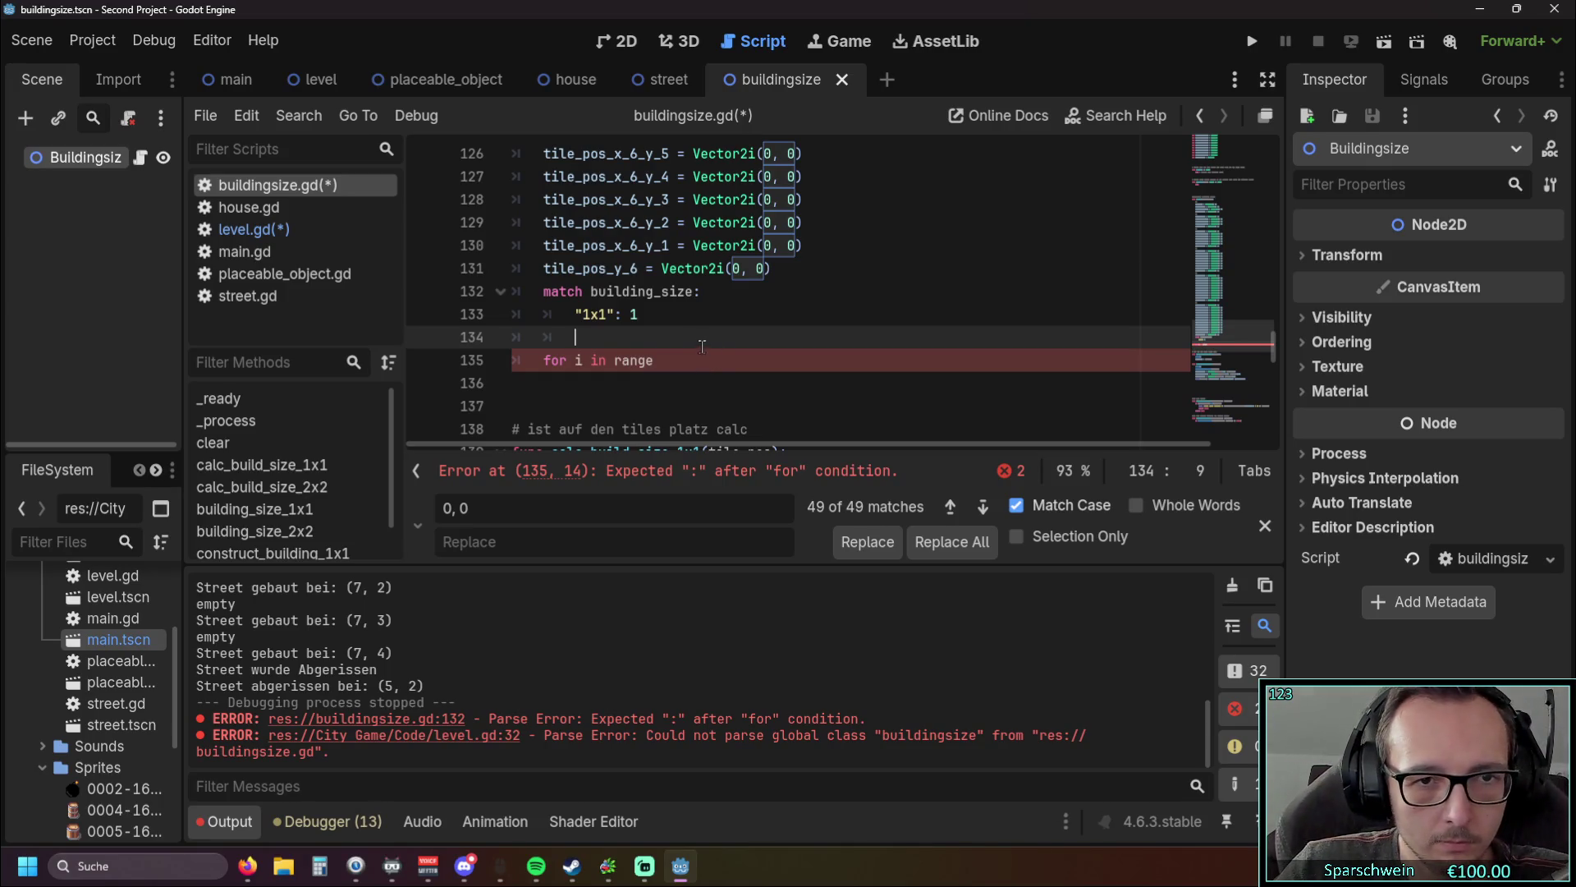
text("2x2)
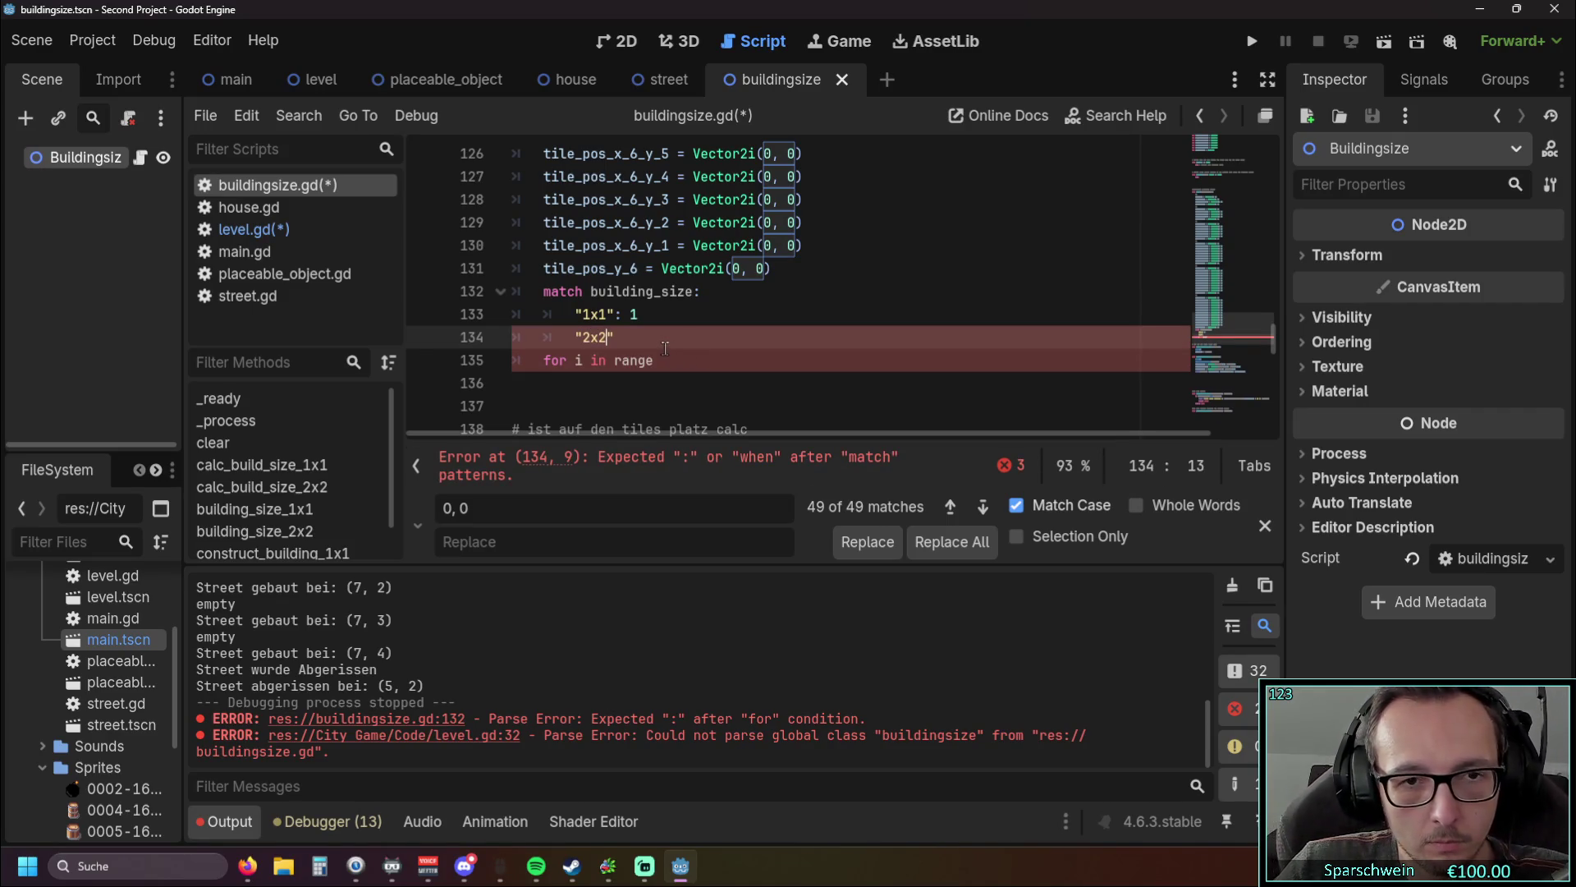
click(624, 345)
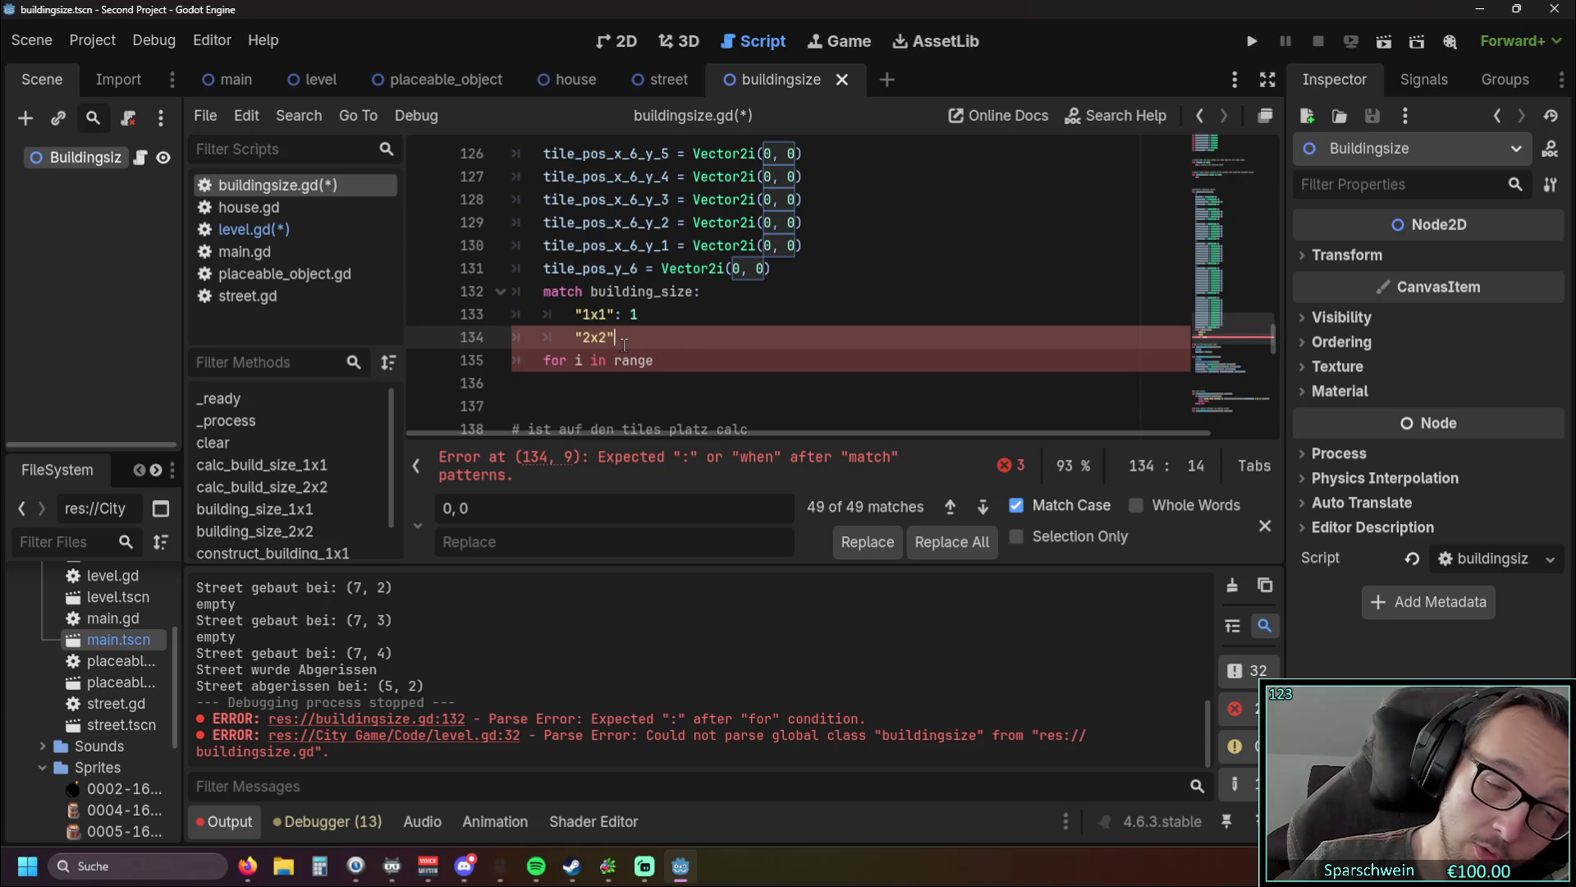
scroll(636, 324, up, 1)
scroll(642, 327, down, 1)
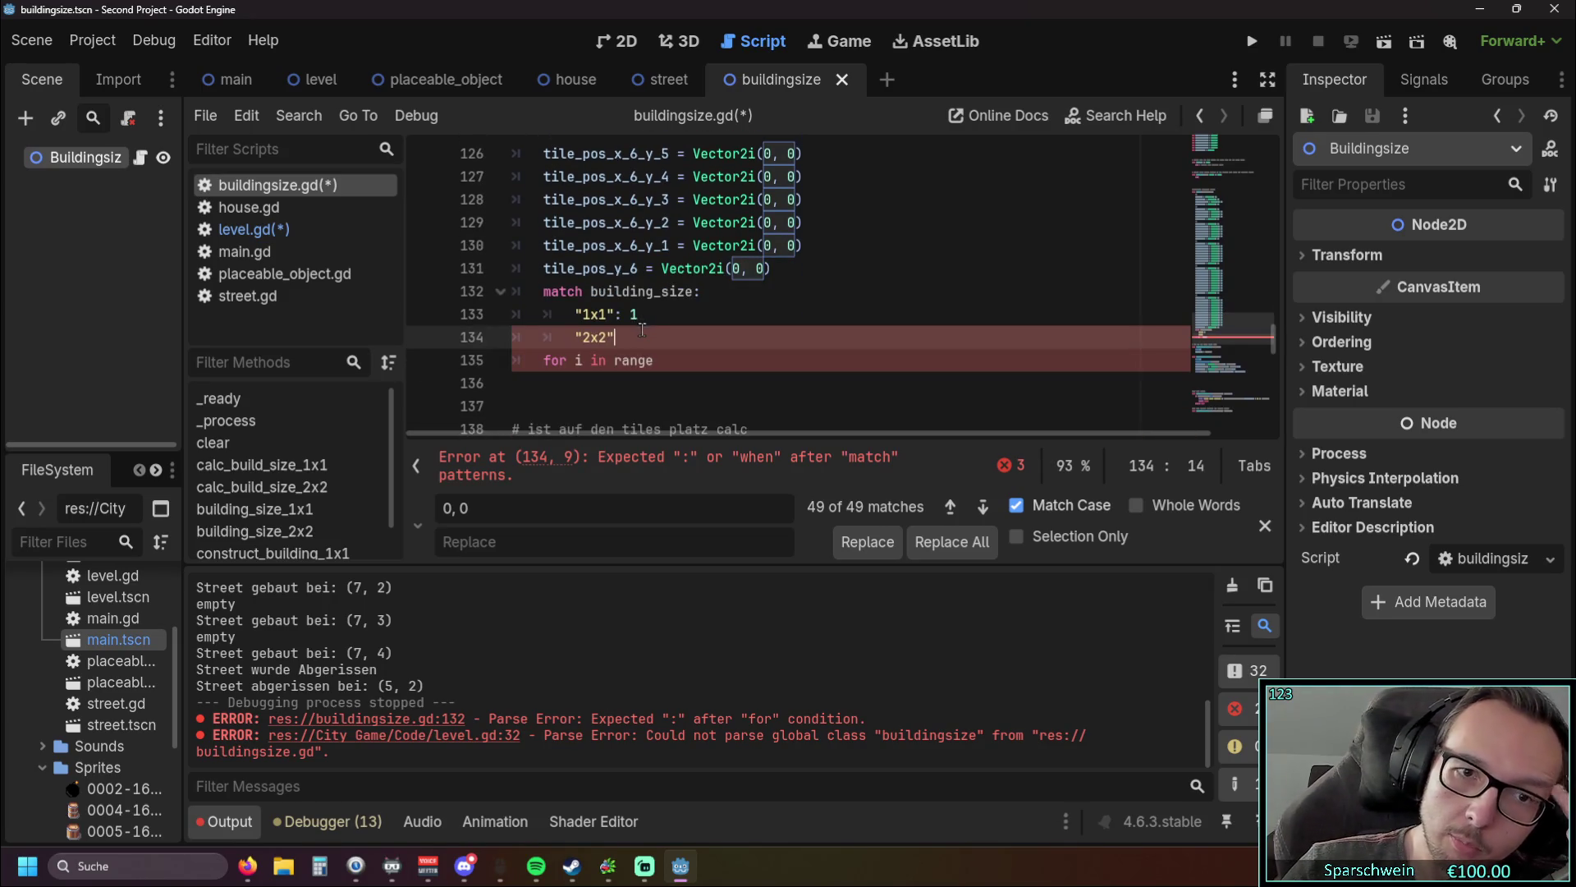
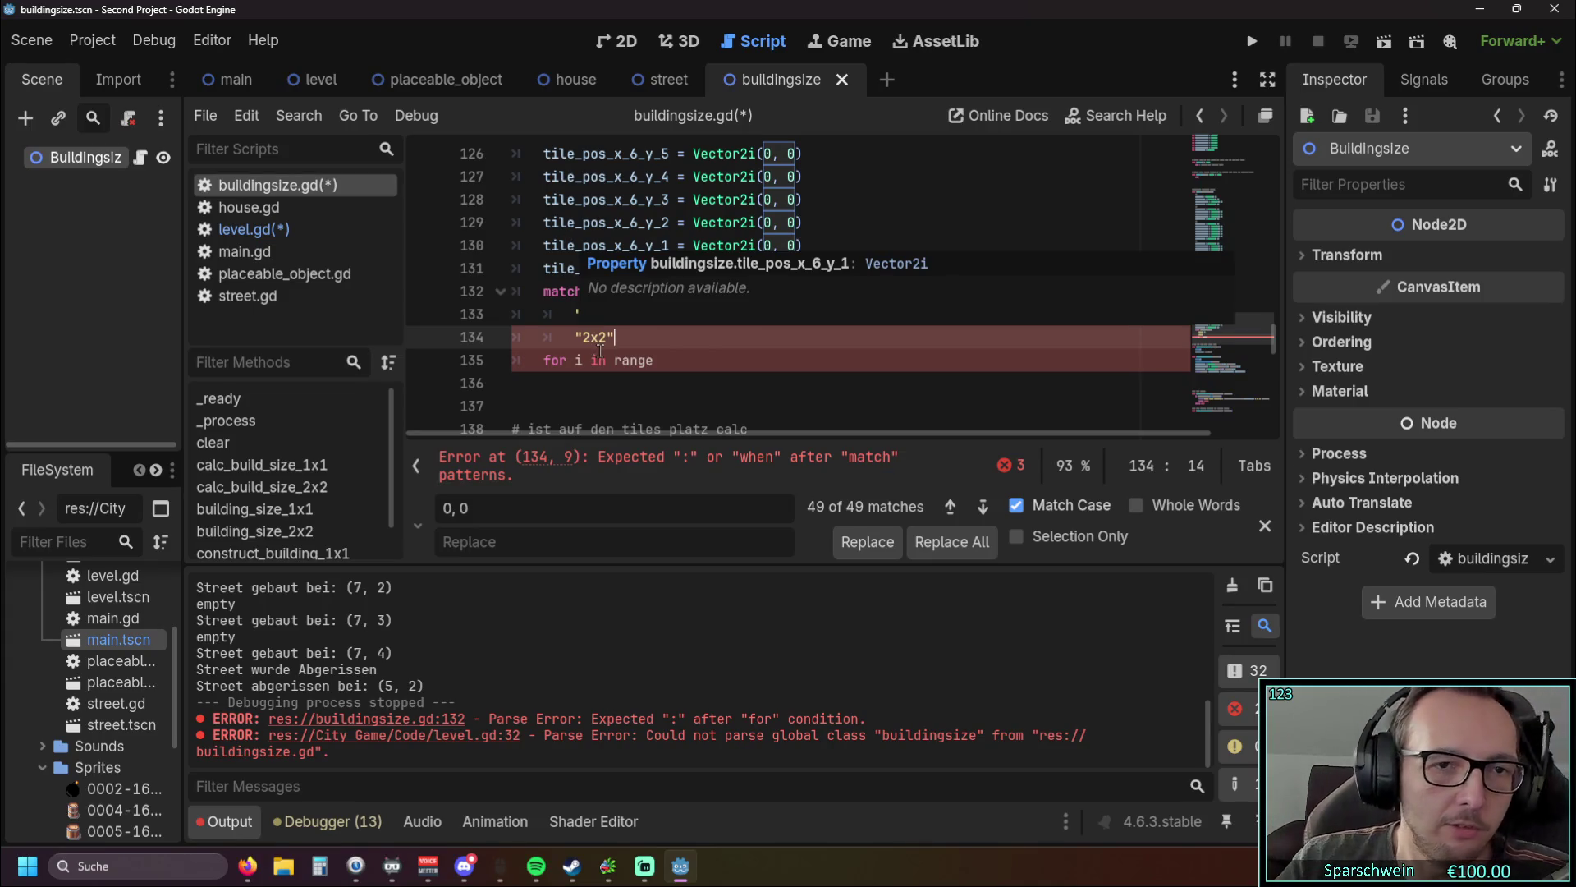
Give "2x2" the value 4 and complete the for loop line with a pass body
click(645, 353)
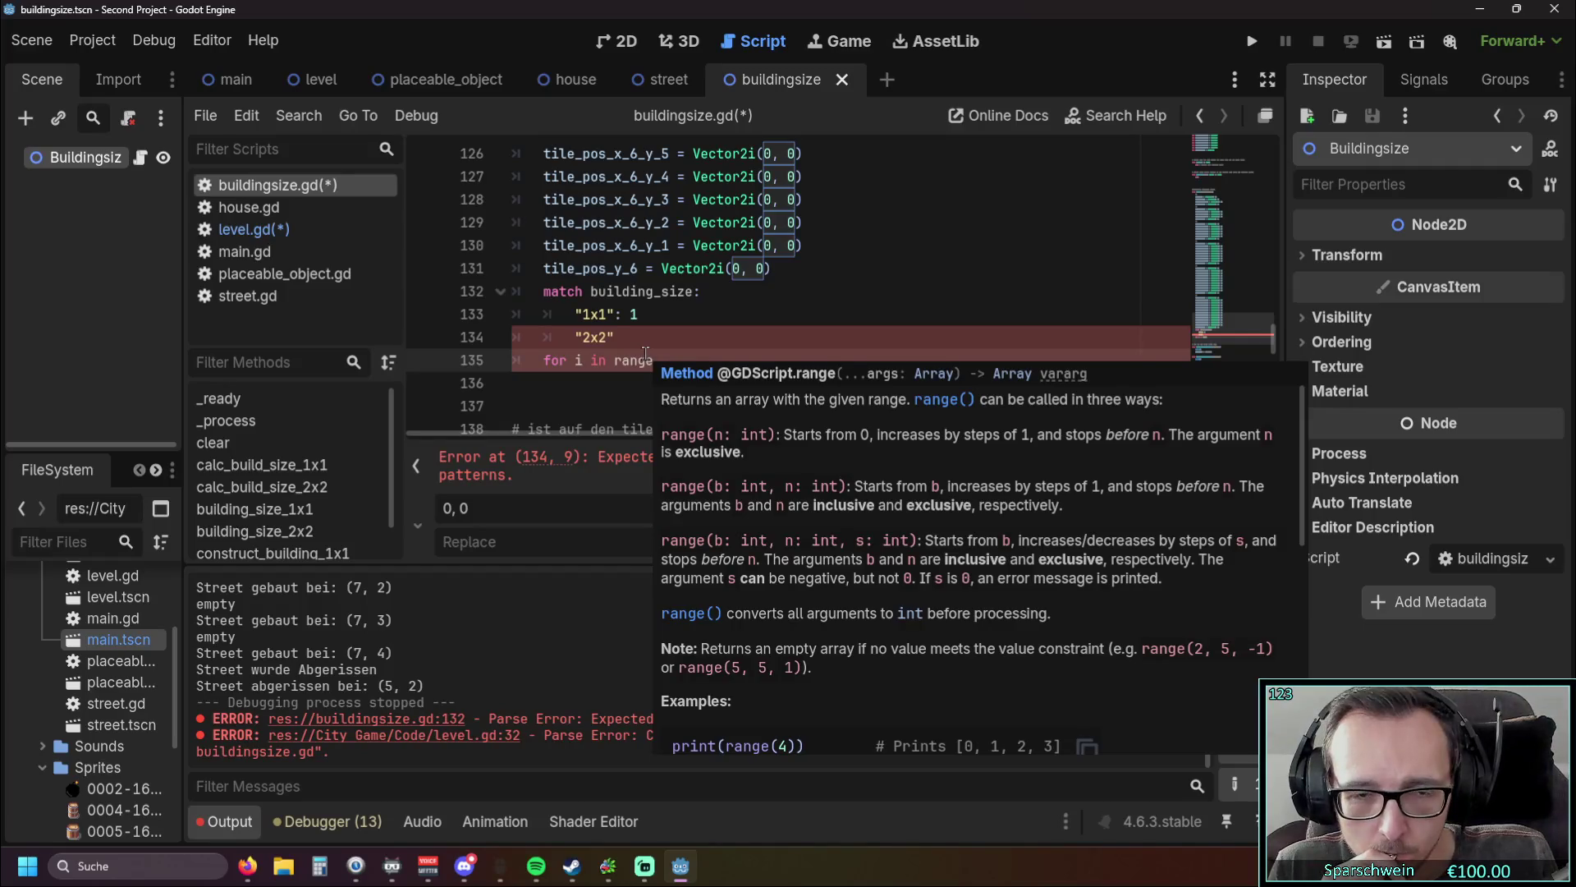
text(1x1": 1)
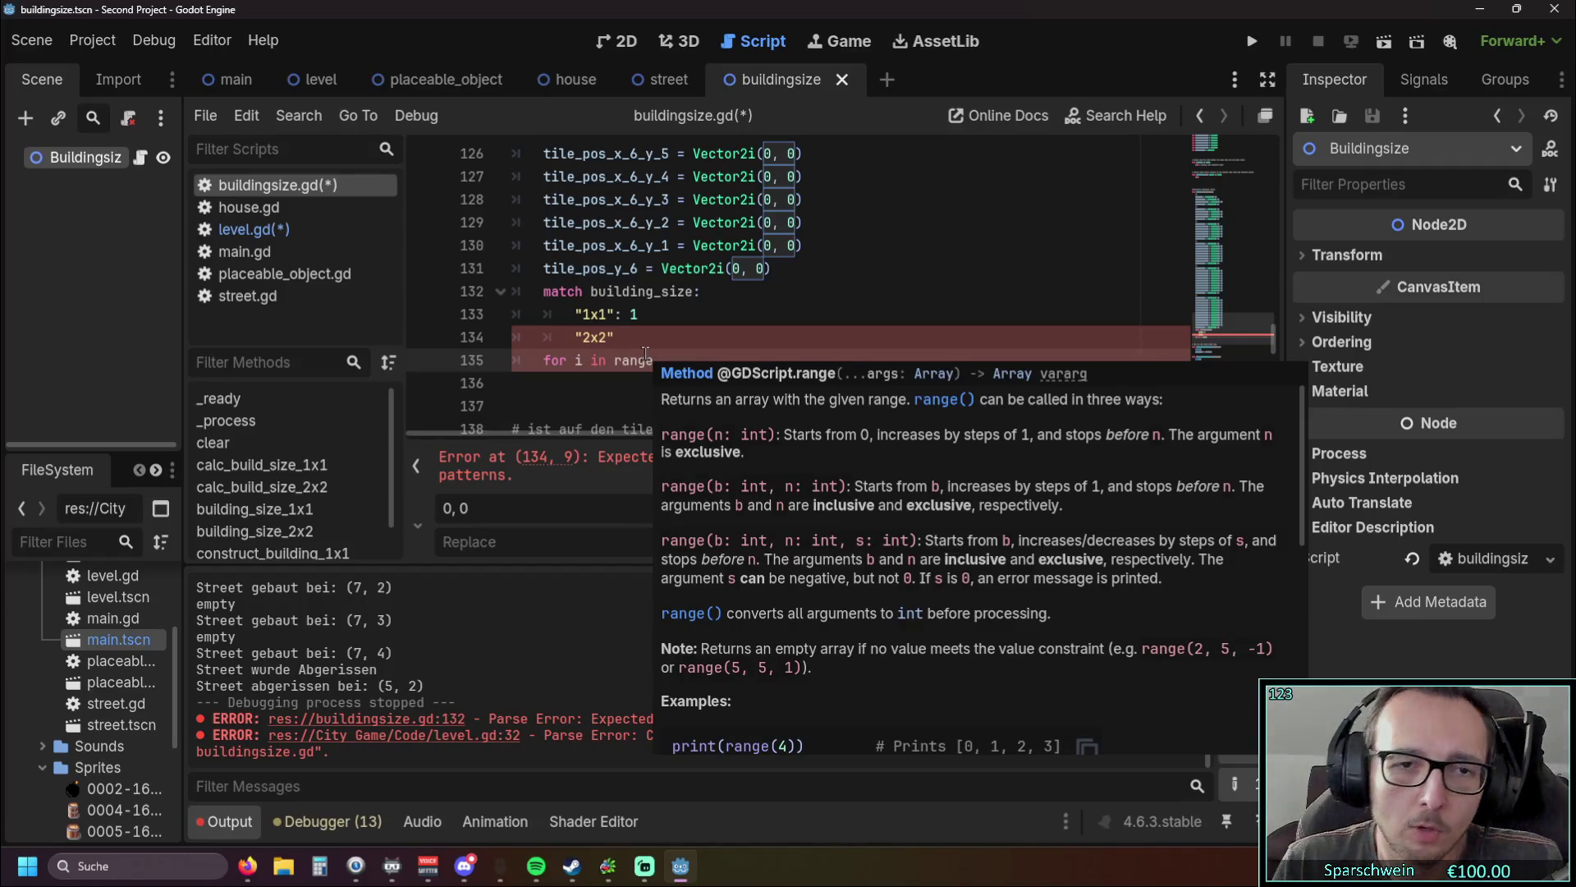
drag(653, 359, 484, 343)
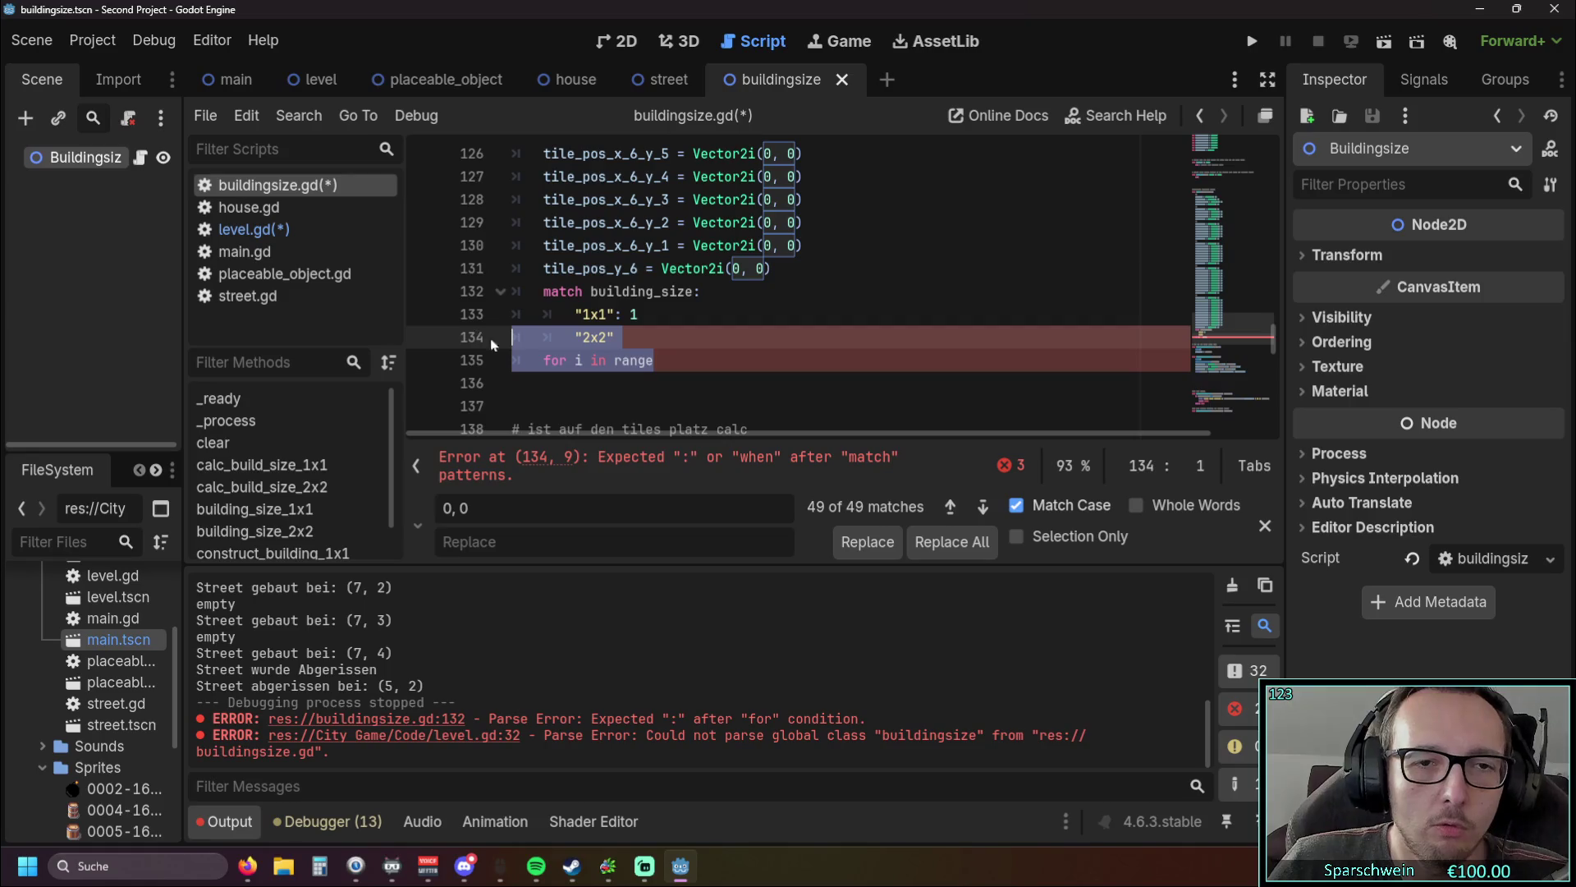
click(640, 346)
text(: 4)
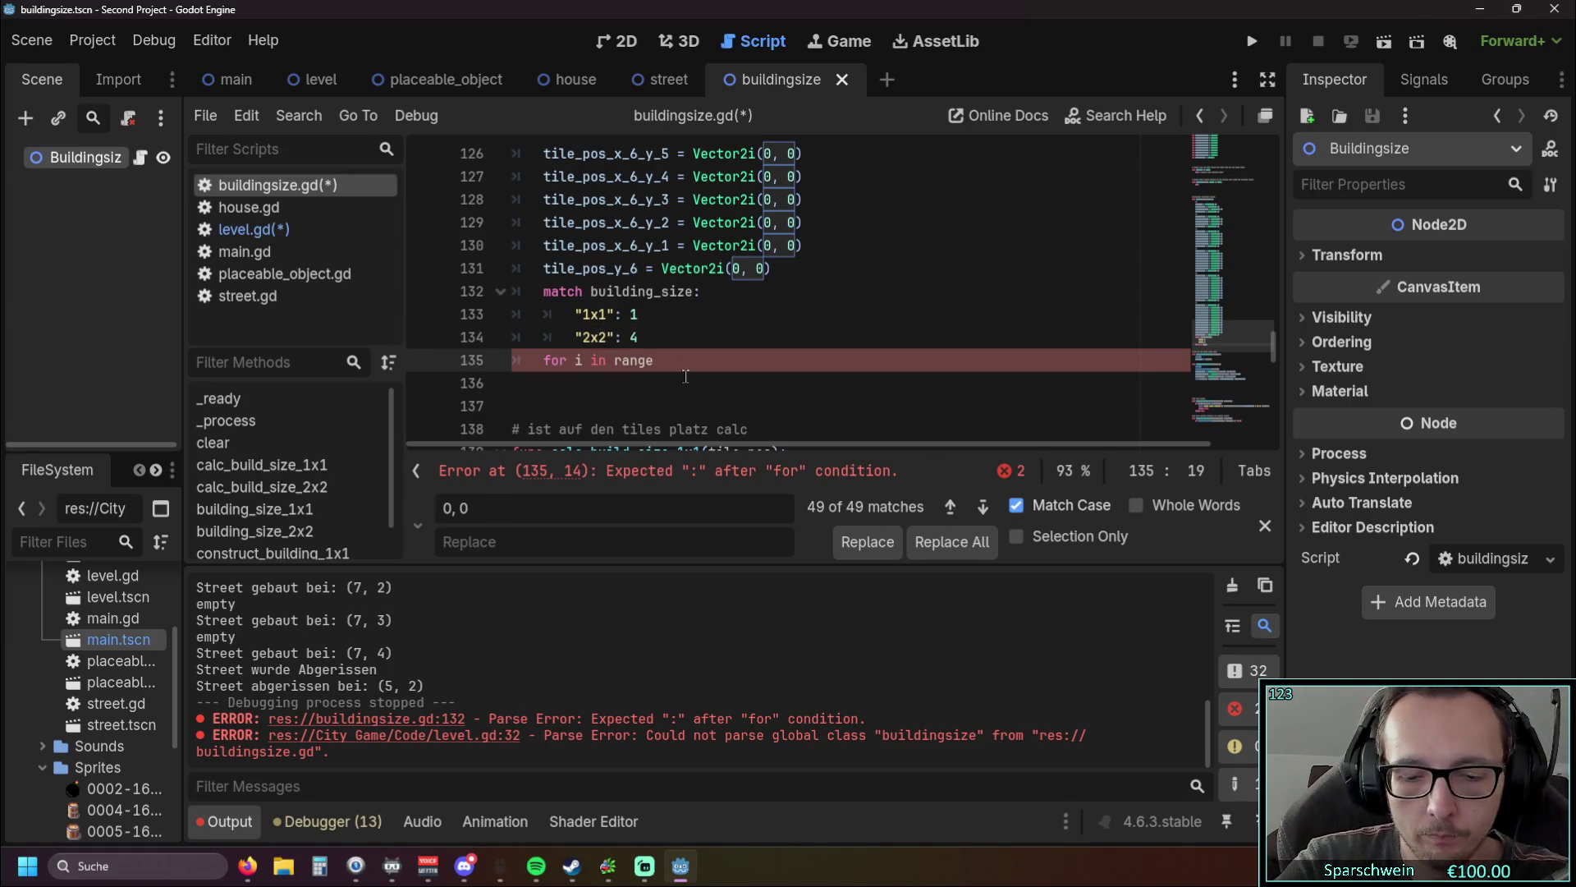
text(:)
key(Return)
text(pass)
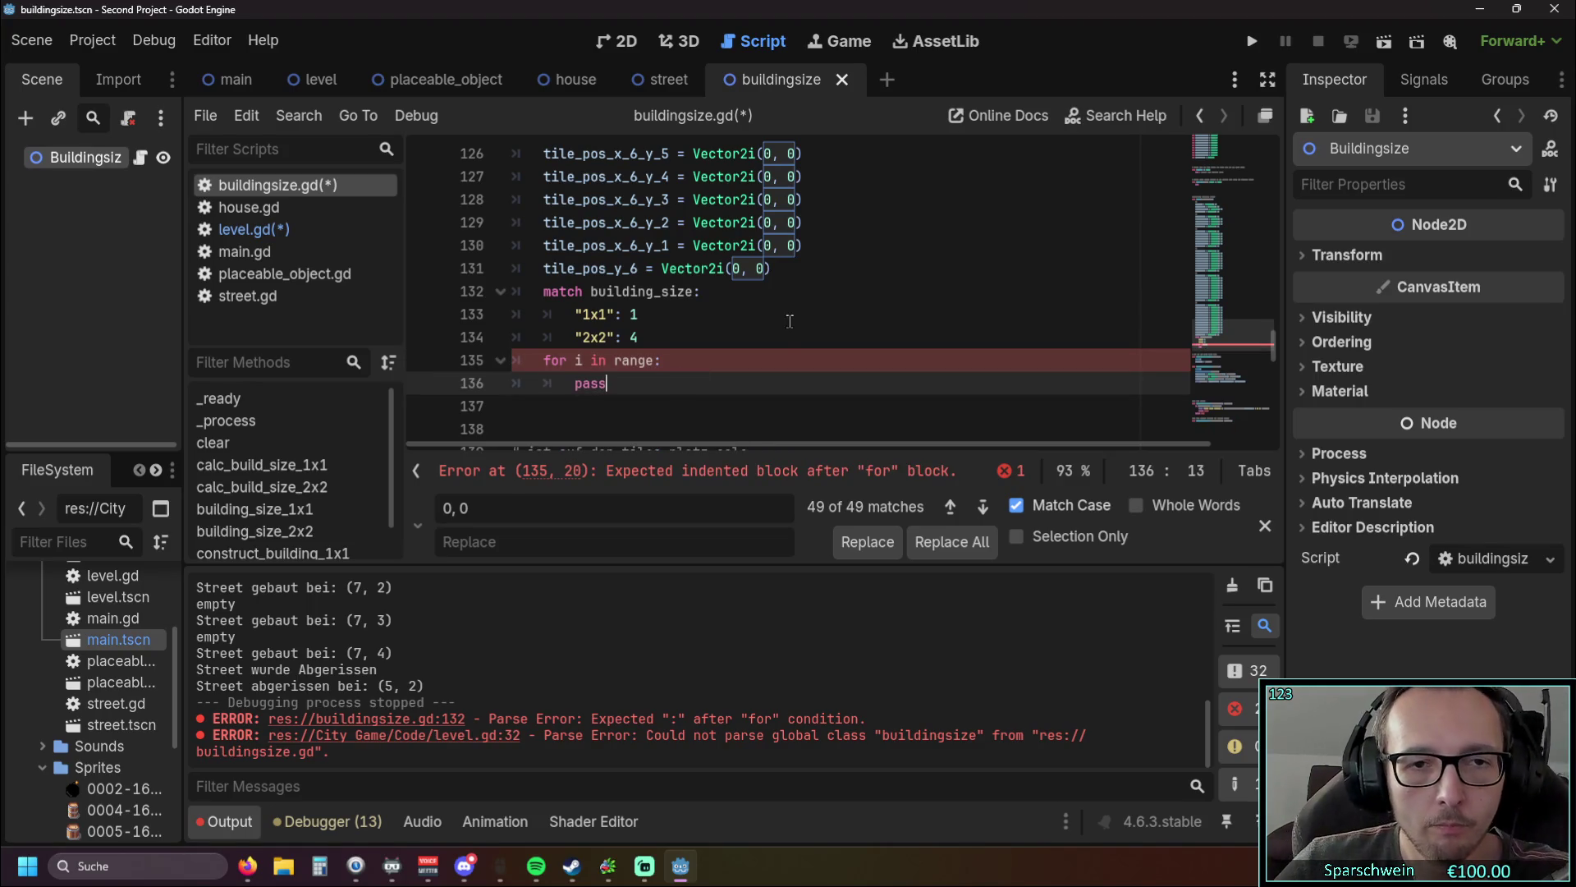
Make the loop on line 135 iterate over building_size instead of range
click(790, 316)
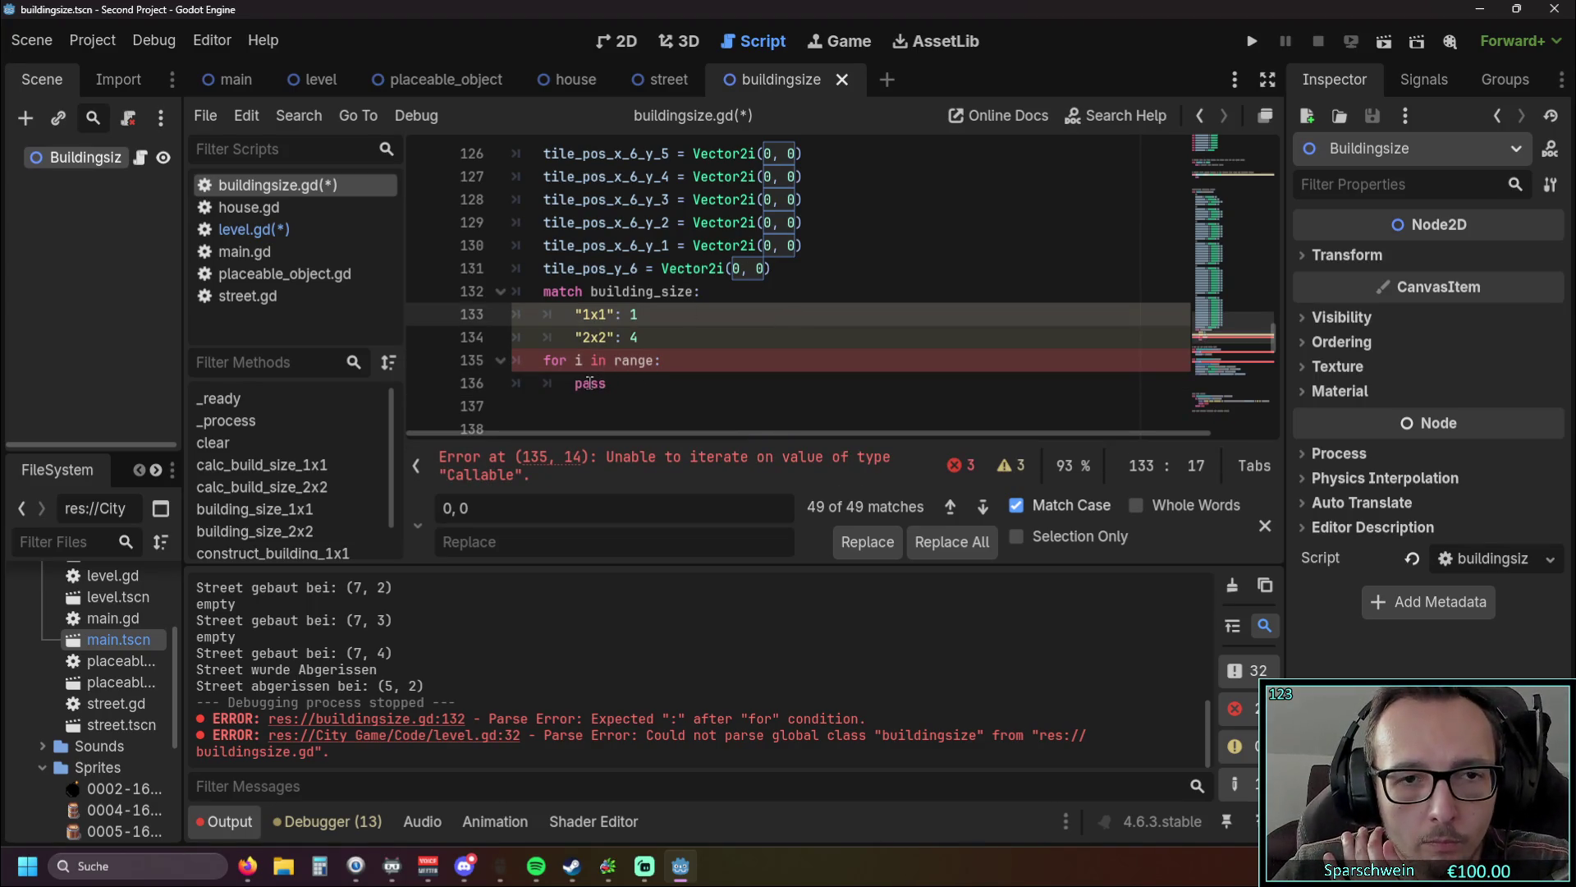
click(654, 362)
drag(655, 362, 614, 361)
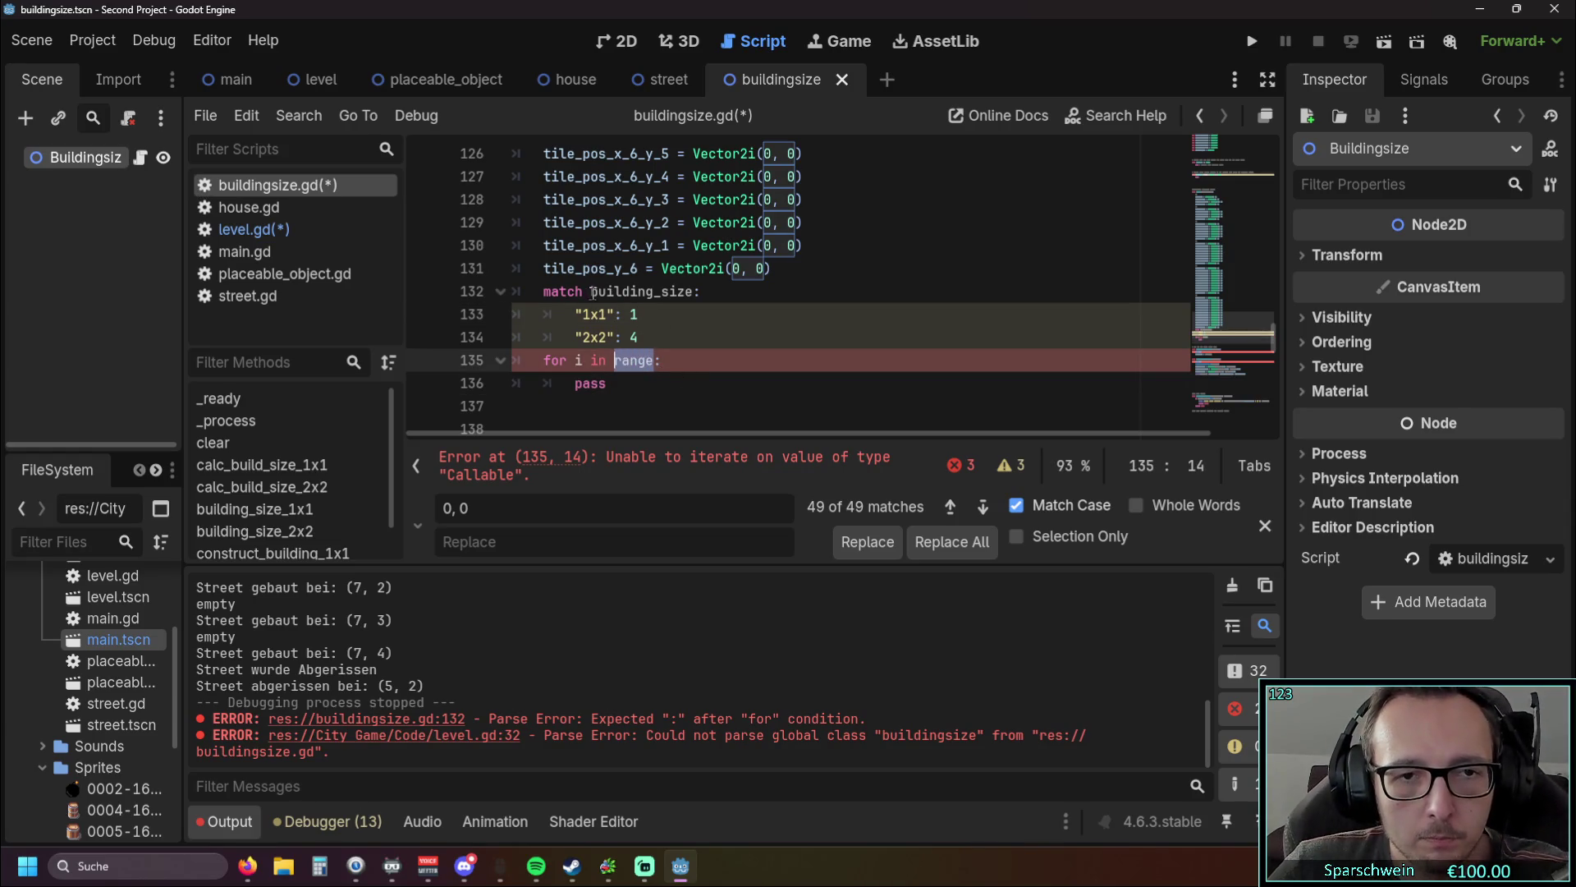
drag(589, 292, 692, 291)
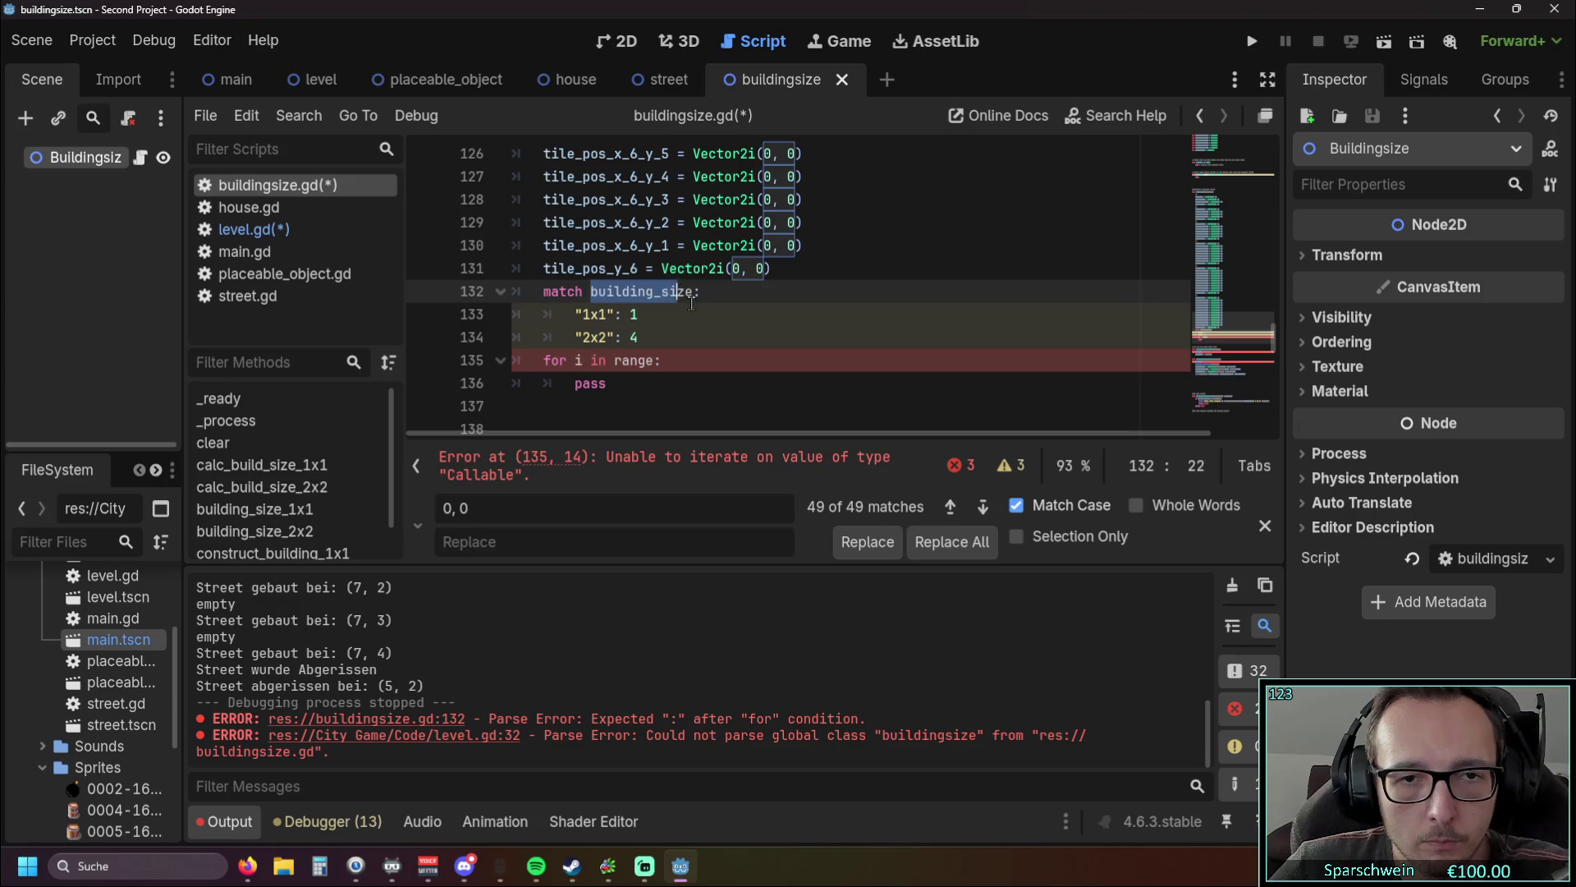
double_click(618, 362)
text(building_size)
click(713, 391)
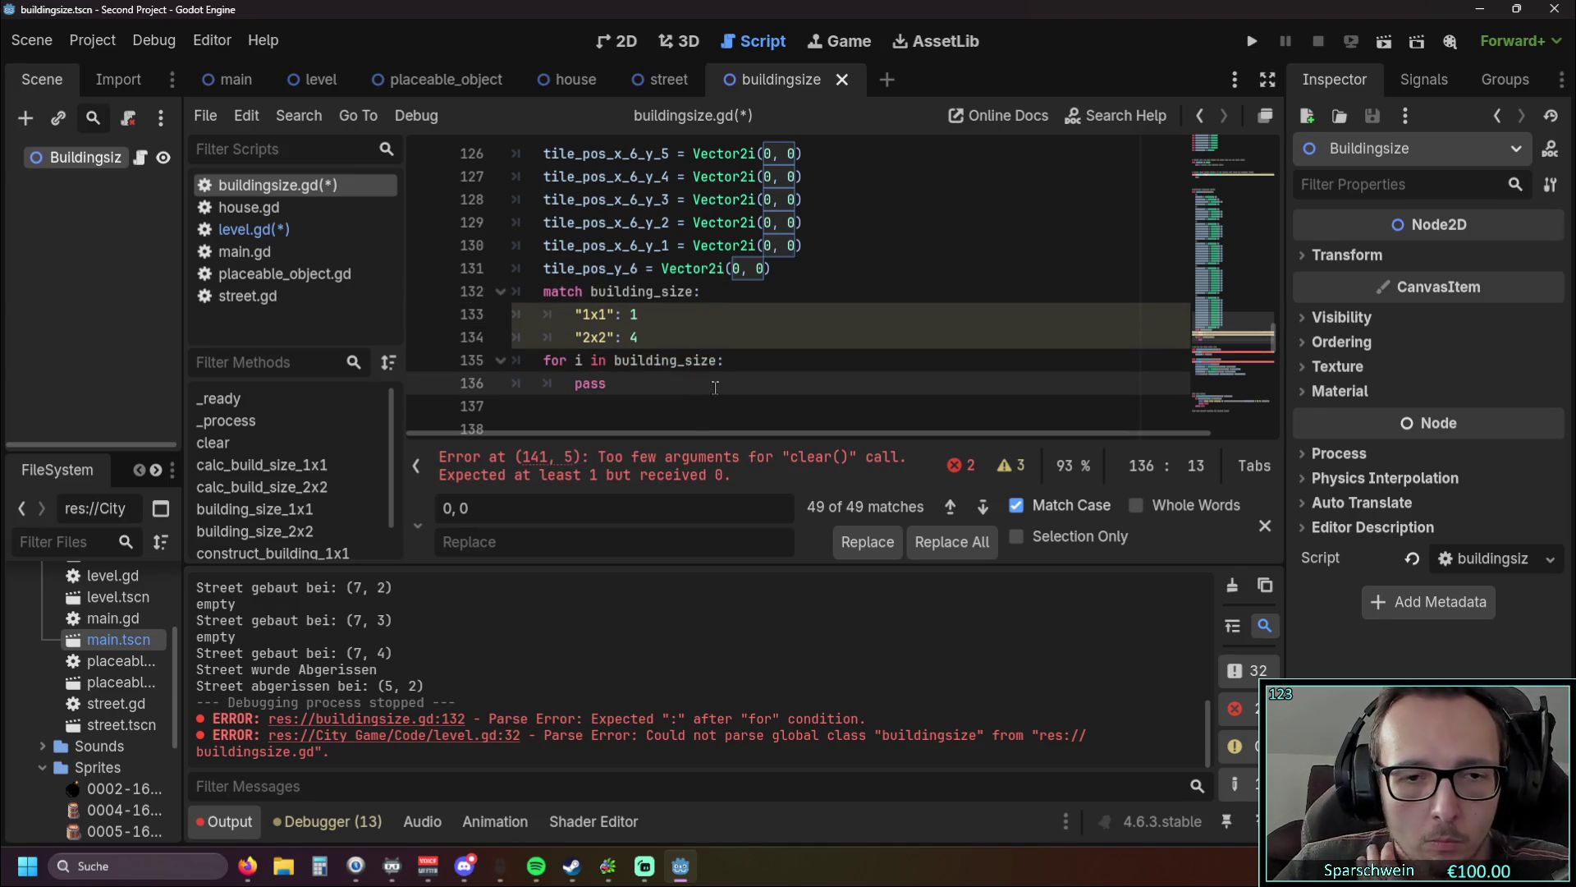
Delete the clear() lines from calc_build_size_2x2 and calc_build_size_1x1
click(702, 465)
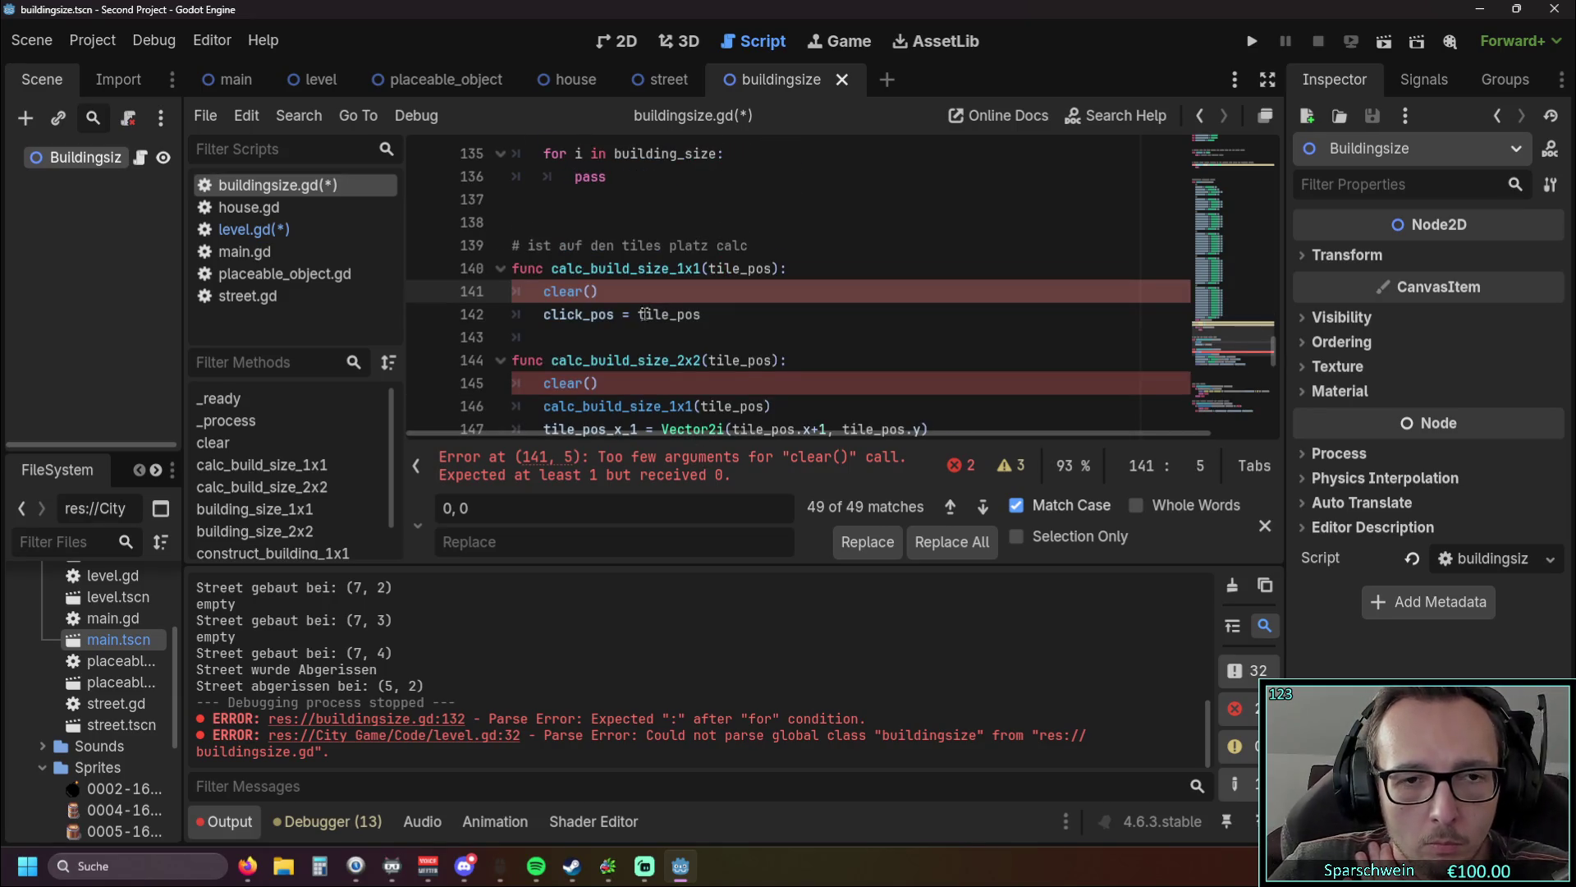
scroll(648, 315, down, 1)
click(590, 314)
scroll(692, 330, down, 6)
scroll(693, 330, up, 6)
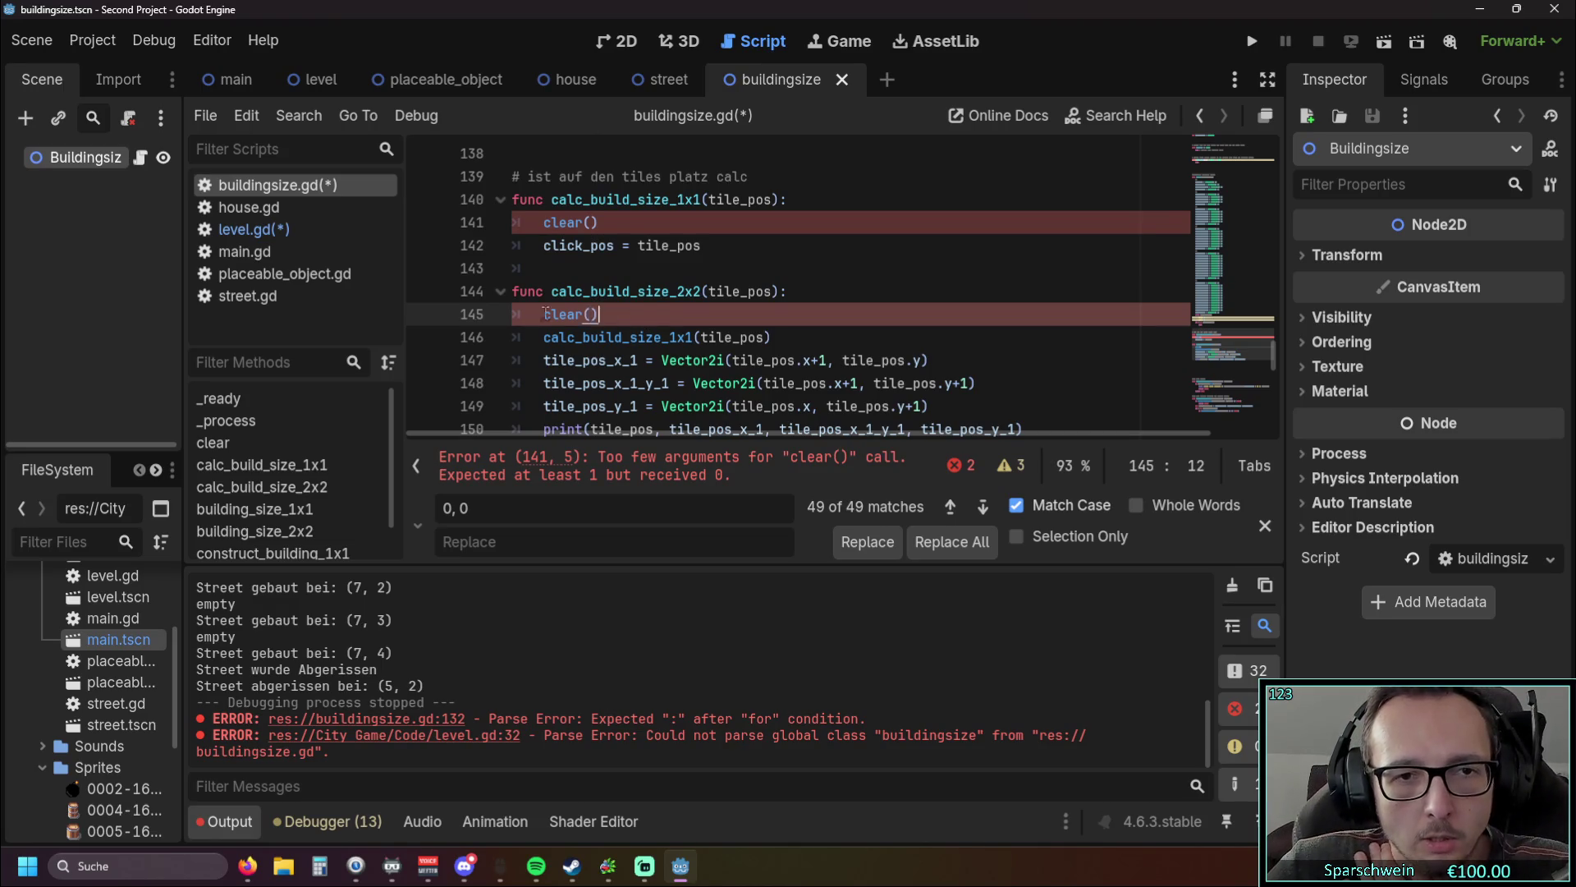
drag(600, 314, 433, 316)
key(BackSpace)
key(BackSpace)
drag(599, 222, 512, 222)
key(BackSpace)
key(BackSpace)
scroll(761, 264, up, 1)
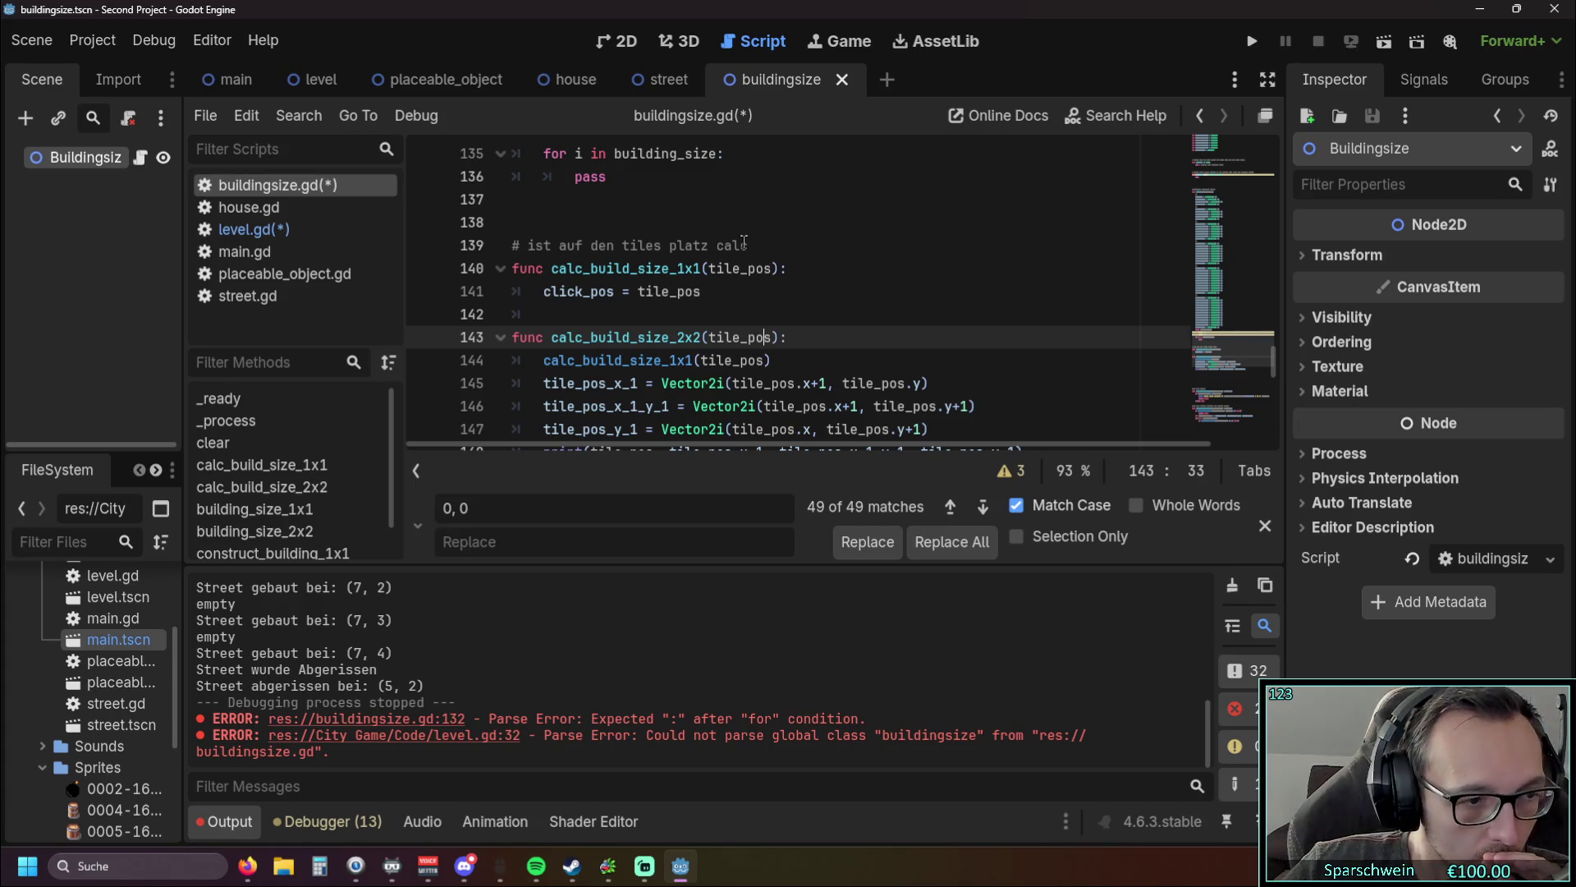
scroll(743, 241, down, 10)
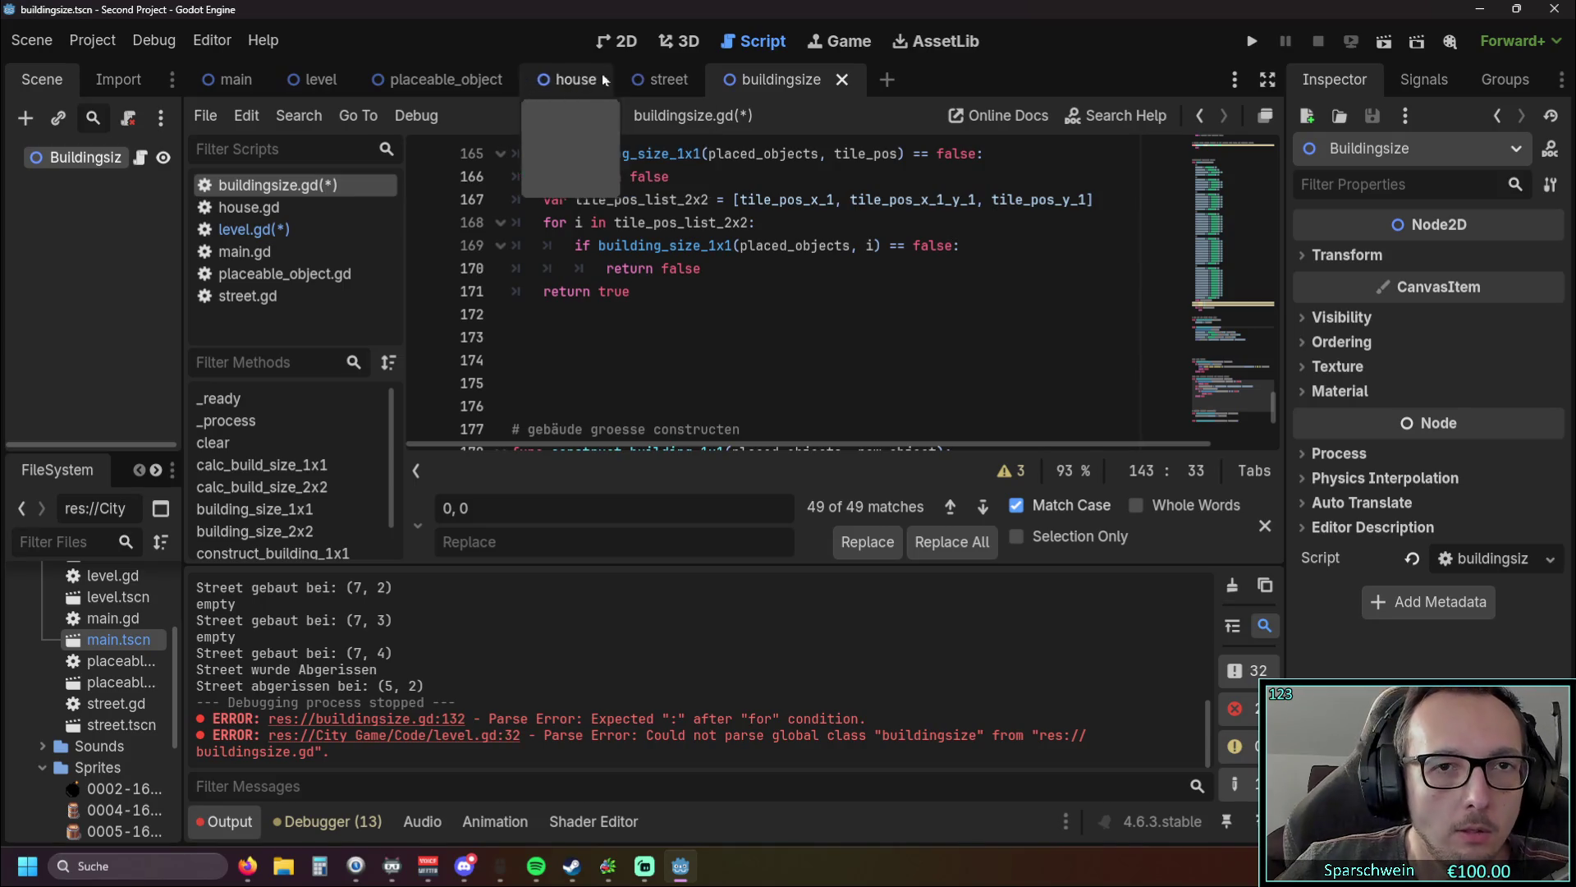
Switch to the level scene and scroll through the building definitions in level.gd
click(319, 82)
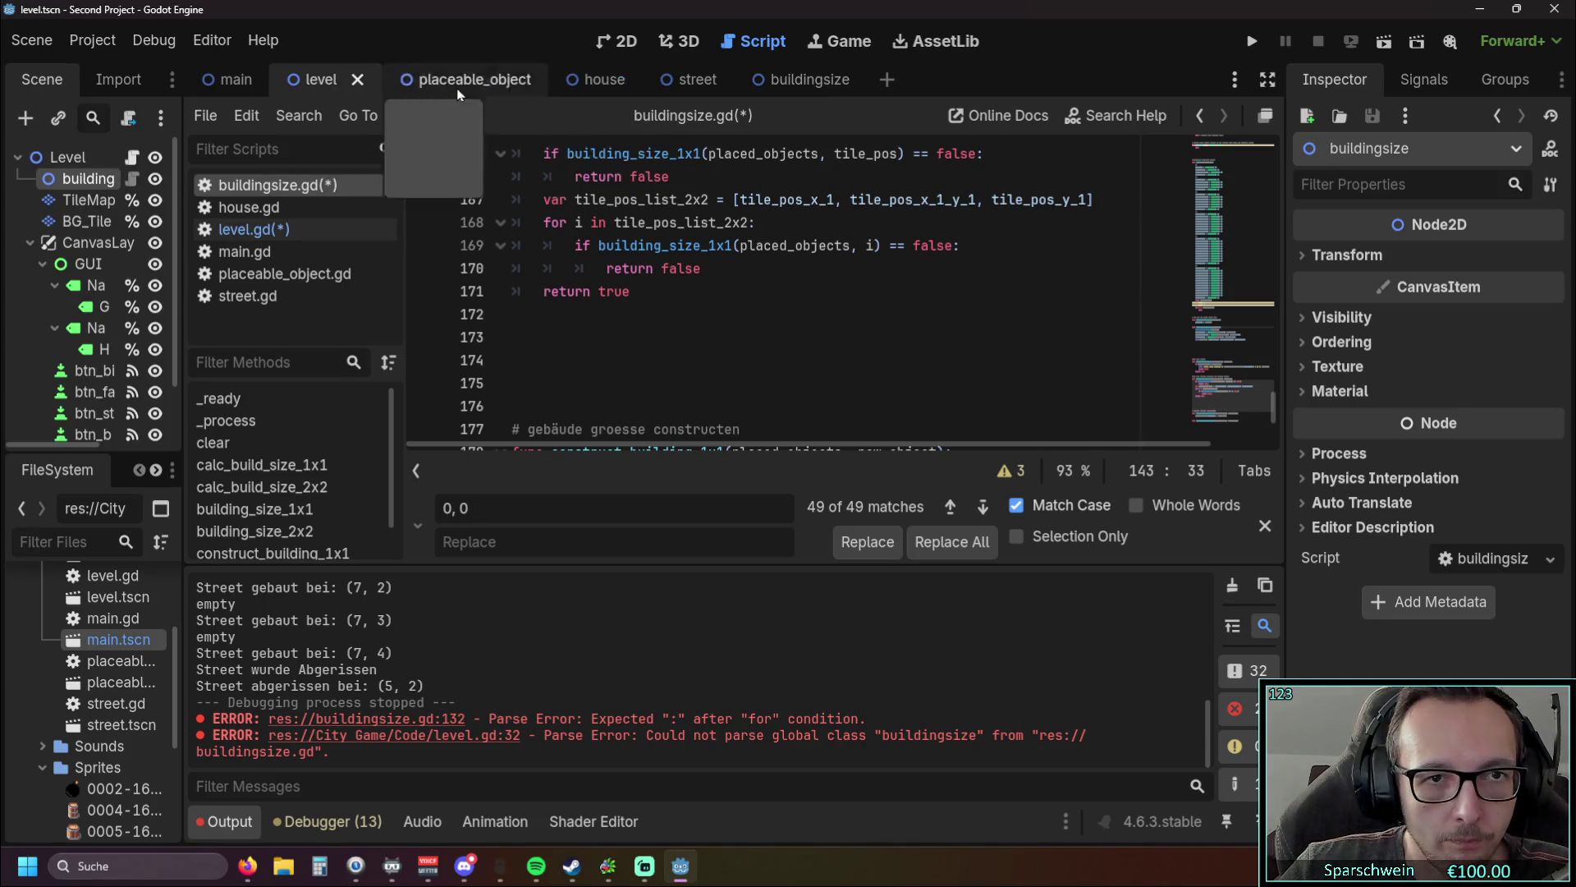
scroll(678, 279, down, 4)
scroll(678, 279, down, 13)
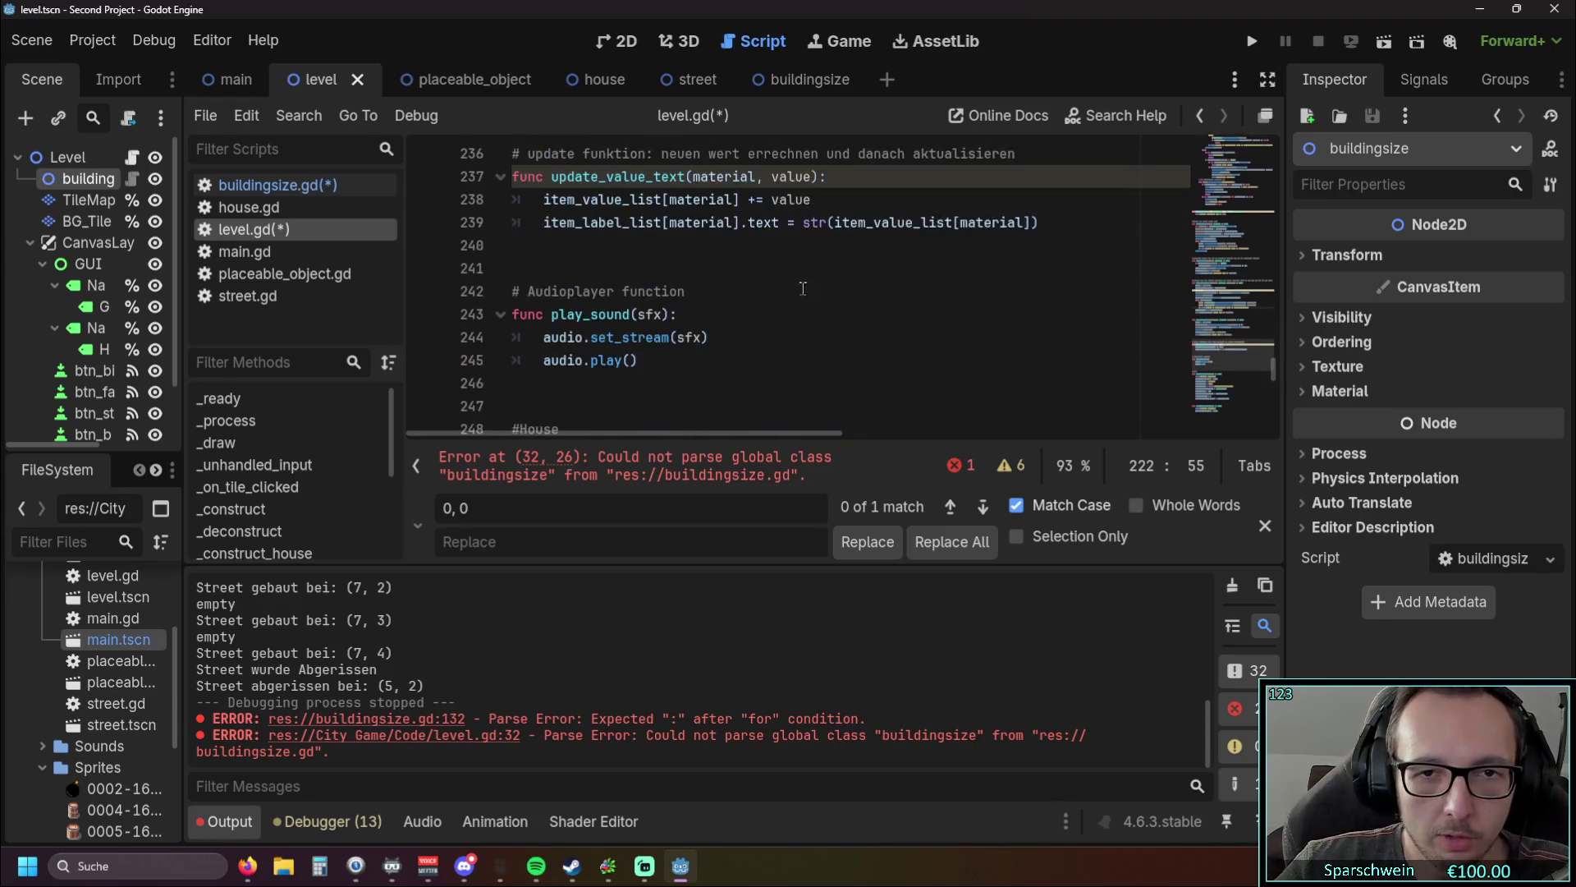
scroll(824, 284, down, 6)
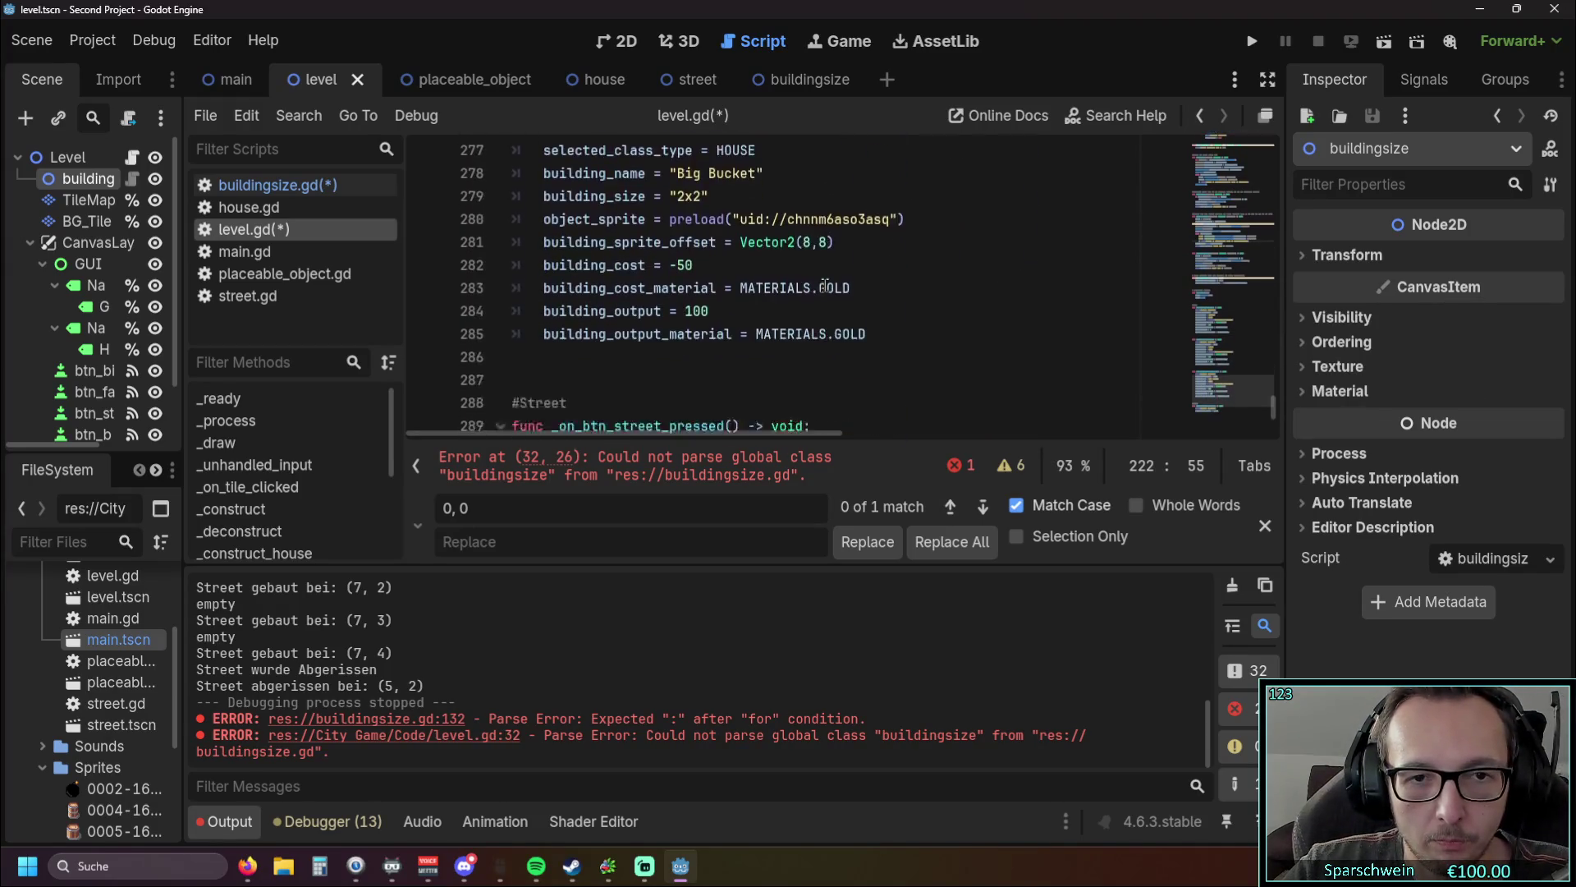
scroll(792, 317, up, 5)
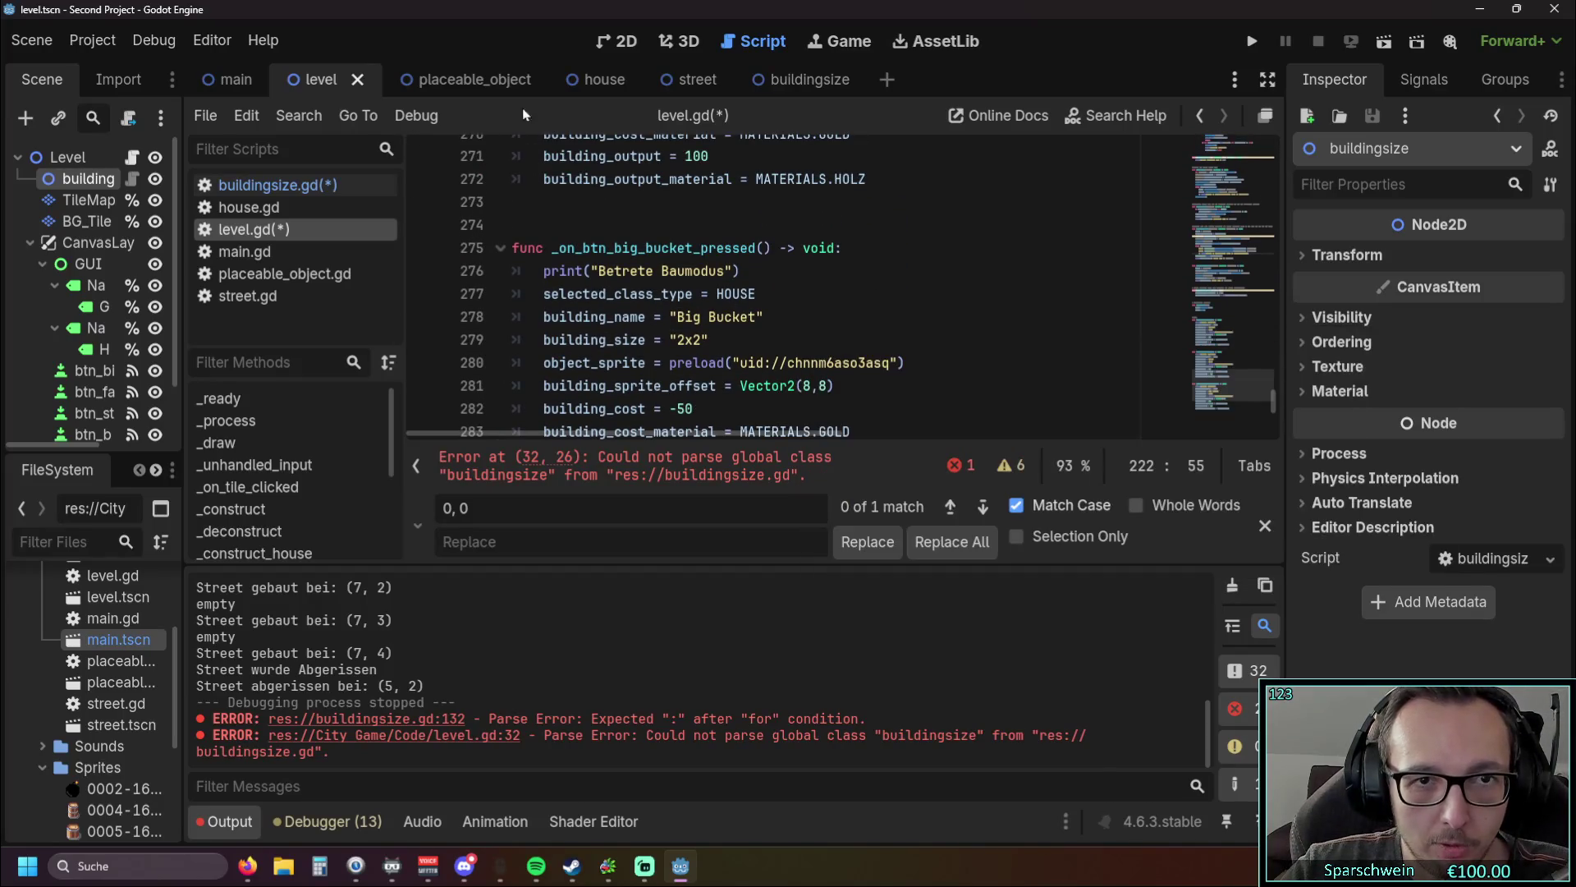
Inspect new_object on line 185 of buildingsize.gd, check level.gd, then return to buildingsize.gd
click(271, 184)
scroll(624, 299, down, 3)
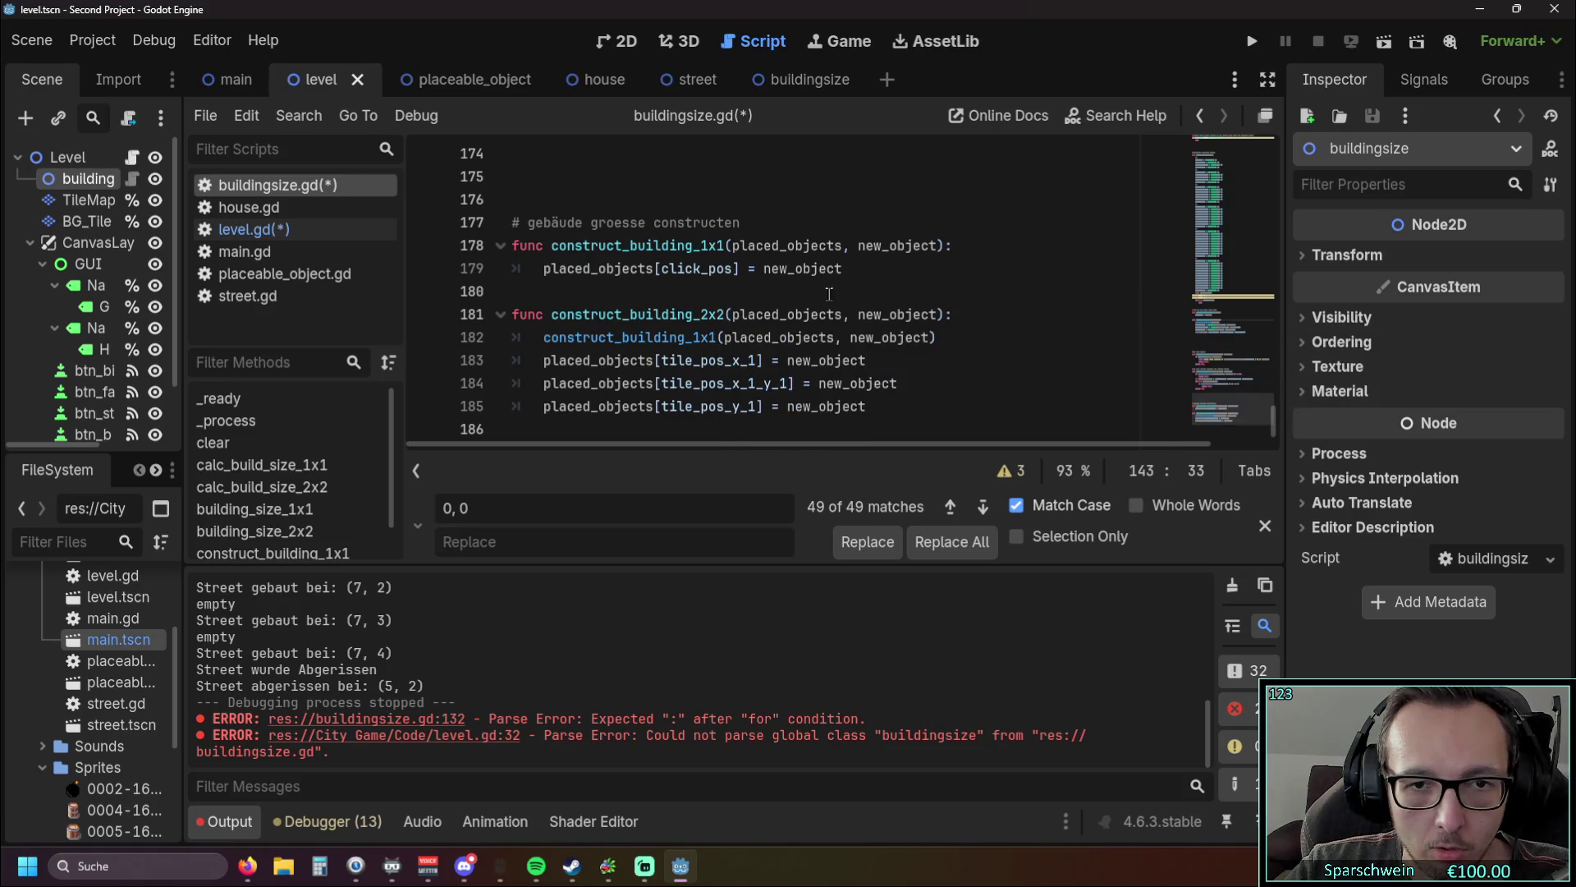
click(788, 405)
double_click(788, 406)
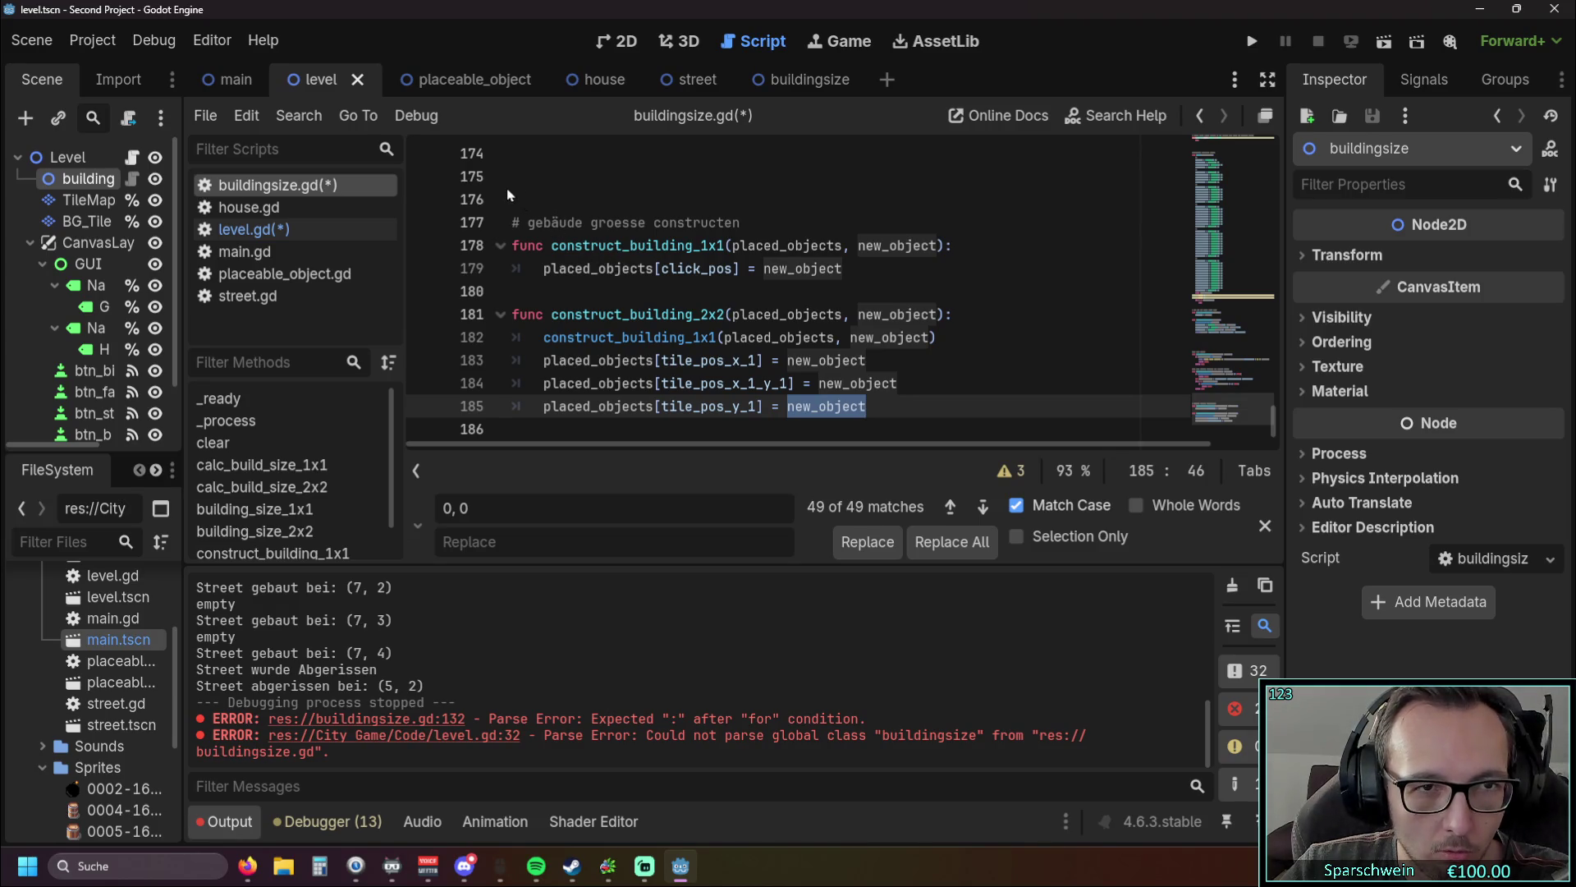
click(255, 229)
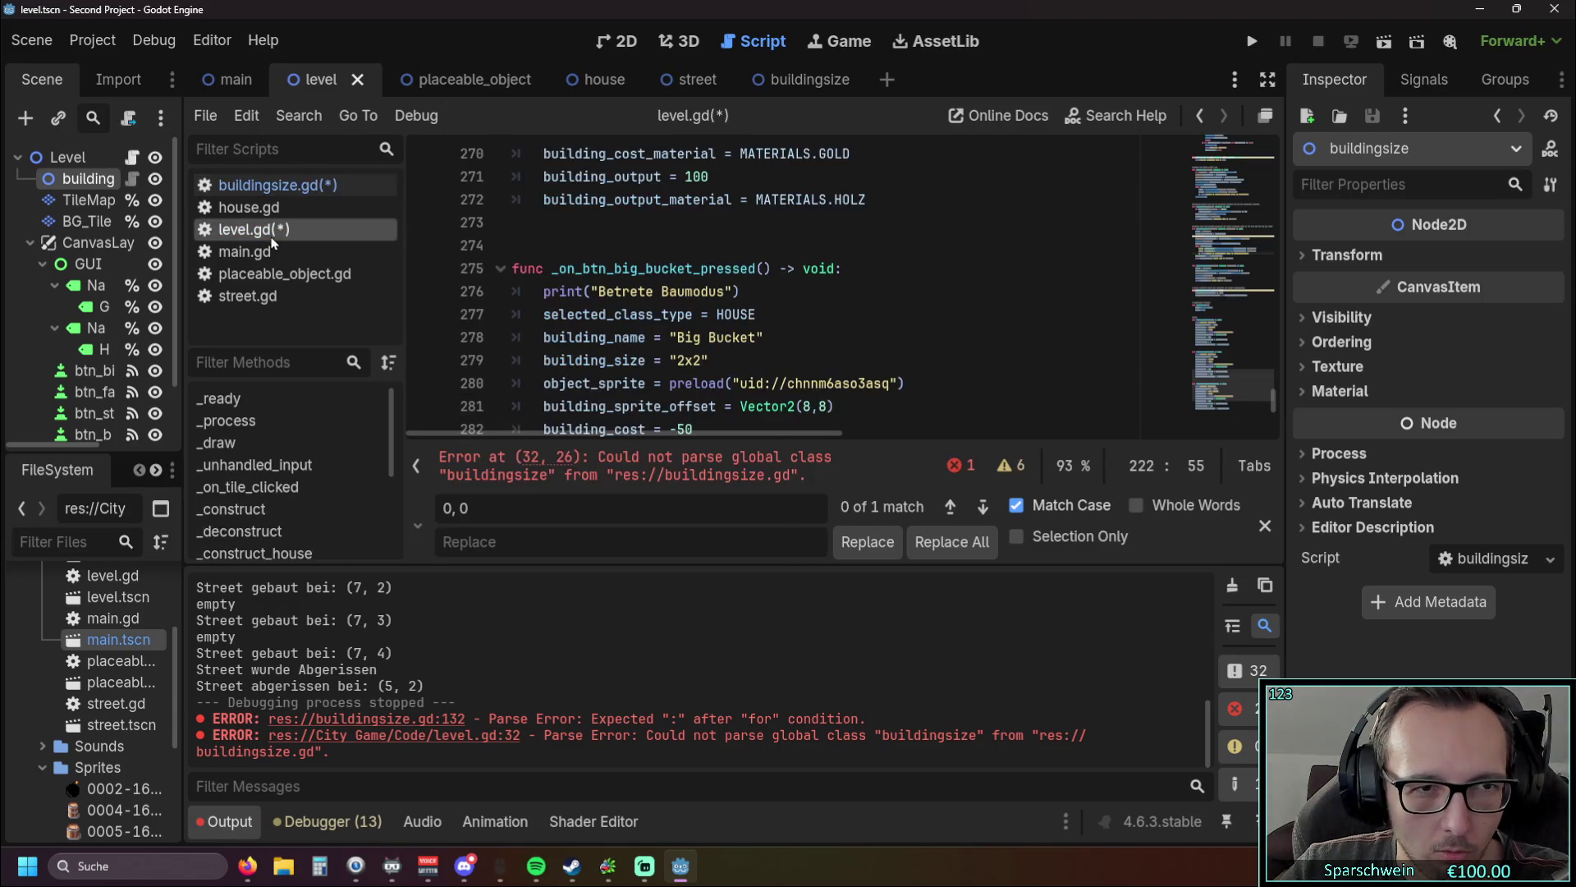
scroll(646, 208, down, 5)
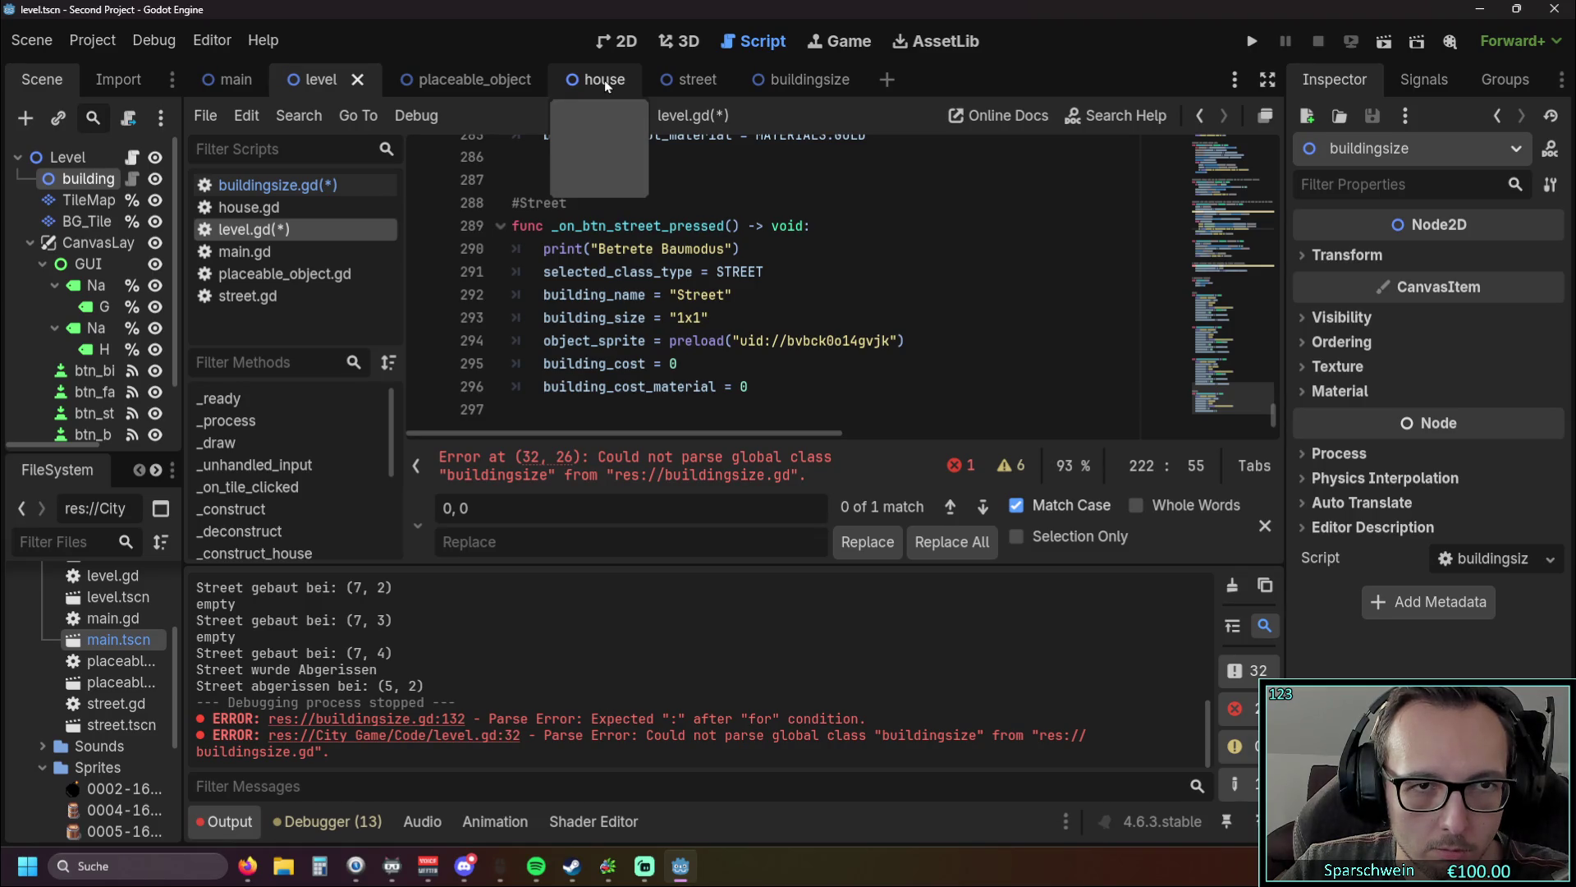
click(271, 184)
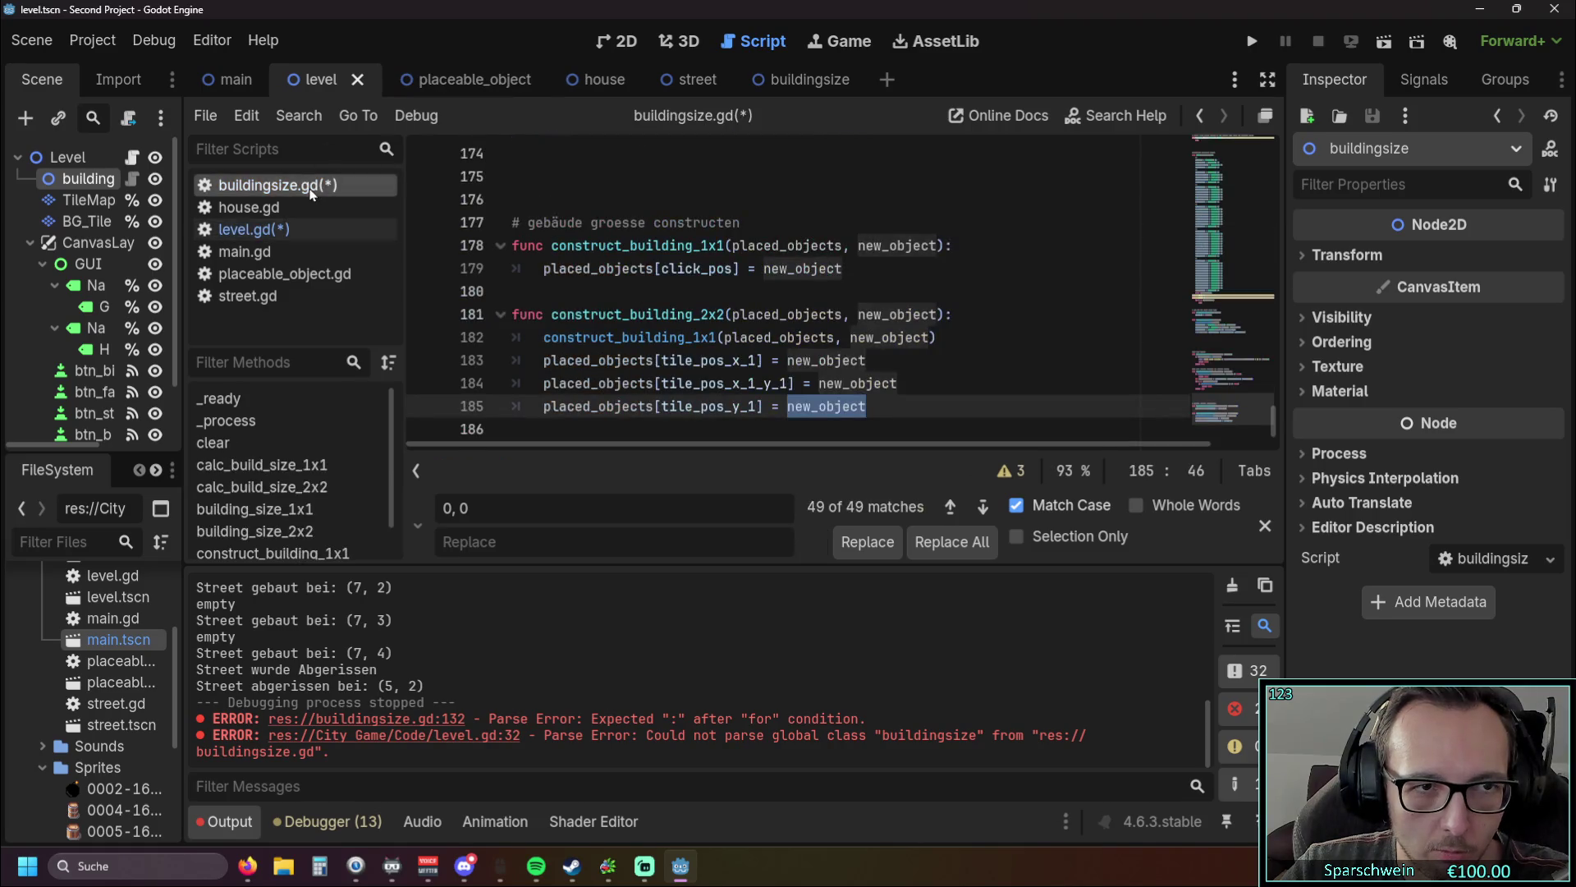
Add print(new_object) after line 185 and test-run the game by placing a bucket
click(883, 408)
key(Return)
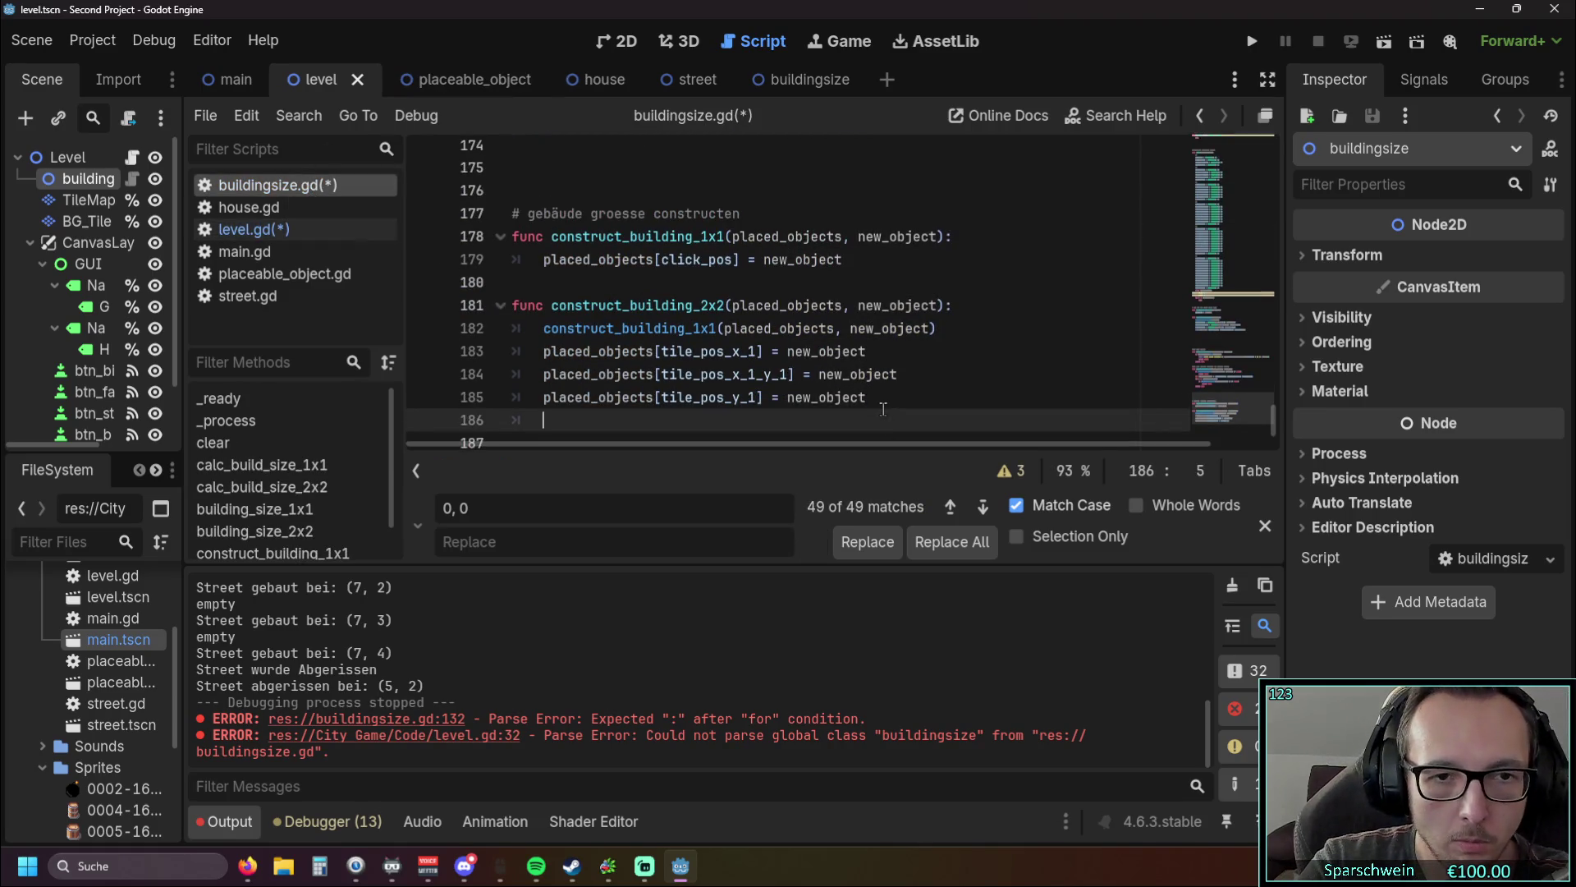
text(print)
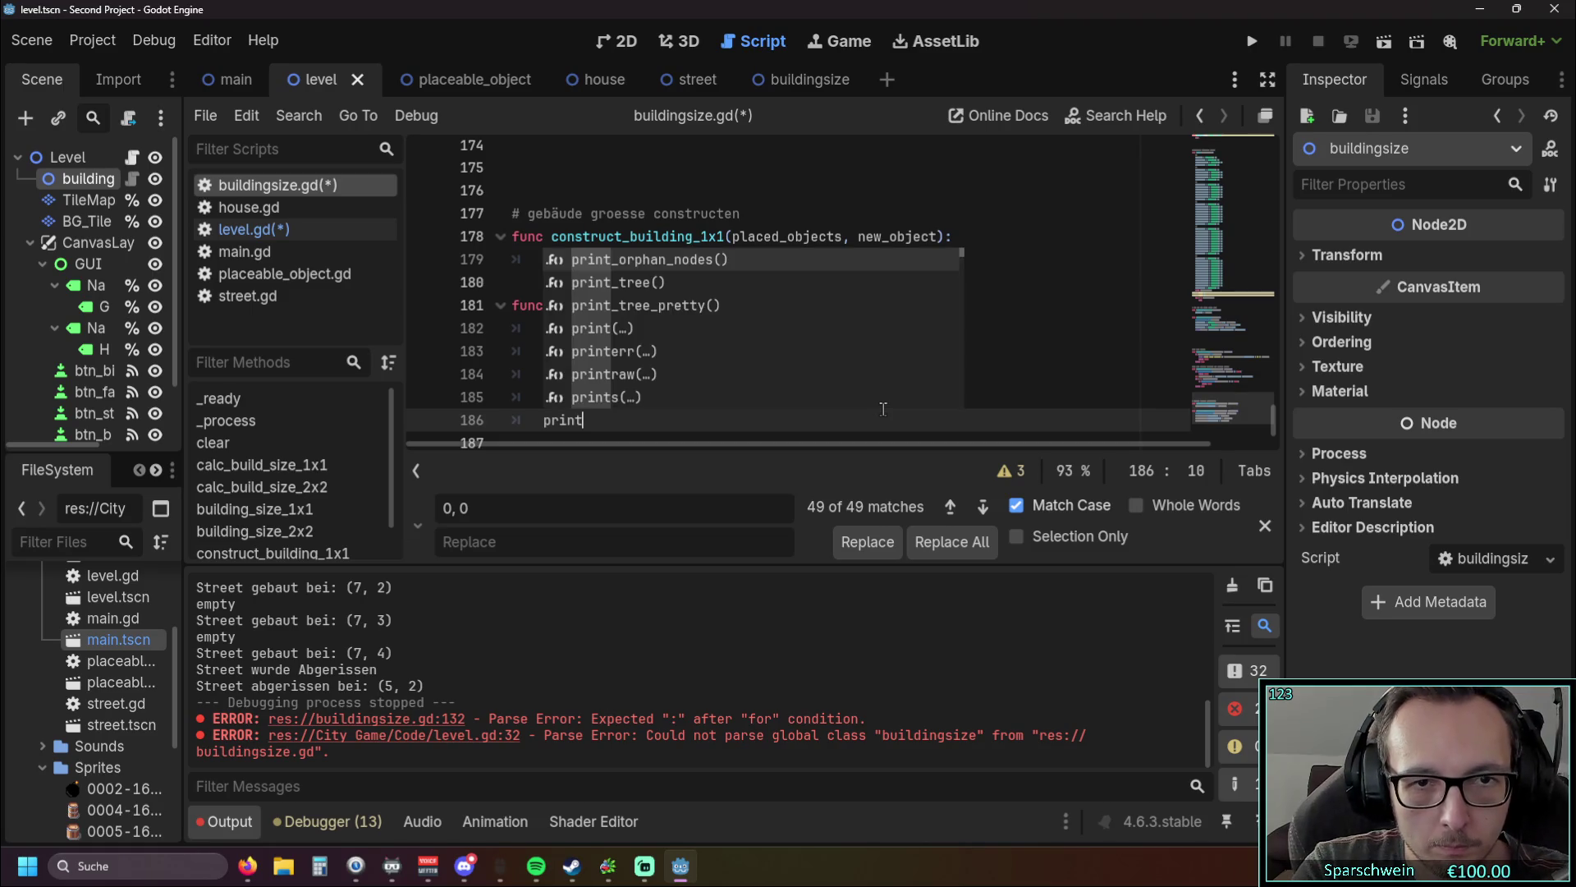
text((new_object))
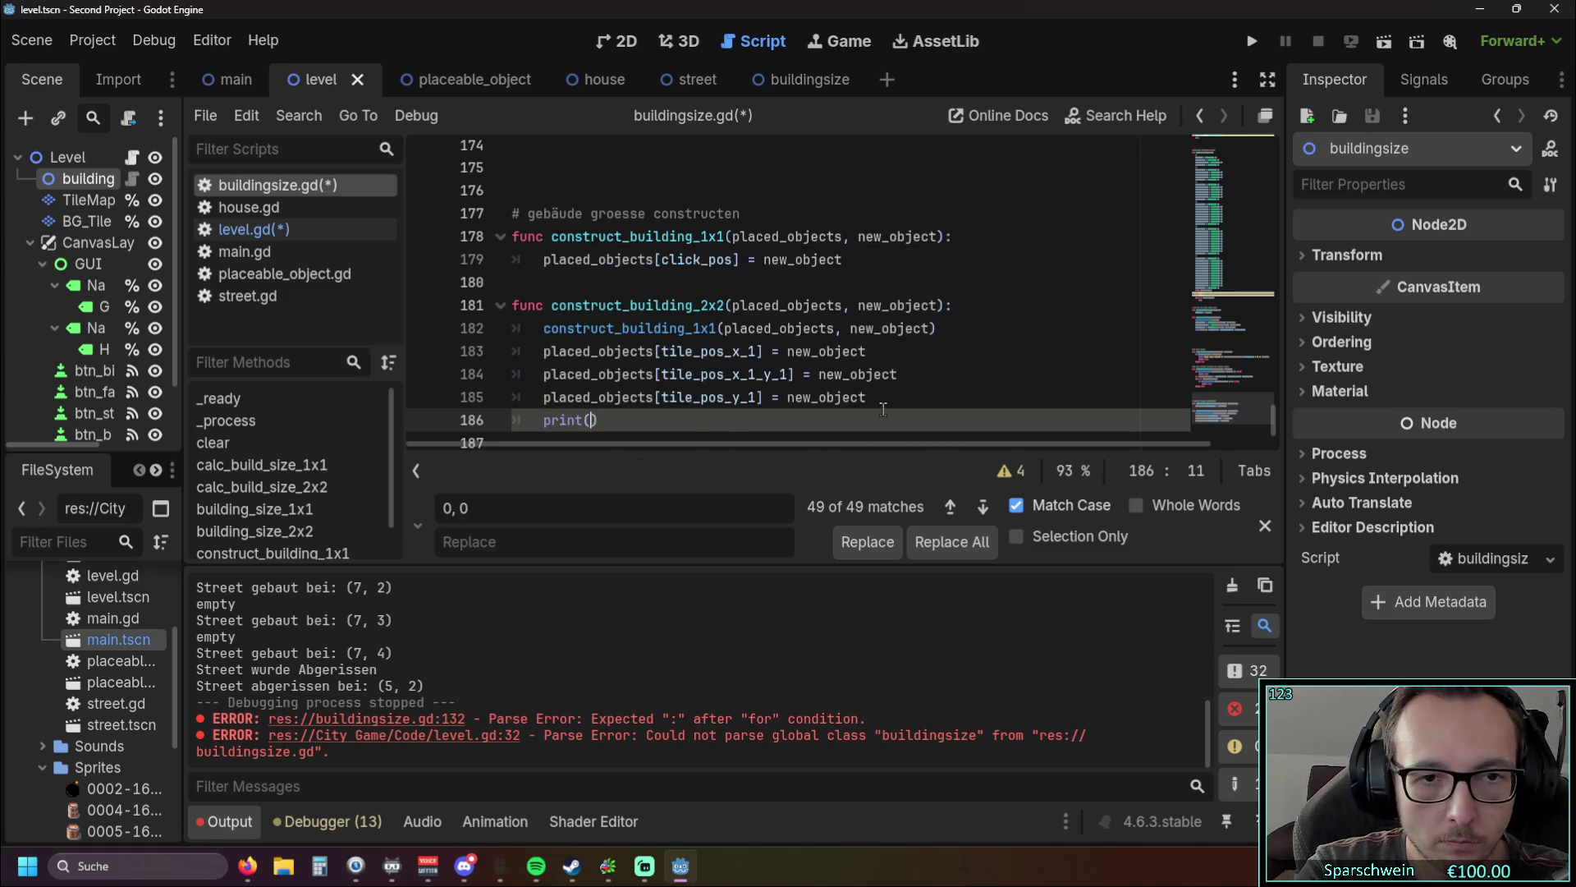
click(903, 345)
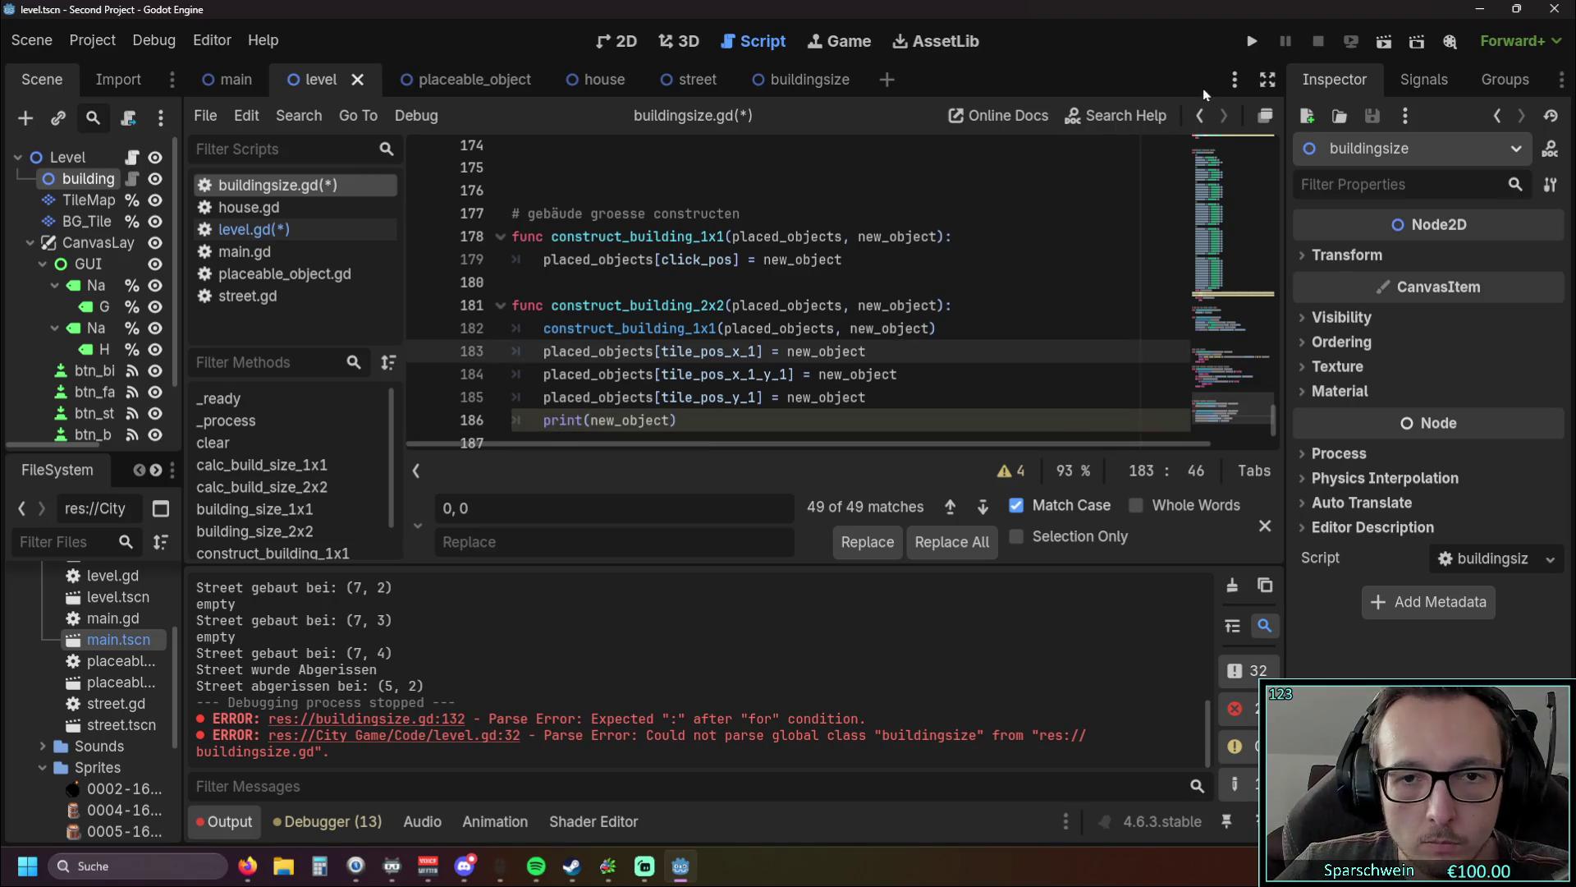
click(1252, 41)
click(759, 589)
click(733, 387)
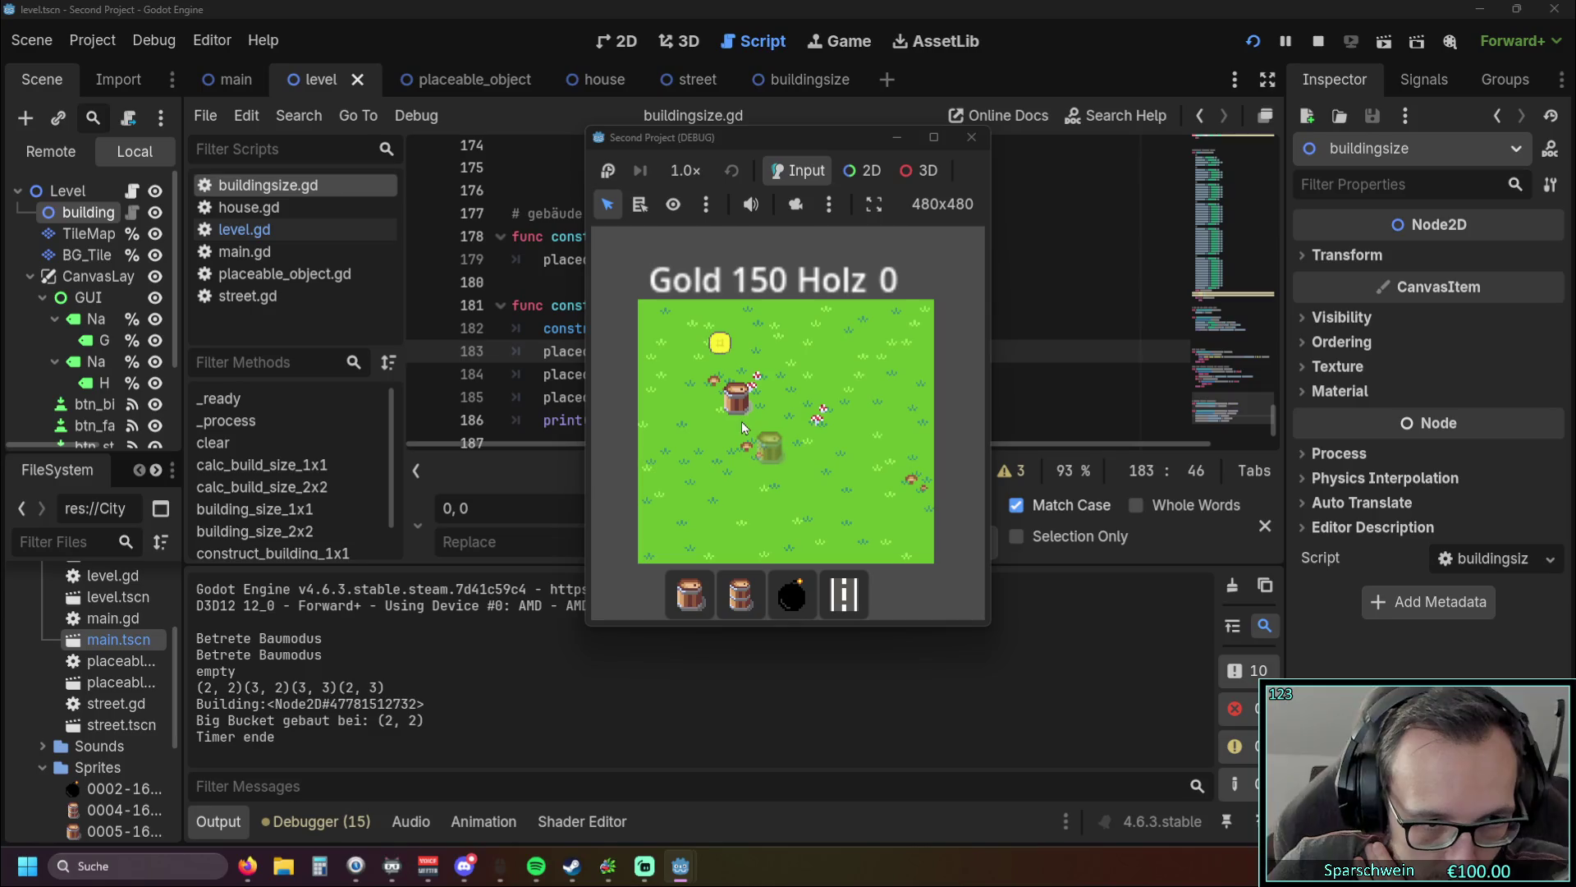
click(972, 137)
Remove the debug print line, rerun the game placing a Big Bucket, then stop it
triple_click(692, 420)
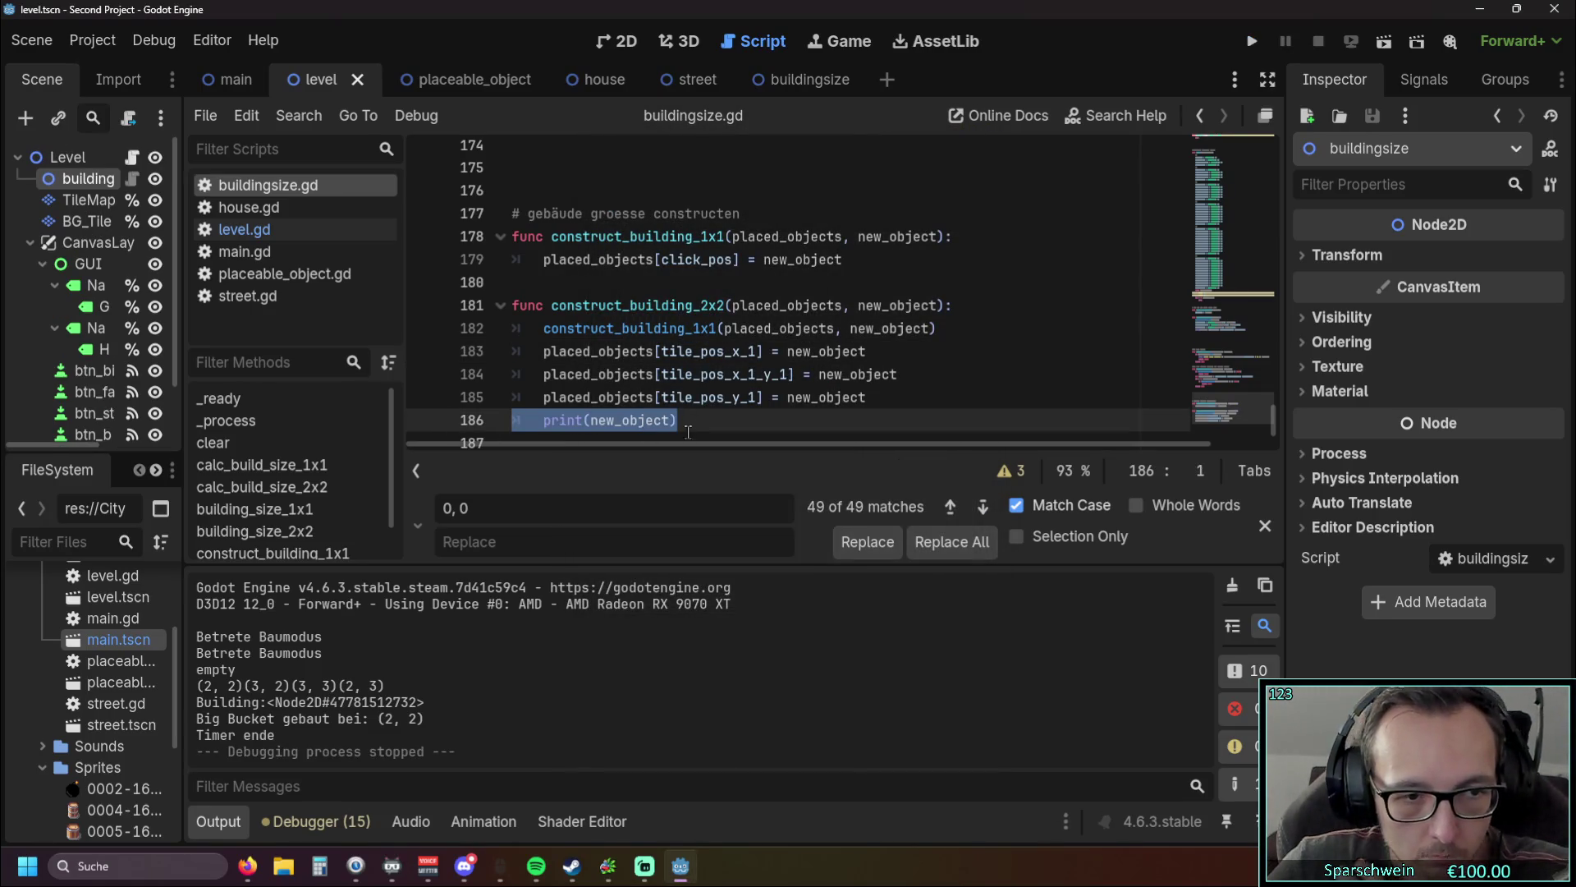
key(BackSpace)
key(BackSpace)
click(1252, 41)
click(689, 593)
click(739, 430)
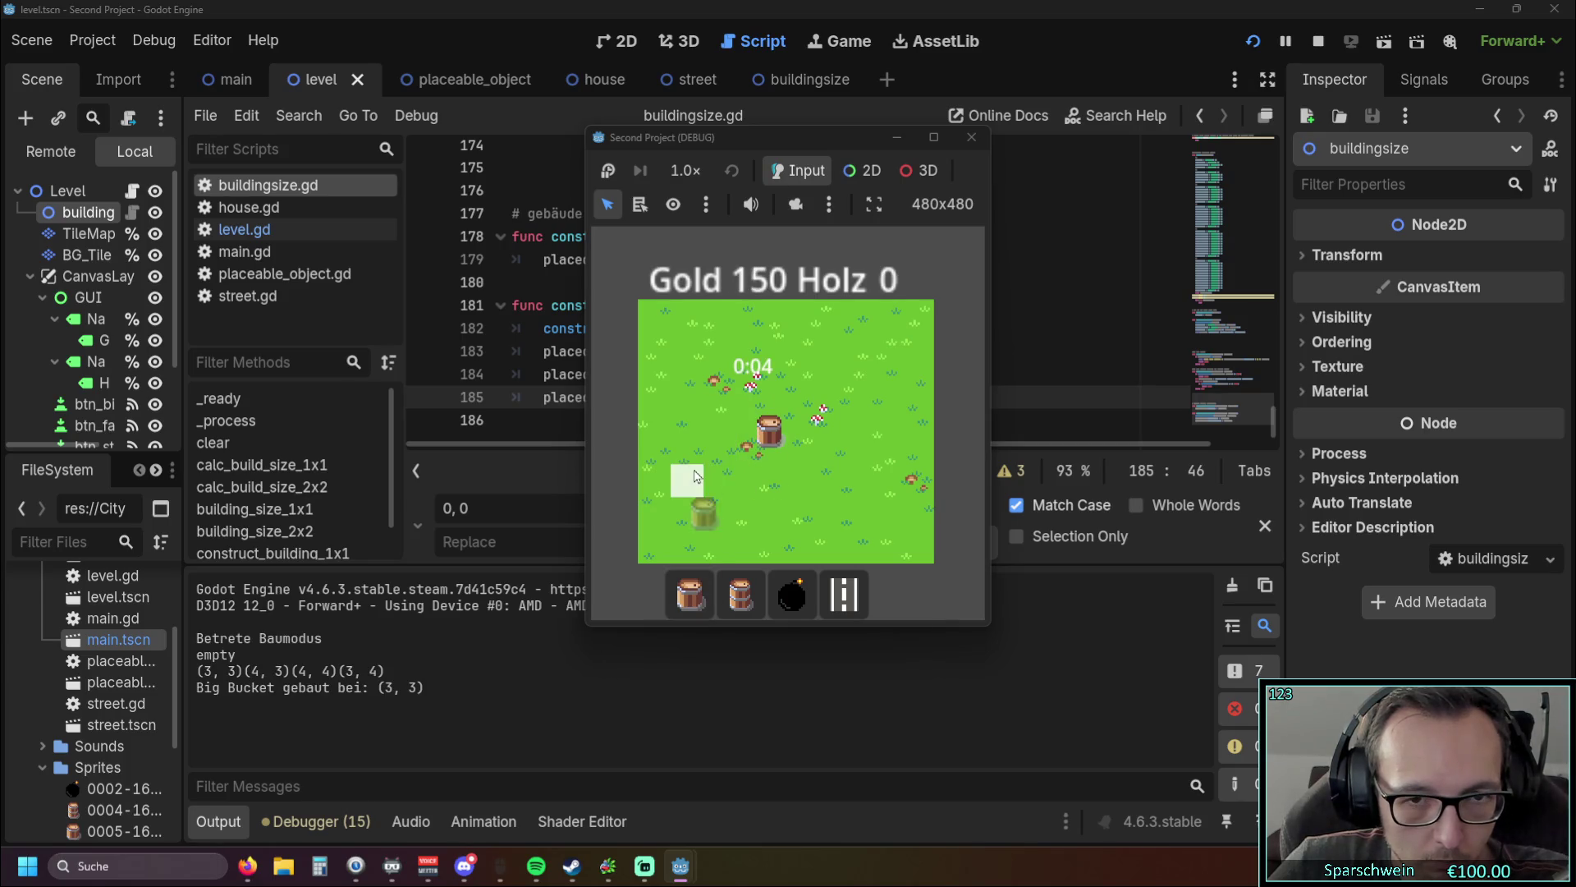
right_click(689, 497)
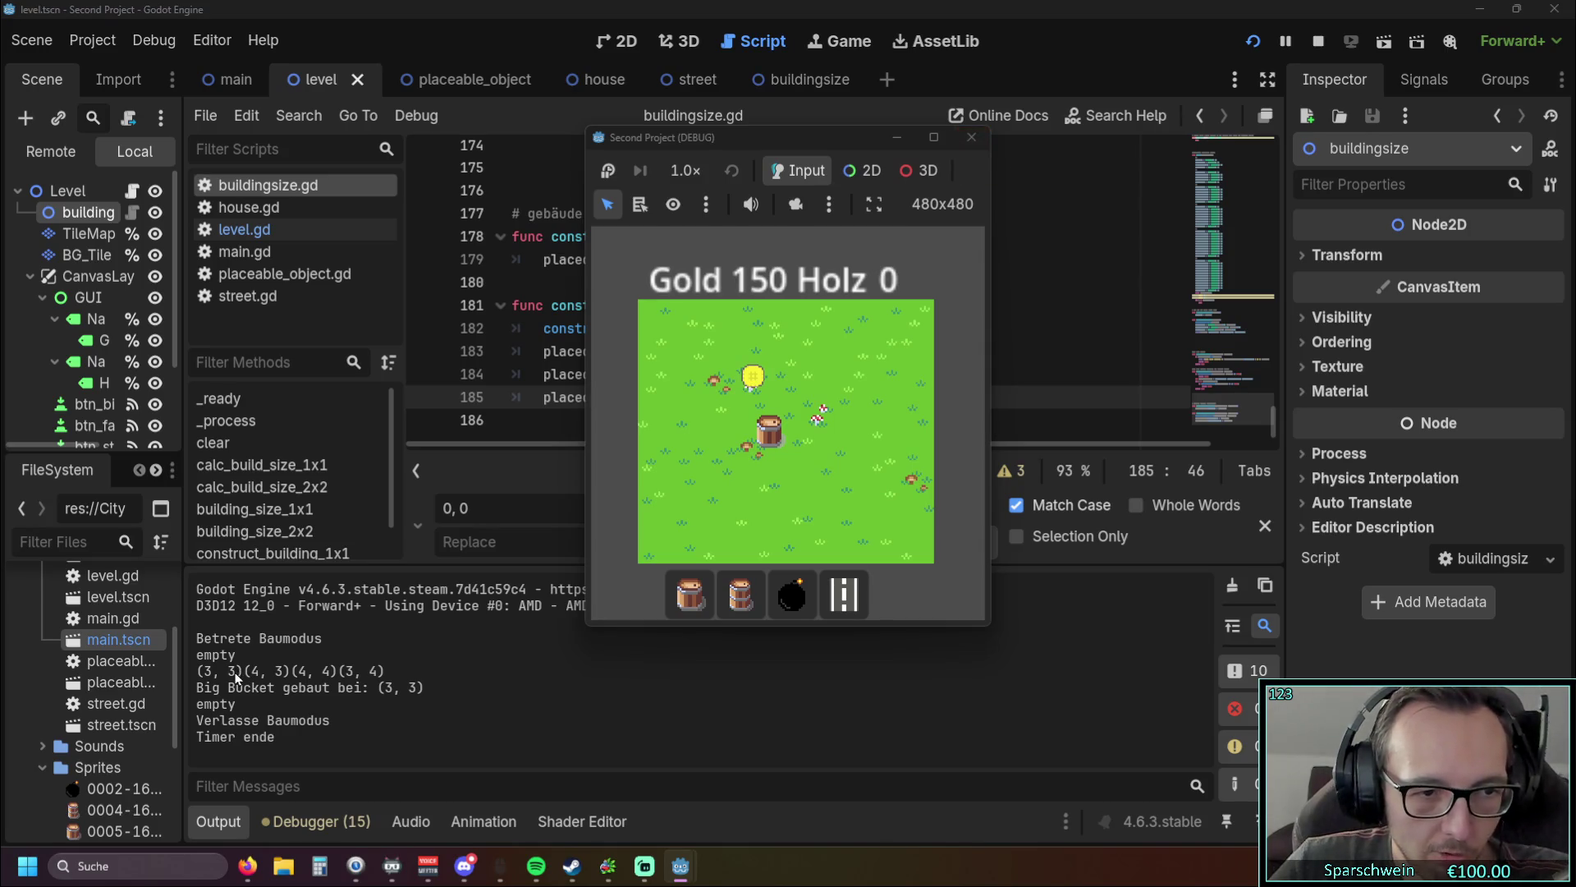
click(972, 137)
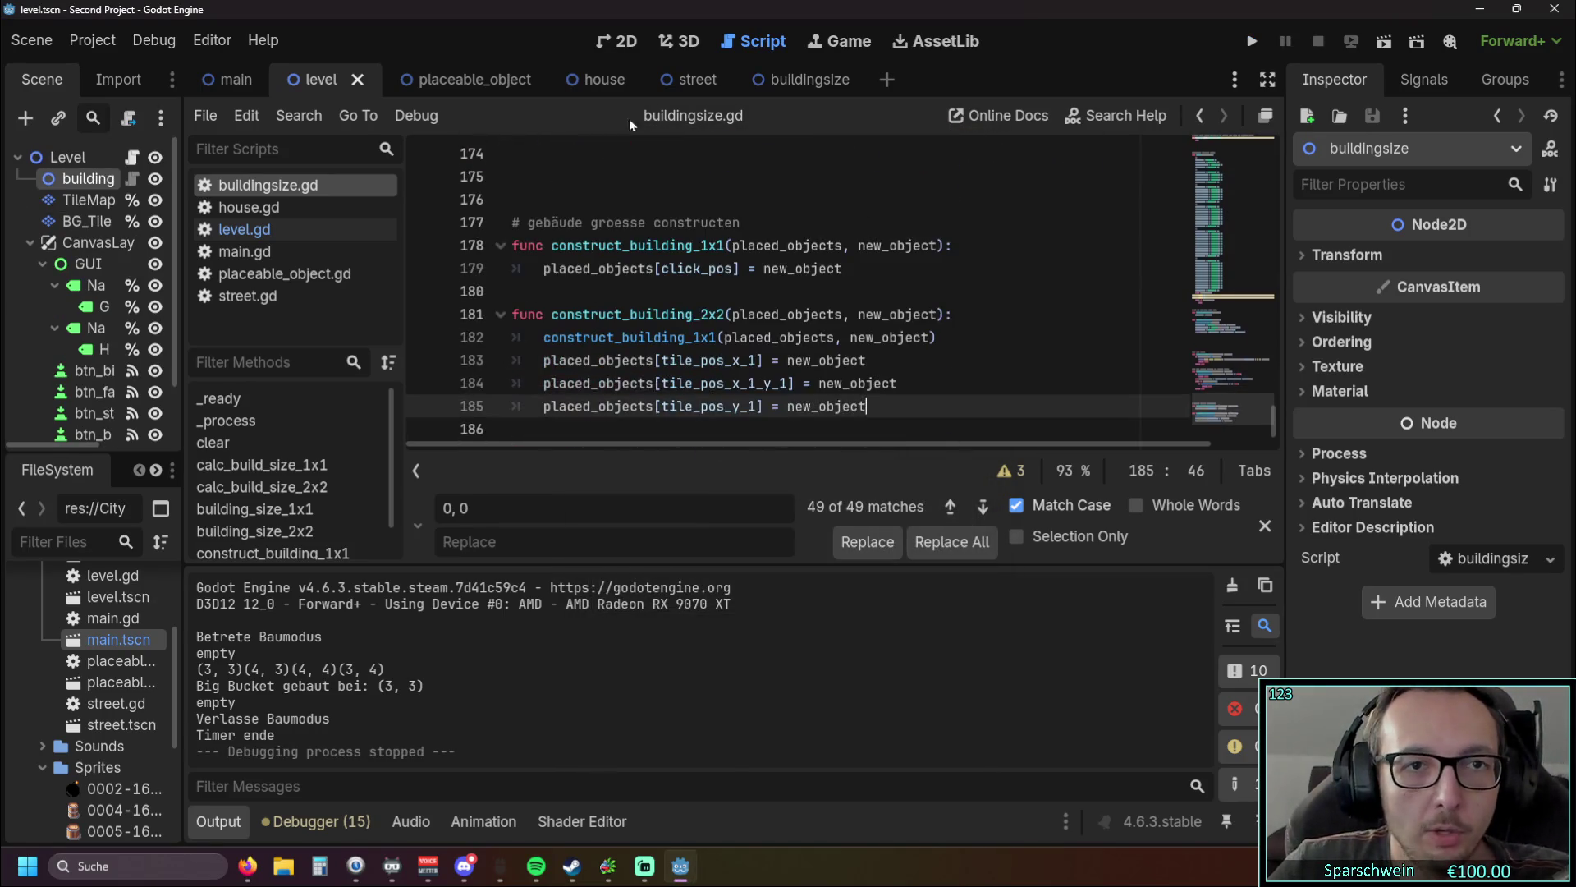
click(247, 229)
scroll(739, 349, up, 20)
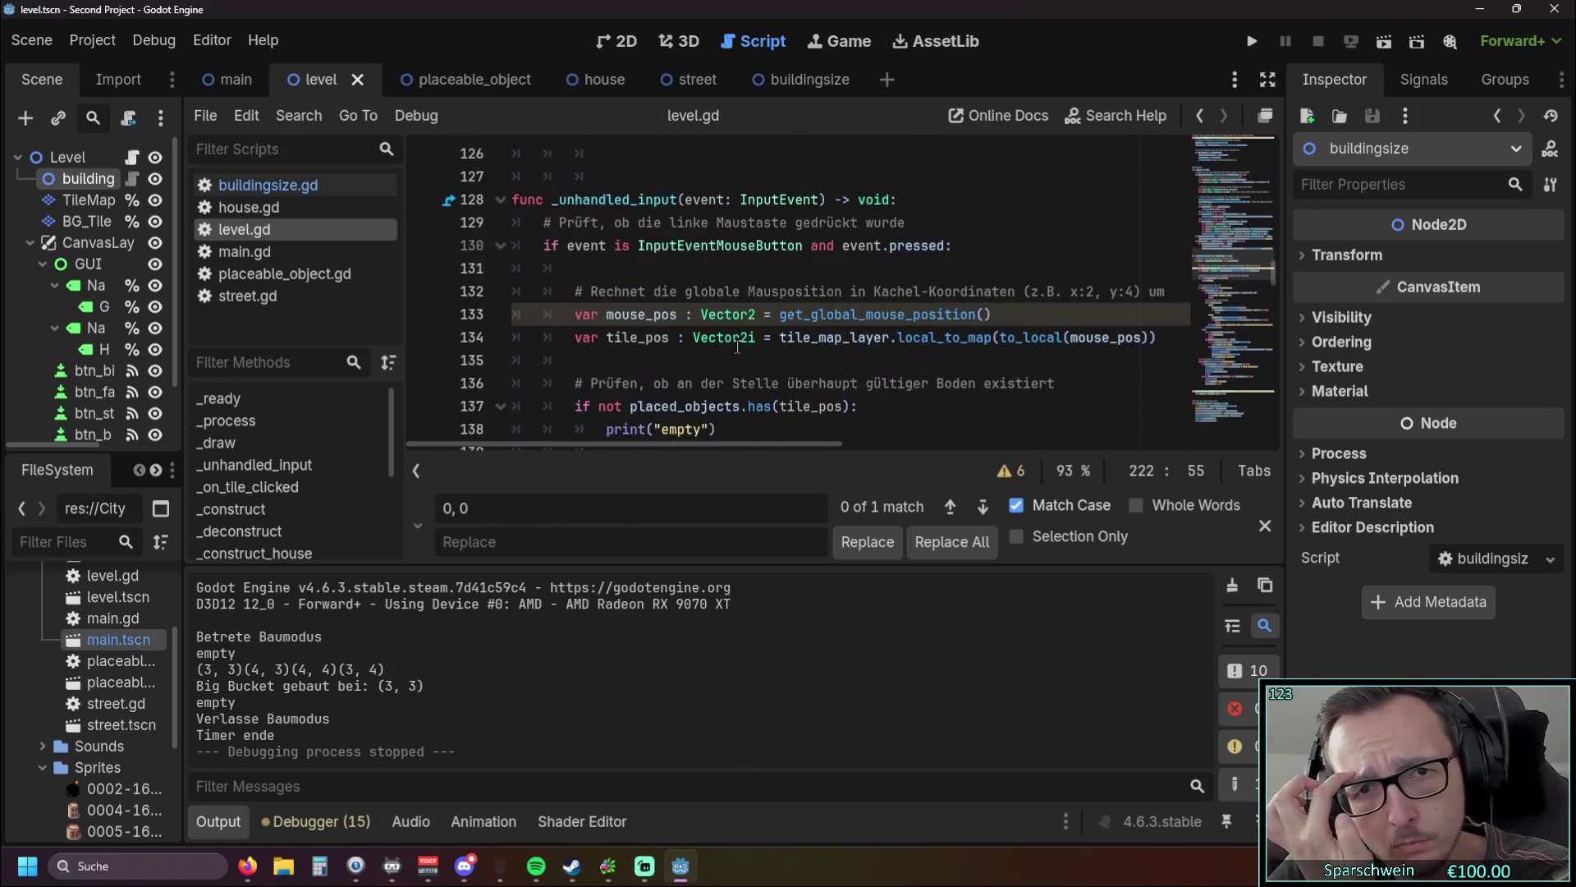
scroll(738, 345, down, 2)
scroll(809, 310, down, 1)
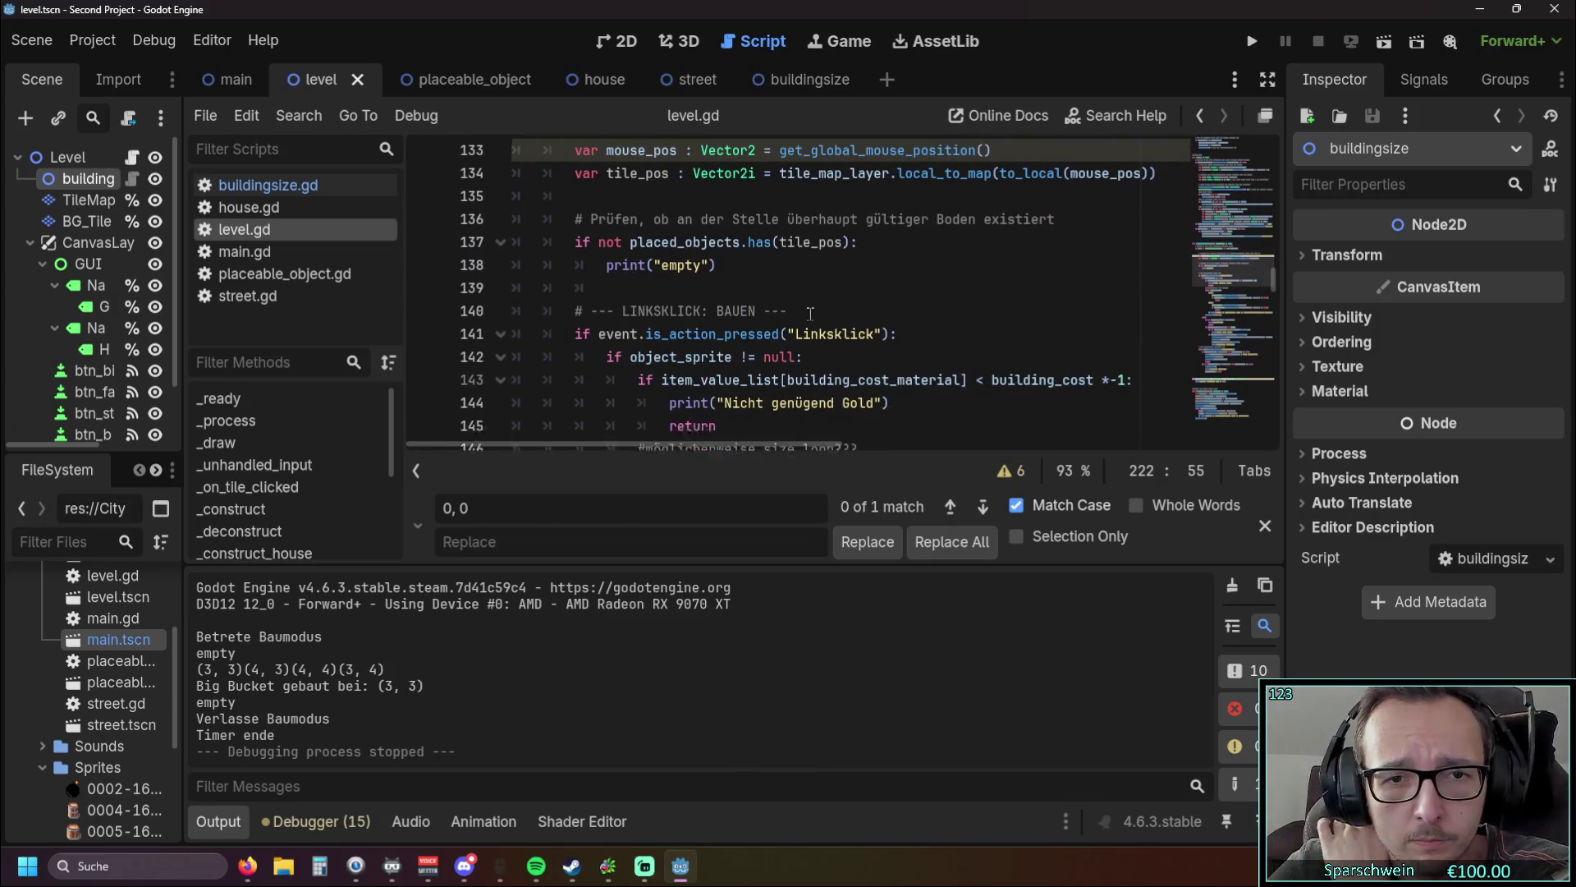
scroll(952, 321, down, 4)
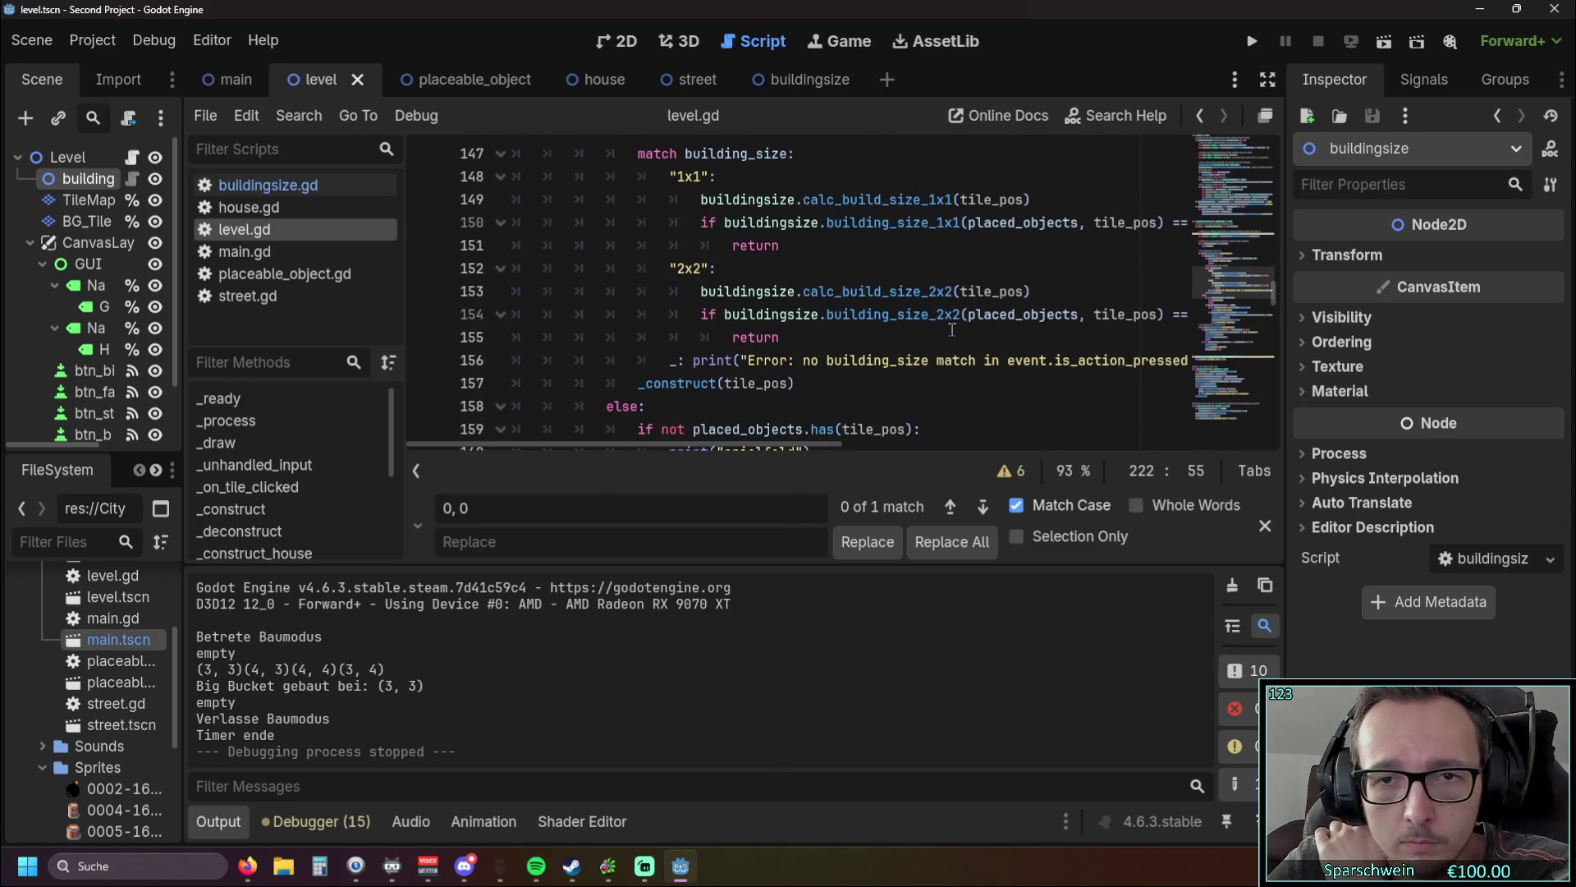
scroll(731, 435, down, 2)
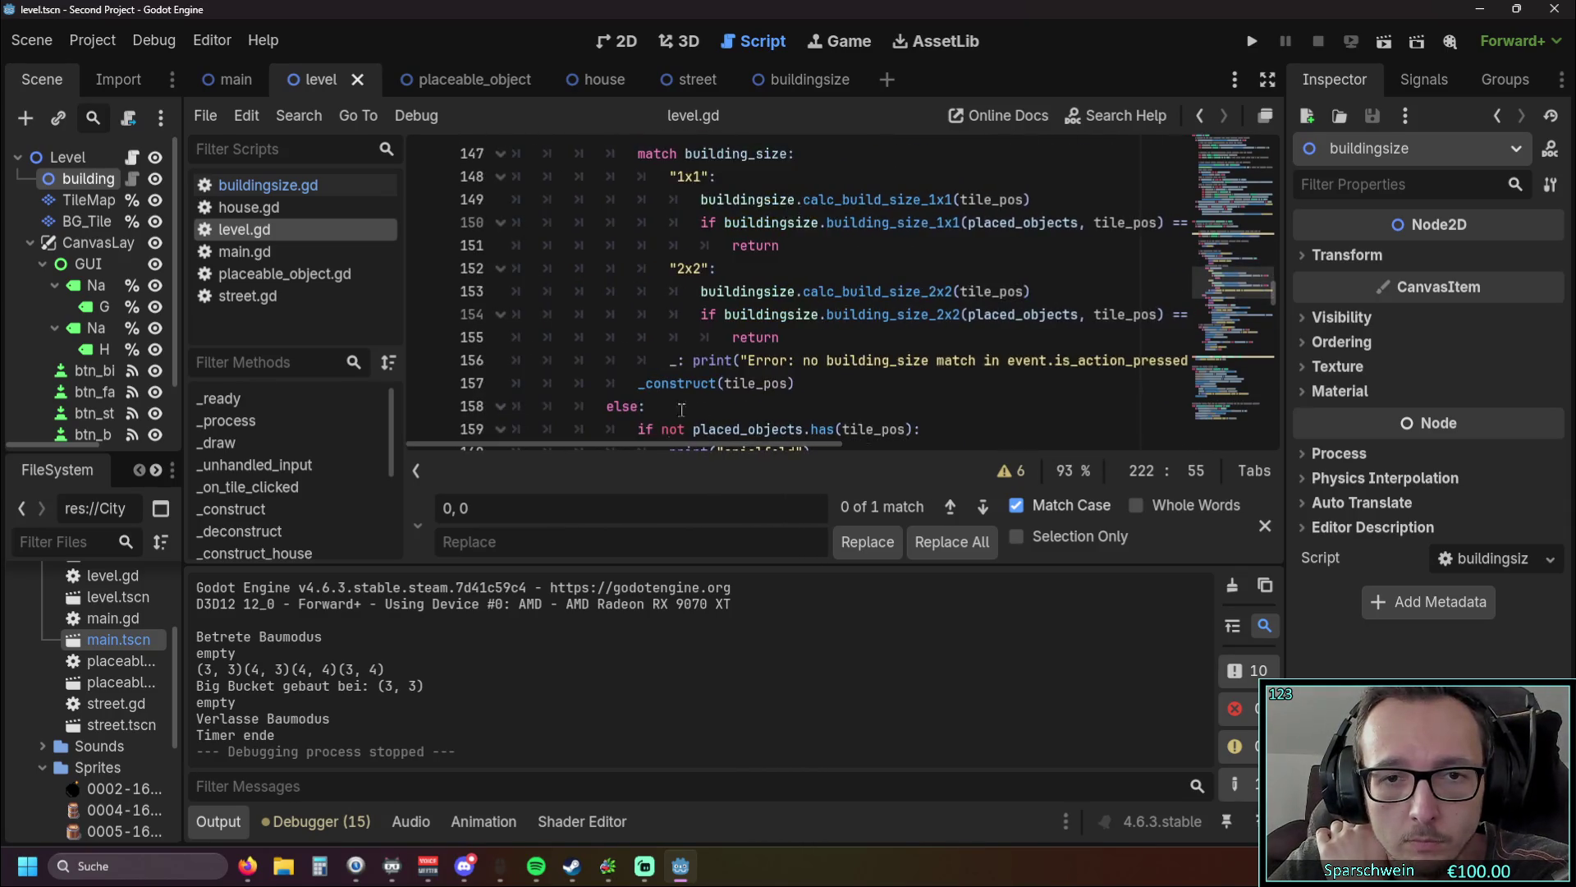
scroll(959, 344, down, 1)
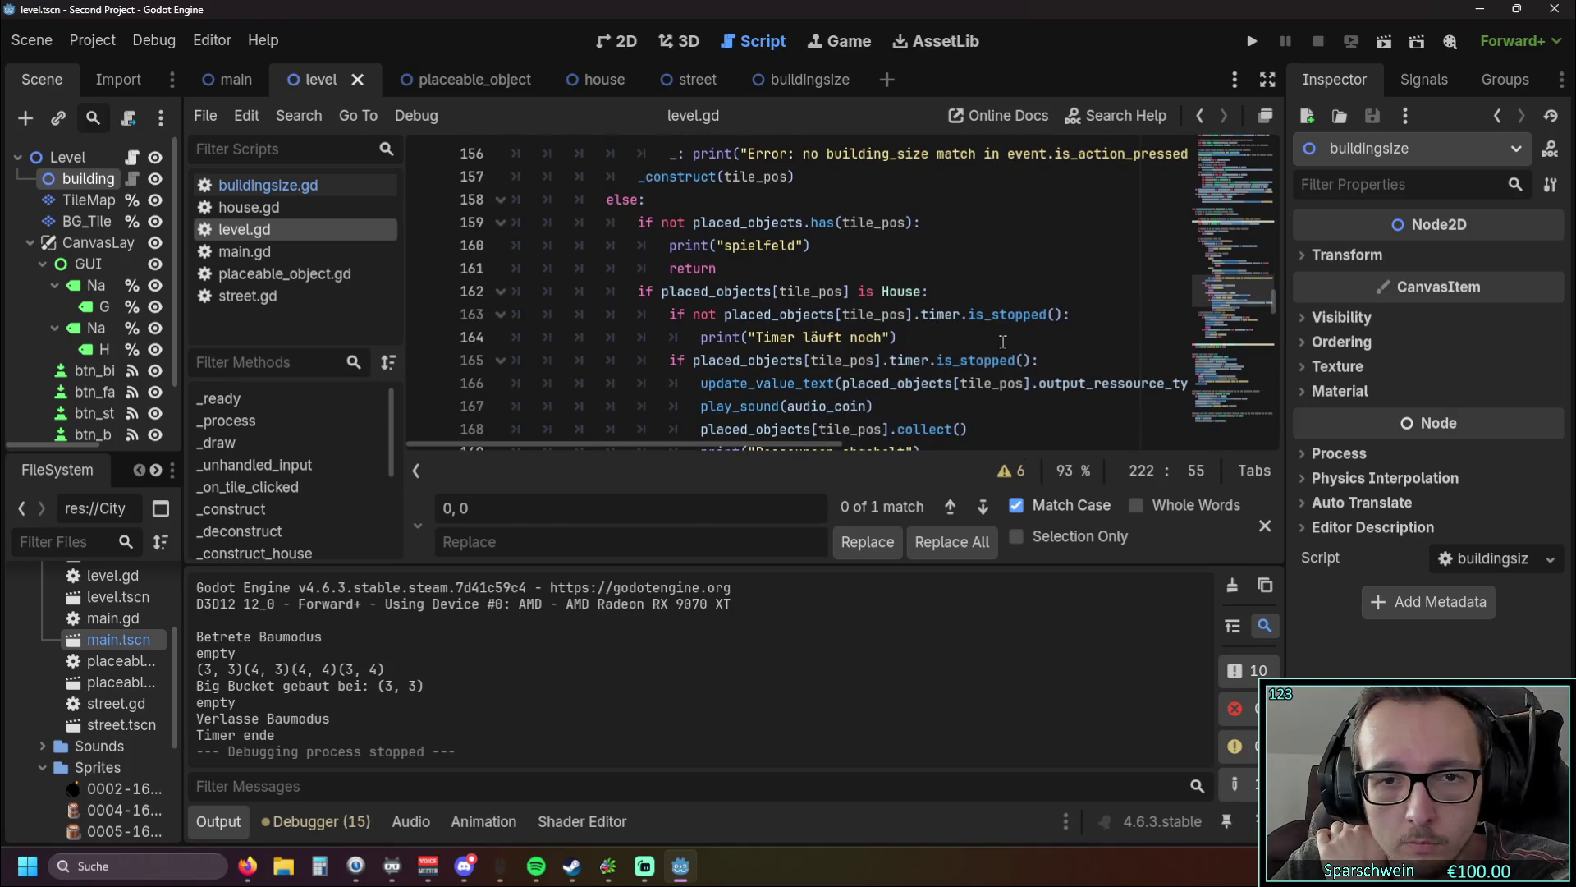
scroll(1002, 341, down, 2)
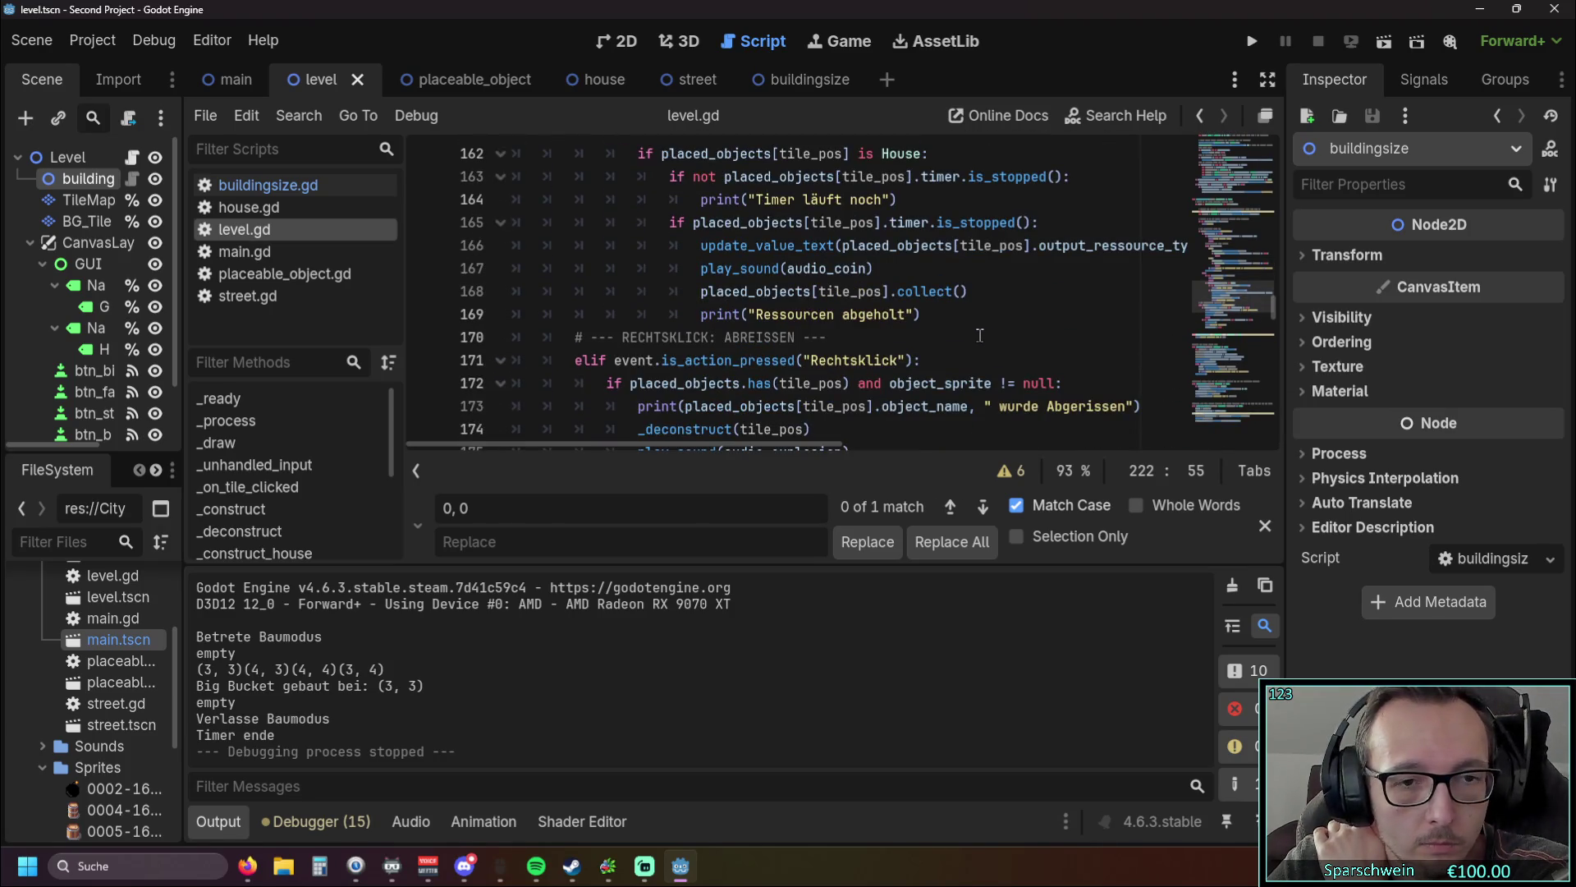
scroll(979, 335, up, 7)
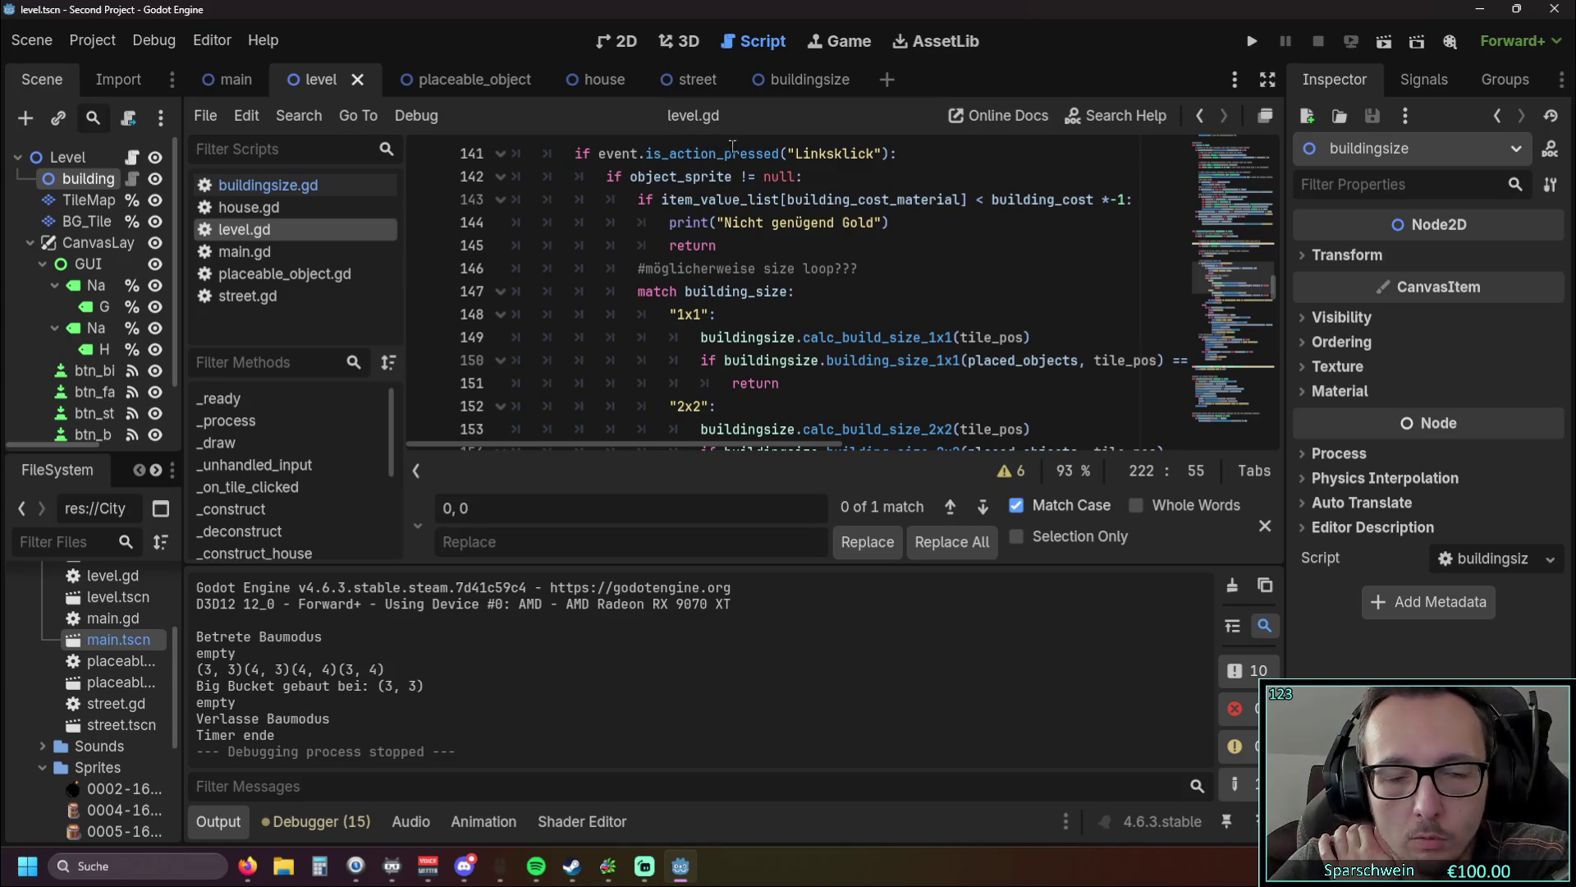
click(291, 186)
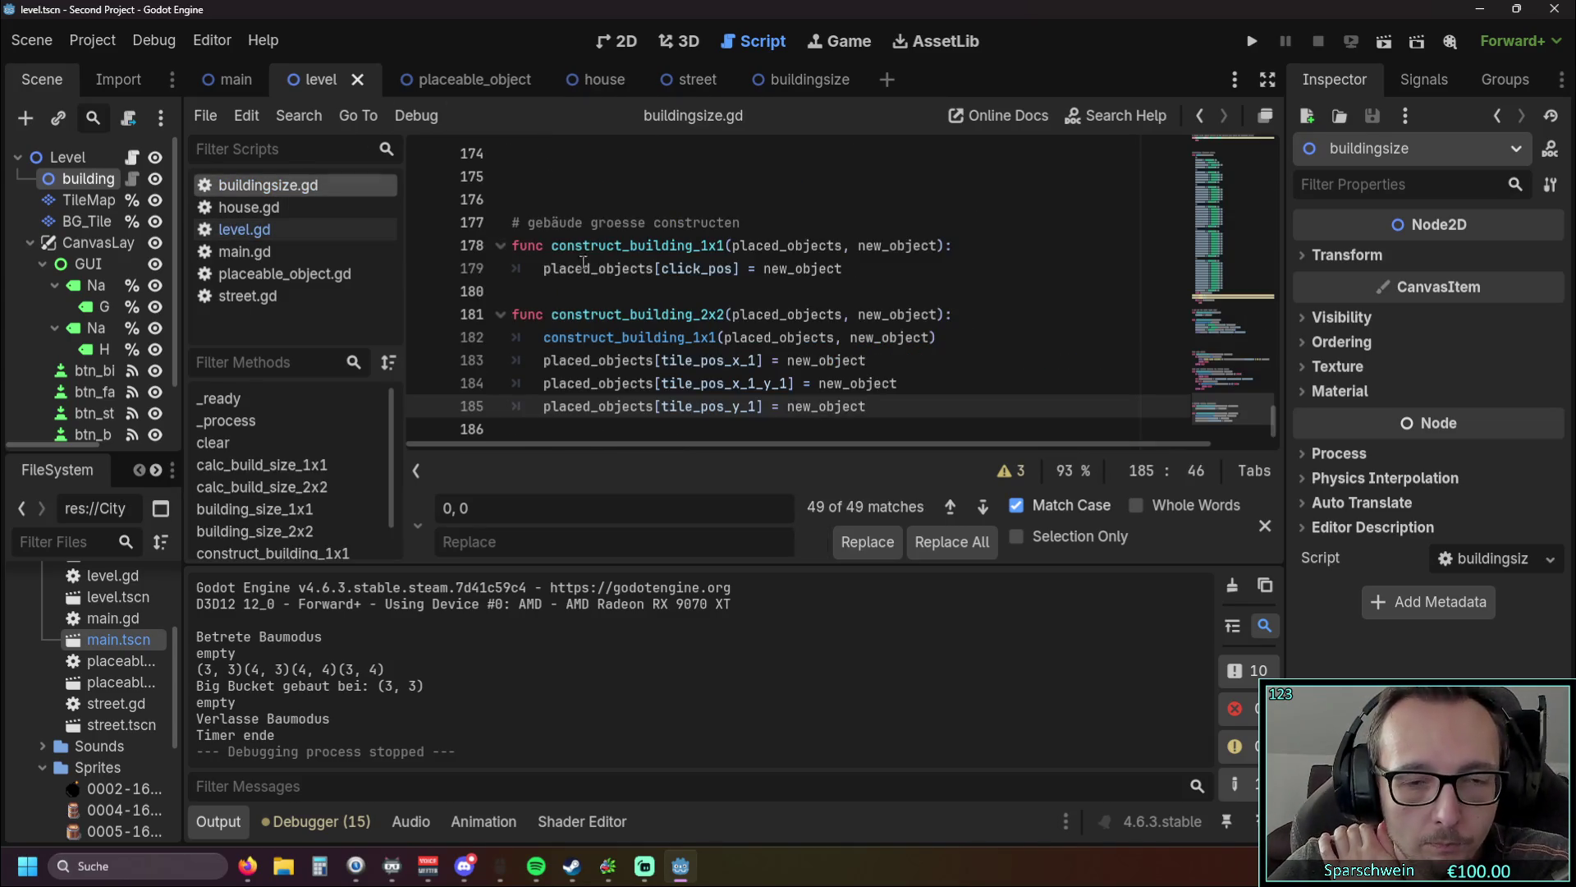
scroll(806, 261, up, 10)
scroll(806, 261, up, 4)
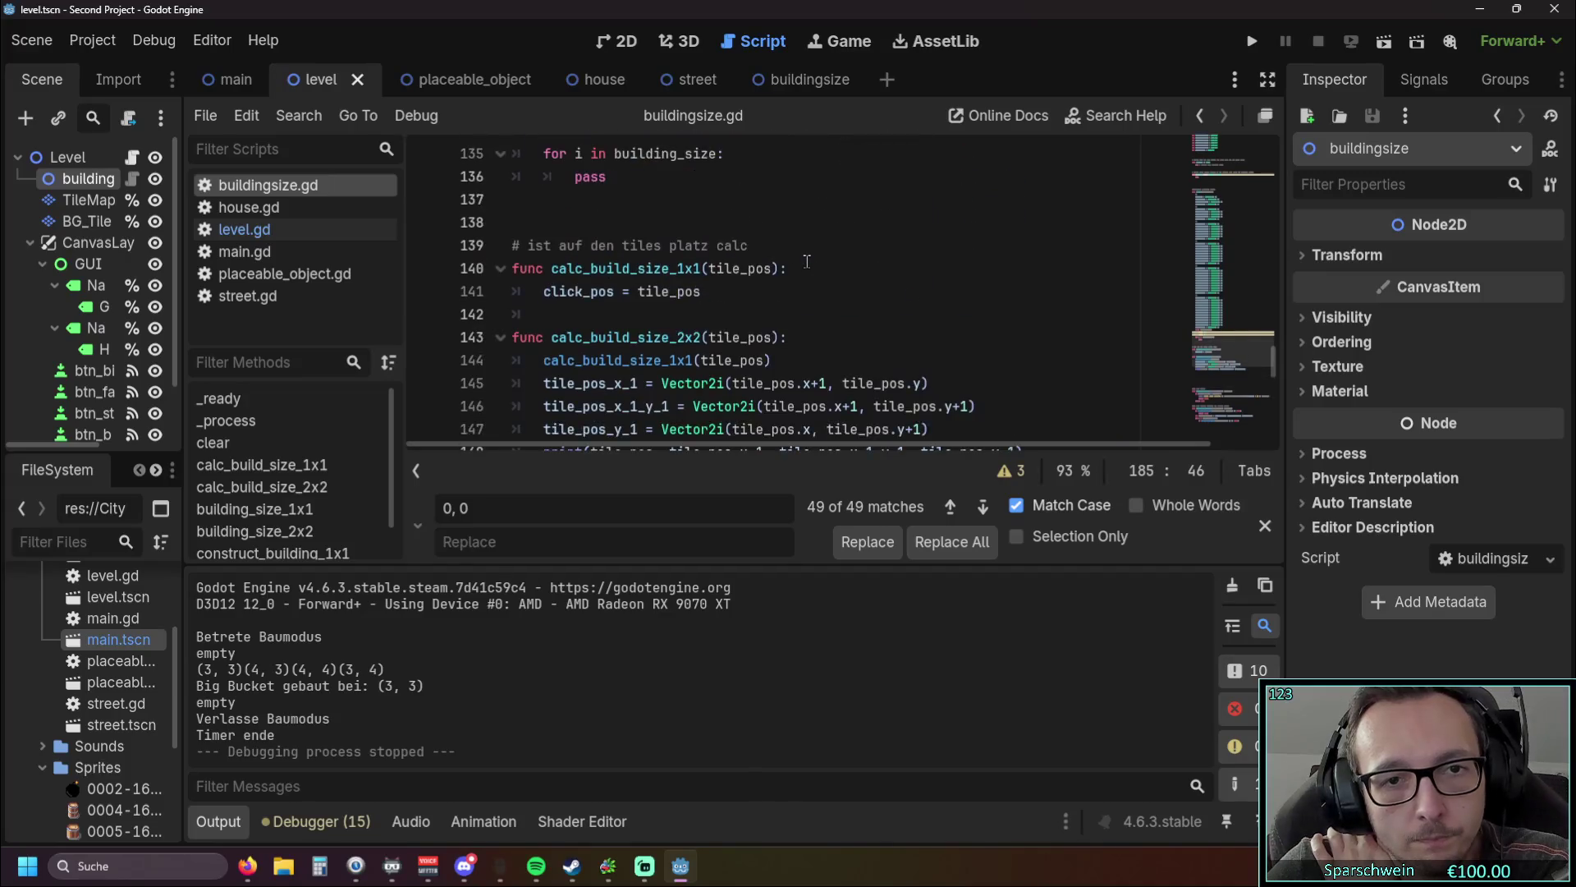
scroll(903, 247, down, 1)
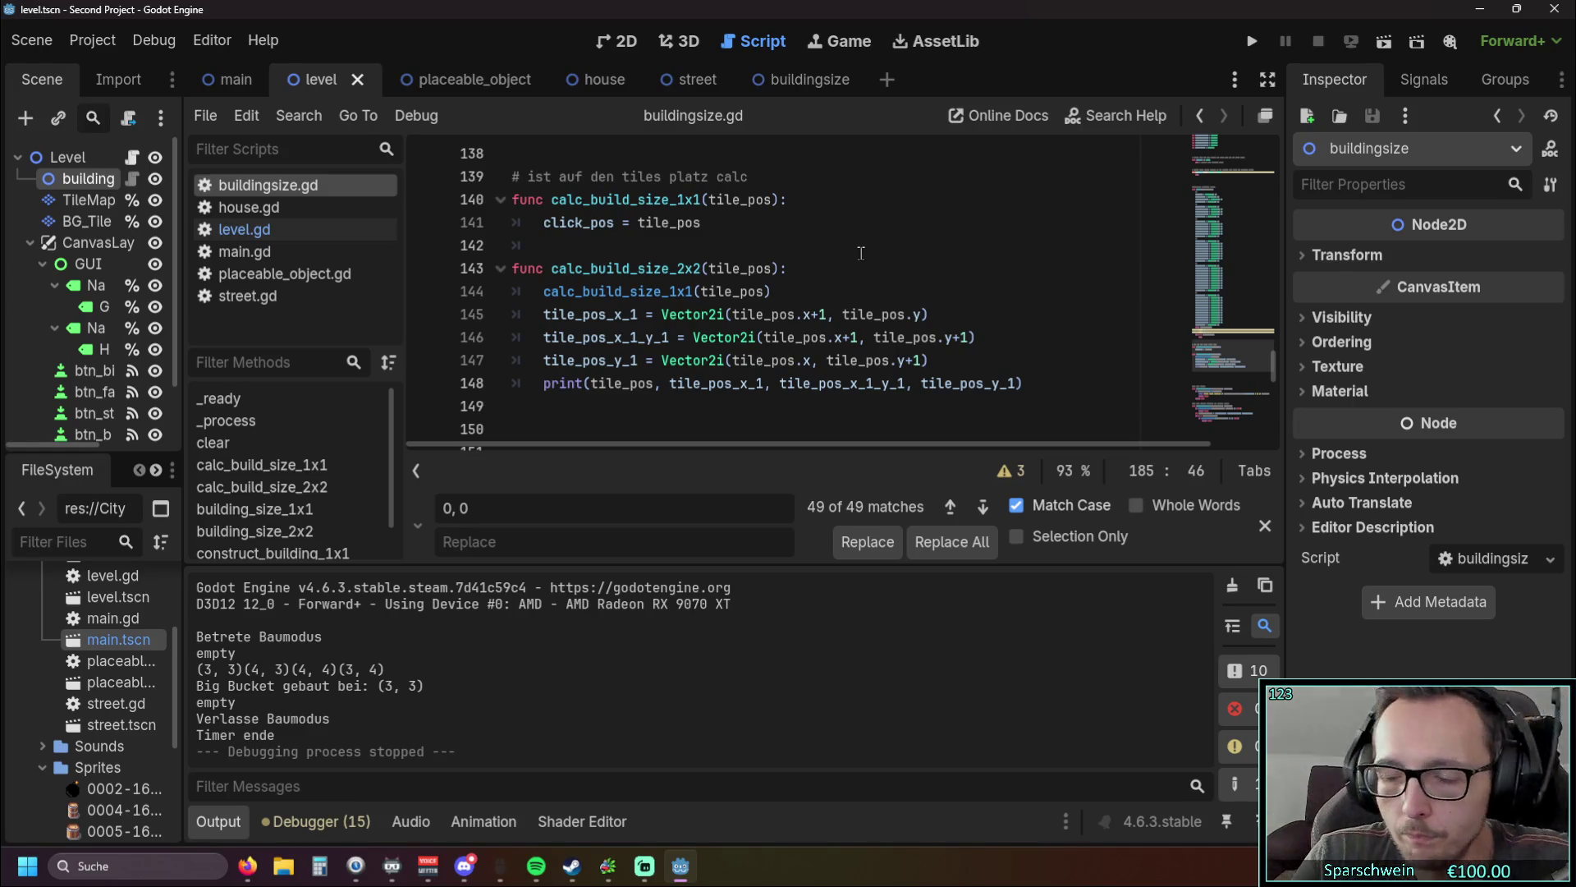
Add 'var temp_tile_pos = []' on line 5, below the tile variables comment
scroll(783, 255, up, 20)
scroll(783, 254, down, 19)
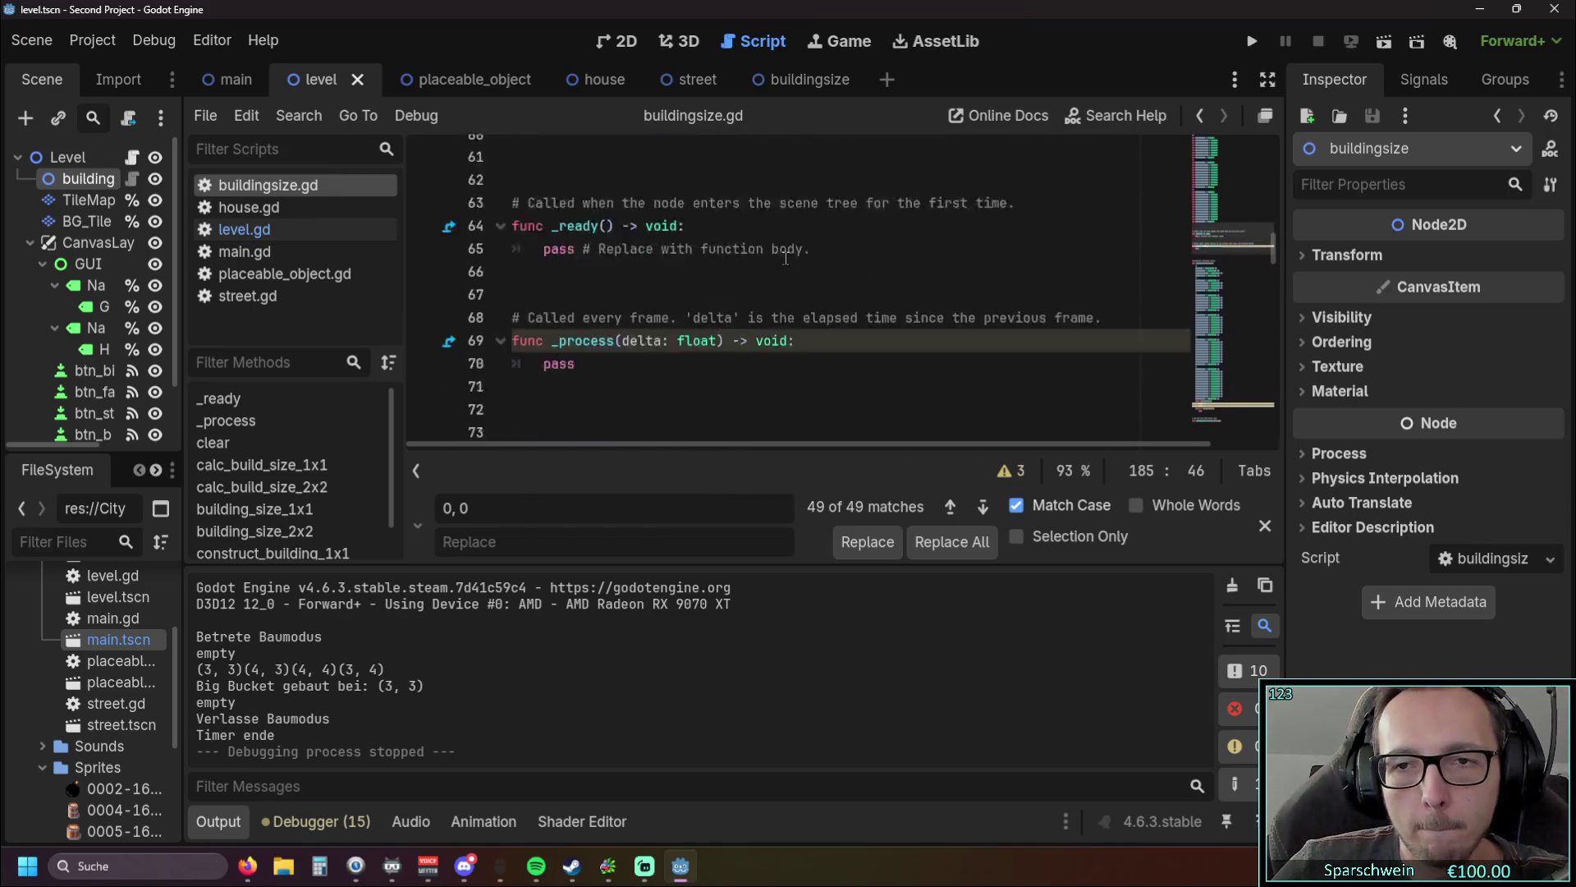
scroll(781, 266, up, 16)
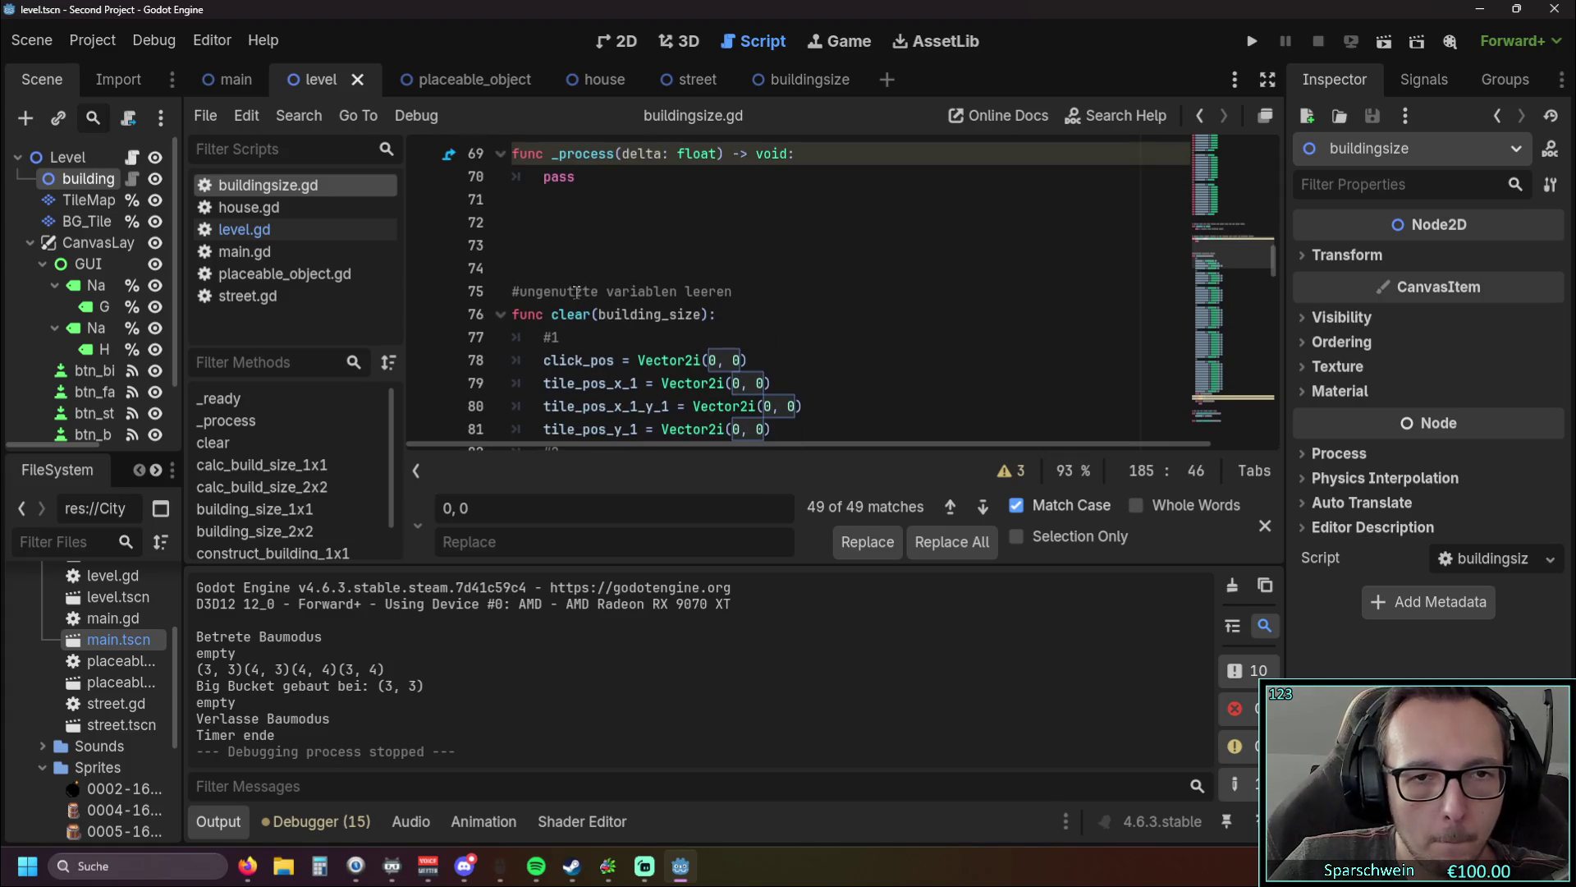
scroll(575, 287, up, 20)
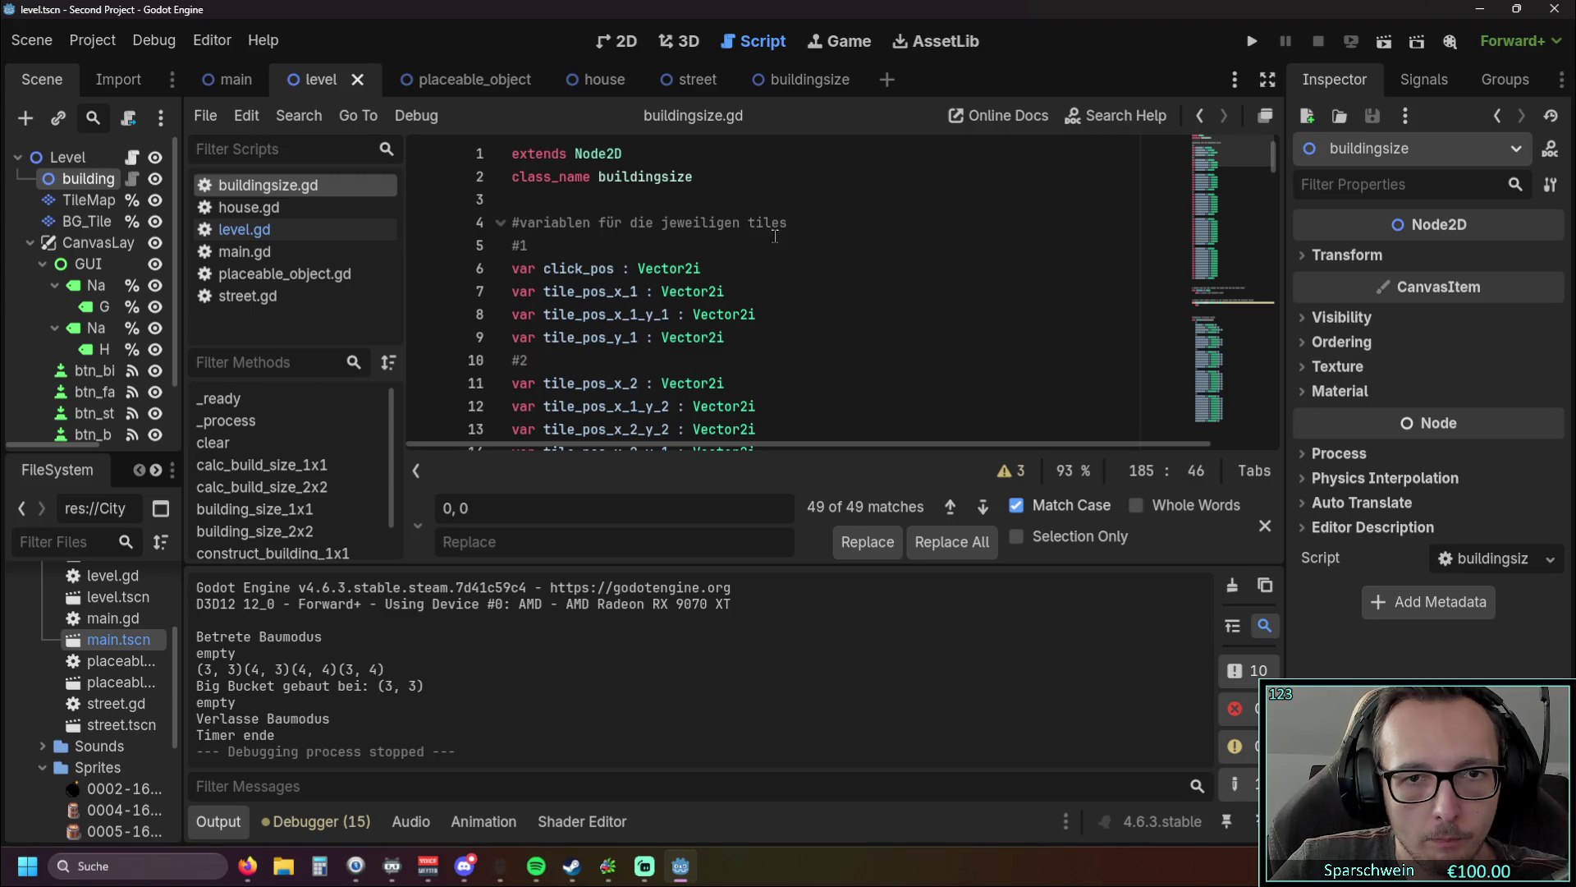
click(802, 226)
key(Return)
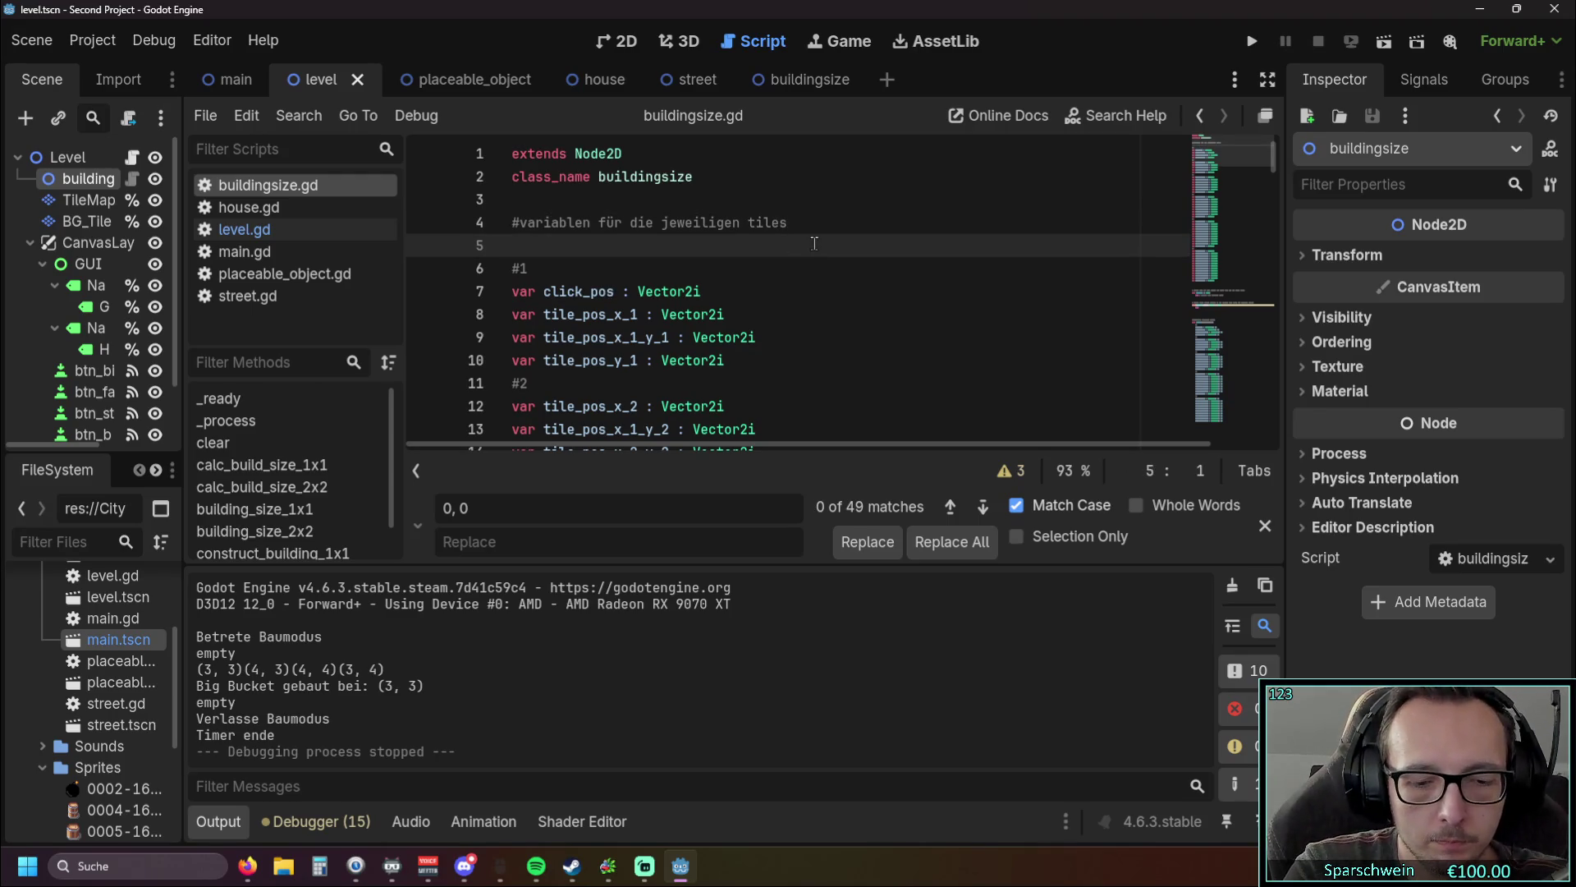
text(var temp)
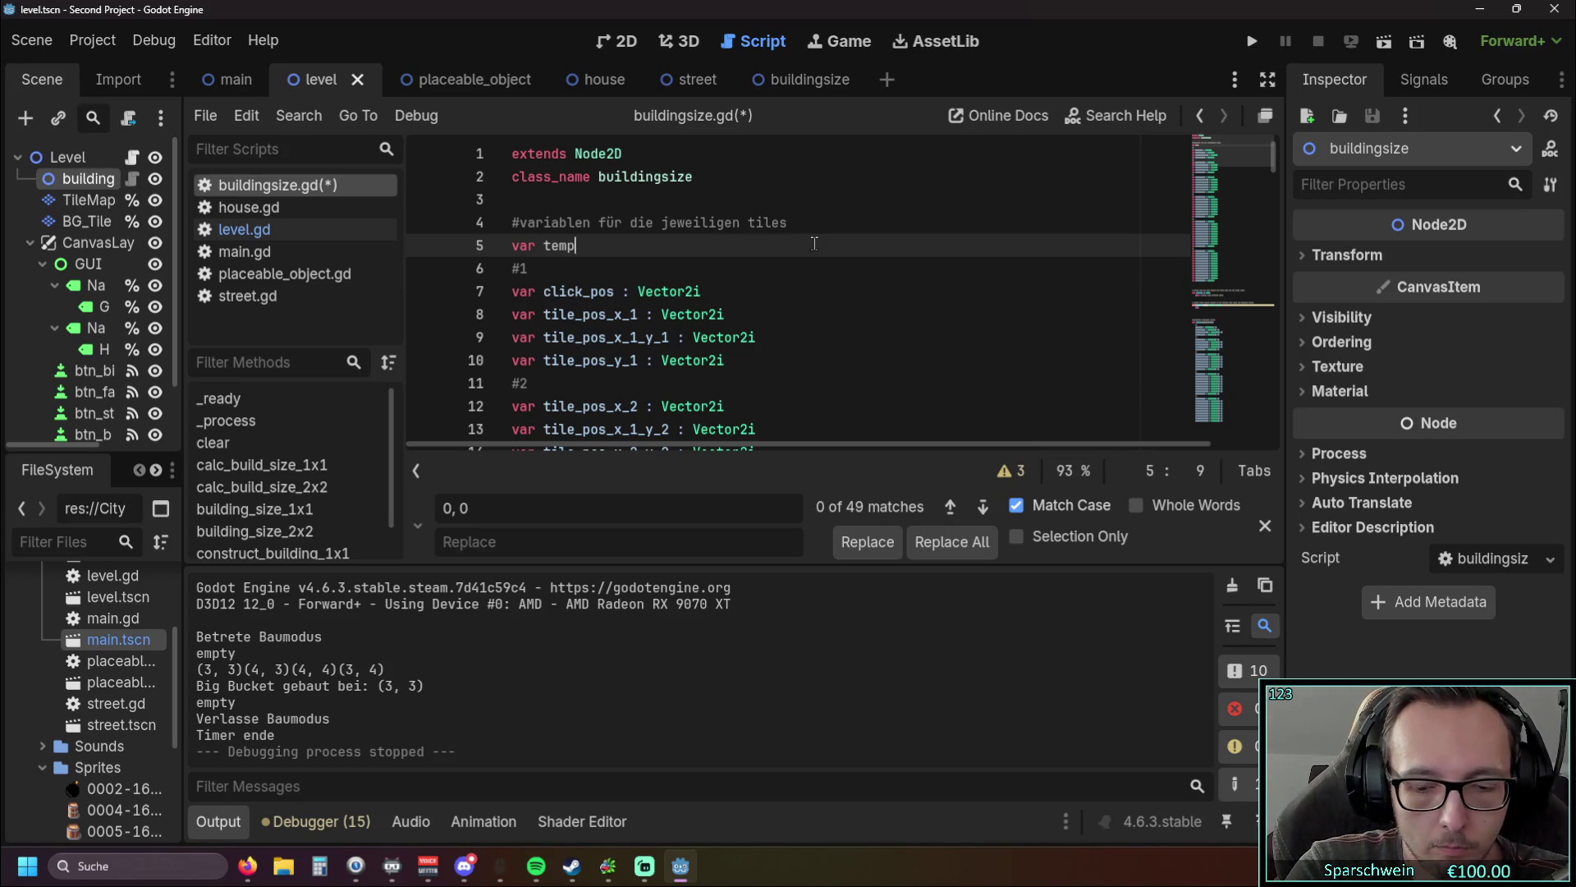
text(_tile)
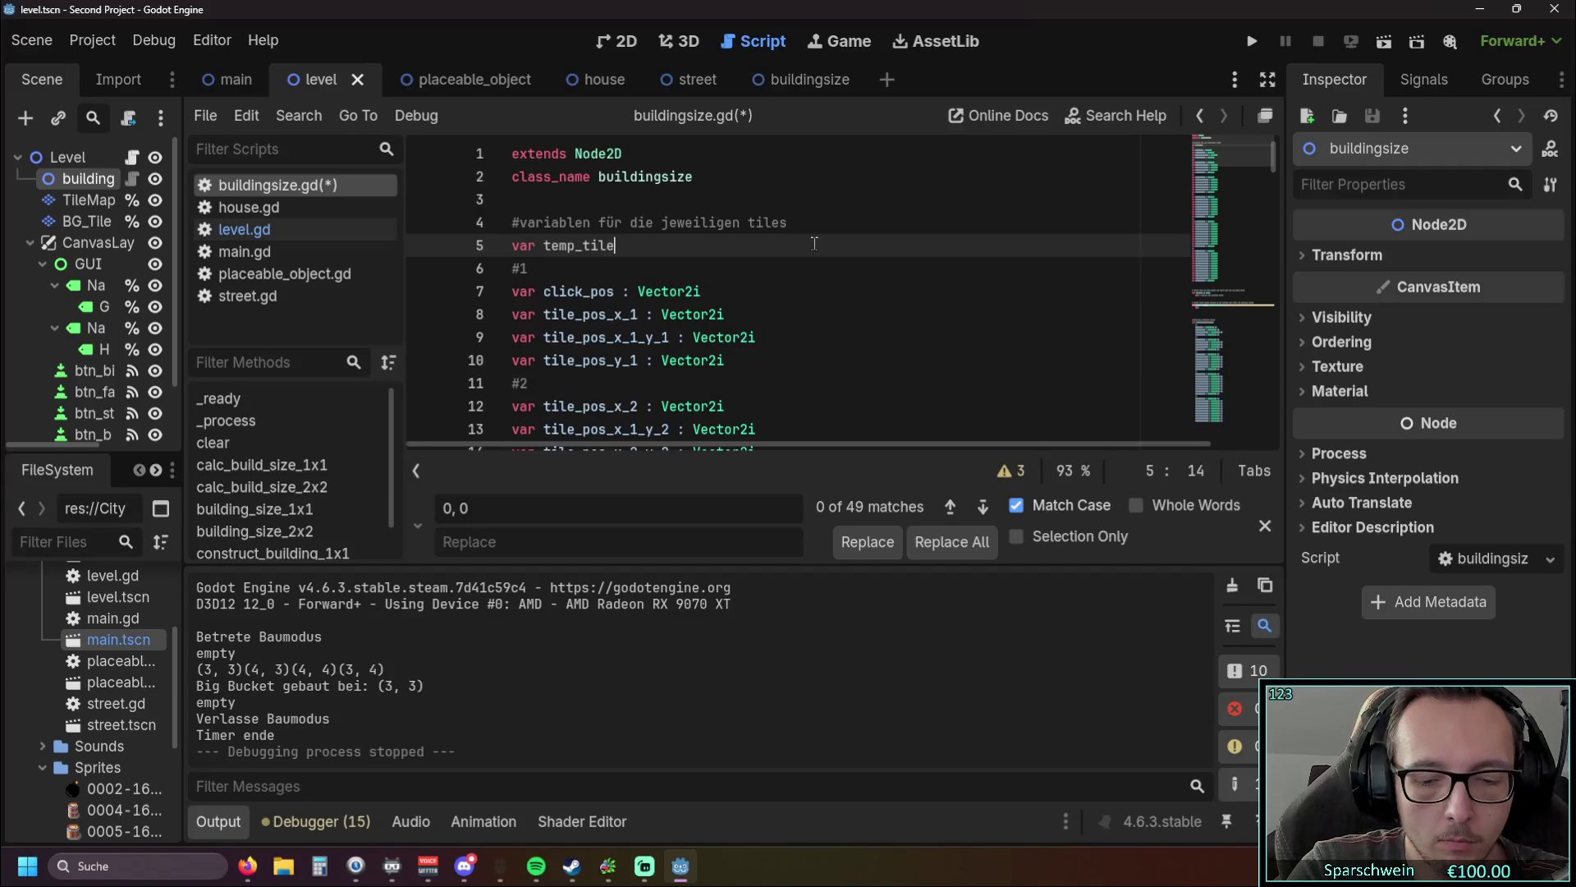
text(_pos)
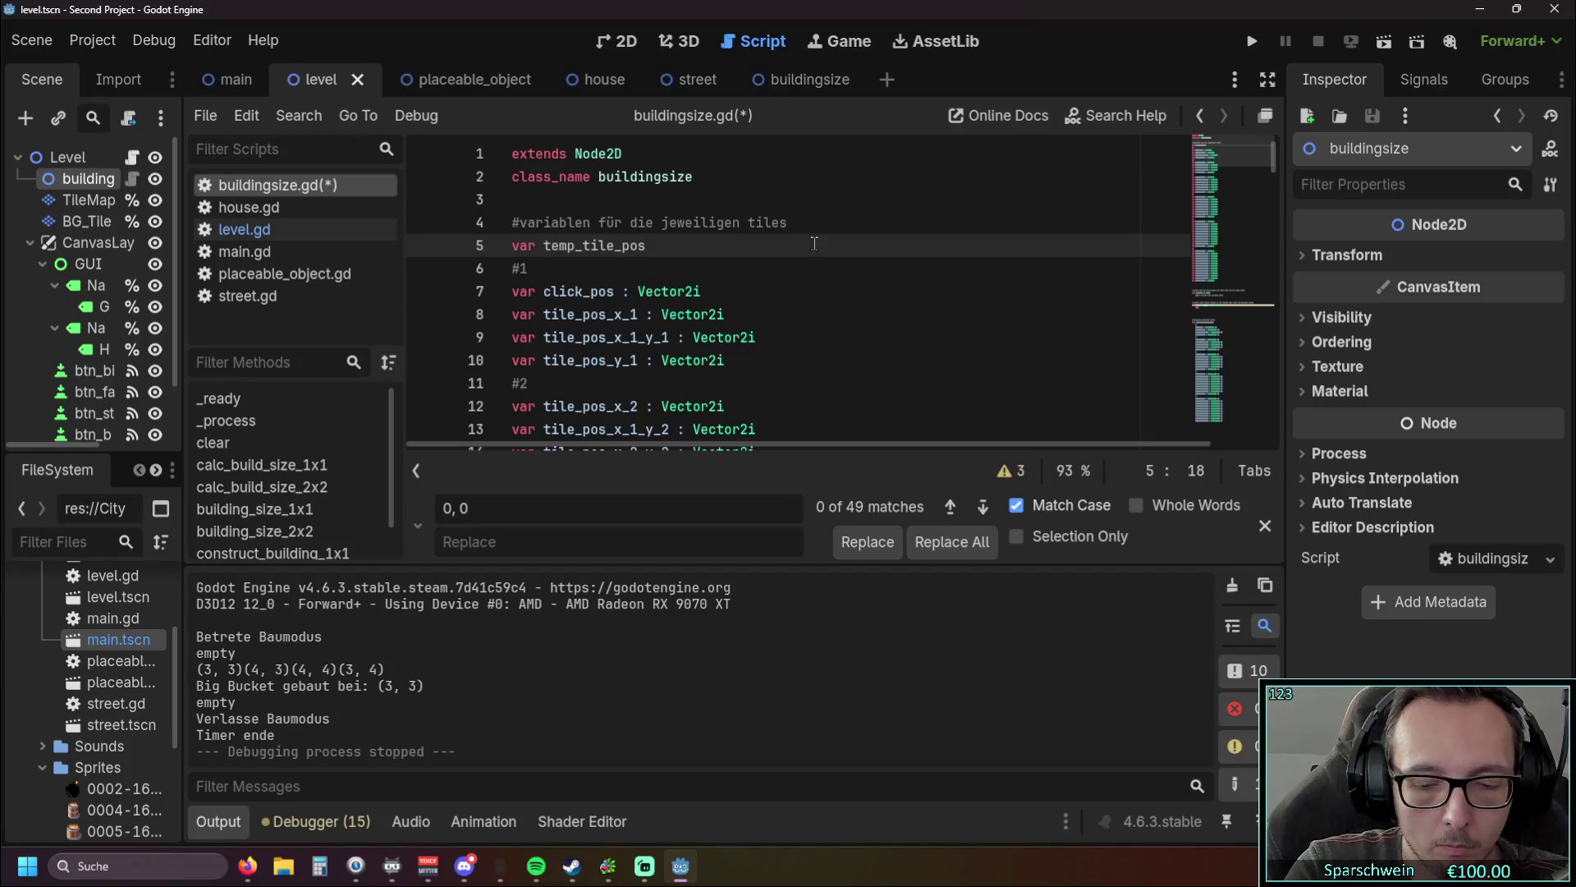
text( =m)
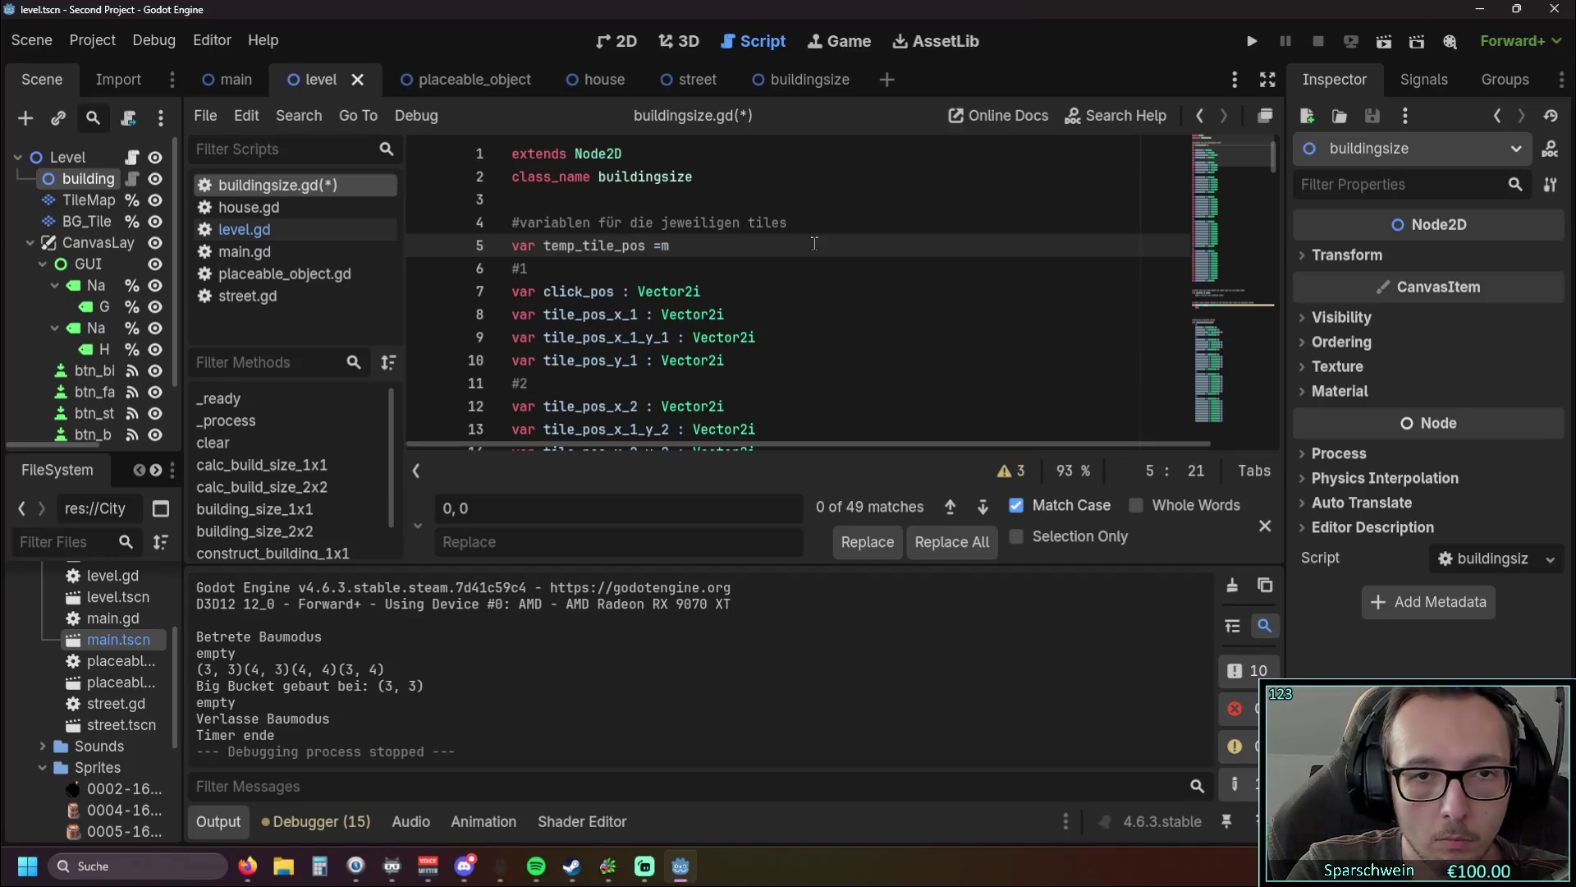
key(BackSpace)
text( [])
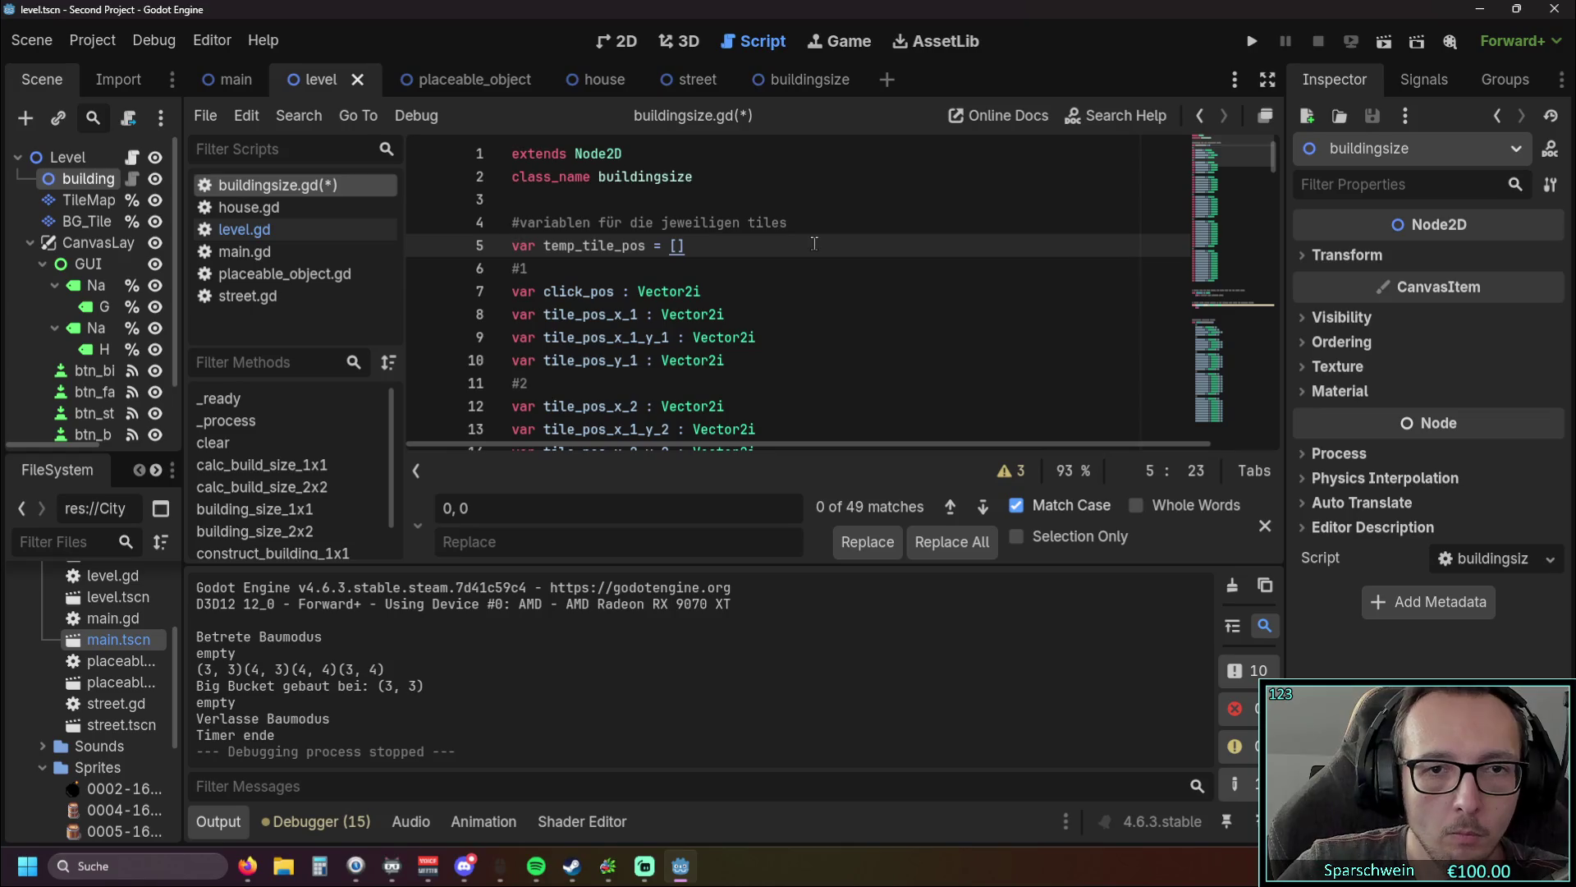
click(769, 262)
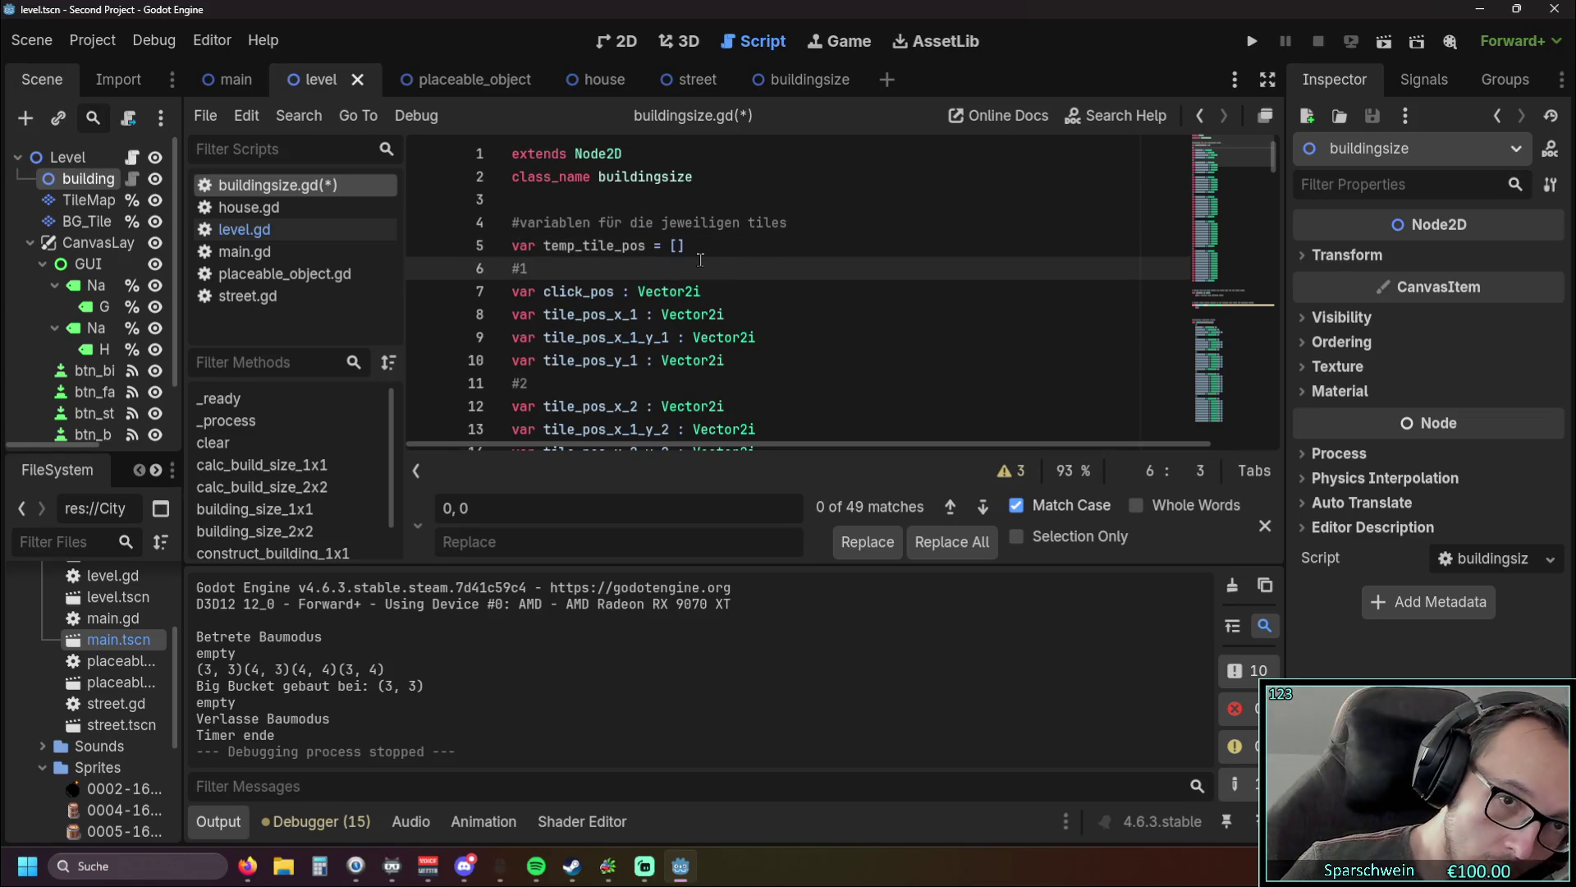
scroll(705, 263, down, 20)
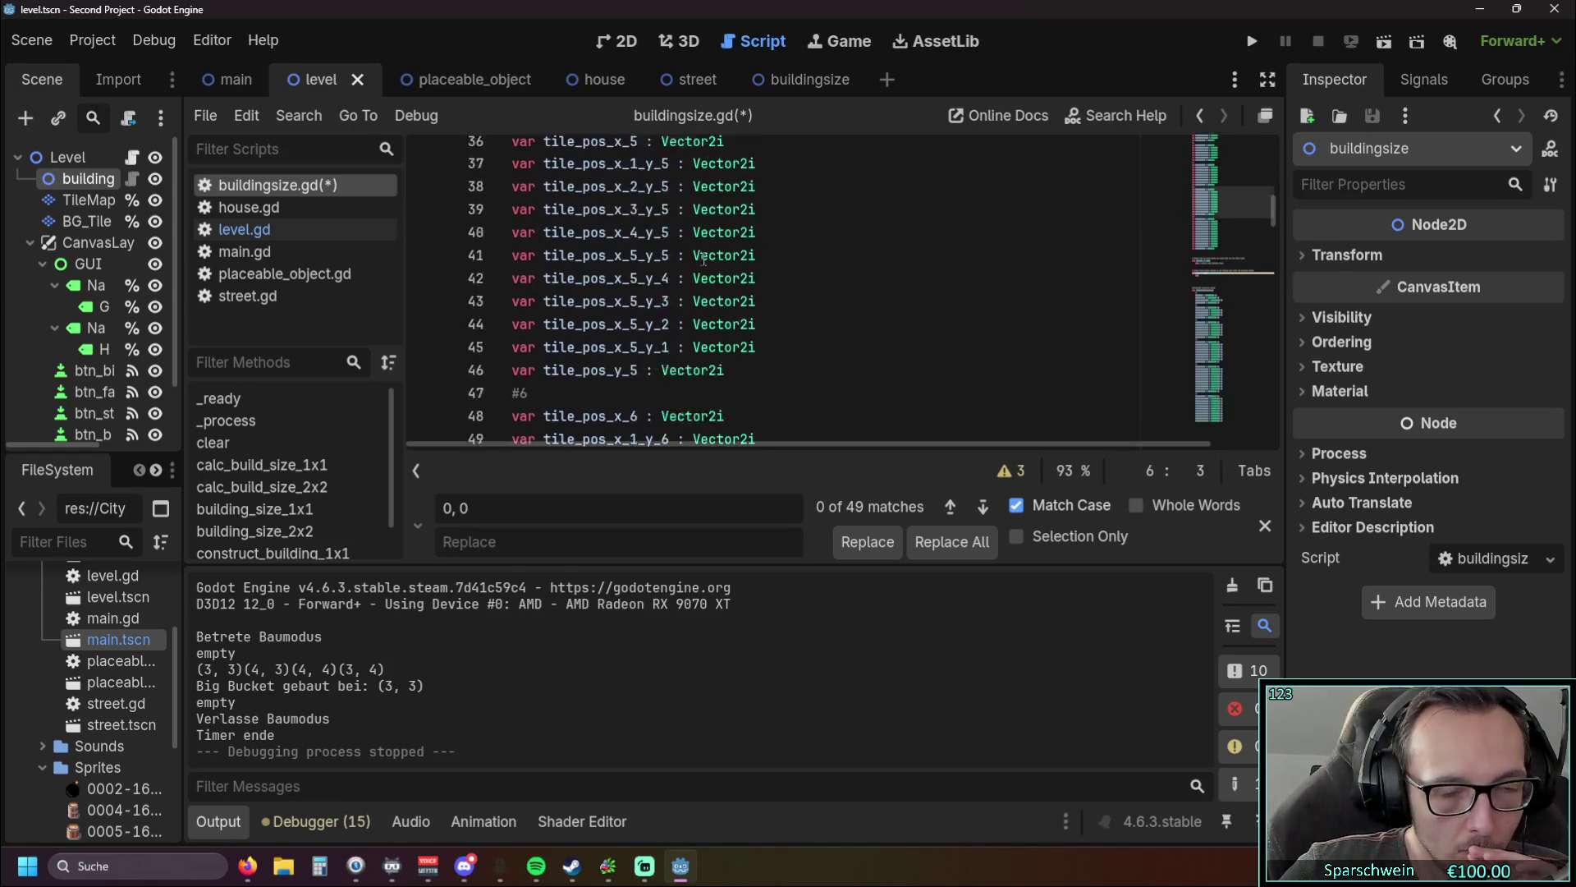
scroll(709, 264, down, 20)
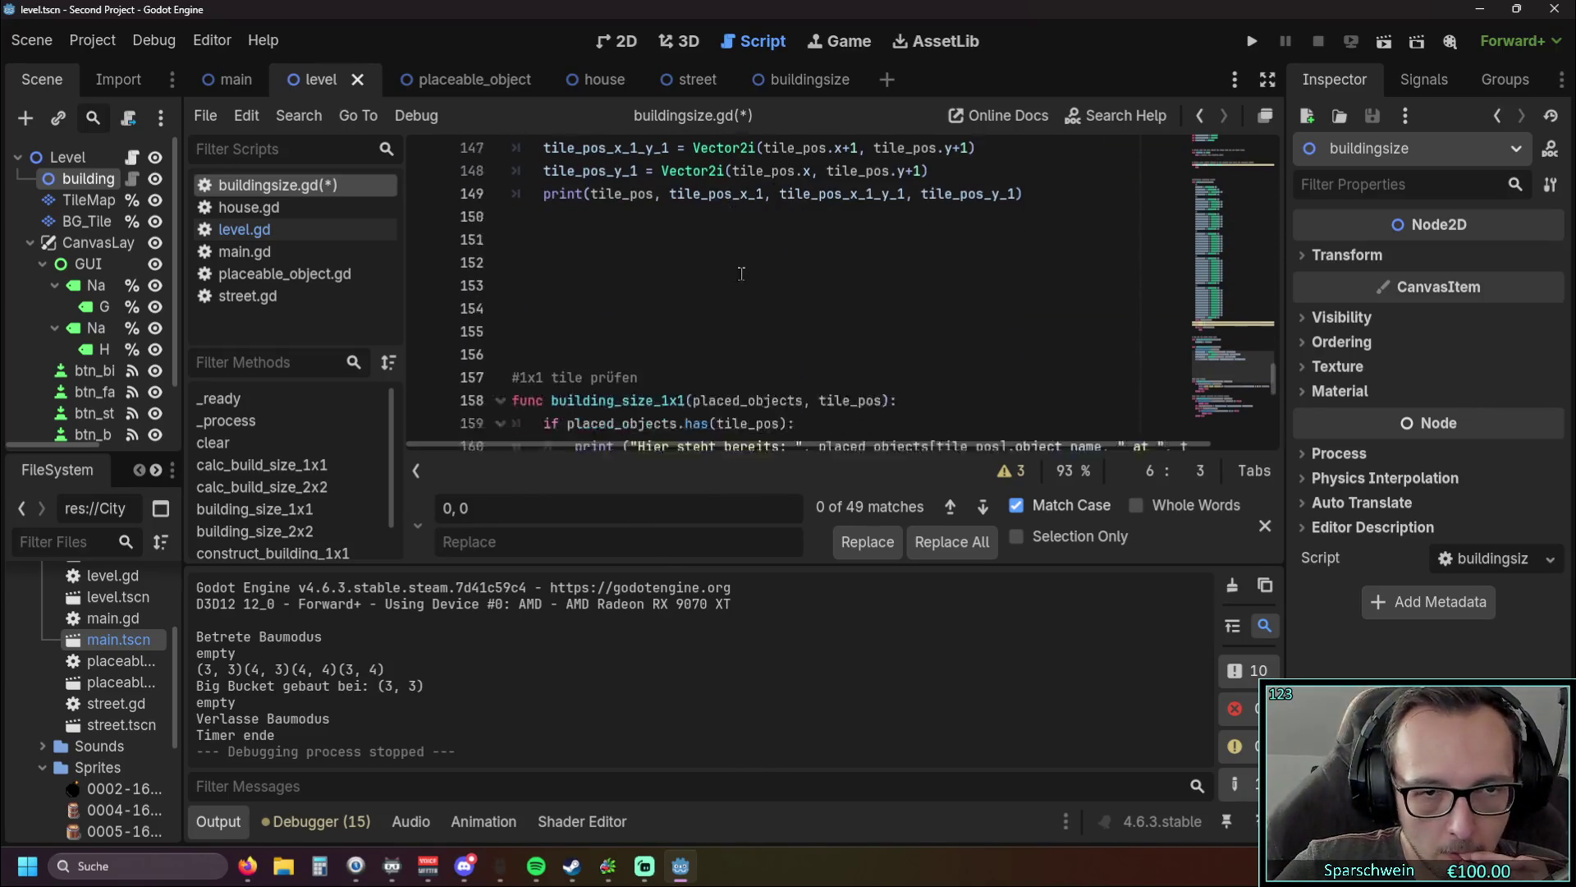
scroll(744, 277, up, 4)
Append tile_pos to temp_tile_pos after click_pos in calc_build_size_1x1, then scroll to calc_build_size_2x2
click(712, 222)
key(Return)
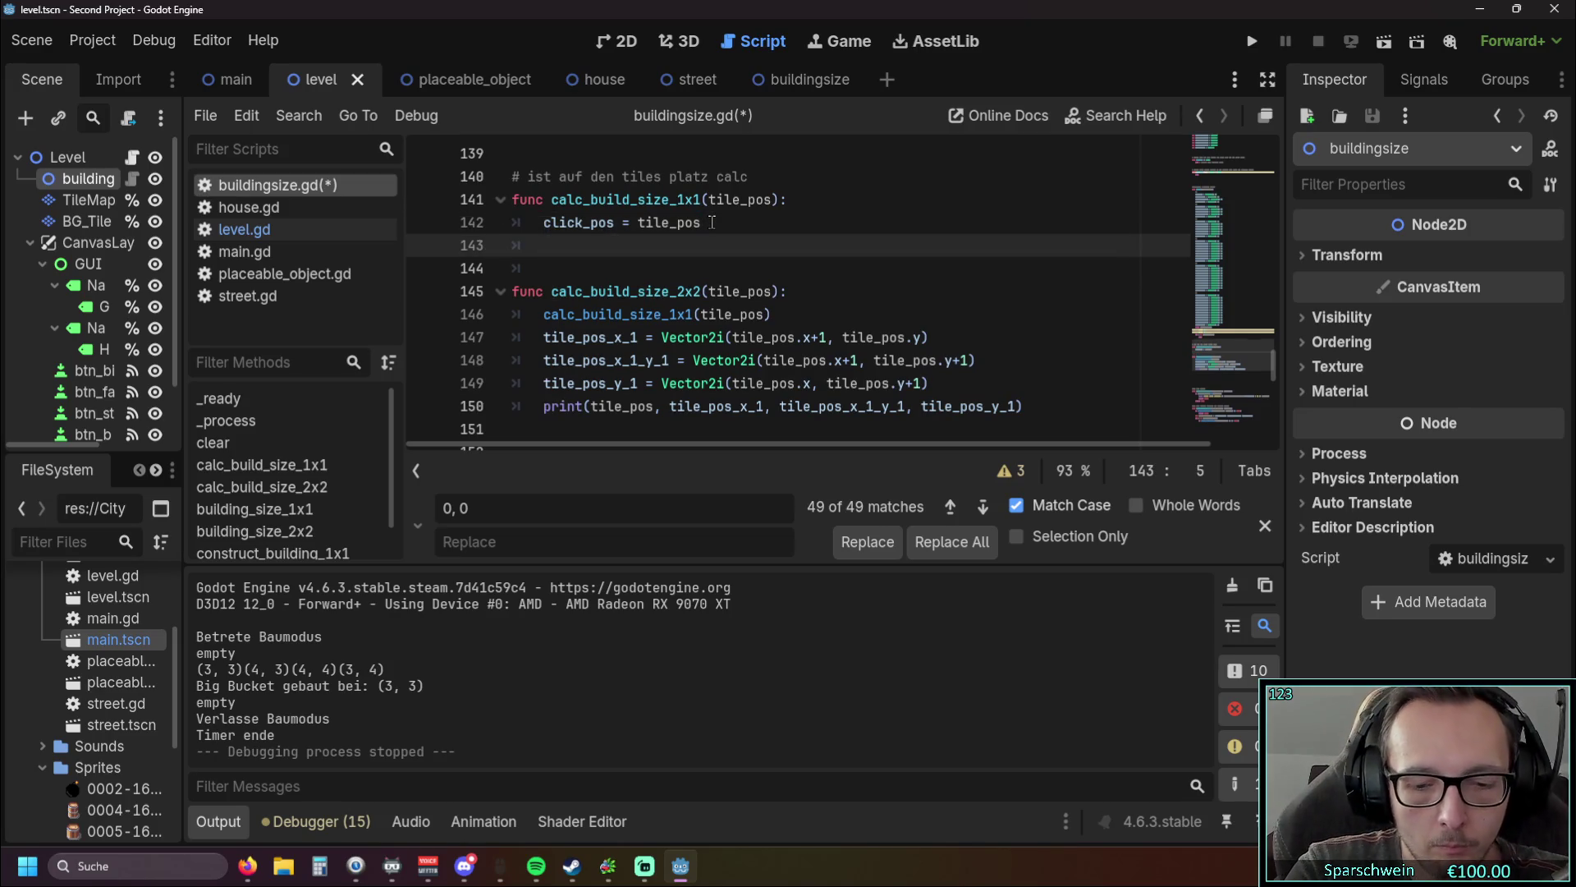
text(te)
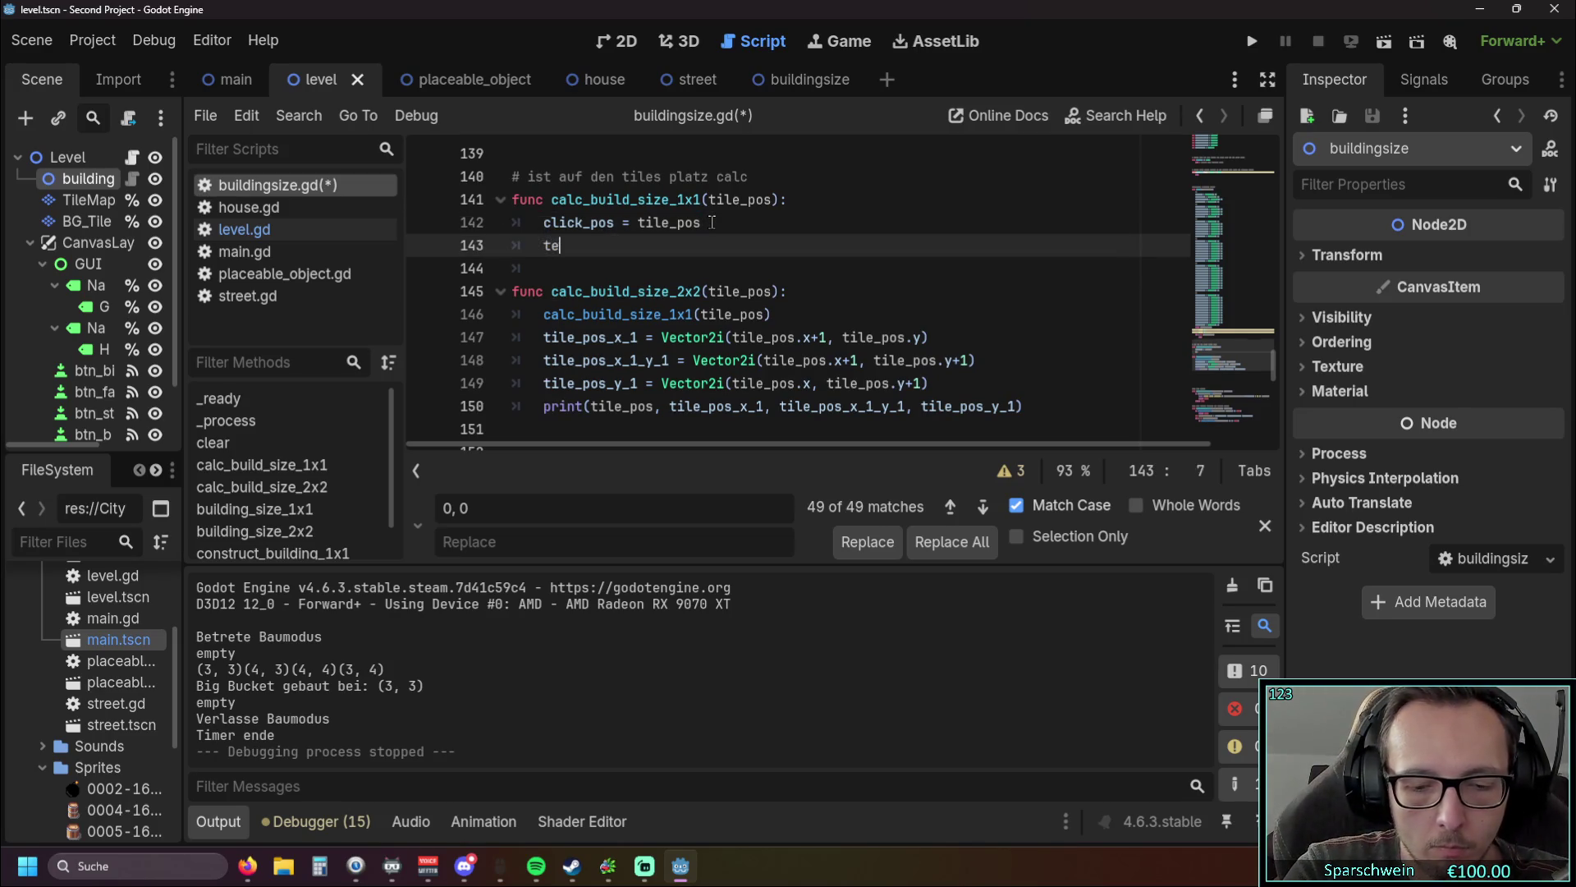
text(mp_tile_pos.append)
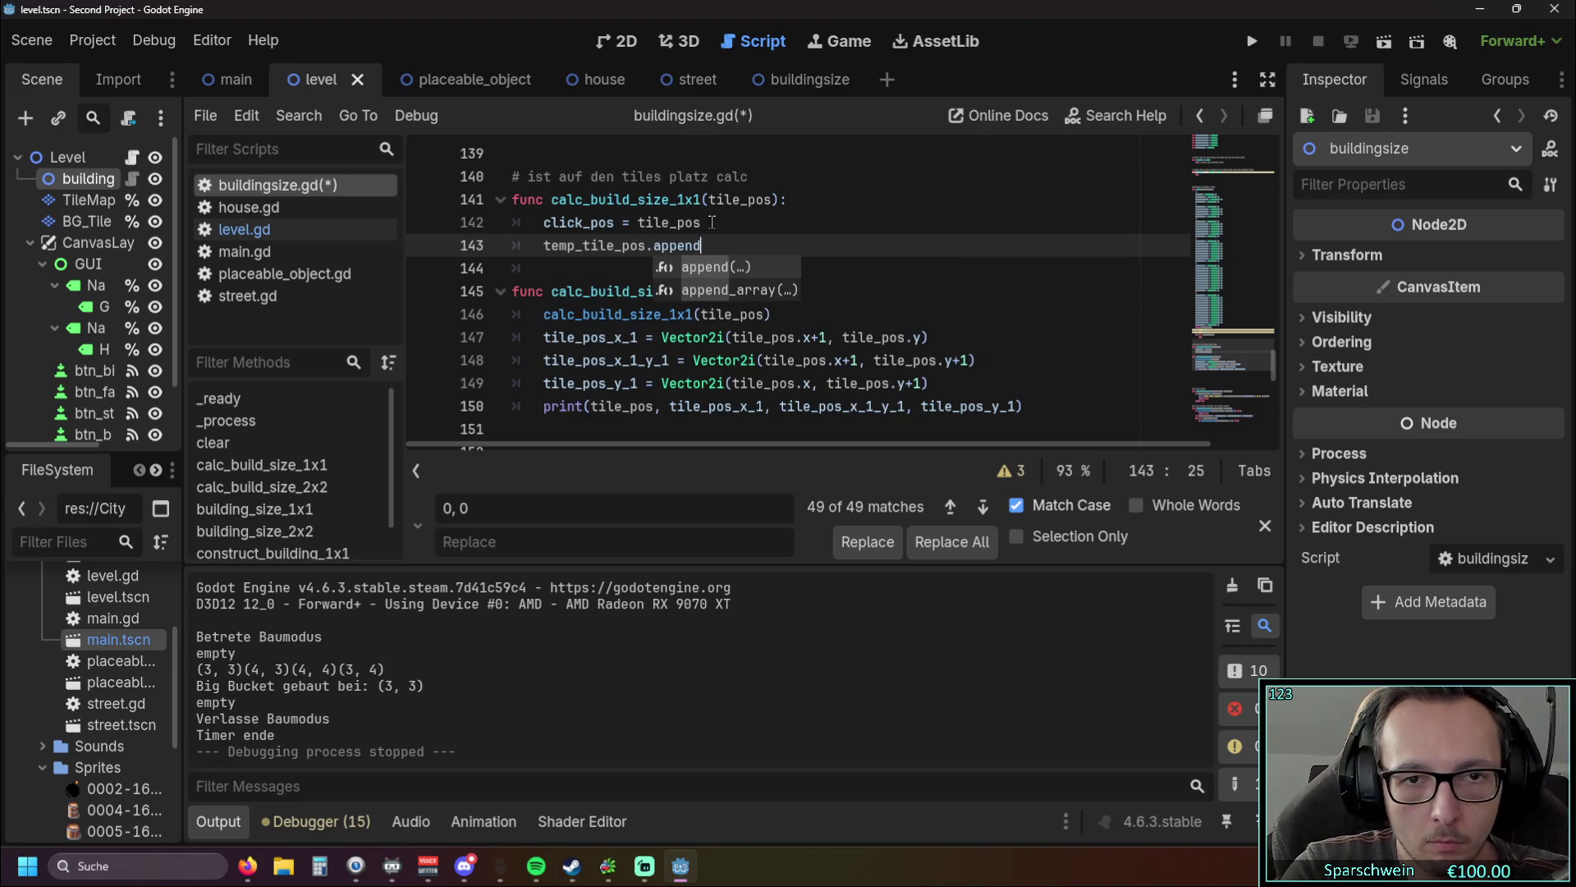
text(()
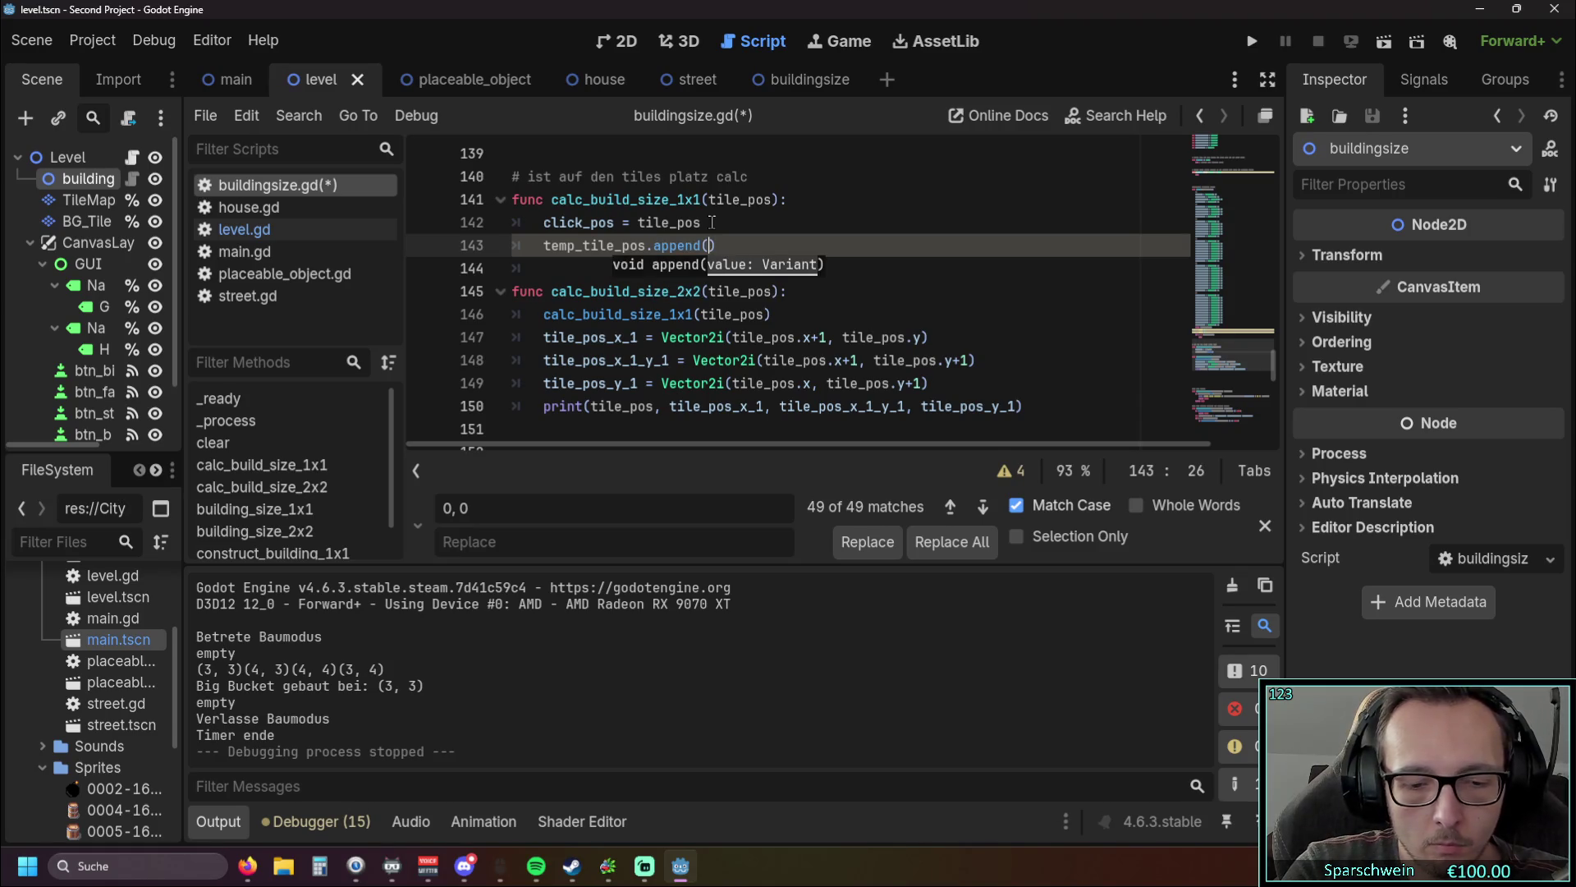
text(tile)
key(Return)
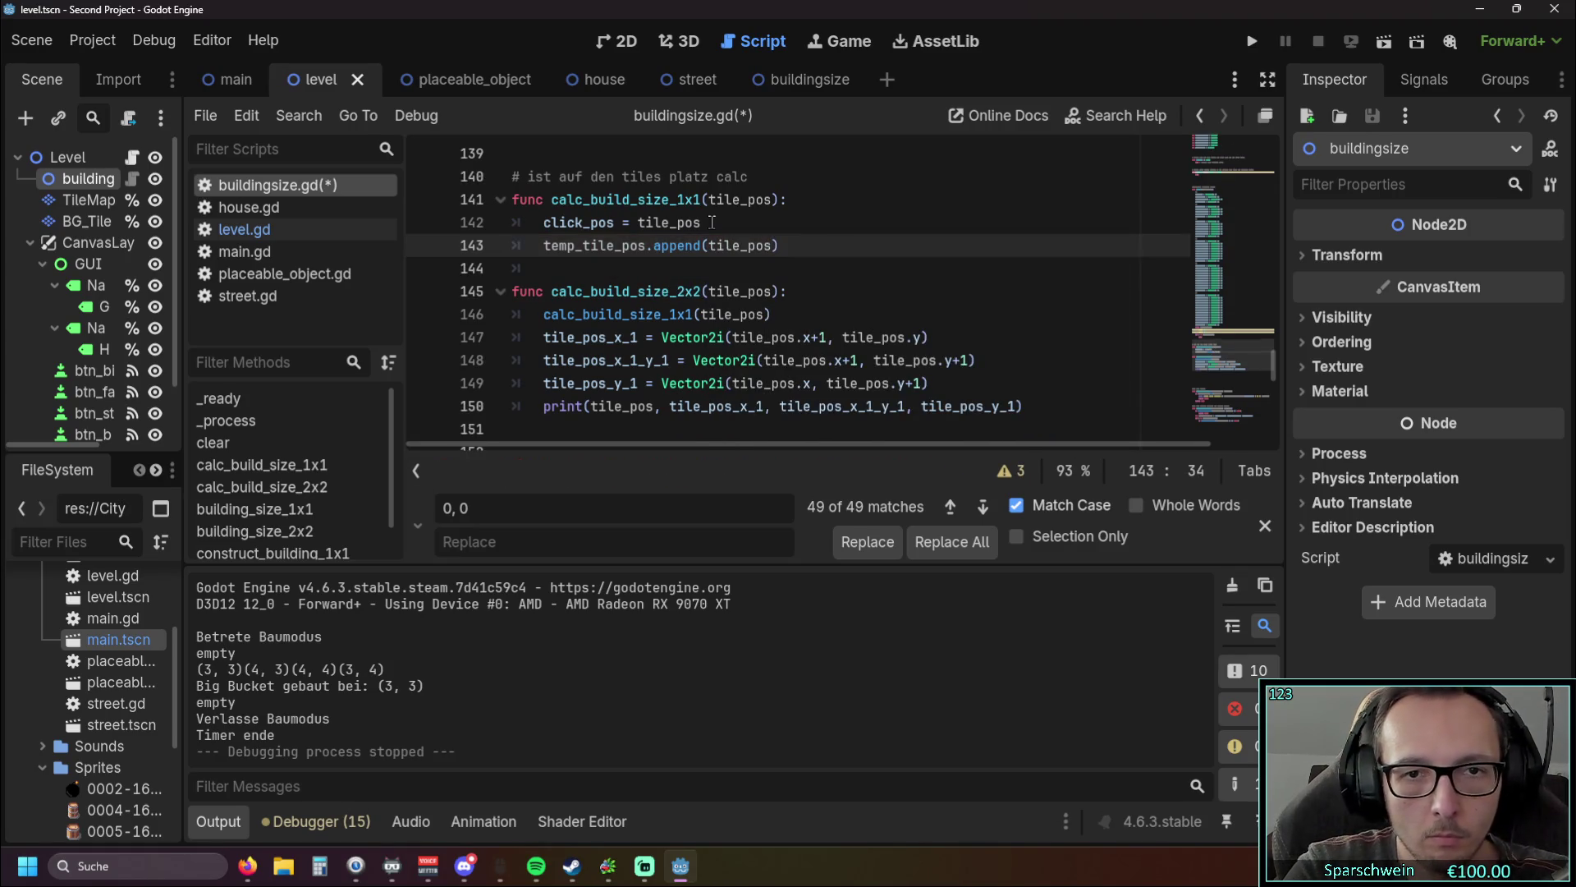
scroll(712, 222, down, 1)
scroll(739, 246, up, 1)
scroll(863, 326, down, 1)
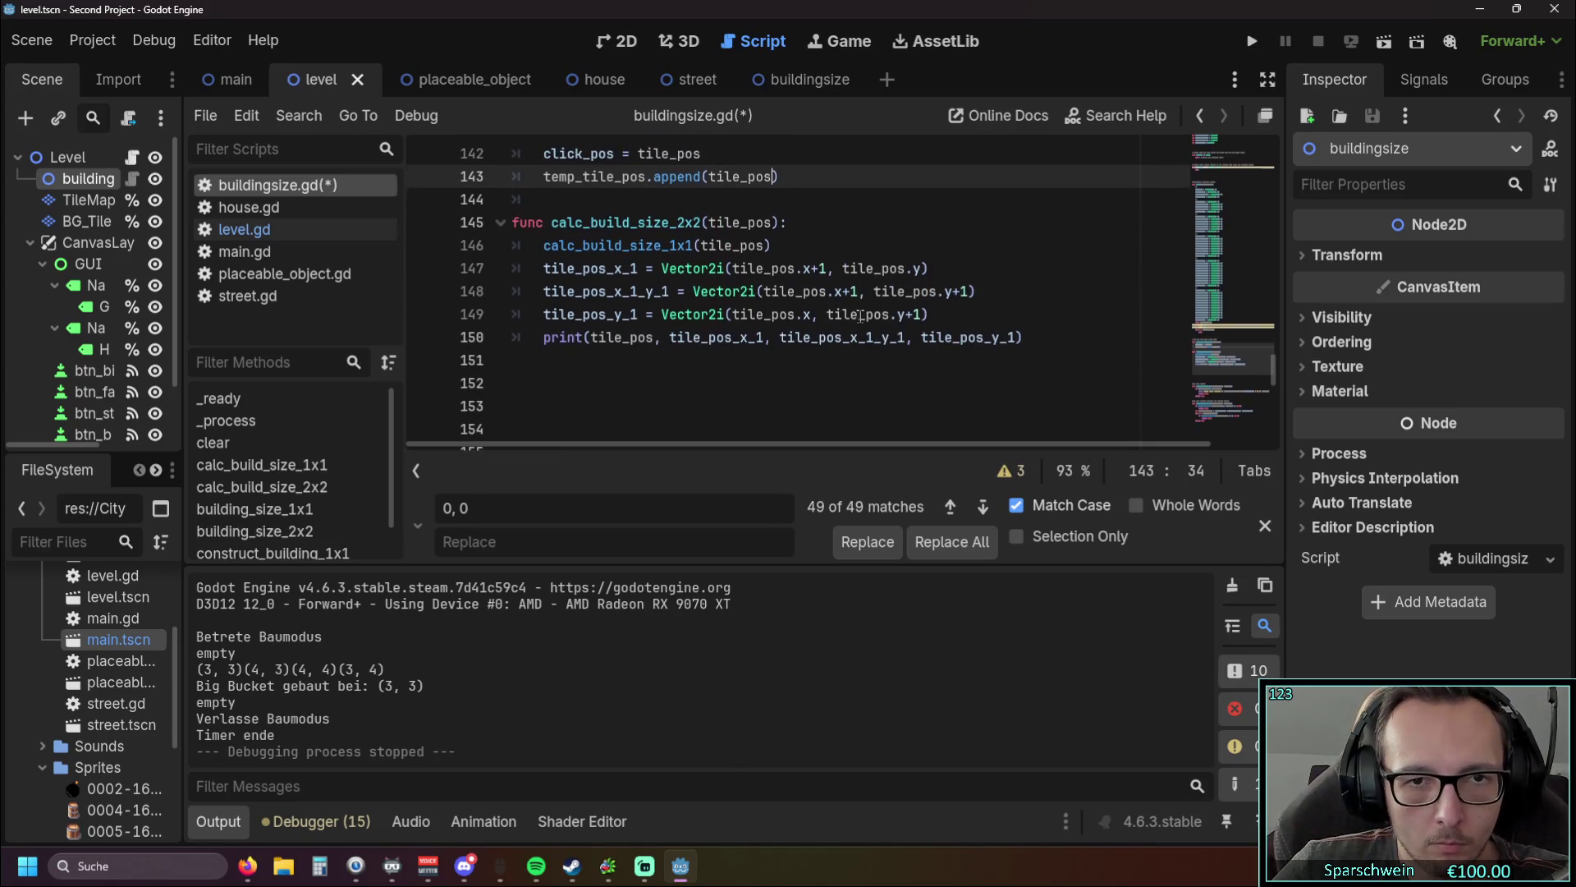
click(947, 319)
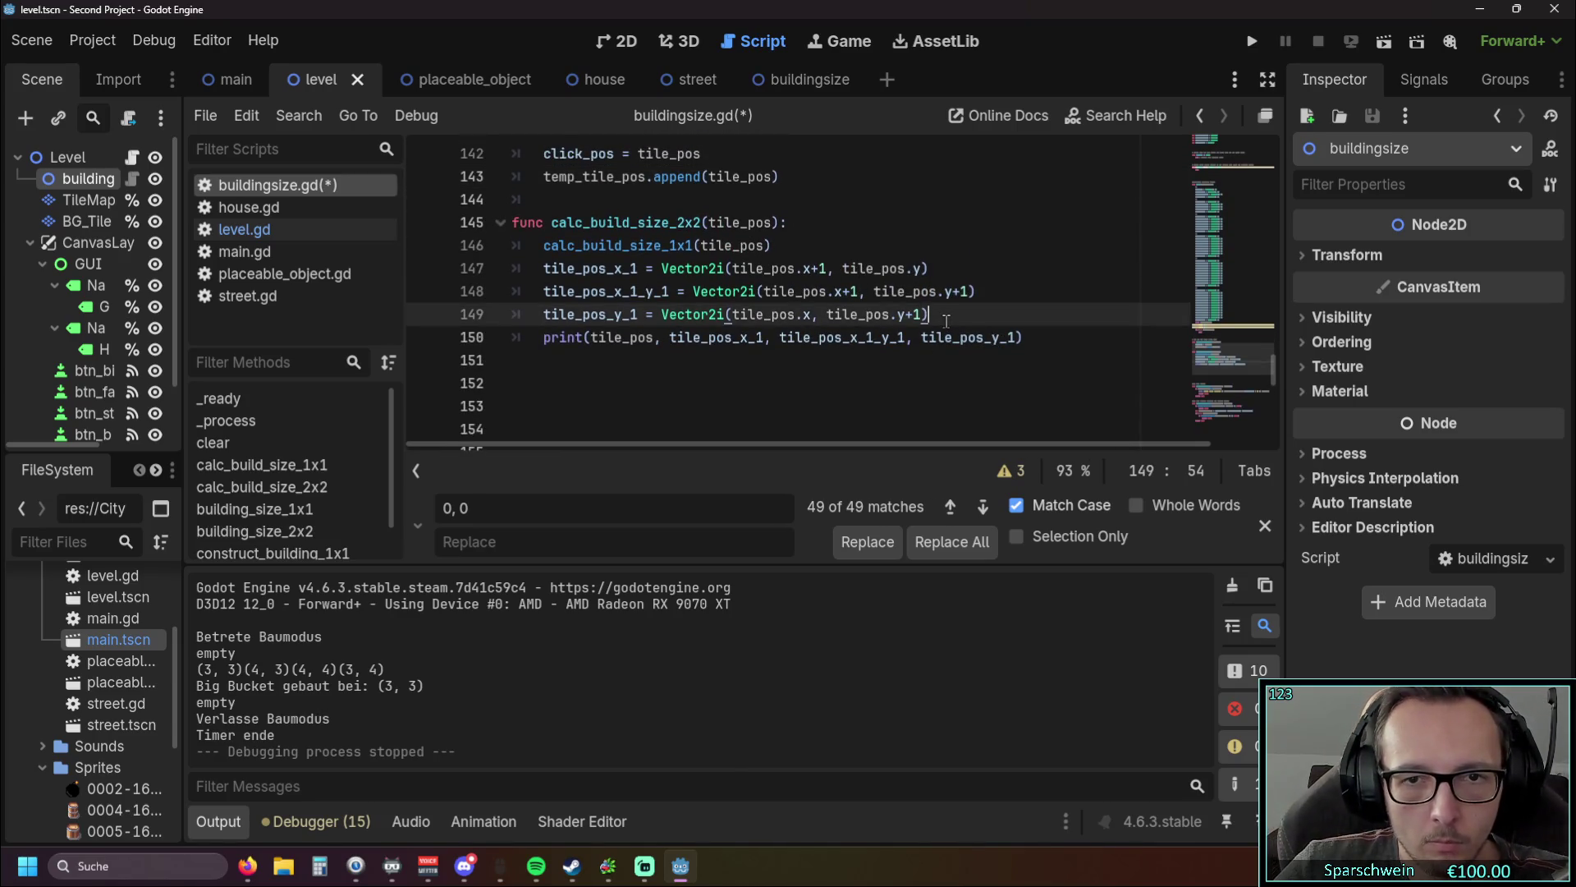
Add a temp_tile_pos.append() line holding the three tile positions copied from the print line
key(Return)
text(temp)
key(Return)
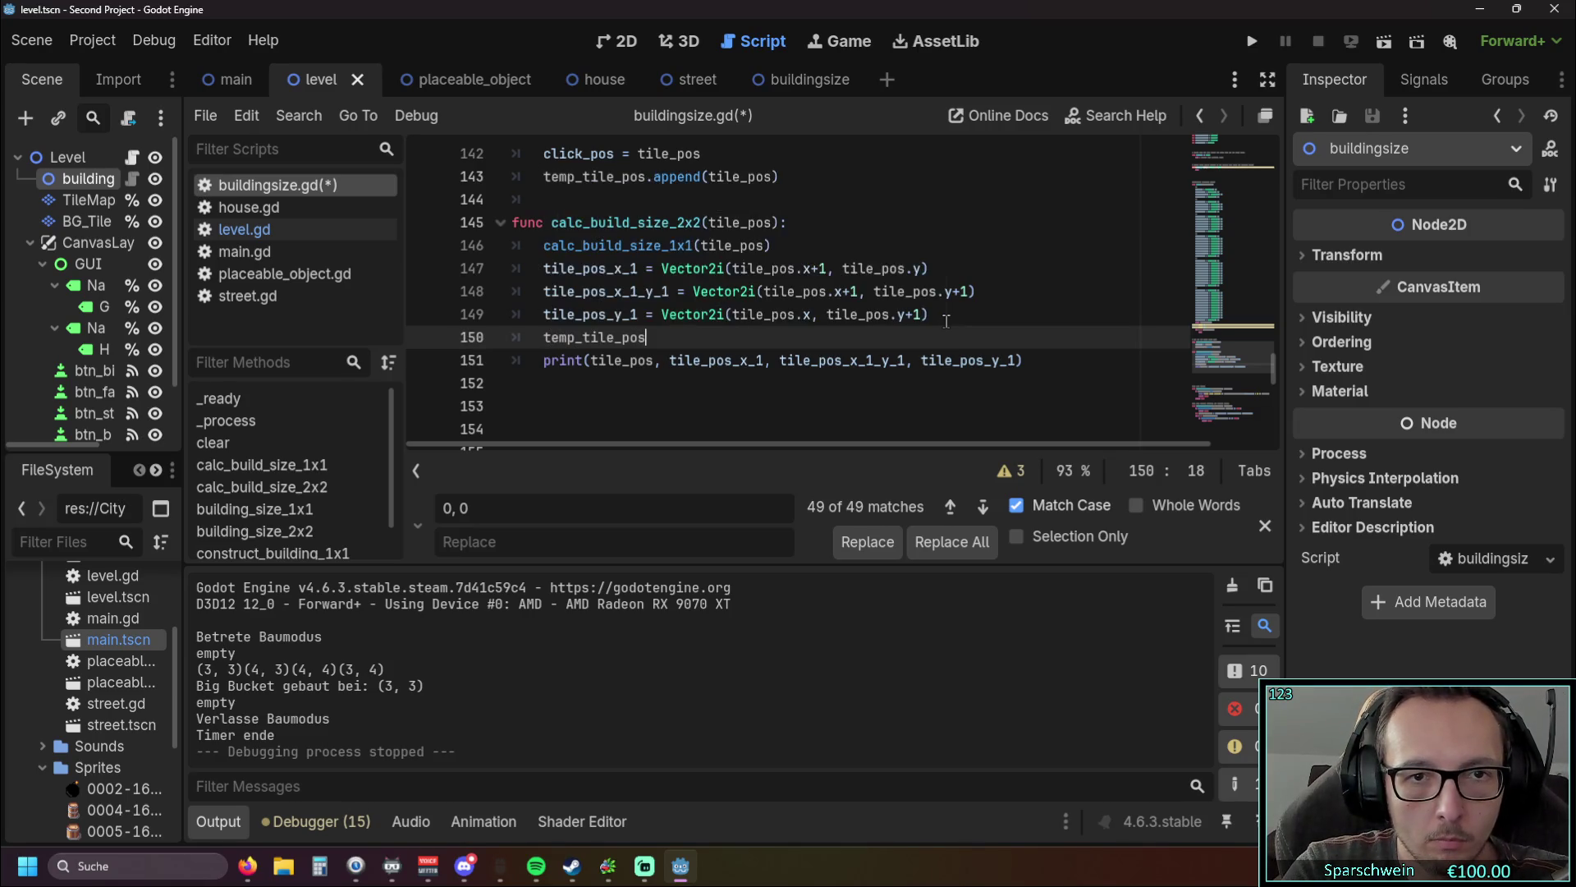
text(.append)
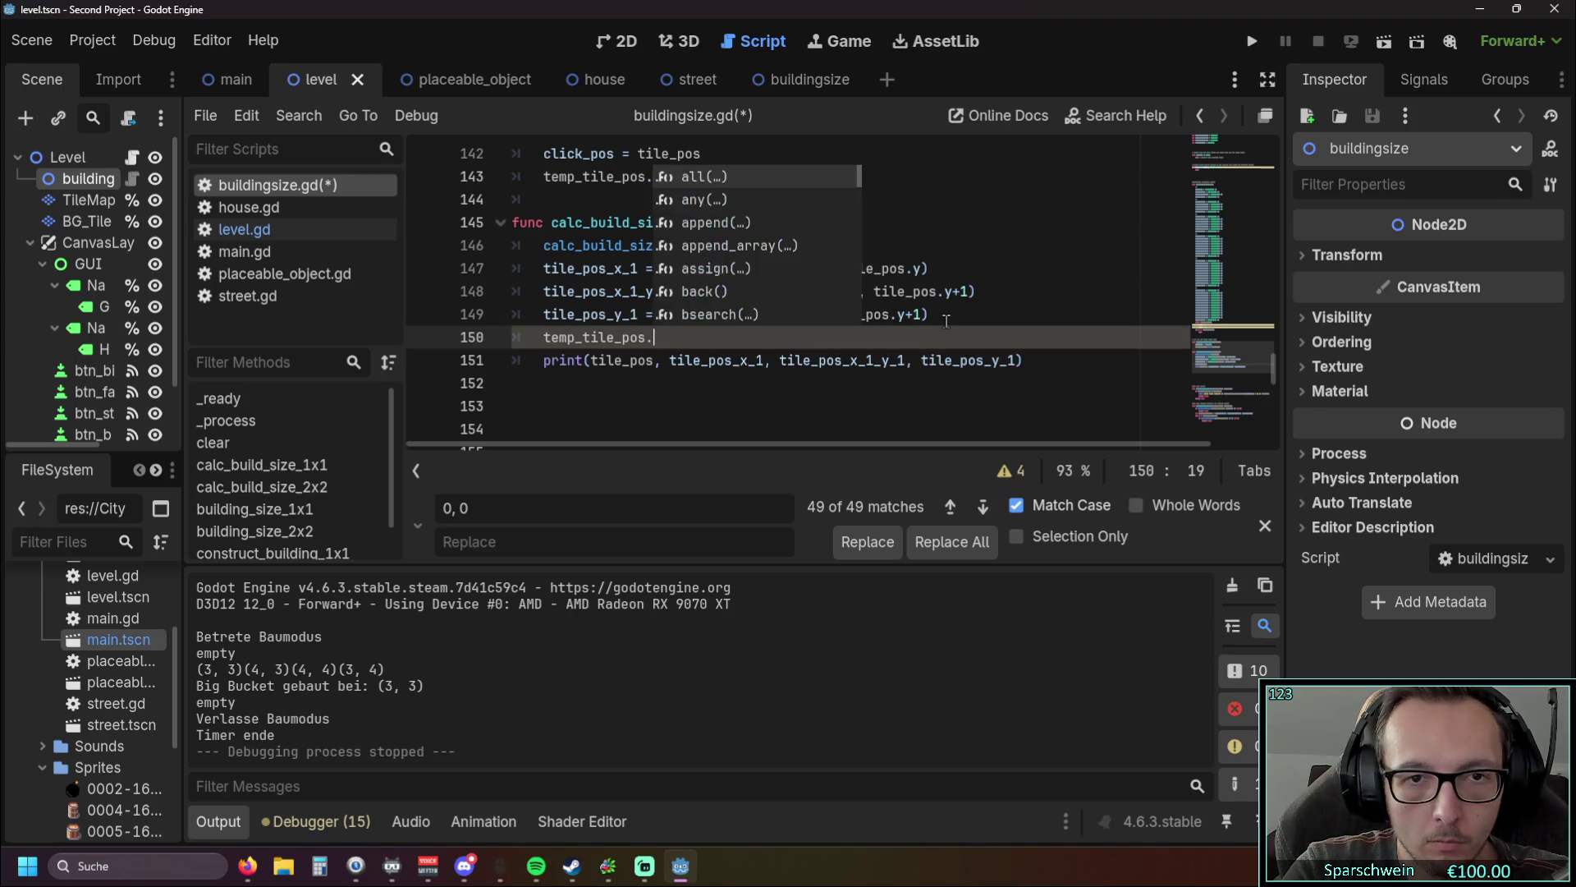
key(Return)
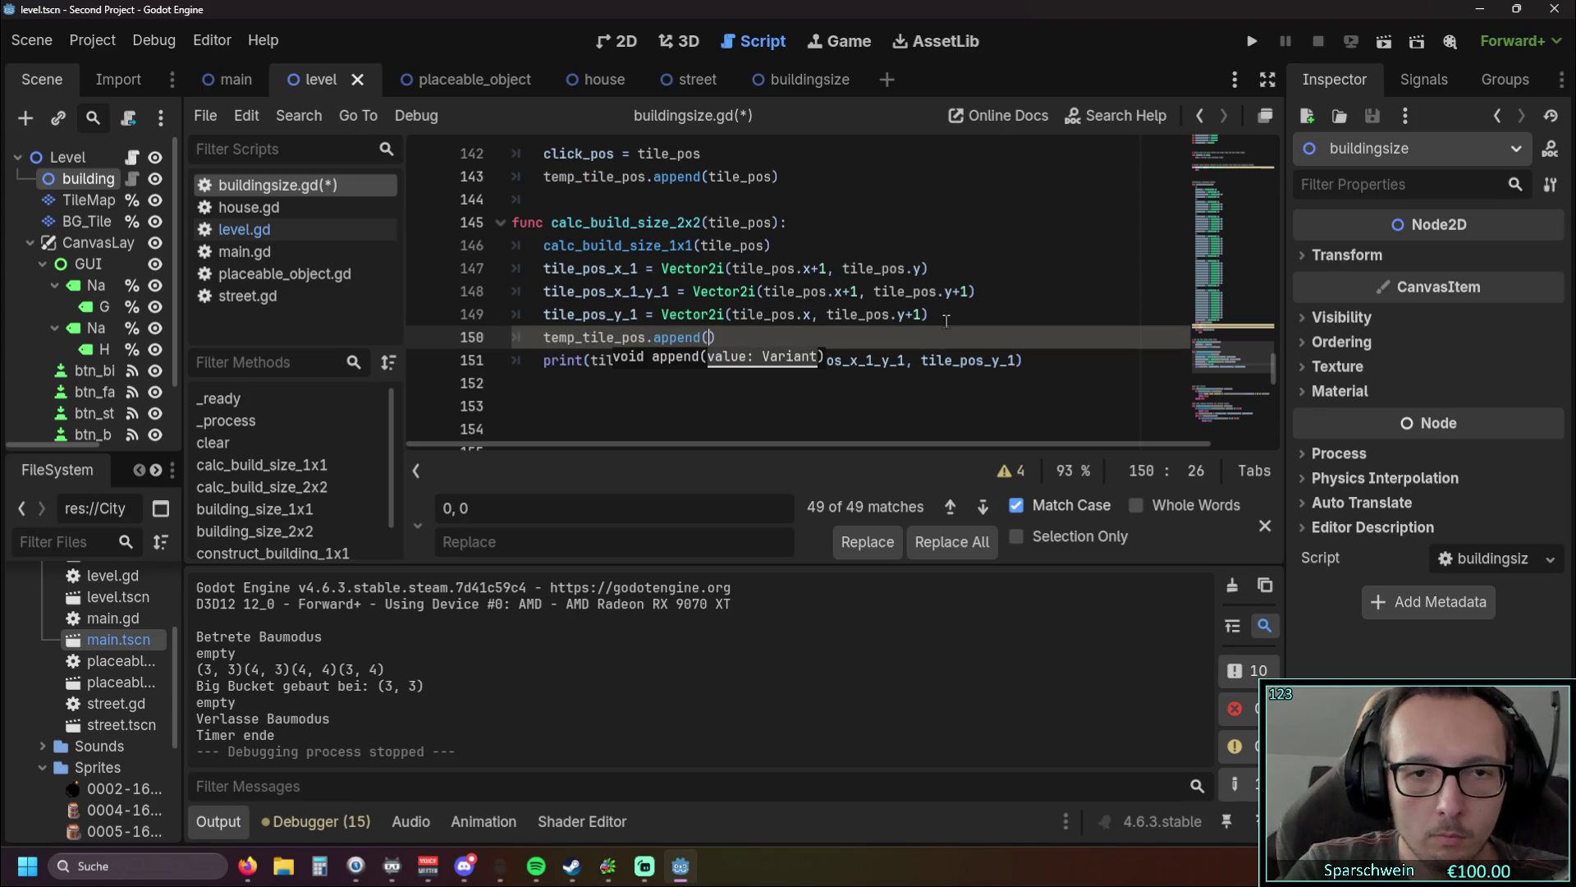
click(864, 292)
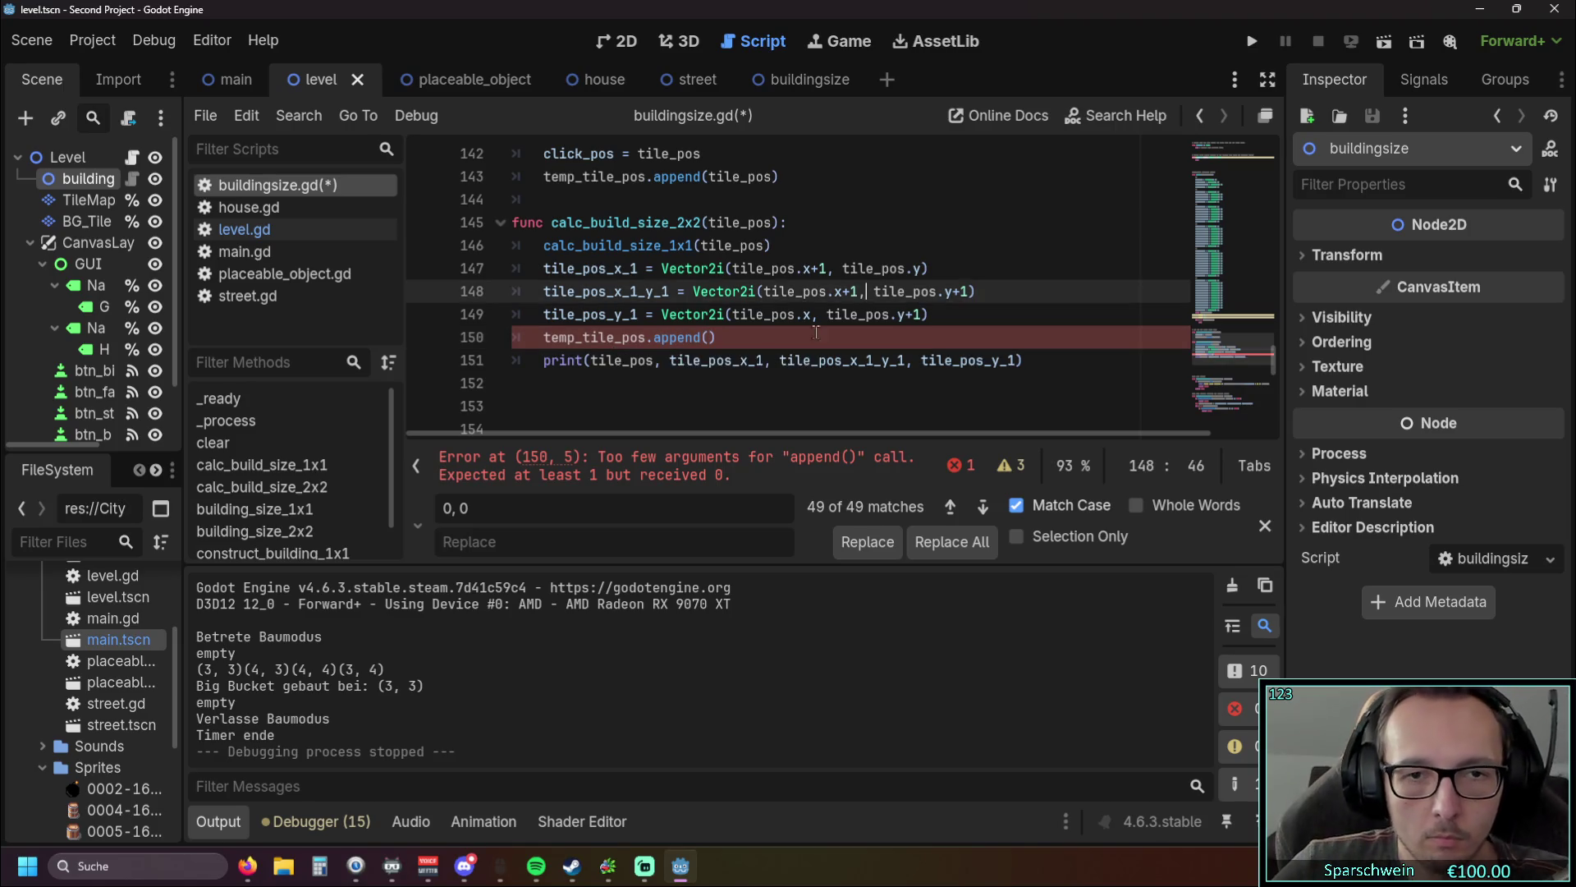
drag(671, 365, 1016, 361)
key(ctrl+c)
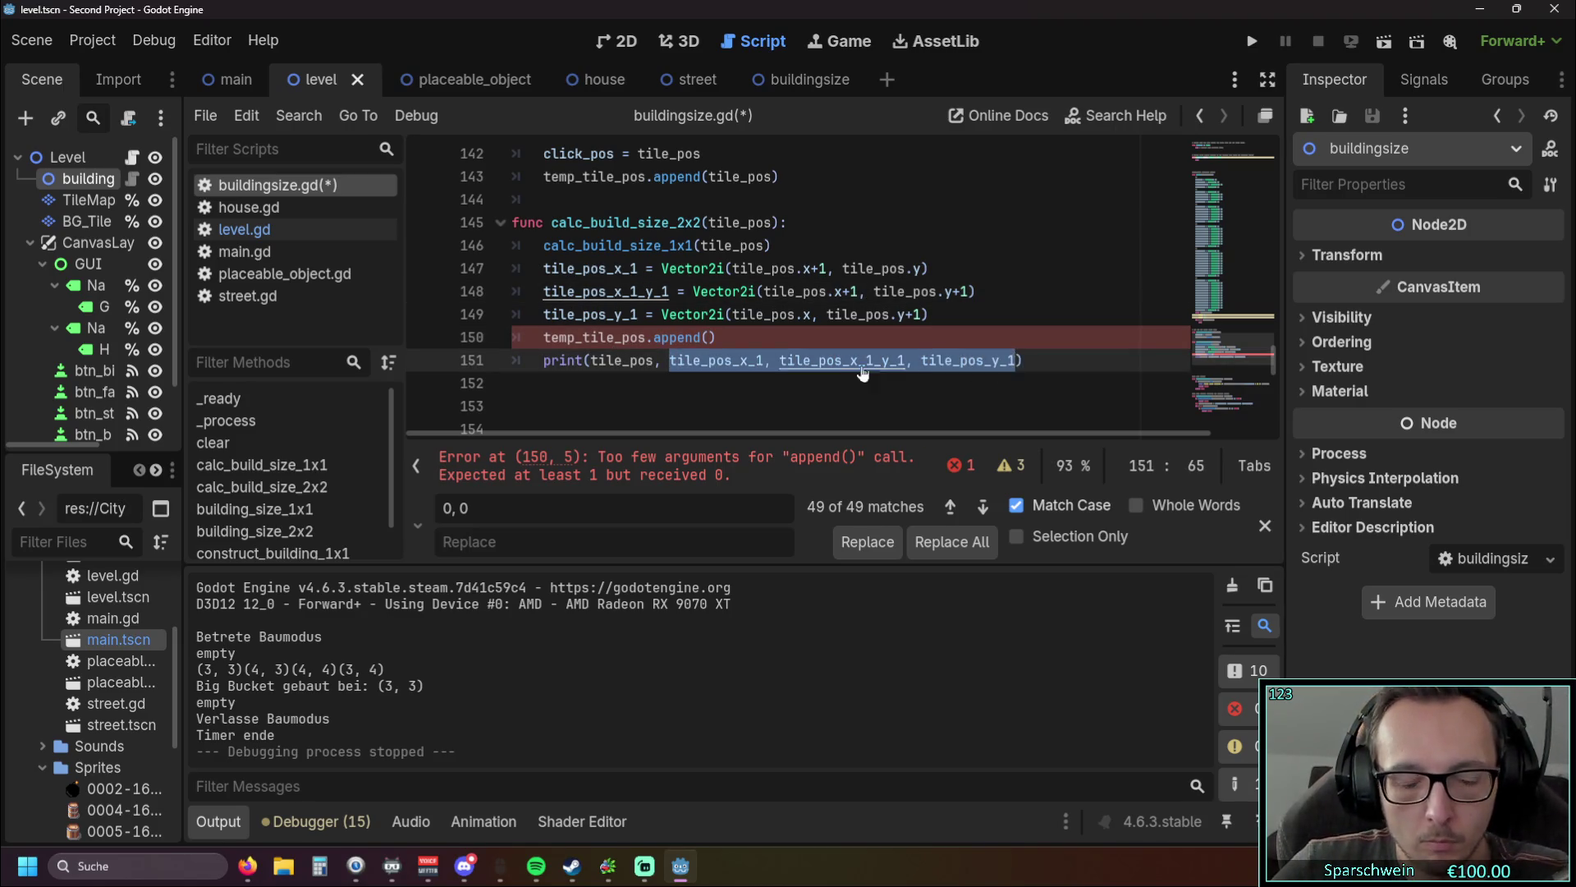
click(711, 337)
key(ctrl+v)
Delete the old print statement and discard a briefly started for line
click(719, 391)
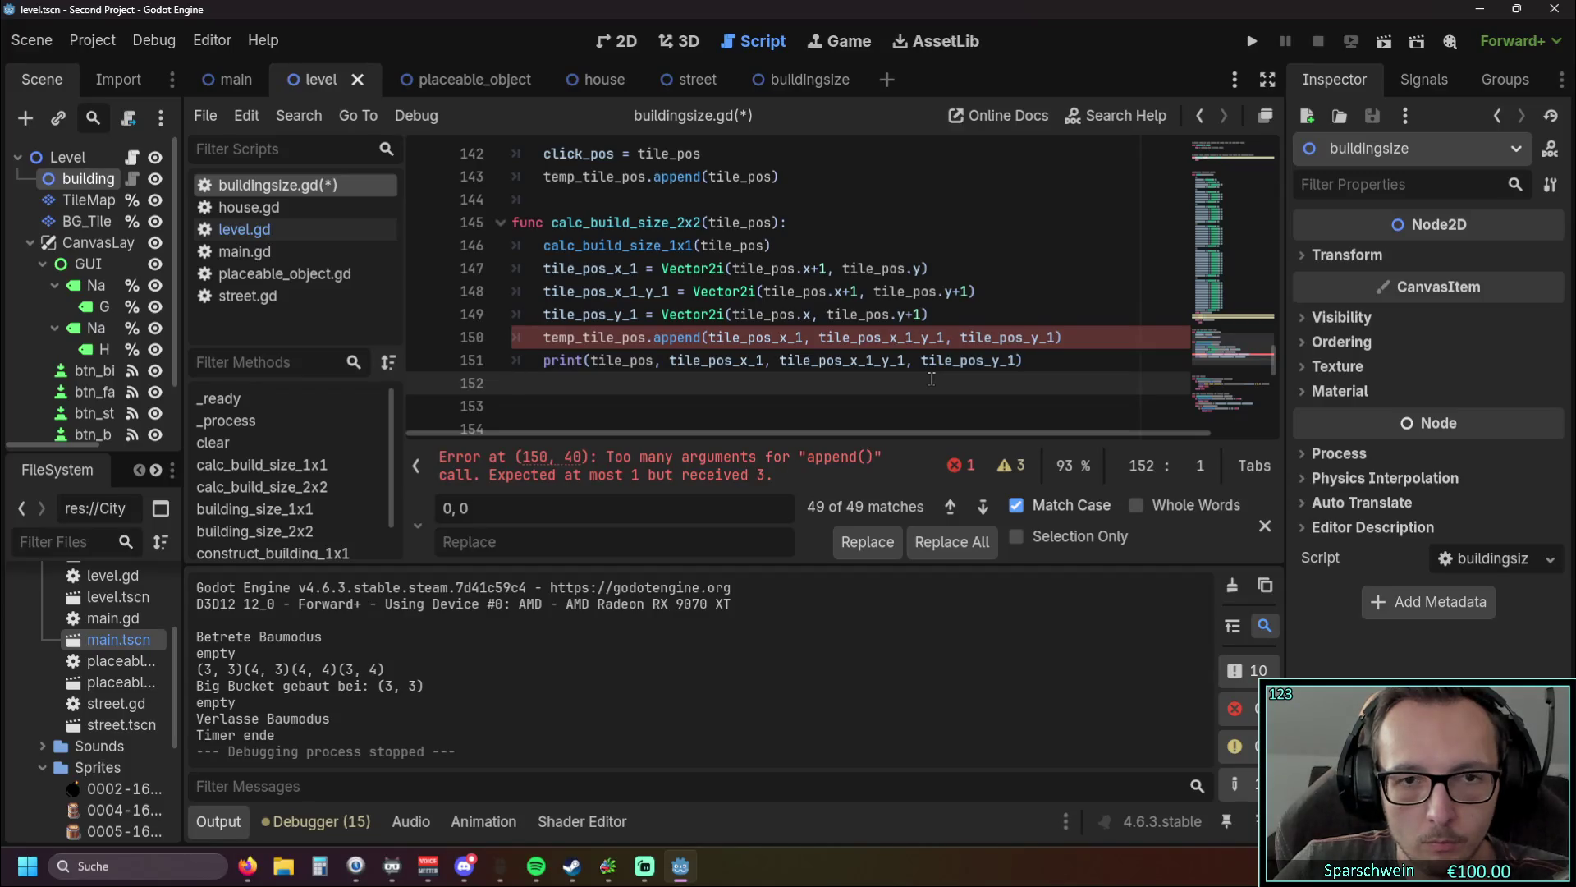
drag(1026, 361, 457, 369)
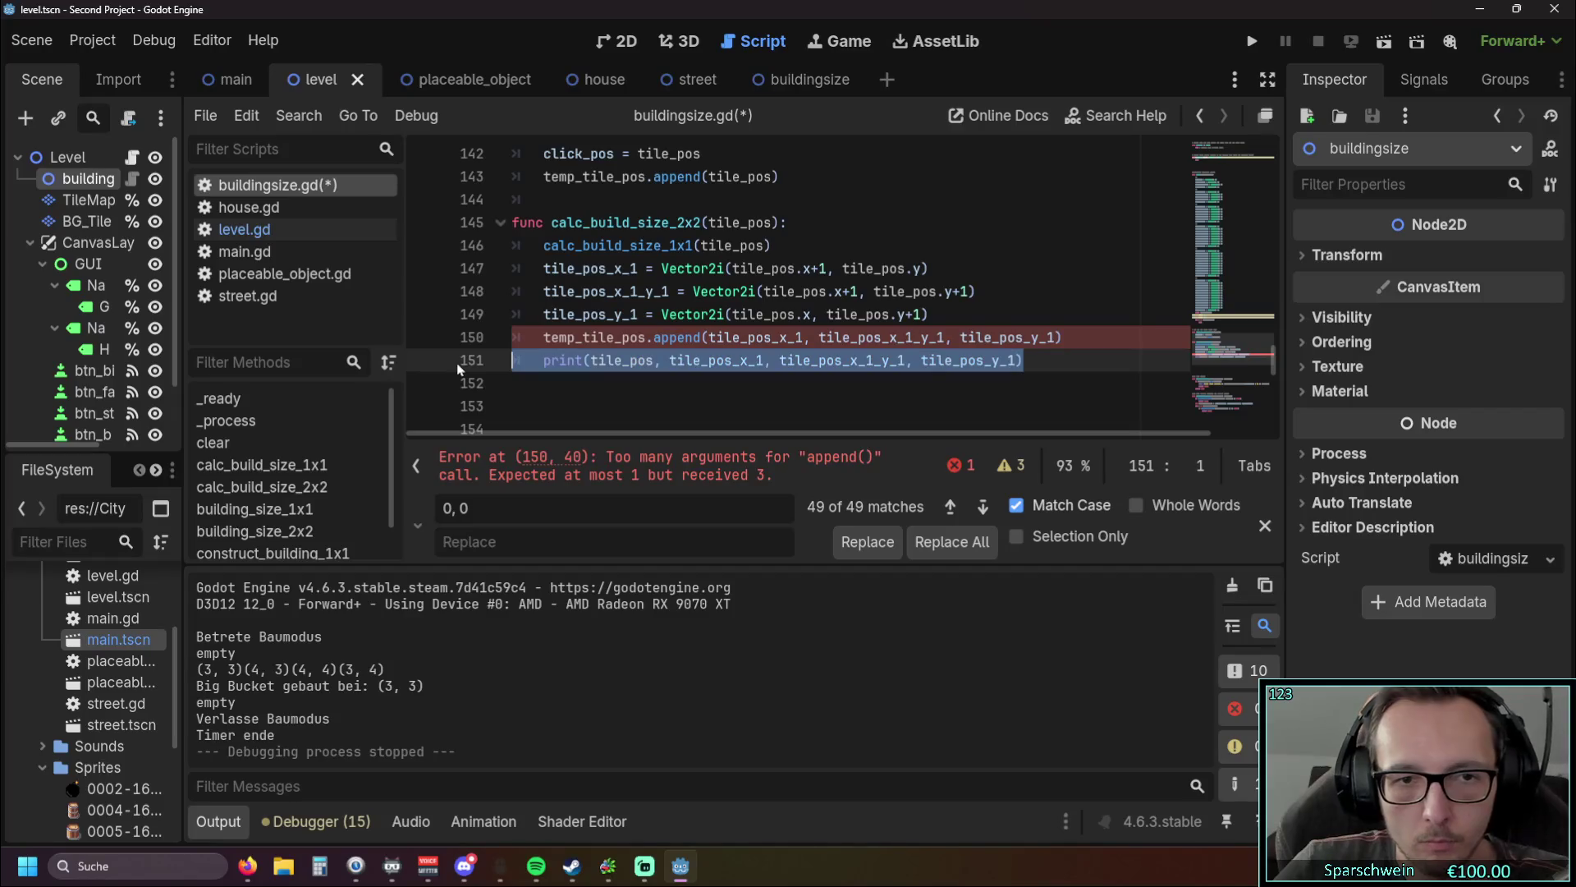
key(BackSpace)
click(951, 309)
key(Return)
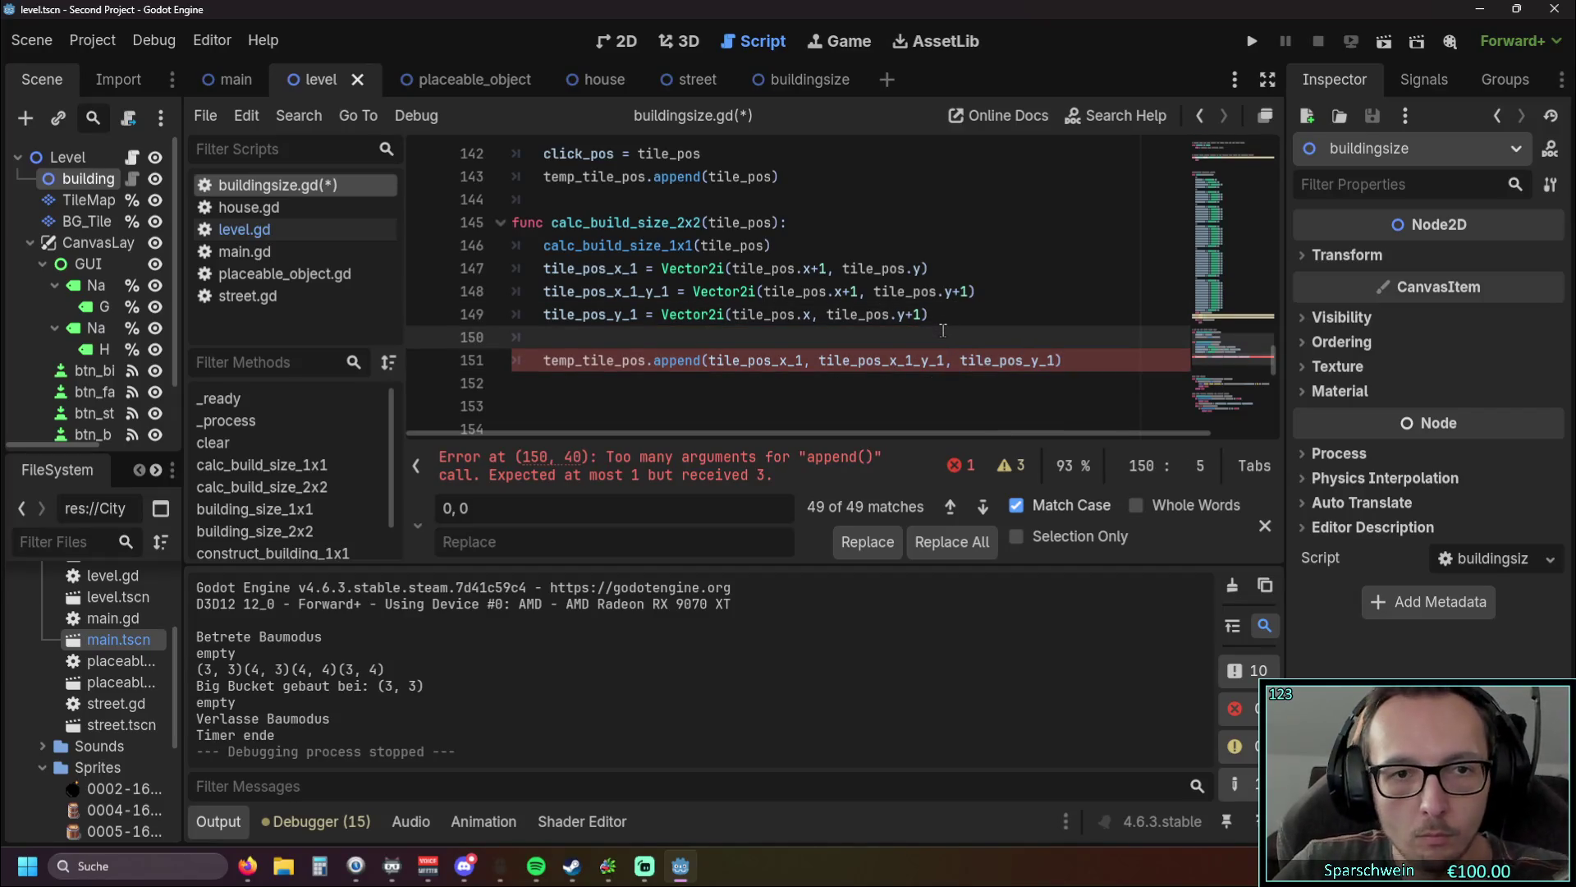
text(for)
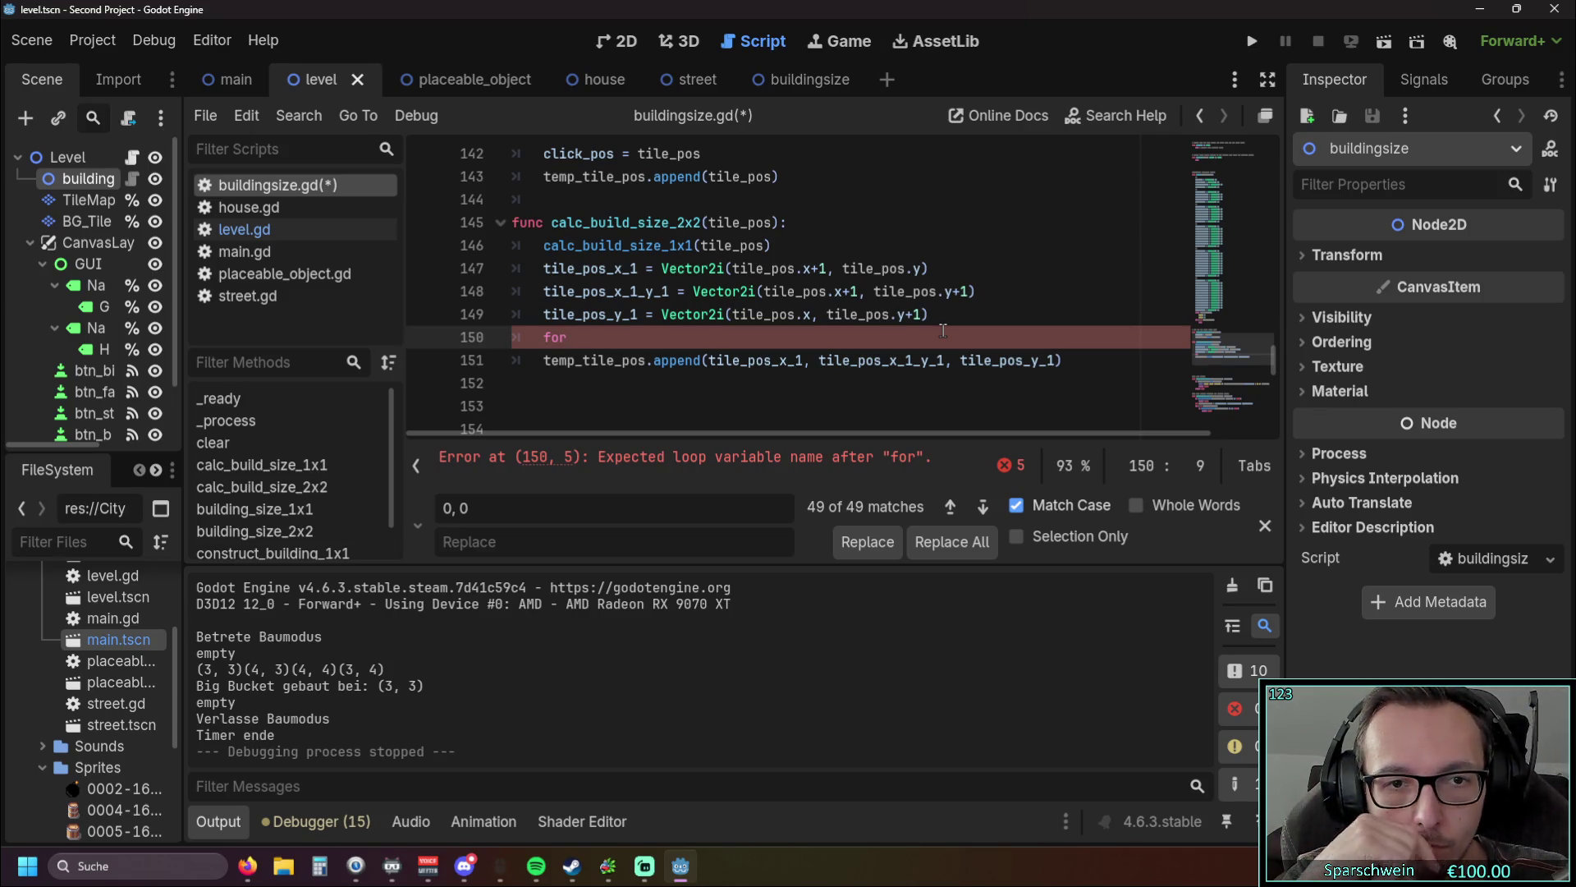
key(BackSpace)
key(BackSpace)
key(BackSpace)
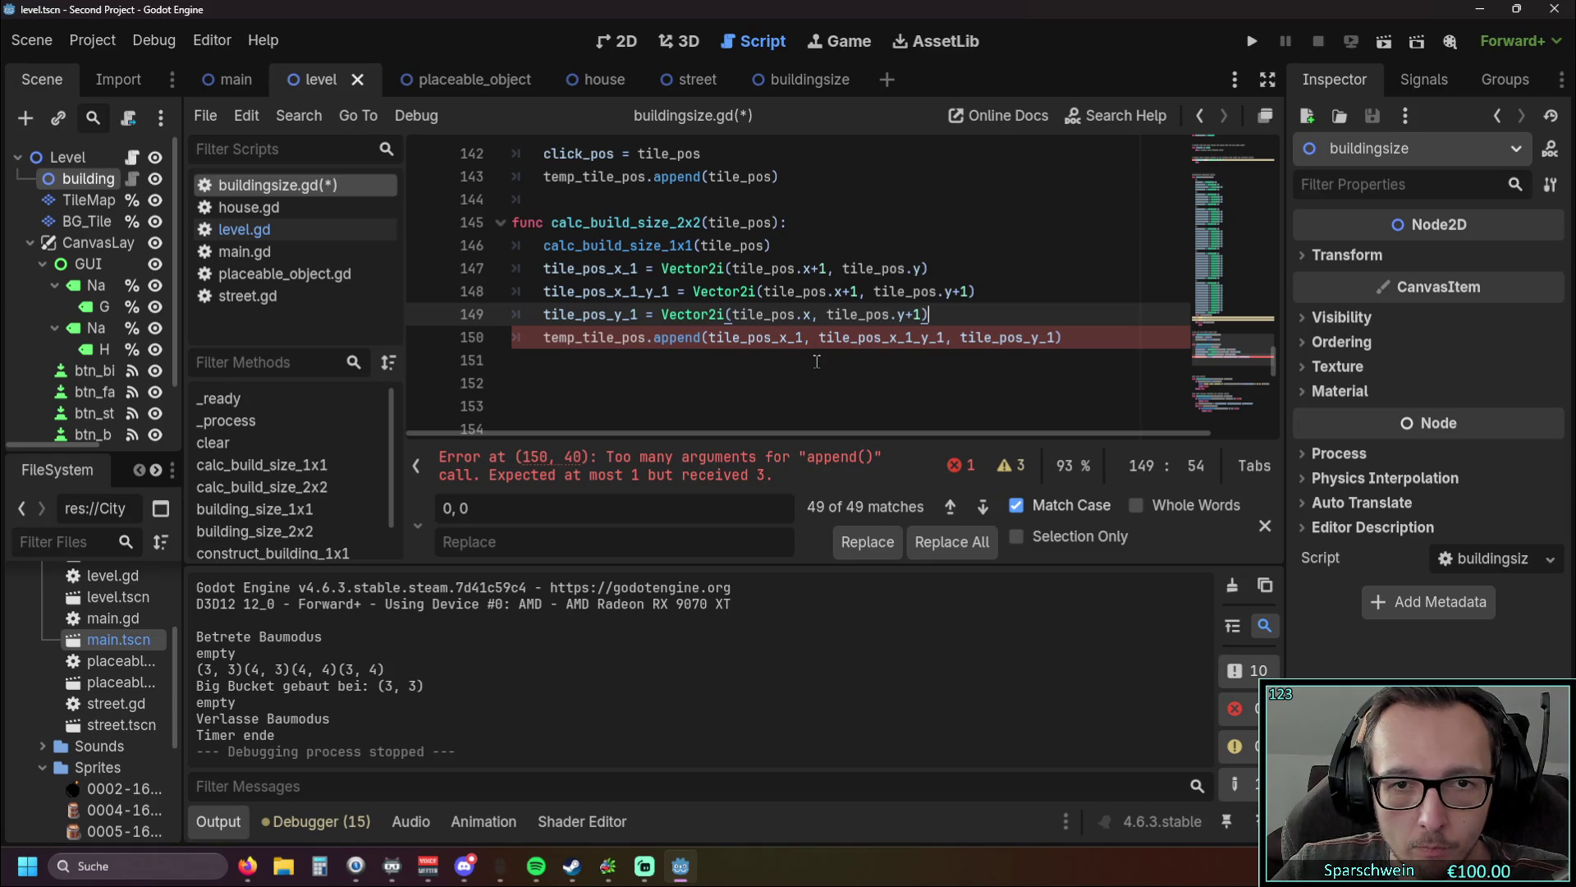
Rework the brackets and commas between the three tile position arguments on line 150
double_click(815, 337)
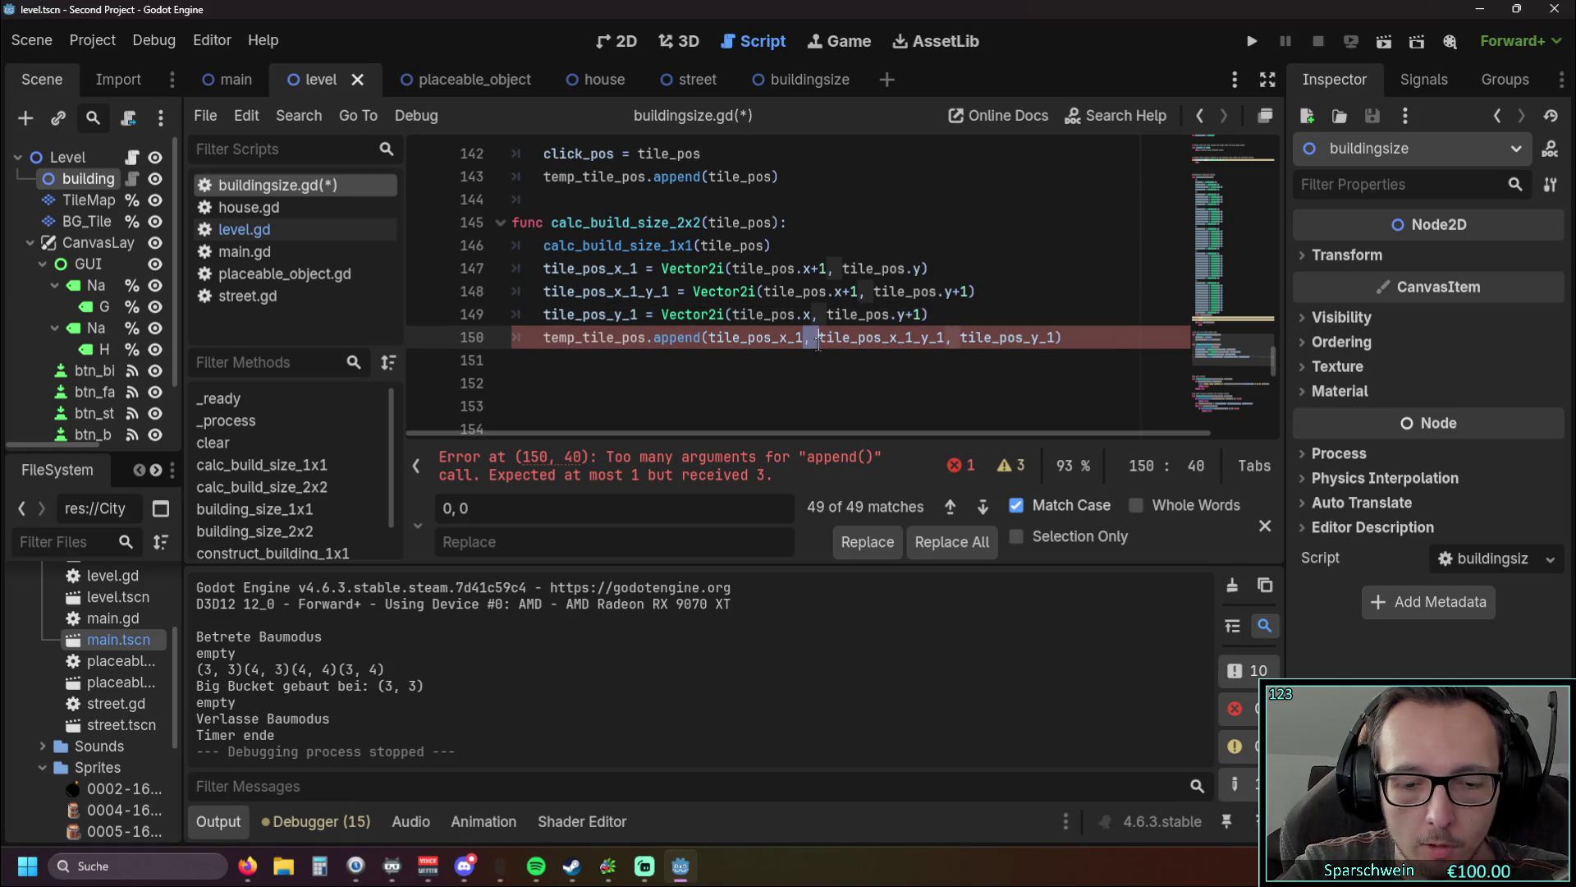
text(()
key(BackSpace)
key(BackSpace)
text())
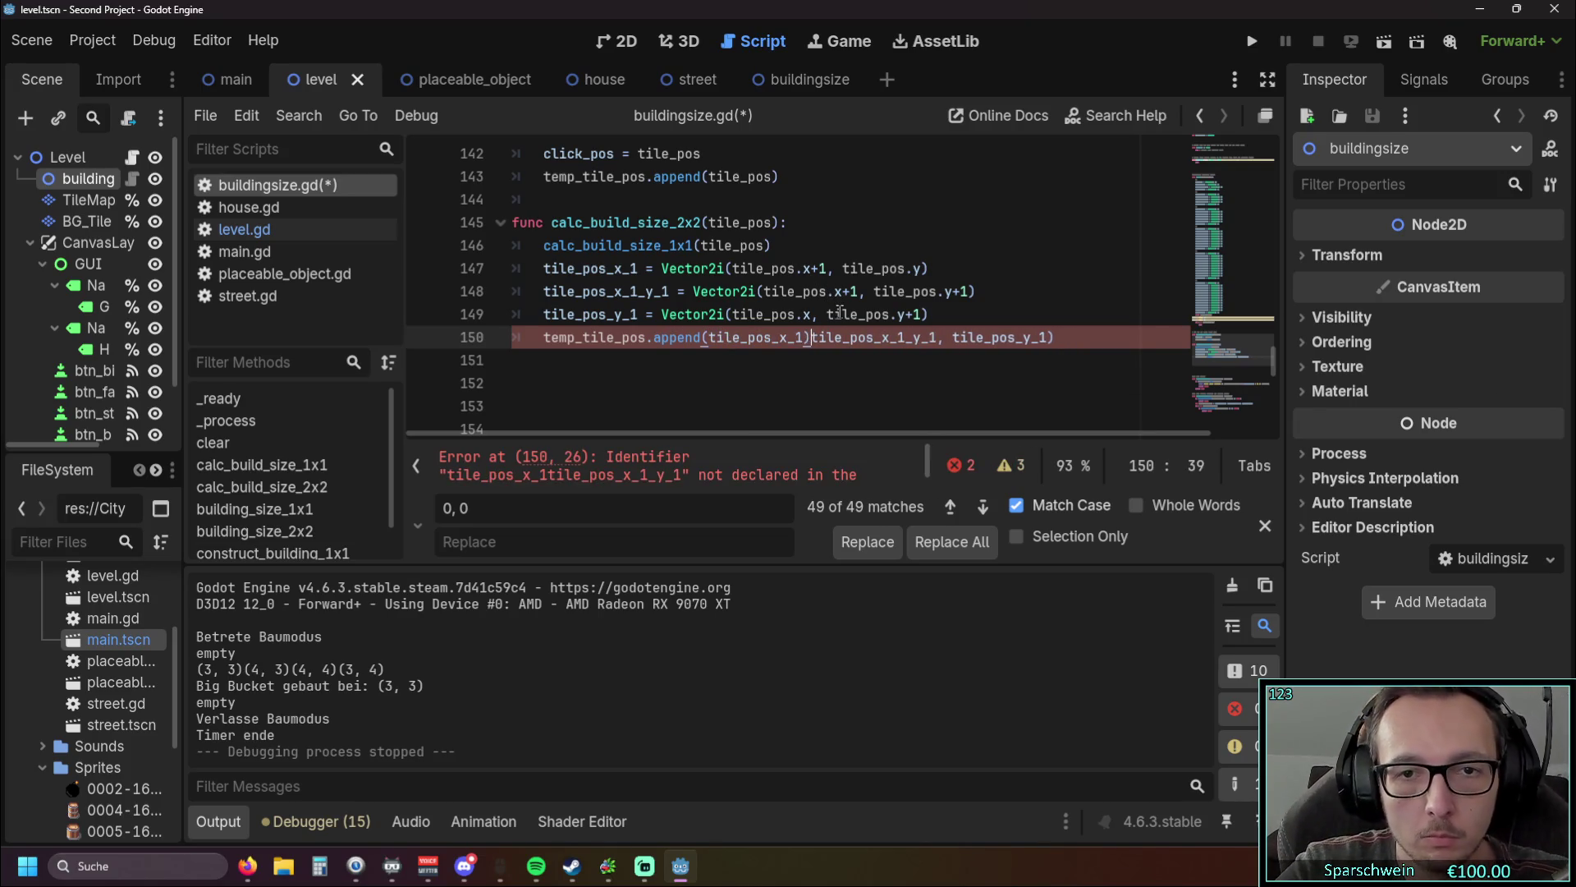
text(()
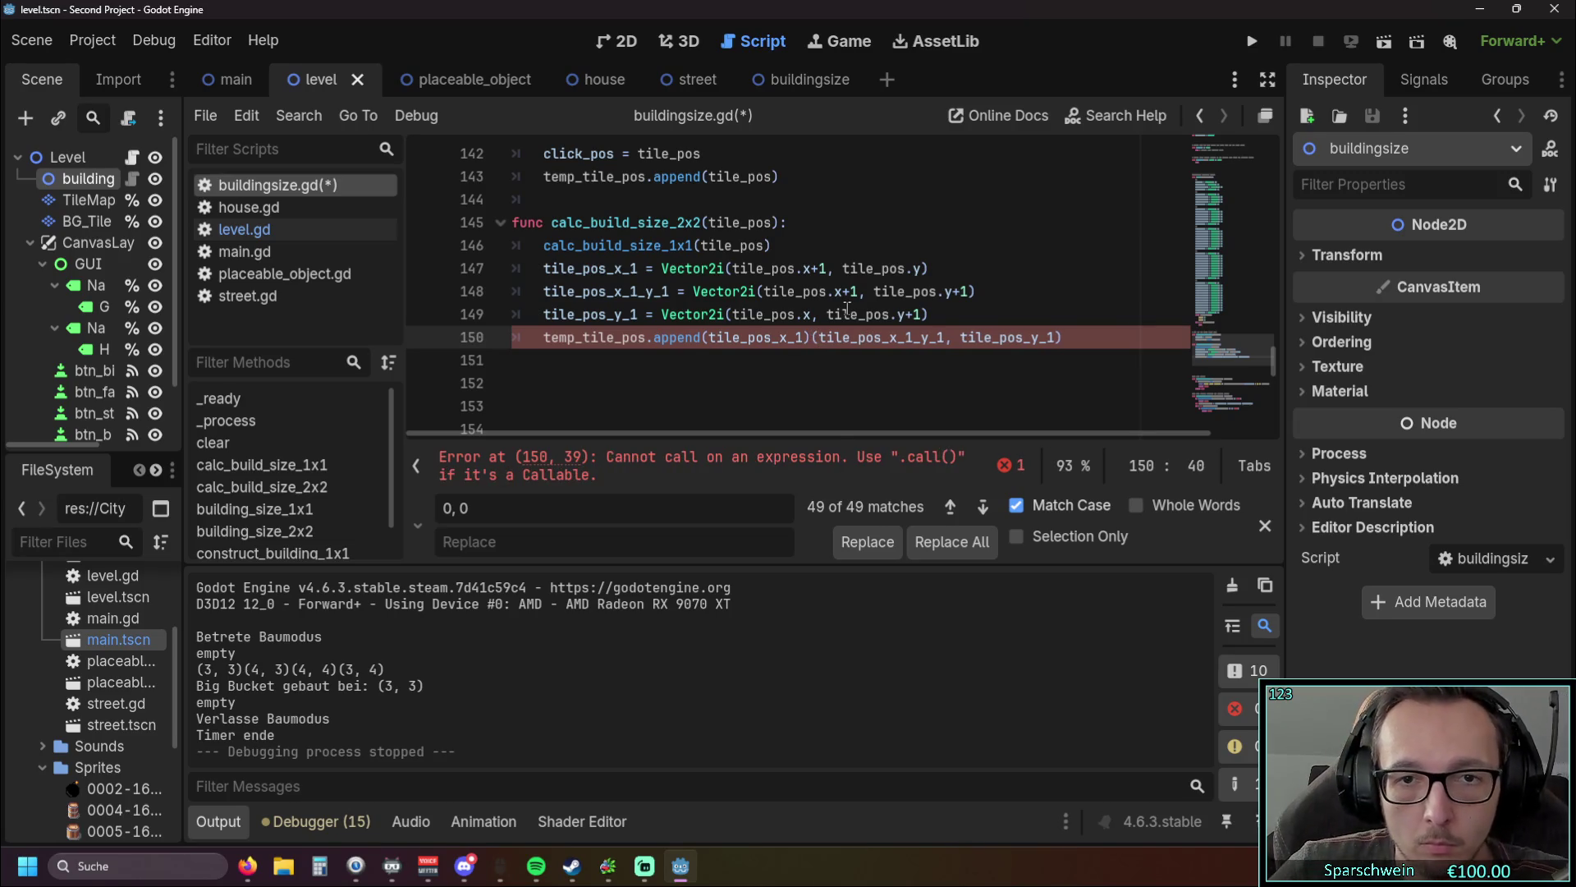
key(Left)
text(,)
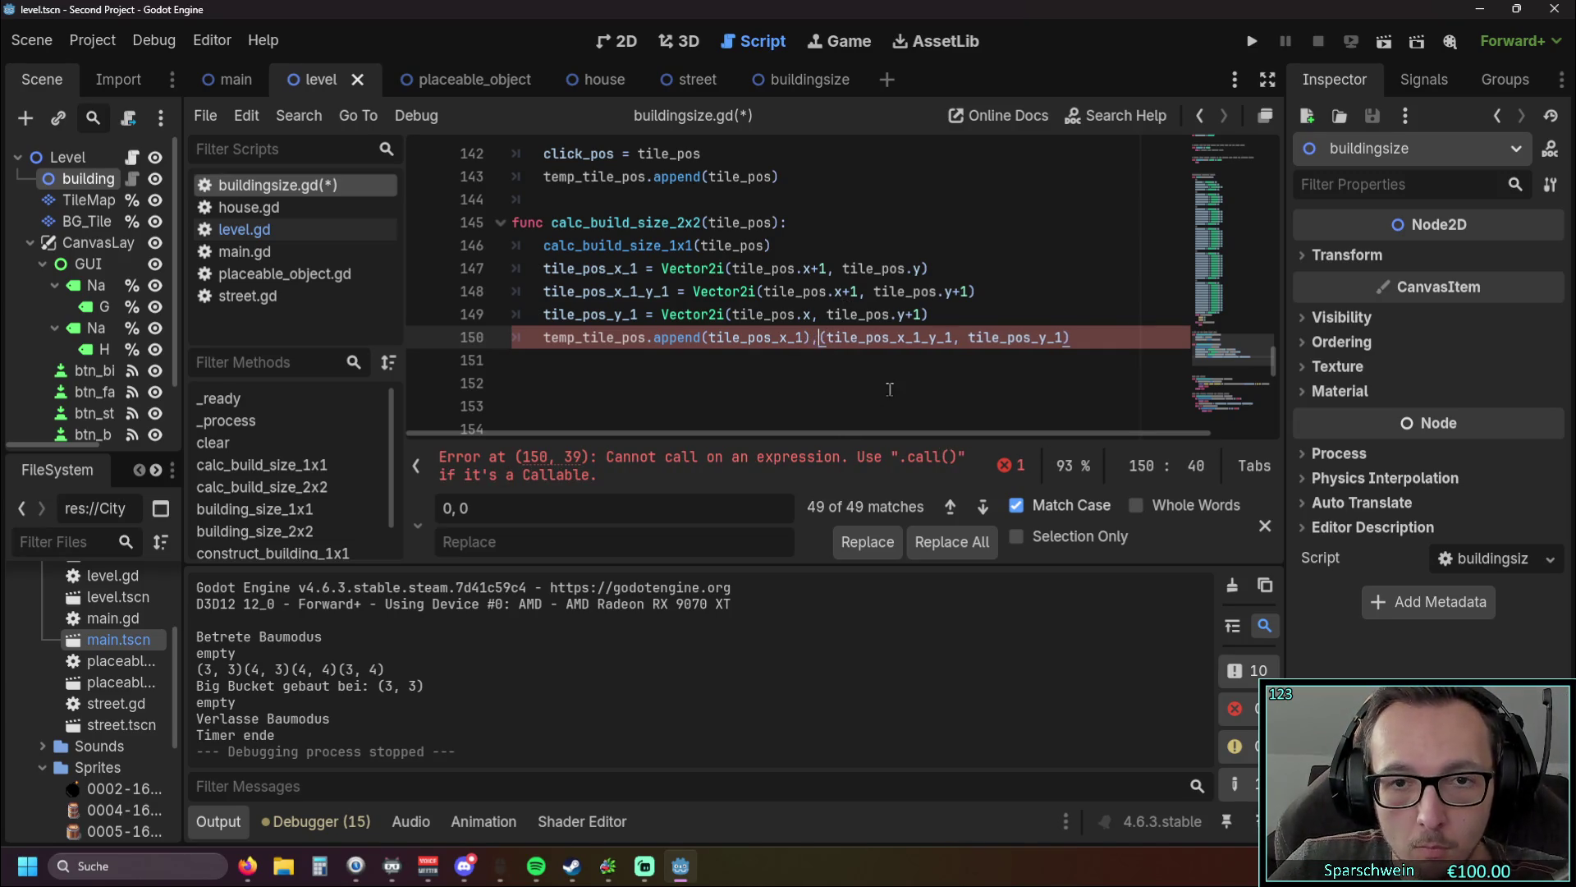
click(970, 338)
key(BackSpace)
text(),()
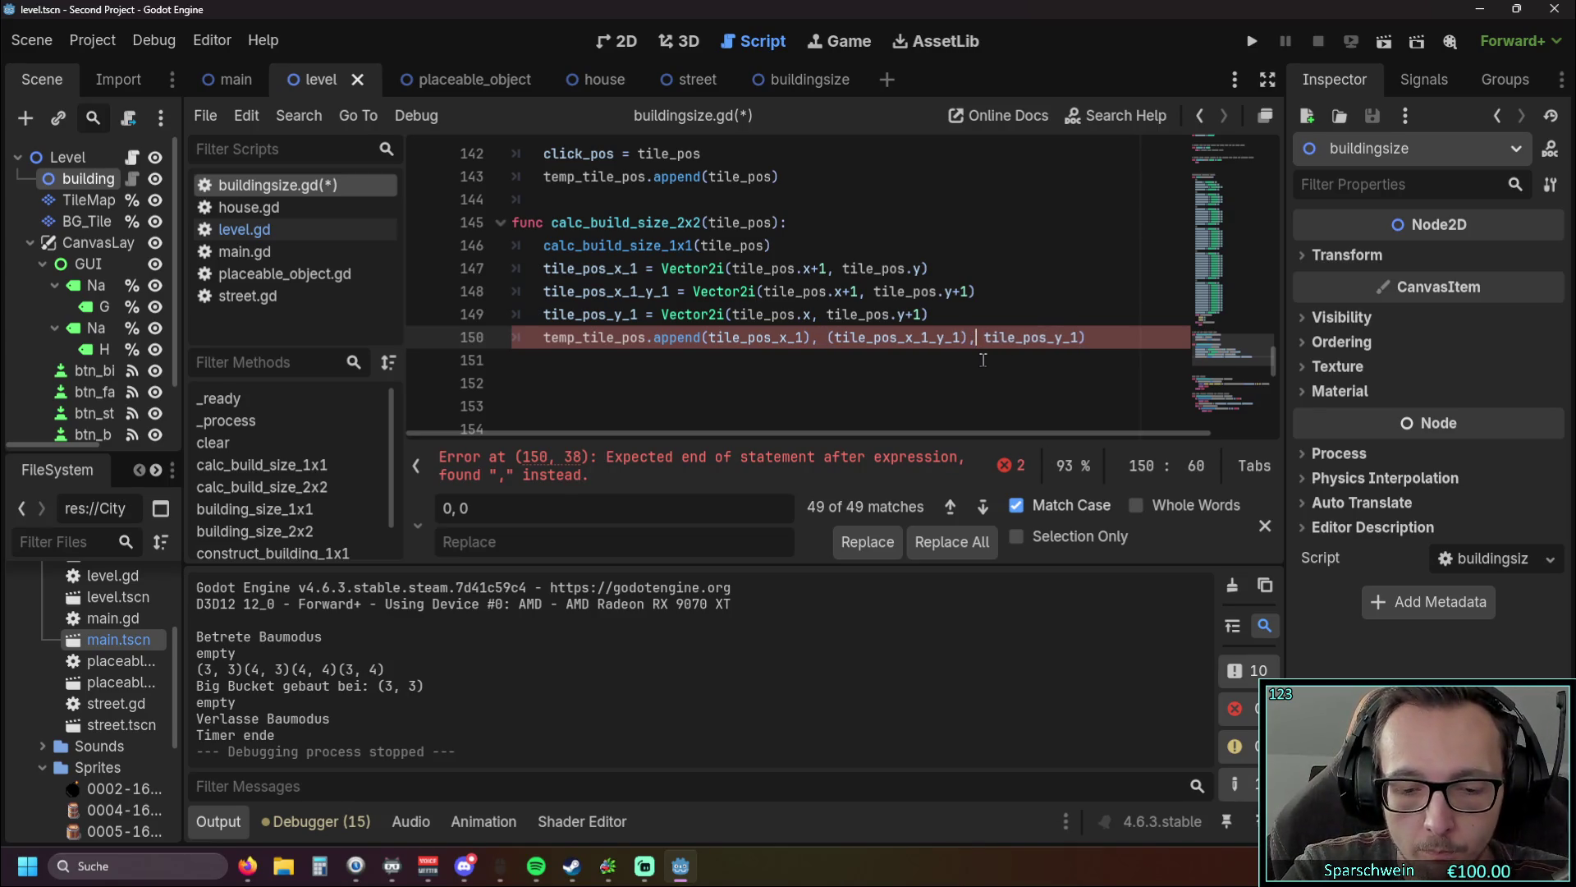
key(Delete)
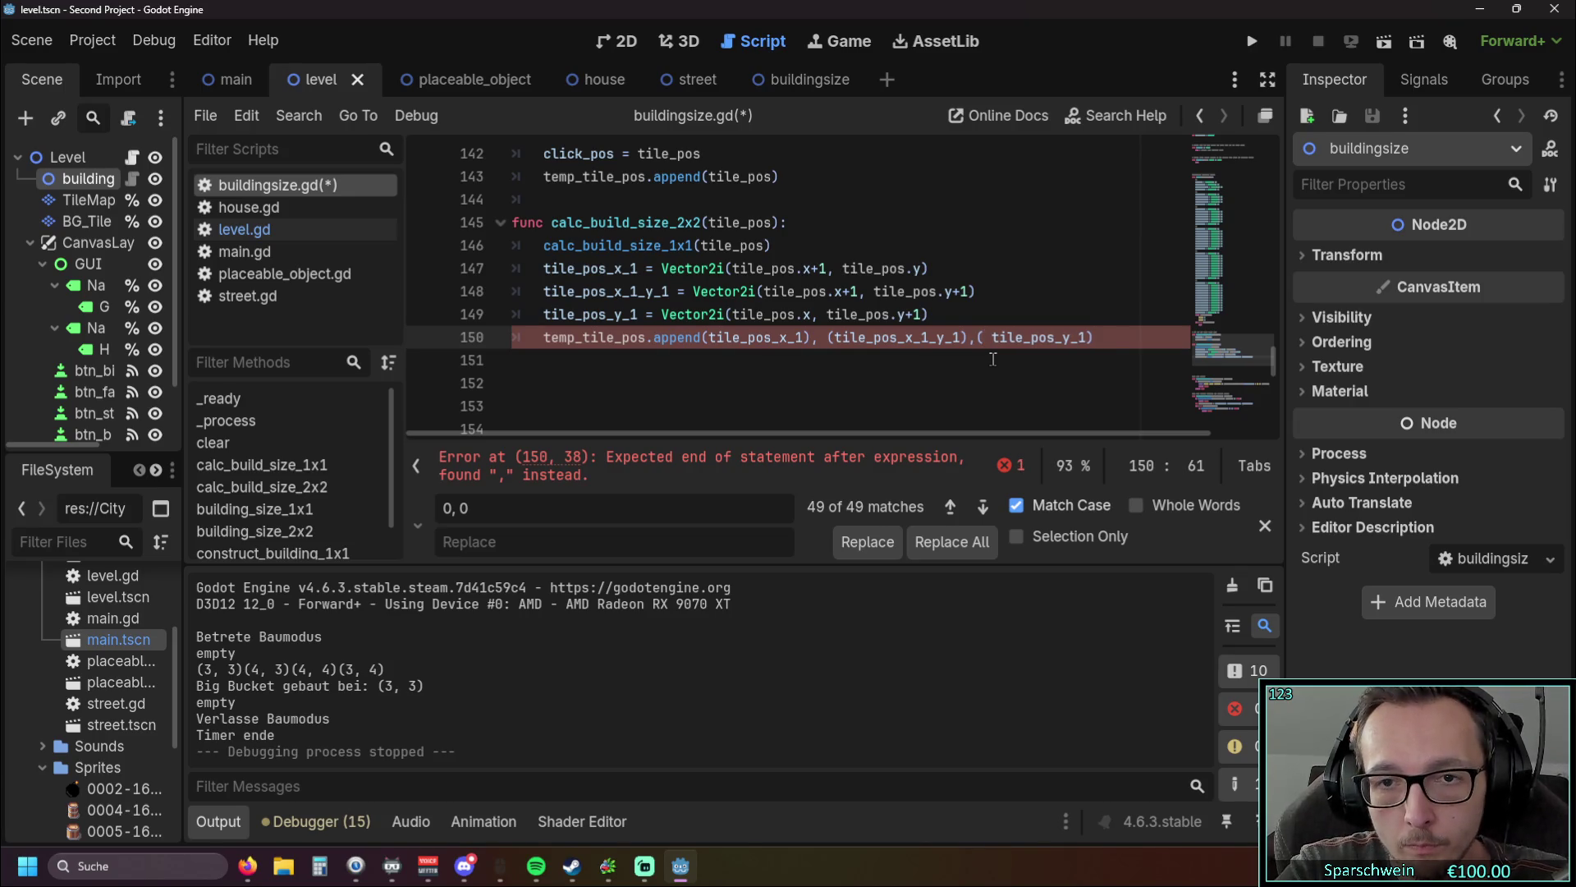
key(Delete)
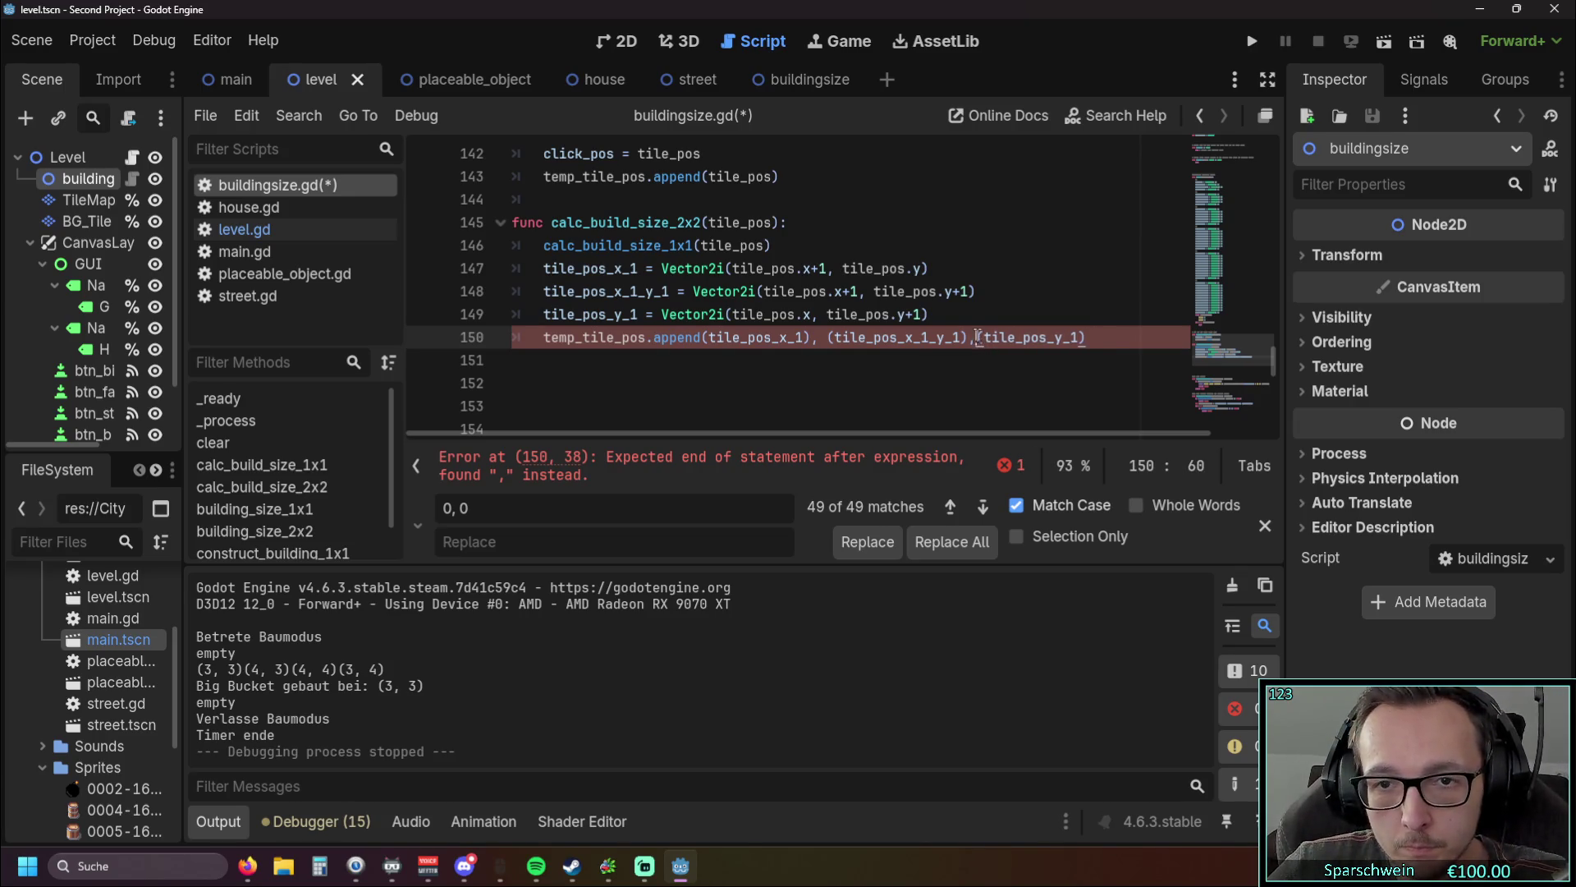
click(947, 394)
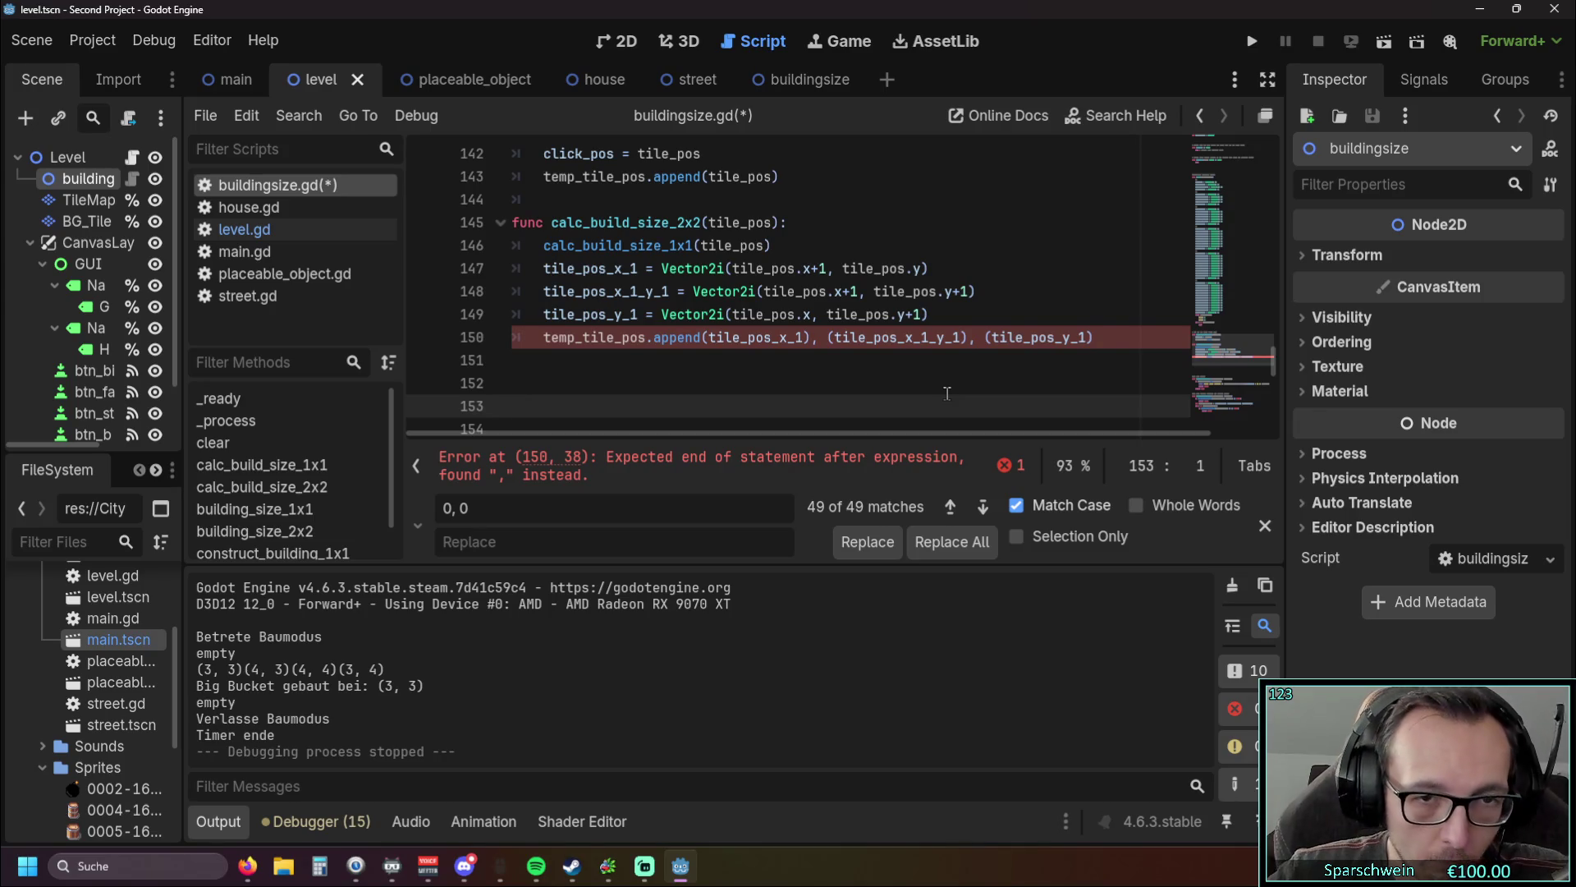
Wrap the three tile positions in square brackets as one comma-separated list
click(702, 338)
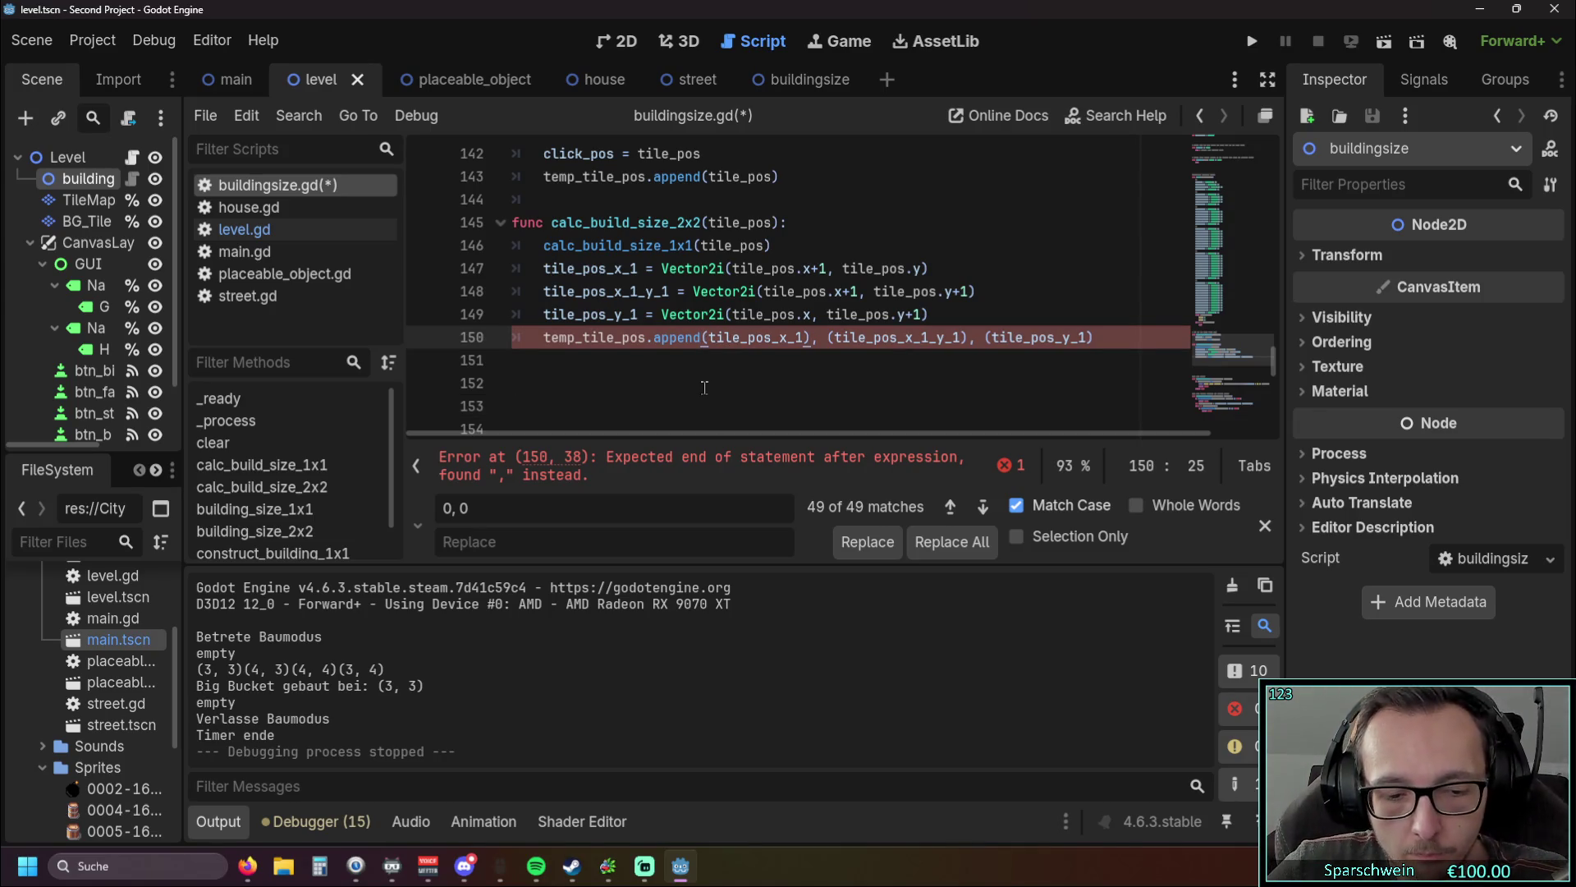
text([)
key(Delete)
click(1110, 337)
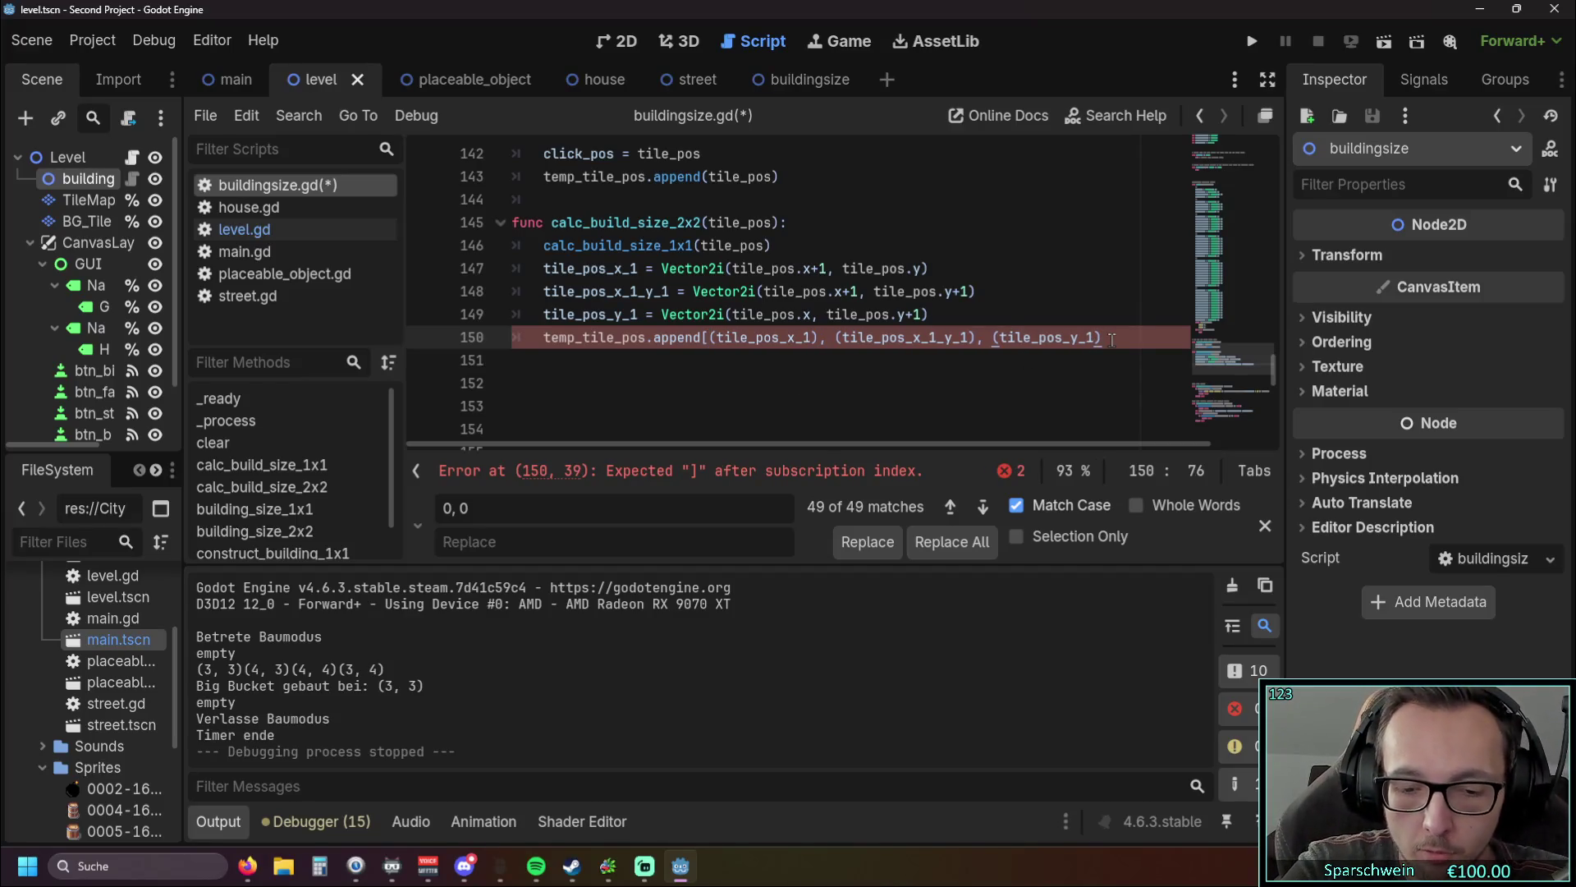
text(])
click(836, 338)
key(BackSpace)
key(BackSpace)
key(BackSpace)
key(Delete)
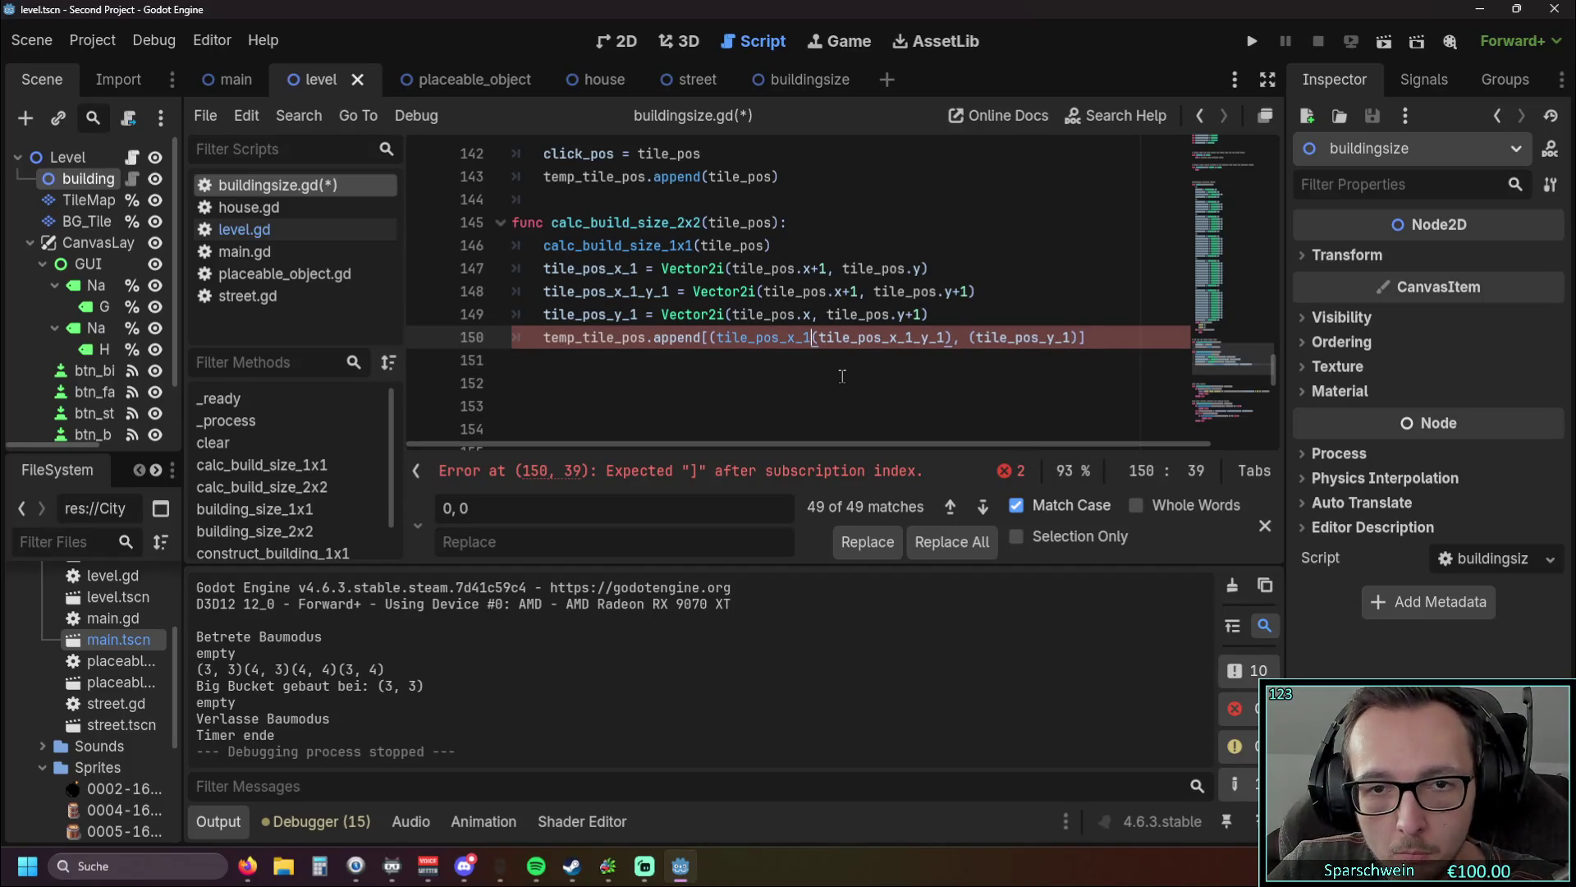
text(,)
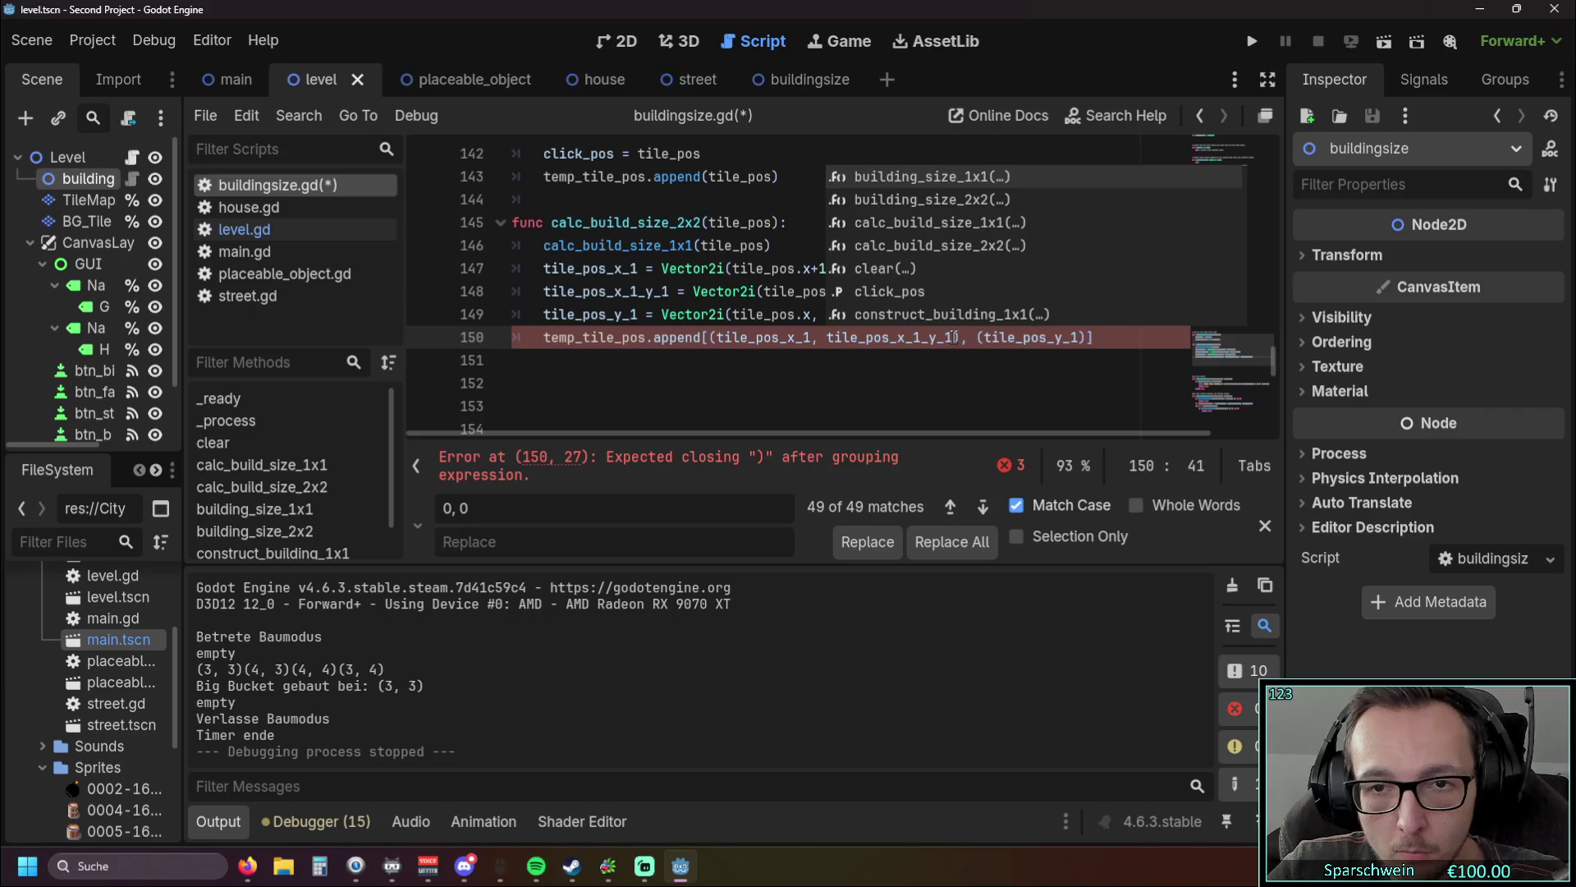
click(956, 337)
key(Delete)
key(Right)
key(Right)
key(Delete)
click(984, 379)
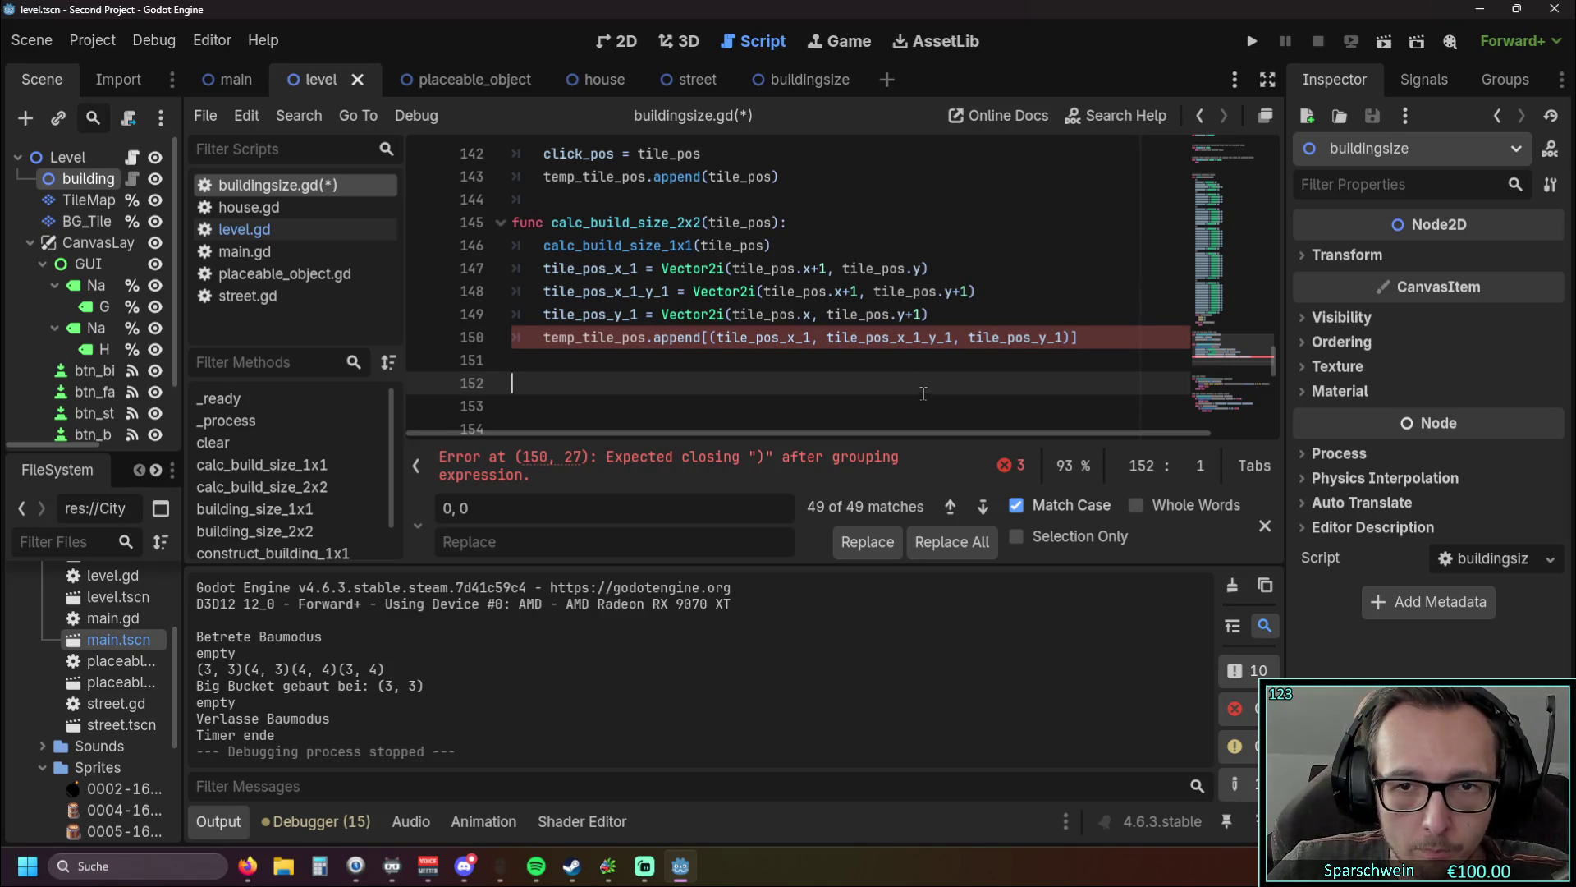
drag(710, 340, 981, 339)
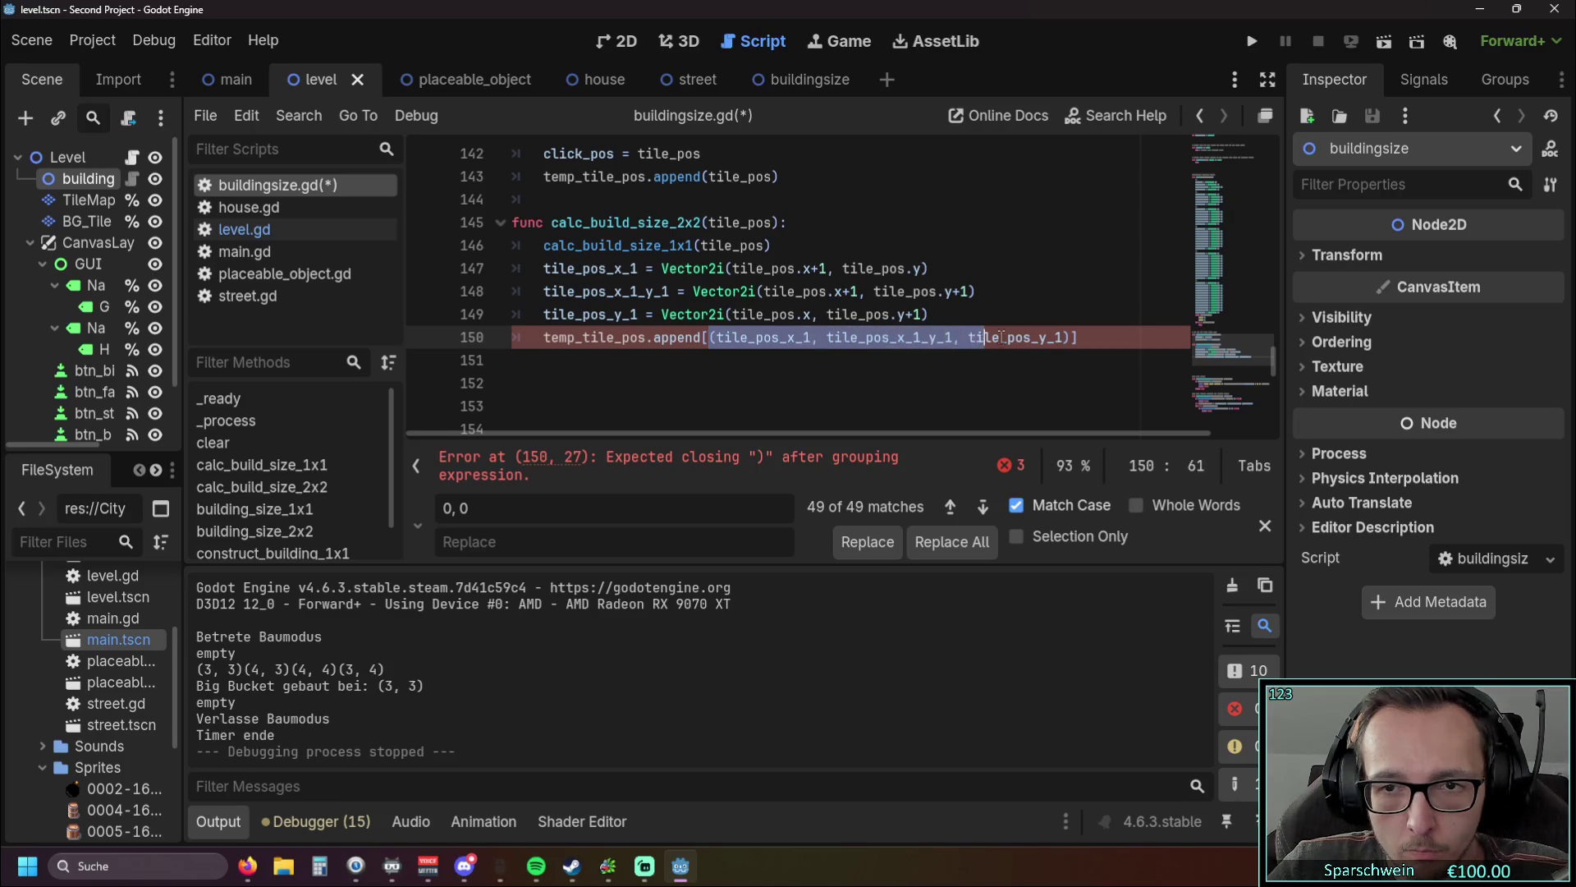
click(1026, 365)
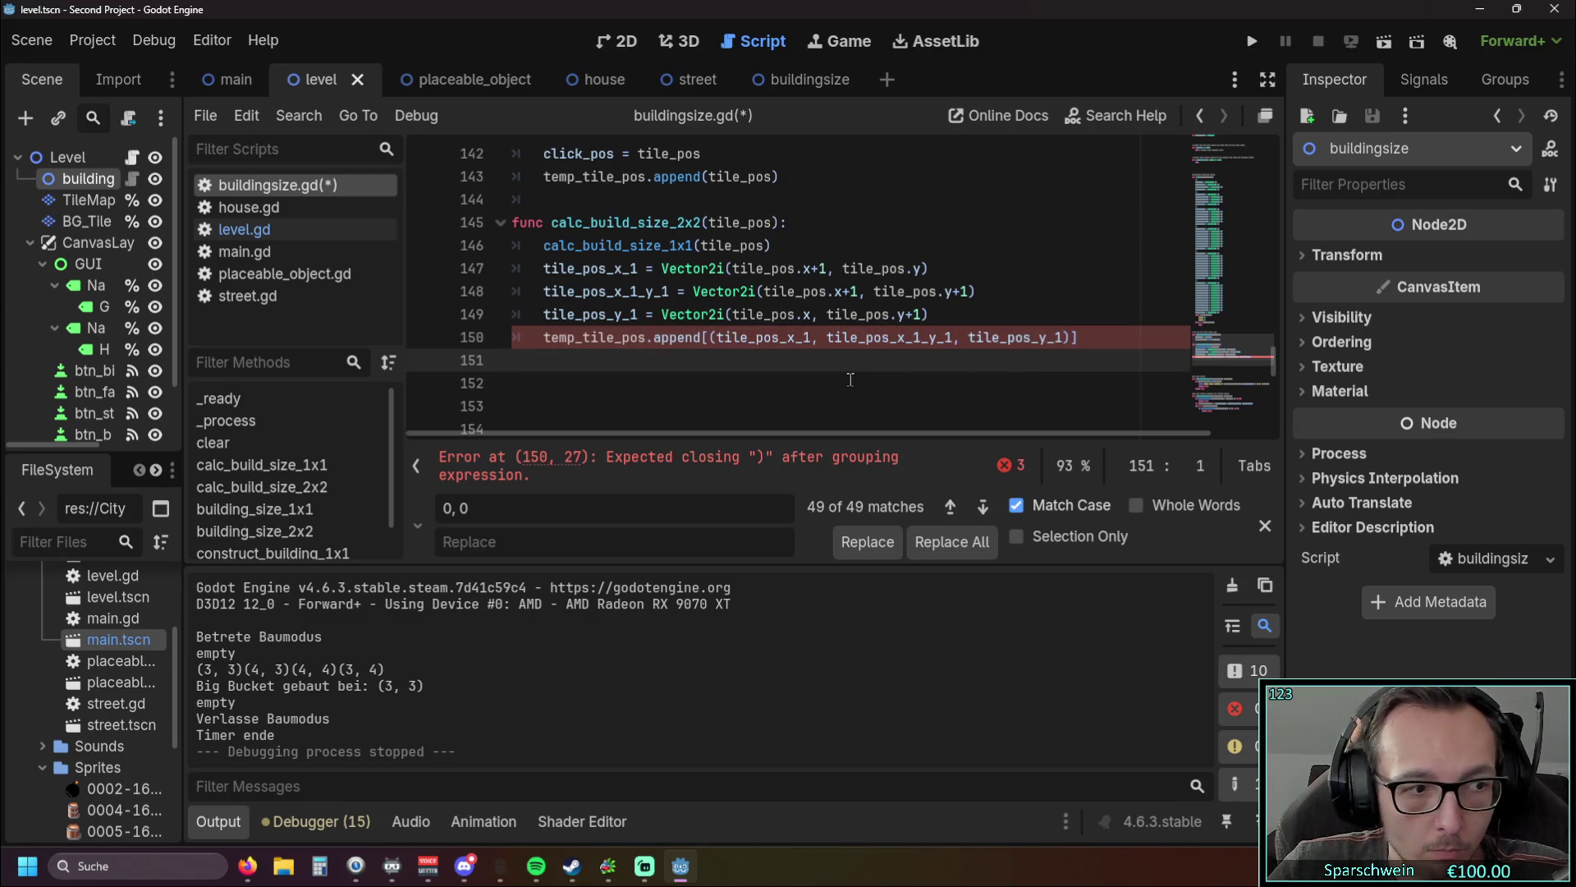
Try parentheses around the list, then delete the stray parentheses to clear the error
click(704, 338)
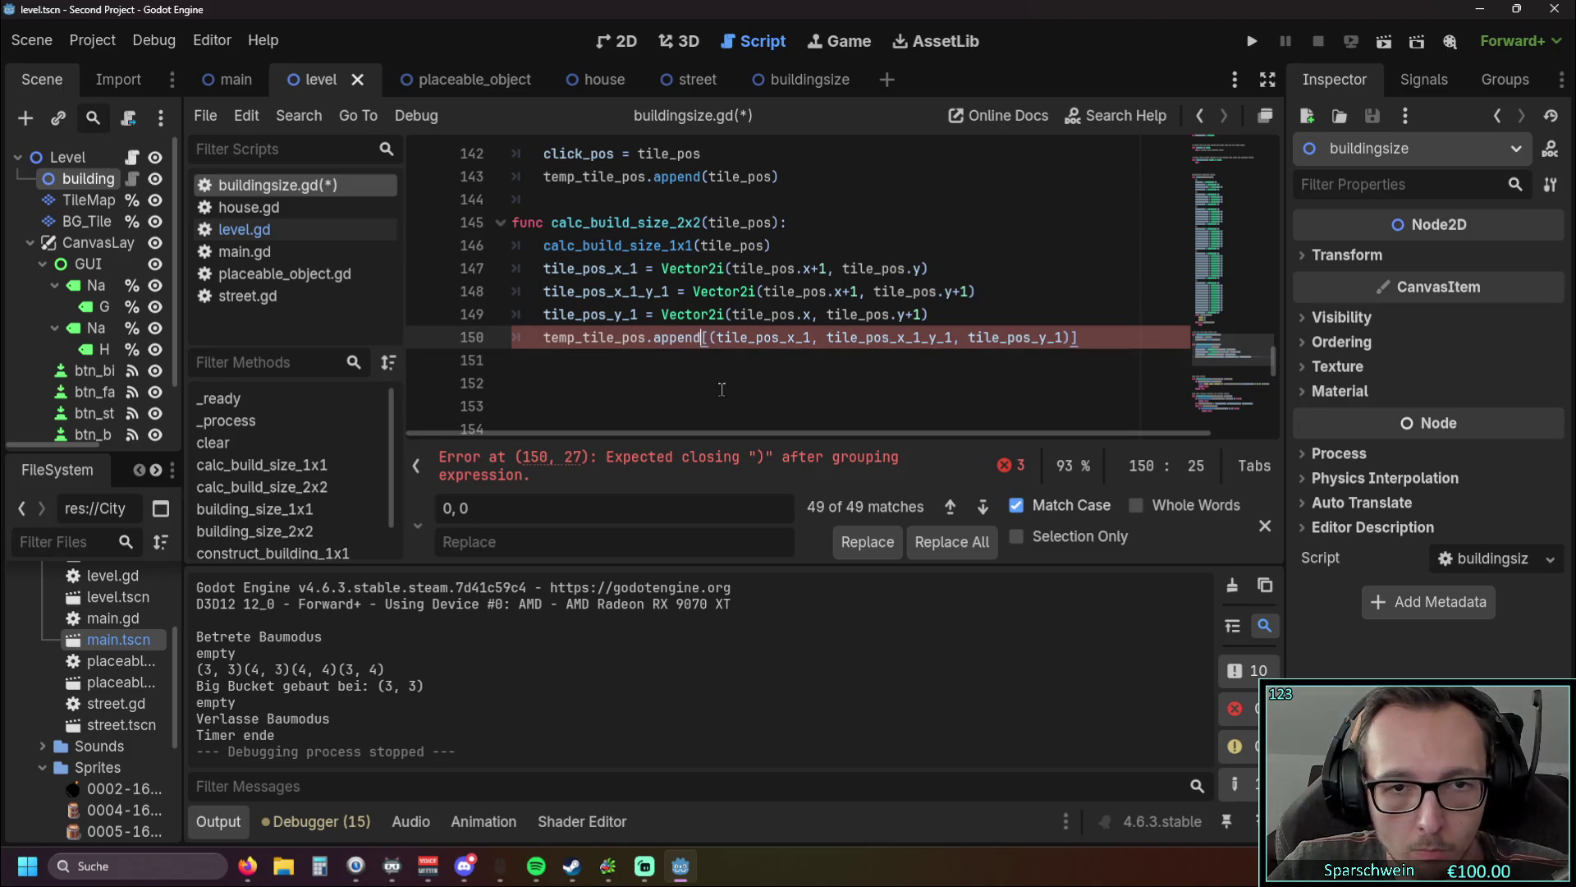
text(()
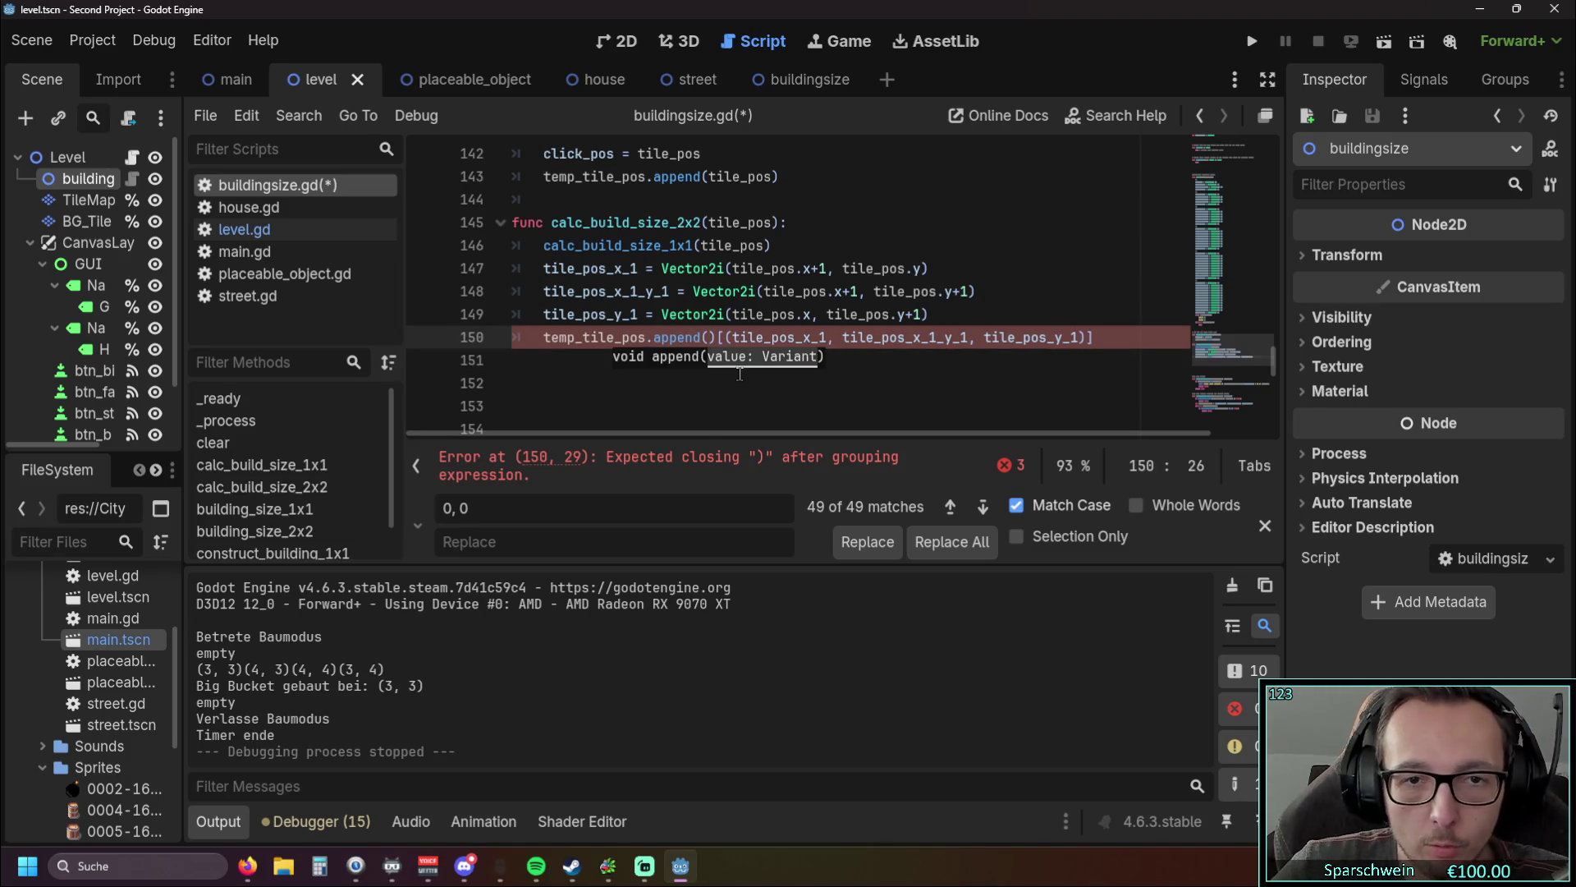
click(1118, 339)
text())
key(Left)
key(Left)
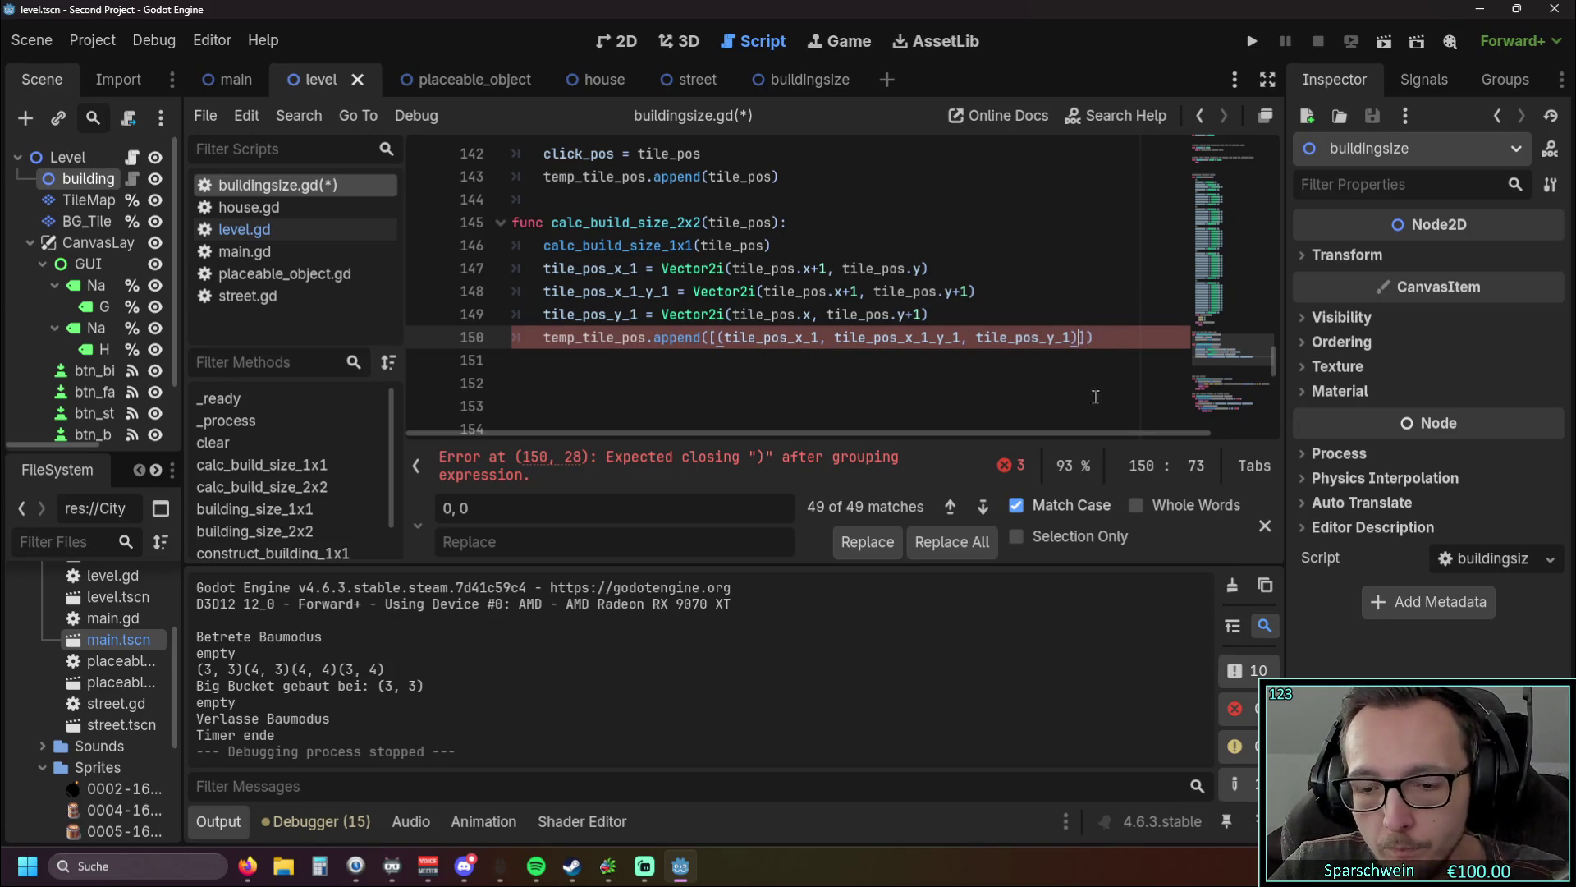
key(BackSpace)
click(725, 337)
key(BackSpace)
click(755, 384)
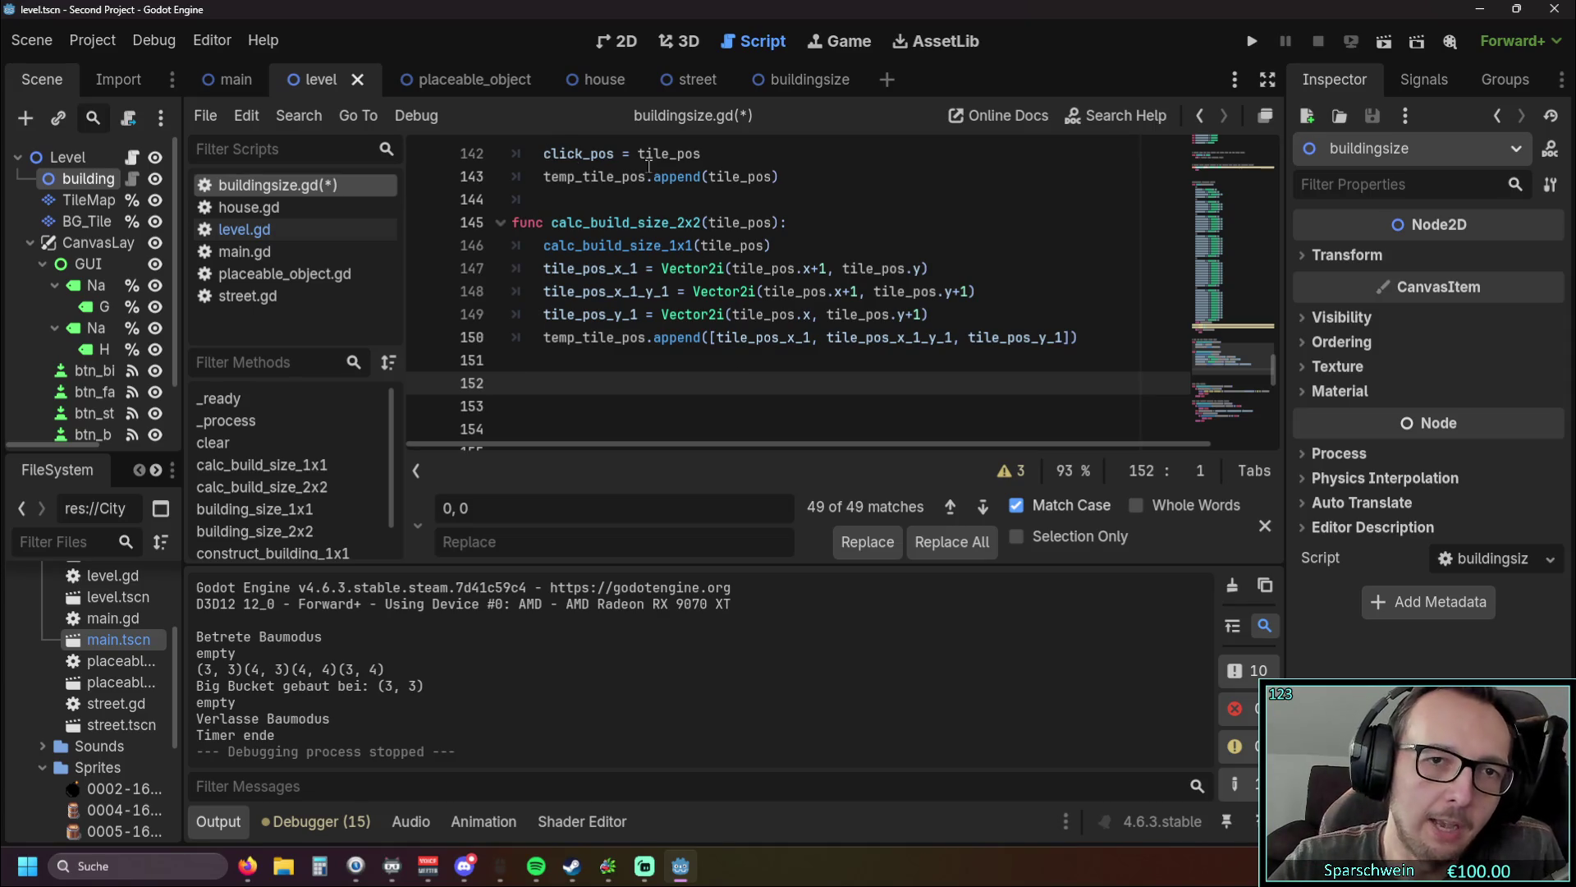
Add print(temp_tile_pos) as line 151 after the append call, then run the game
double_click(711, 176)
drag(715, 336, 1057, 336)
click(1071, 310)
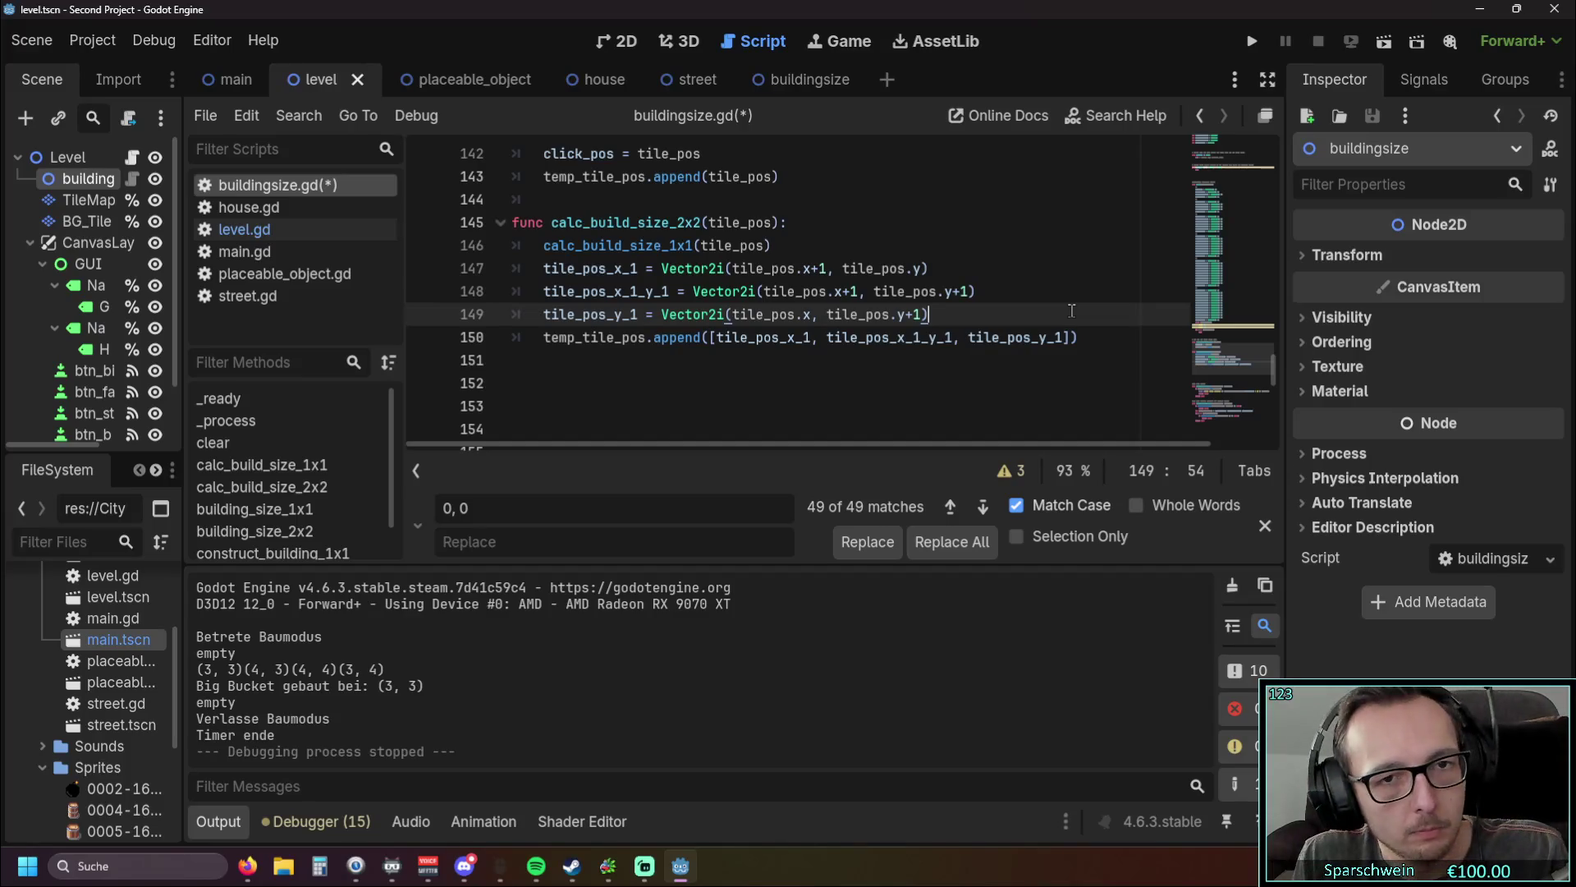
click(1095, 336)
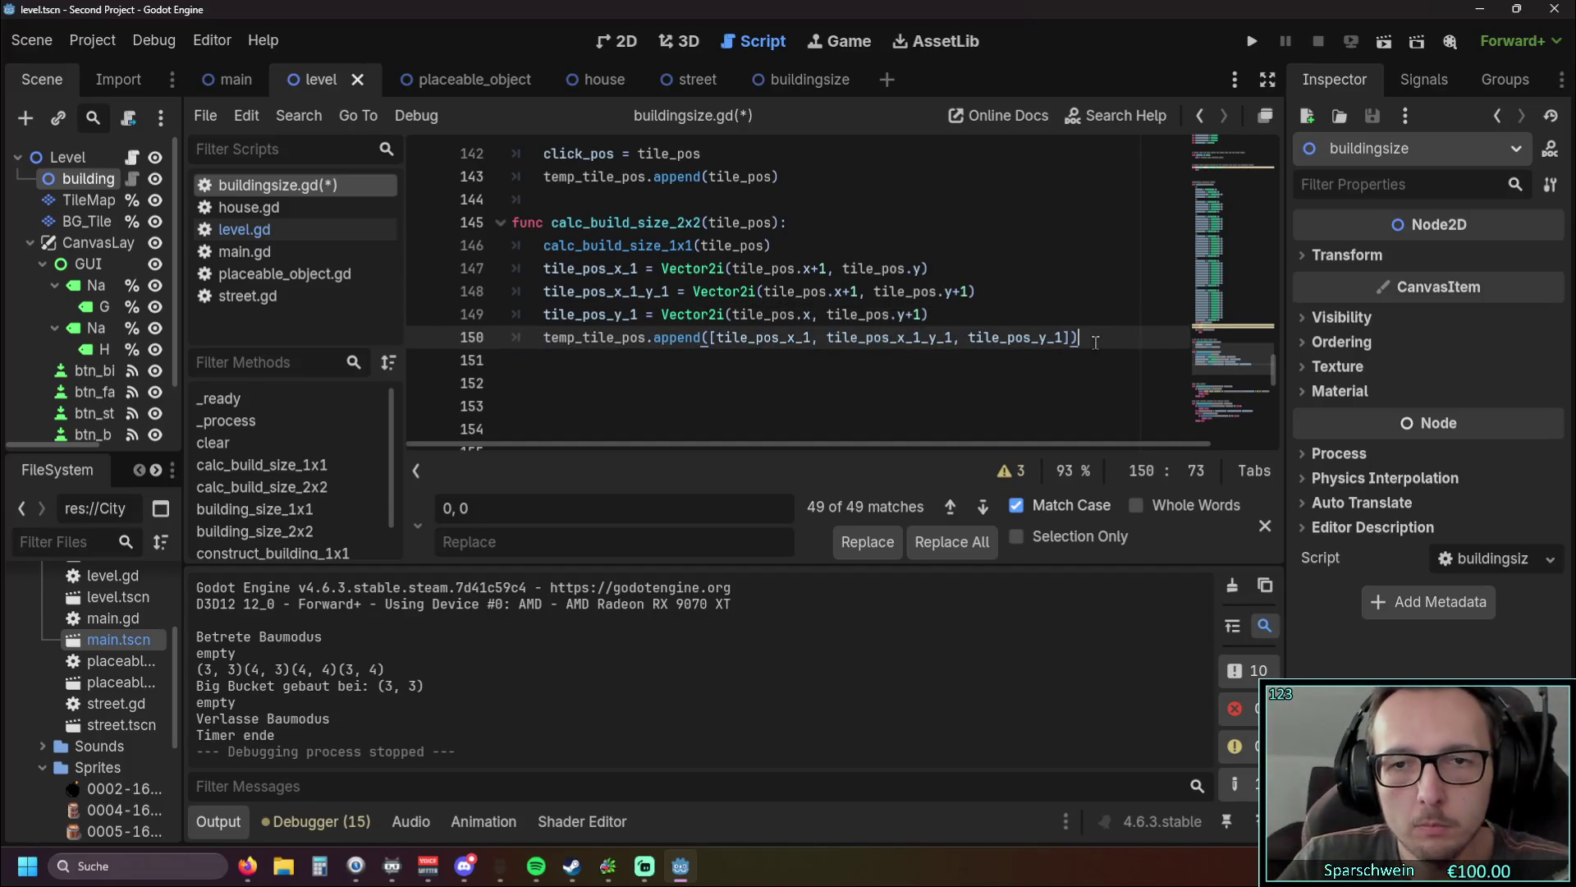
key(Return)
text(print/)
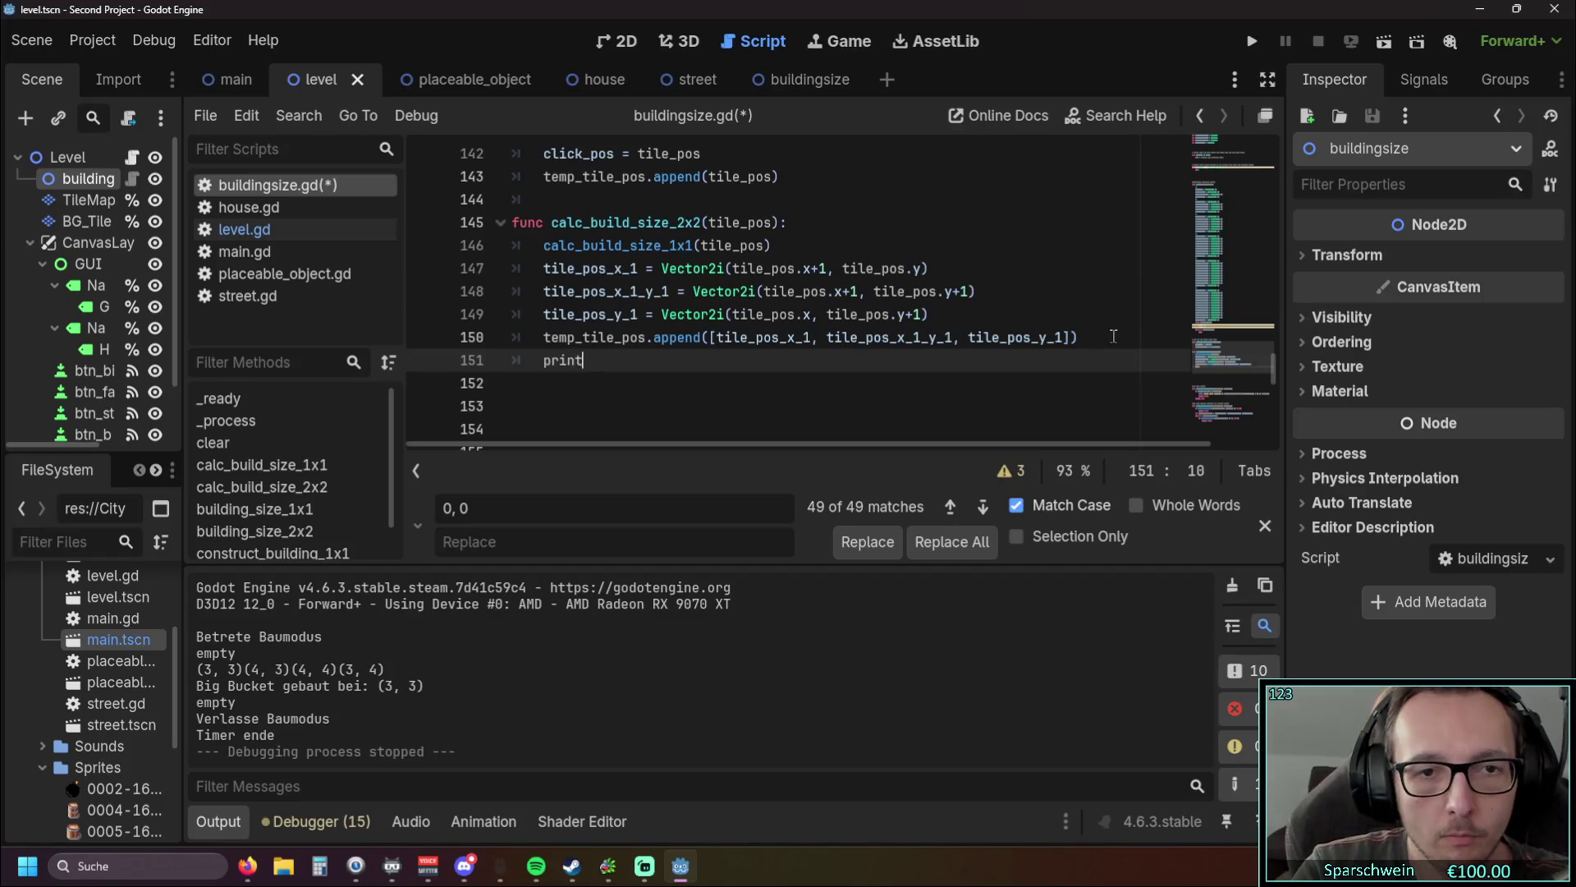
key(BackSpace)
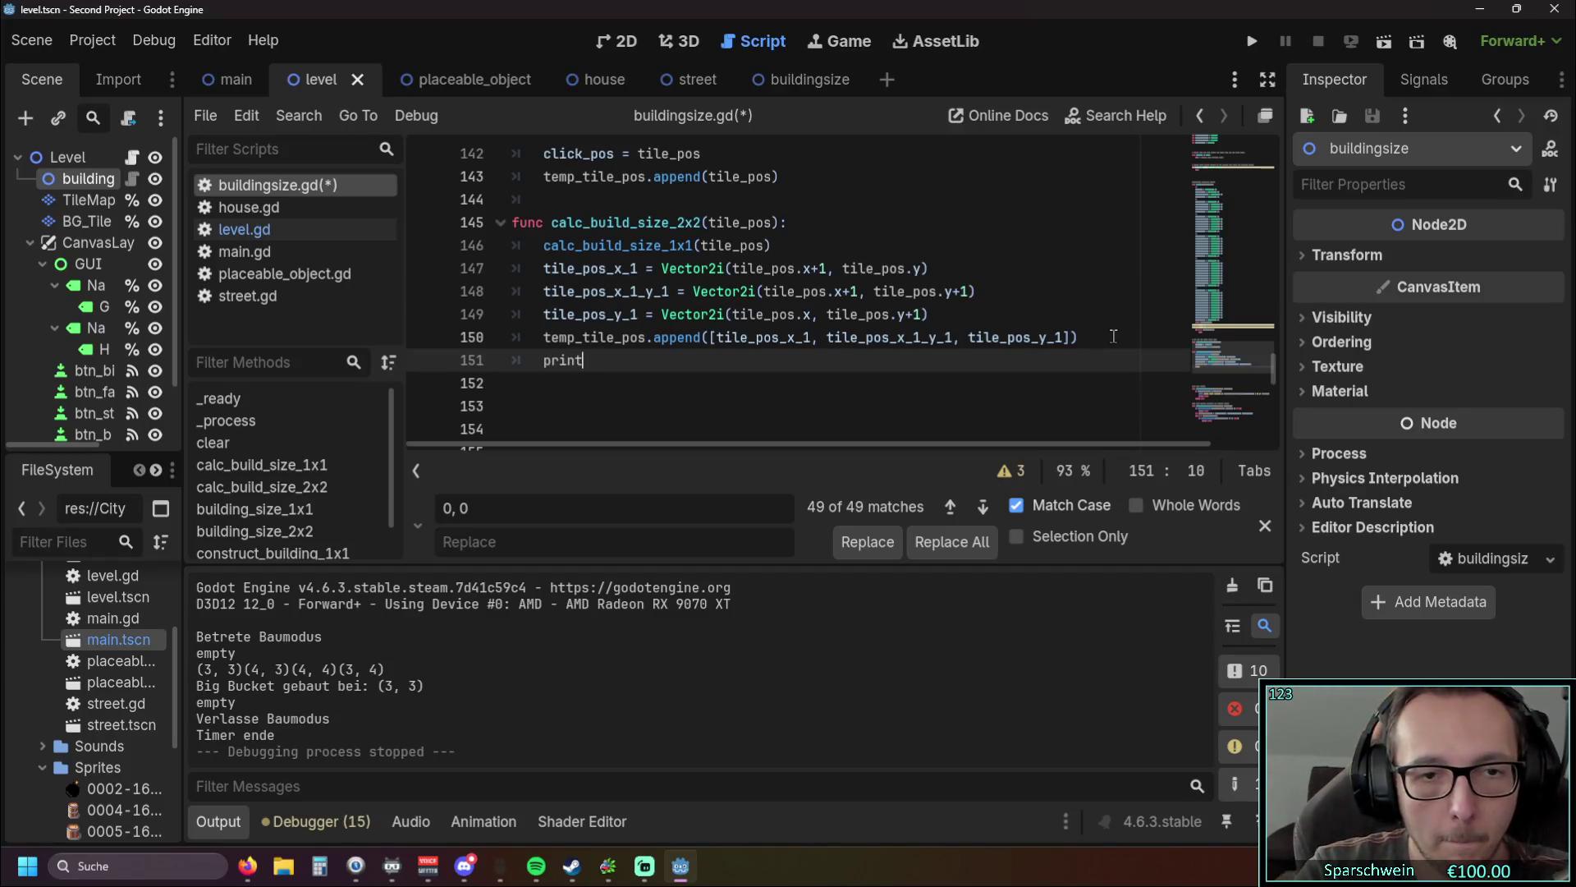
text((temp)
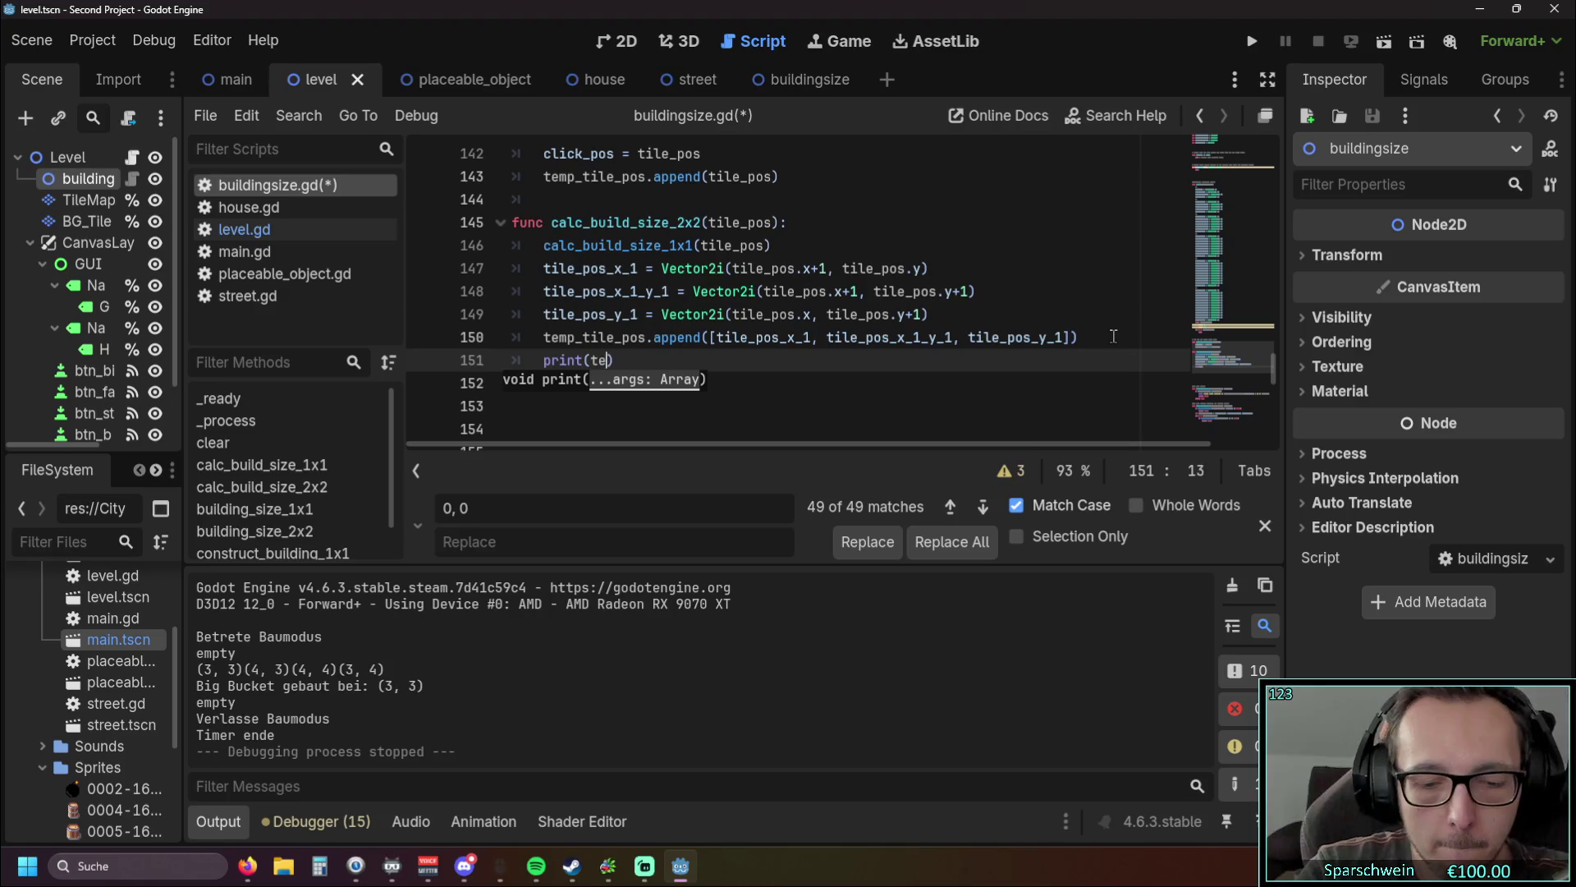
key(Return)
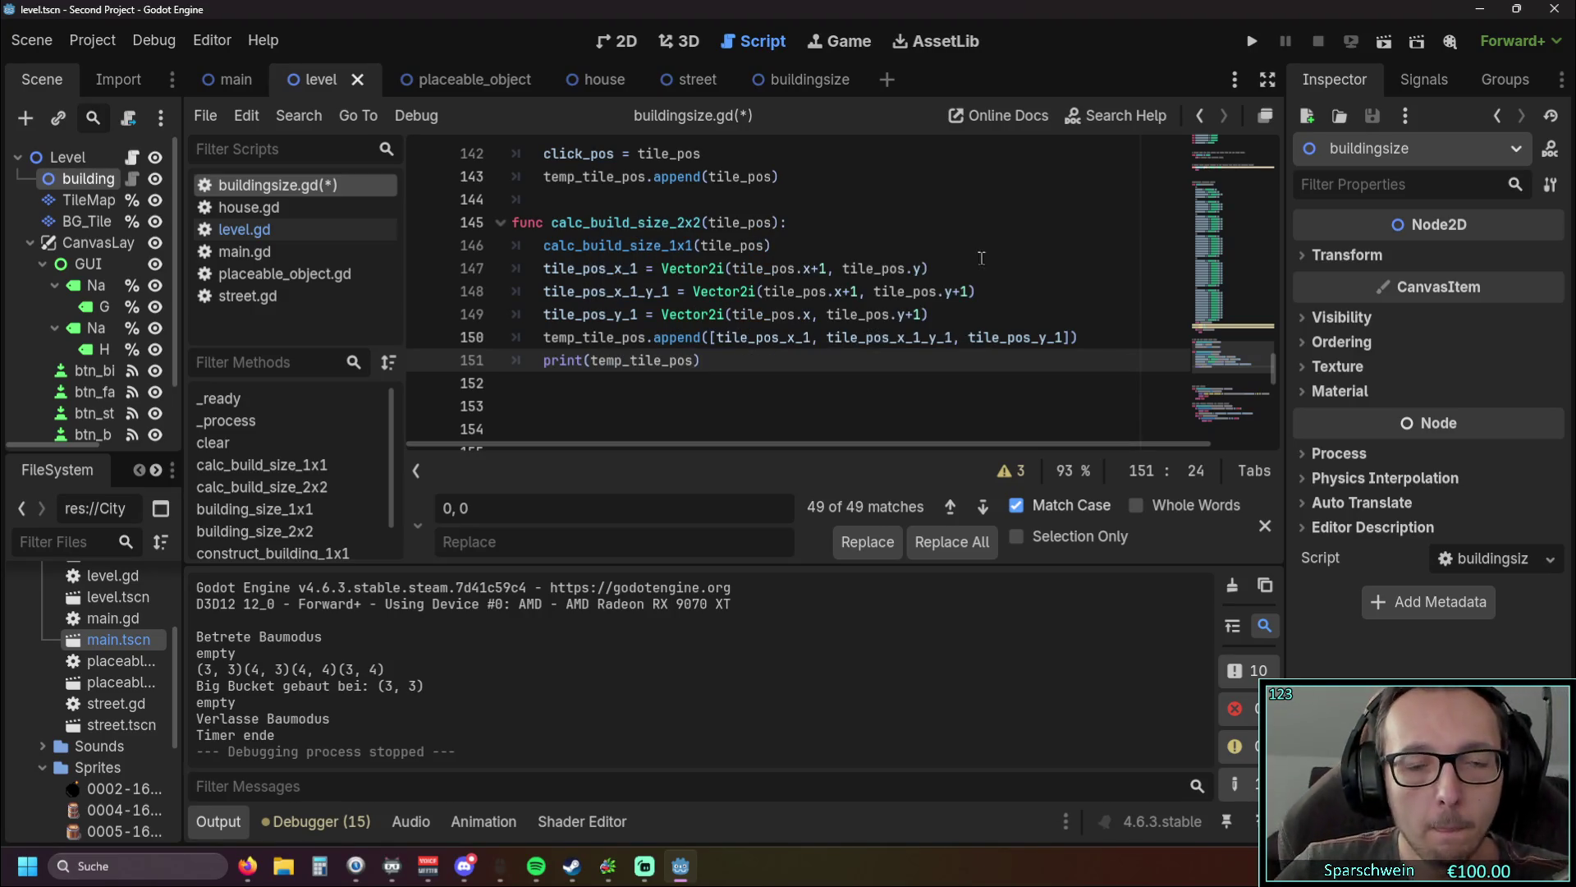
key(Right)
click(1252, 41)
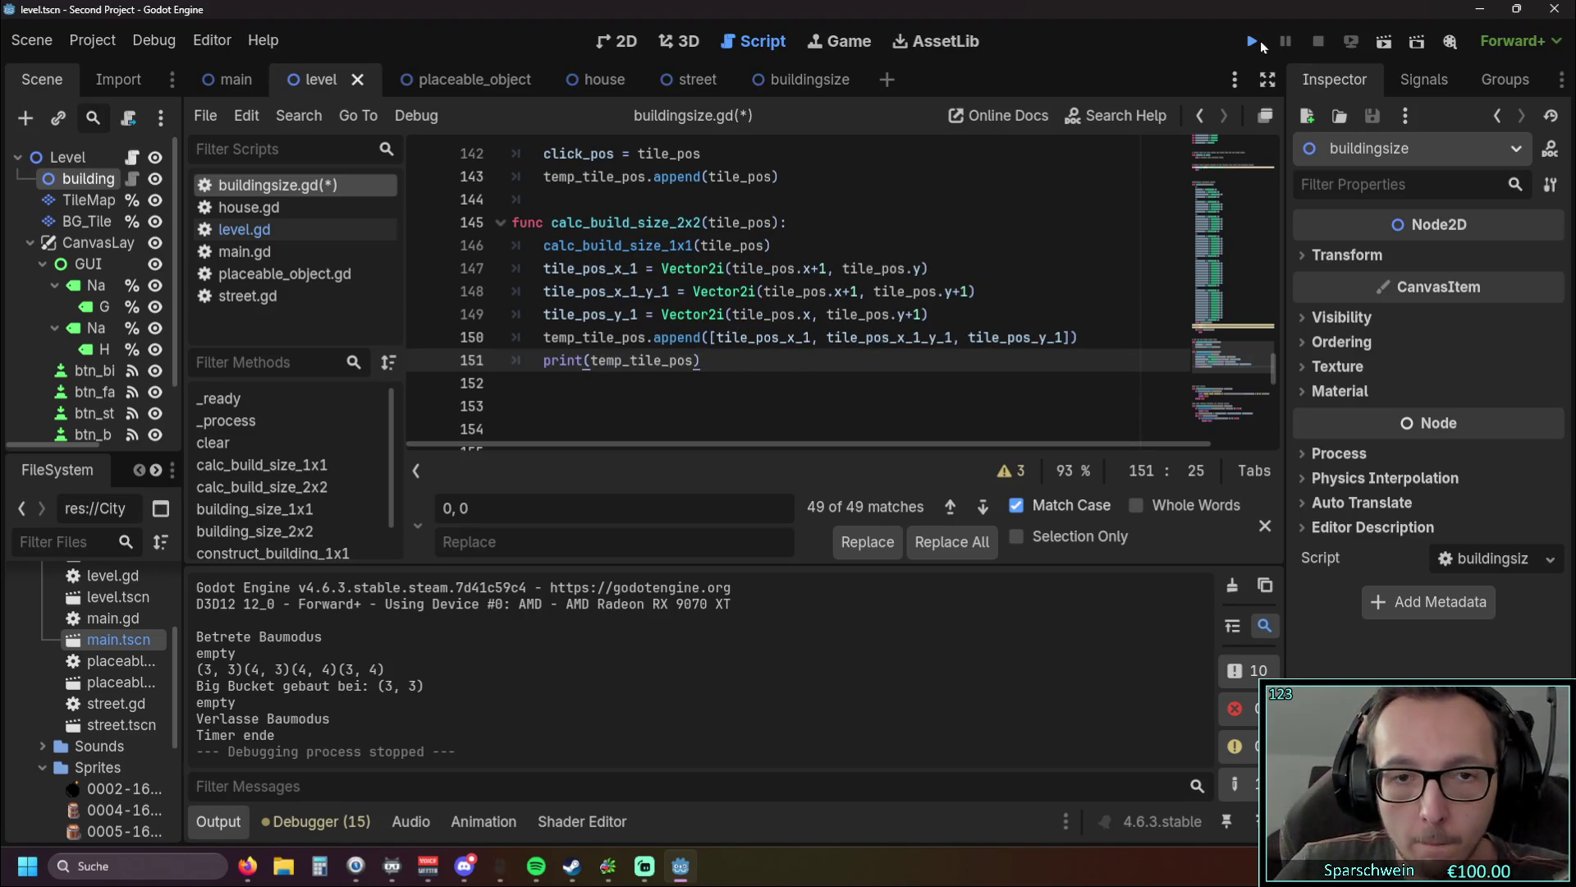
Place a bucket on the grass in the running game, then close the game window
click(689, 594)
click(751, 365)
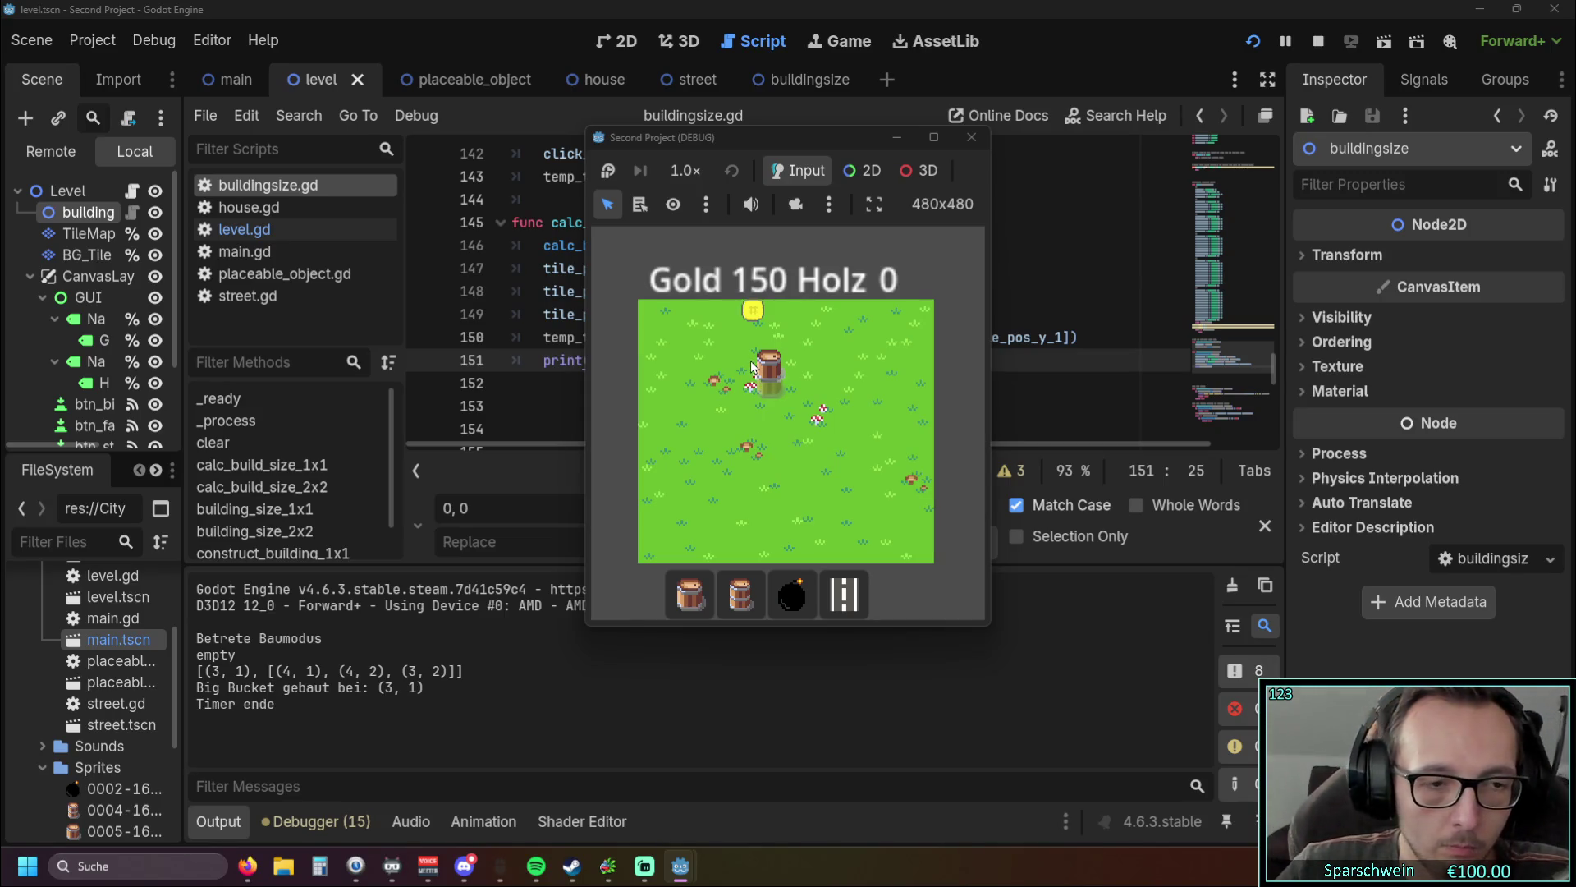
click(967, 143)
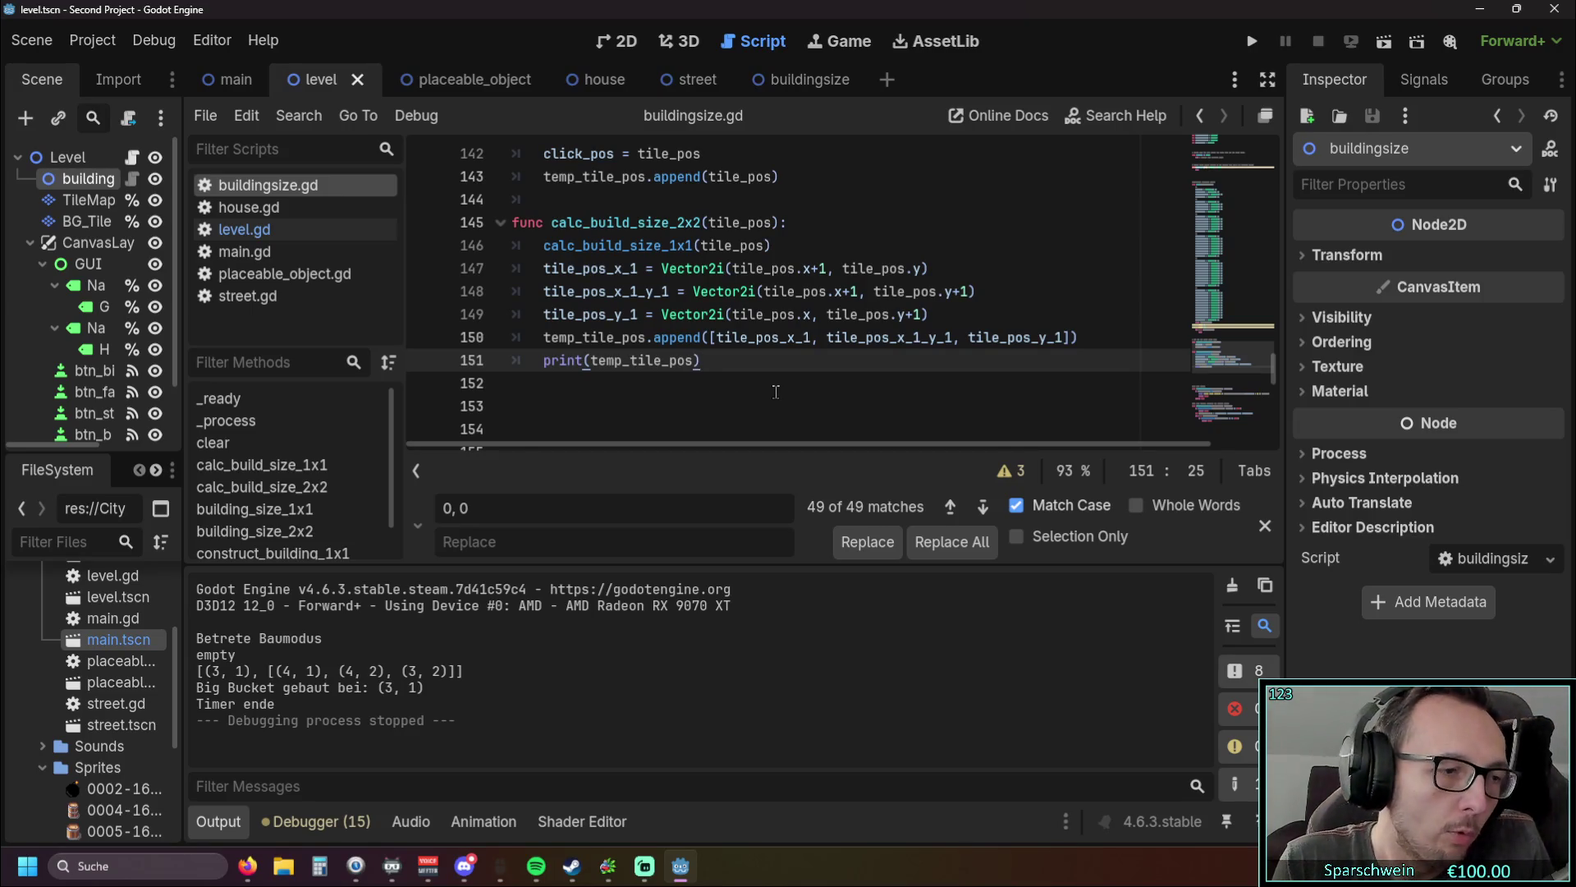
Change line 150 to temp_tile_pos.append_array, keeping the brackets around the three tile positions
key(Up)
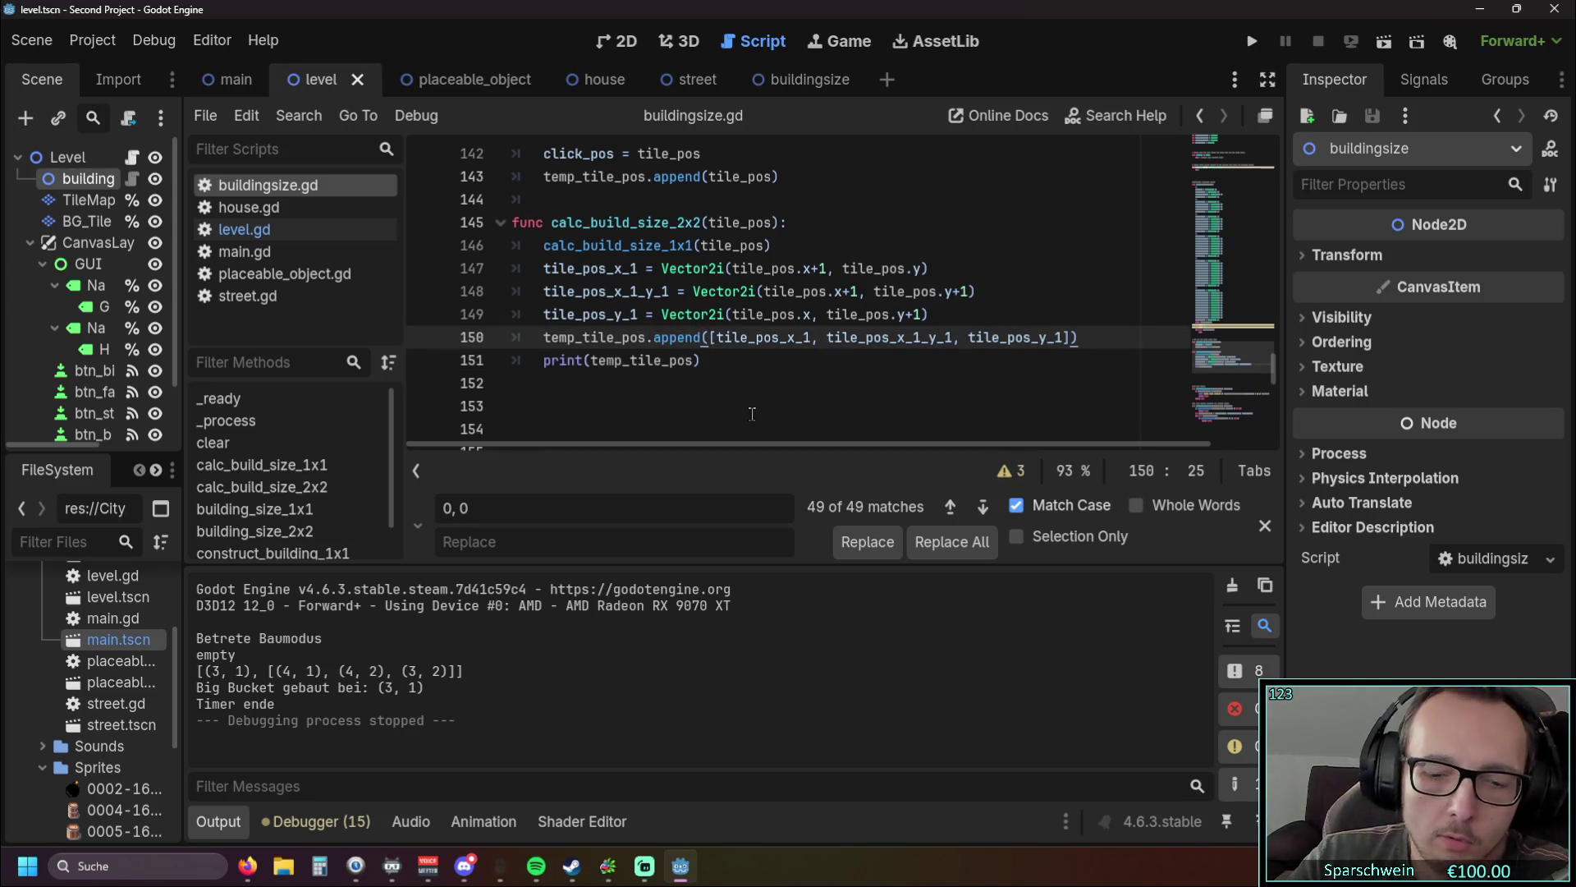
text(_array)
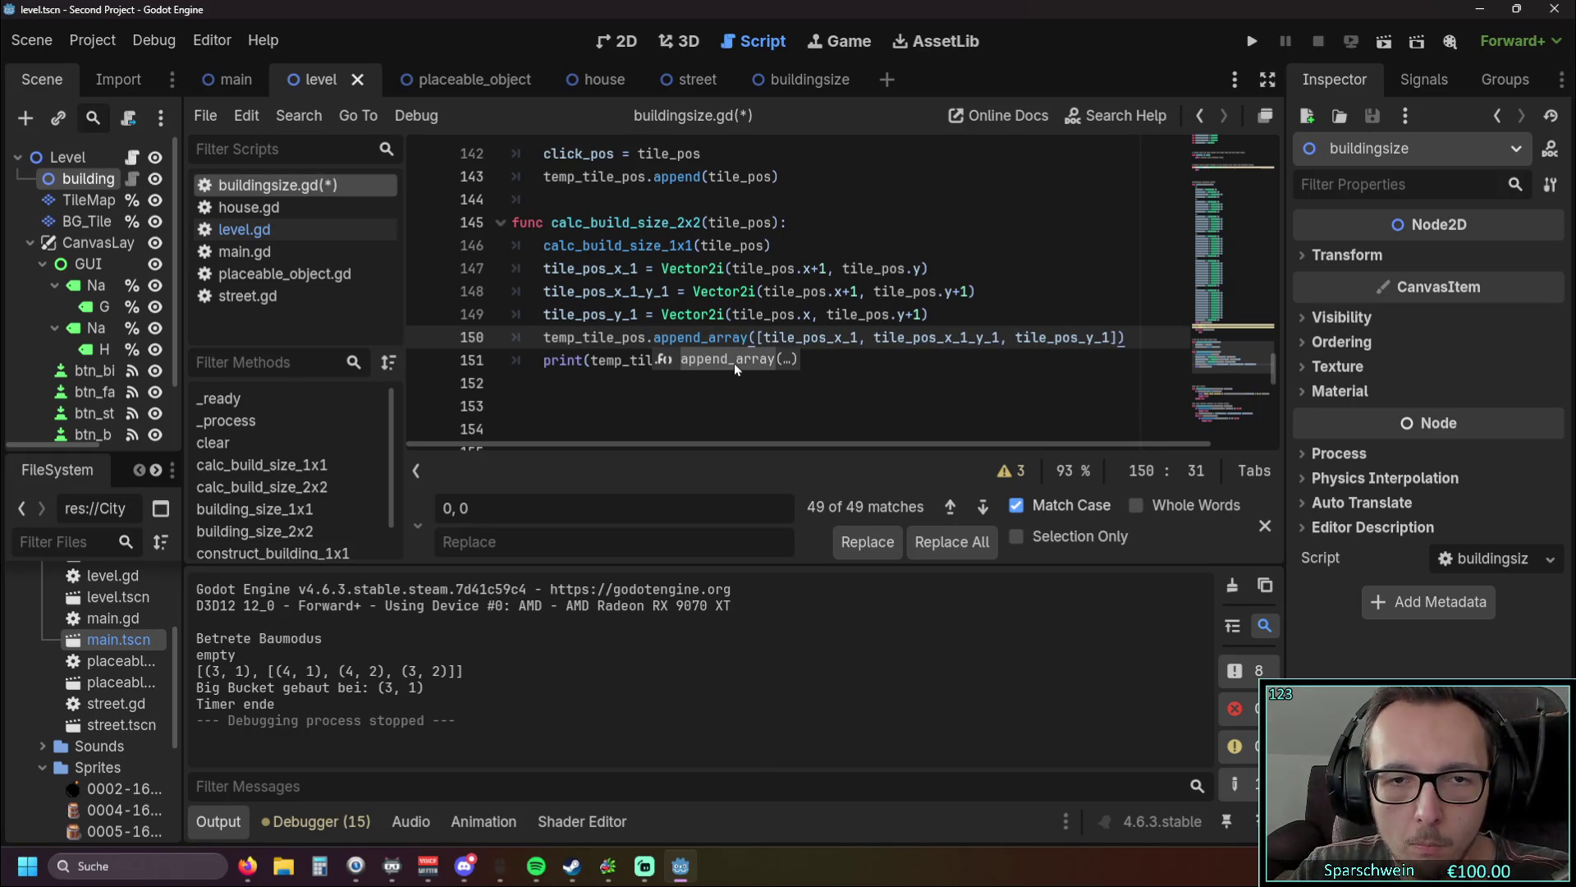
click(745, 404)
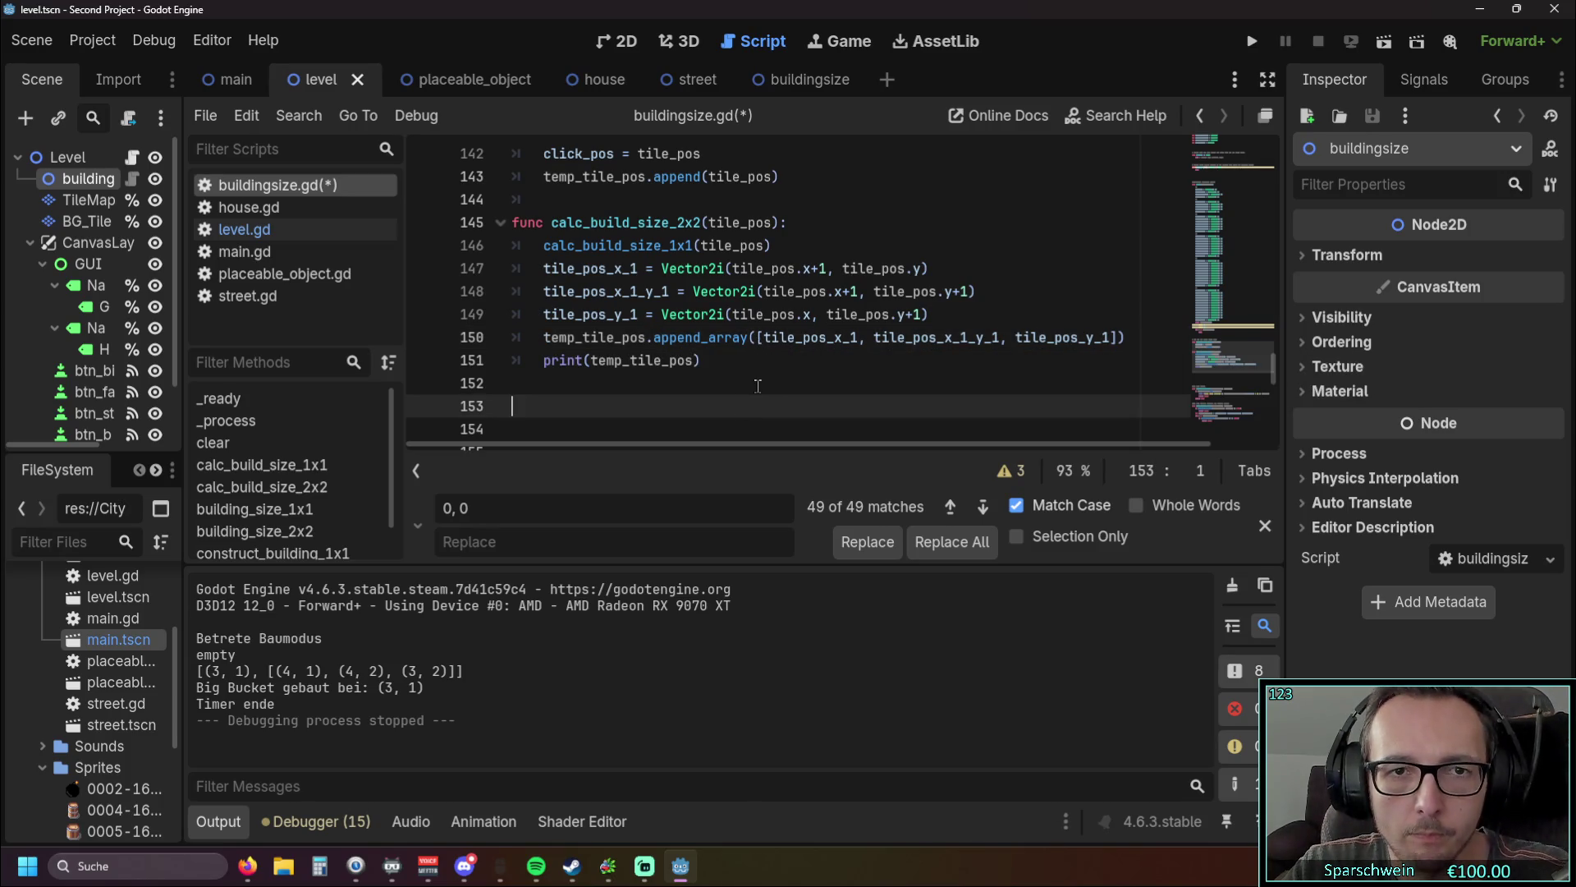
click(764, 336)
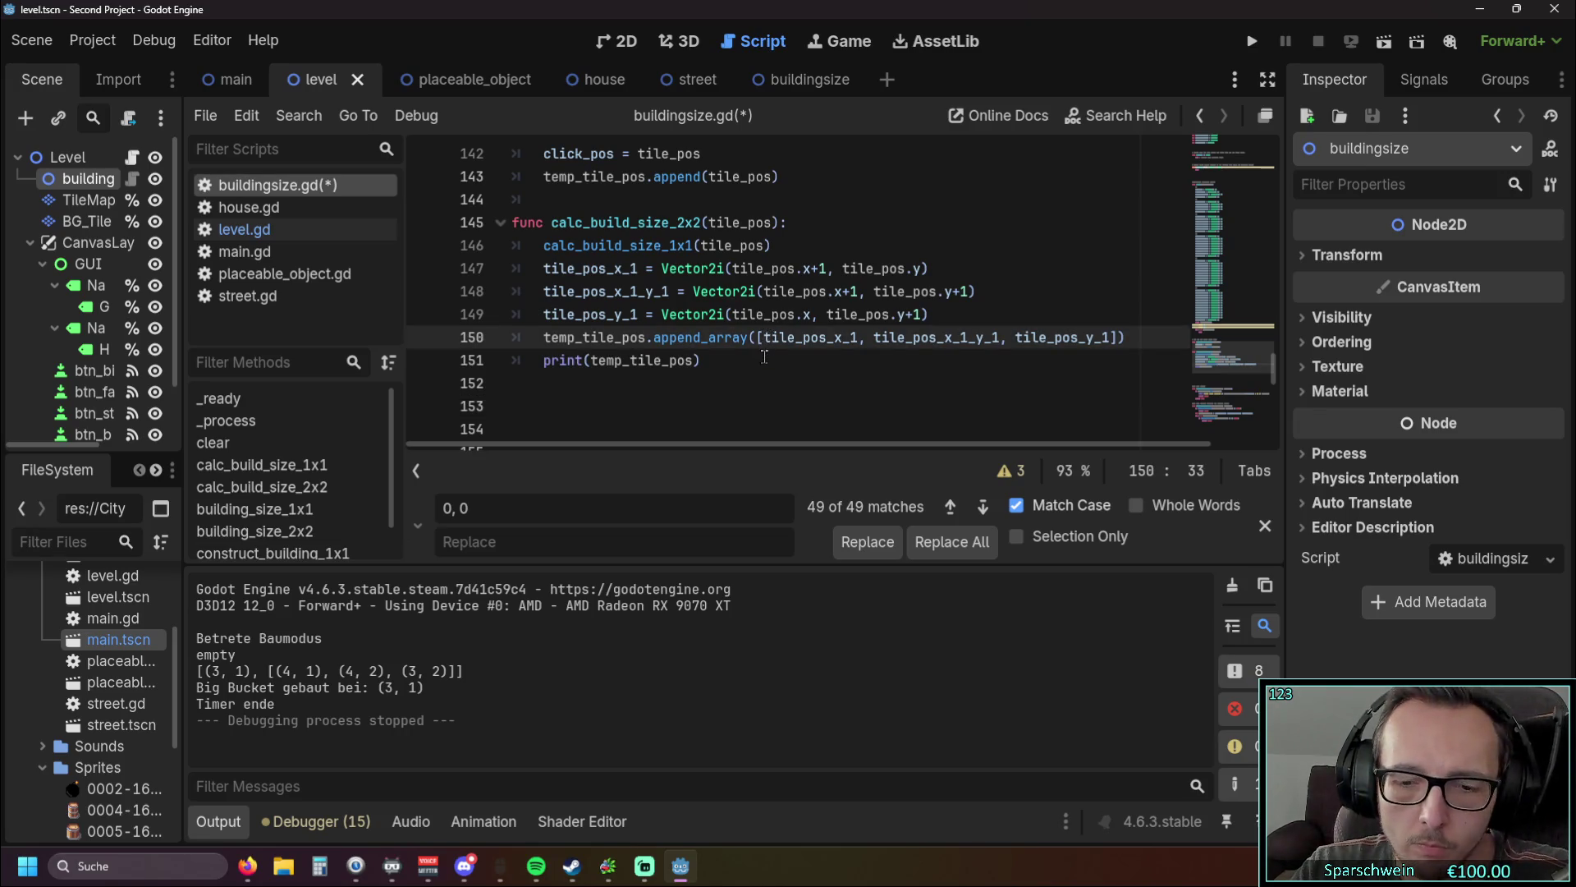
key(BackSpace)
click(953, 384)
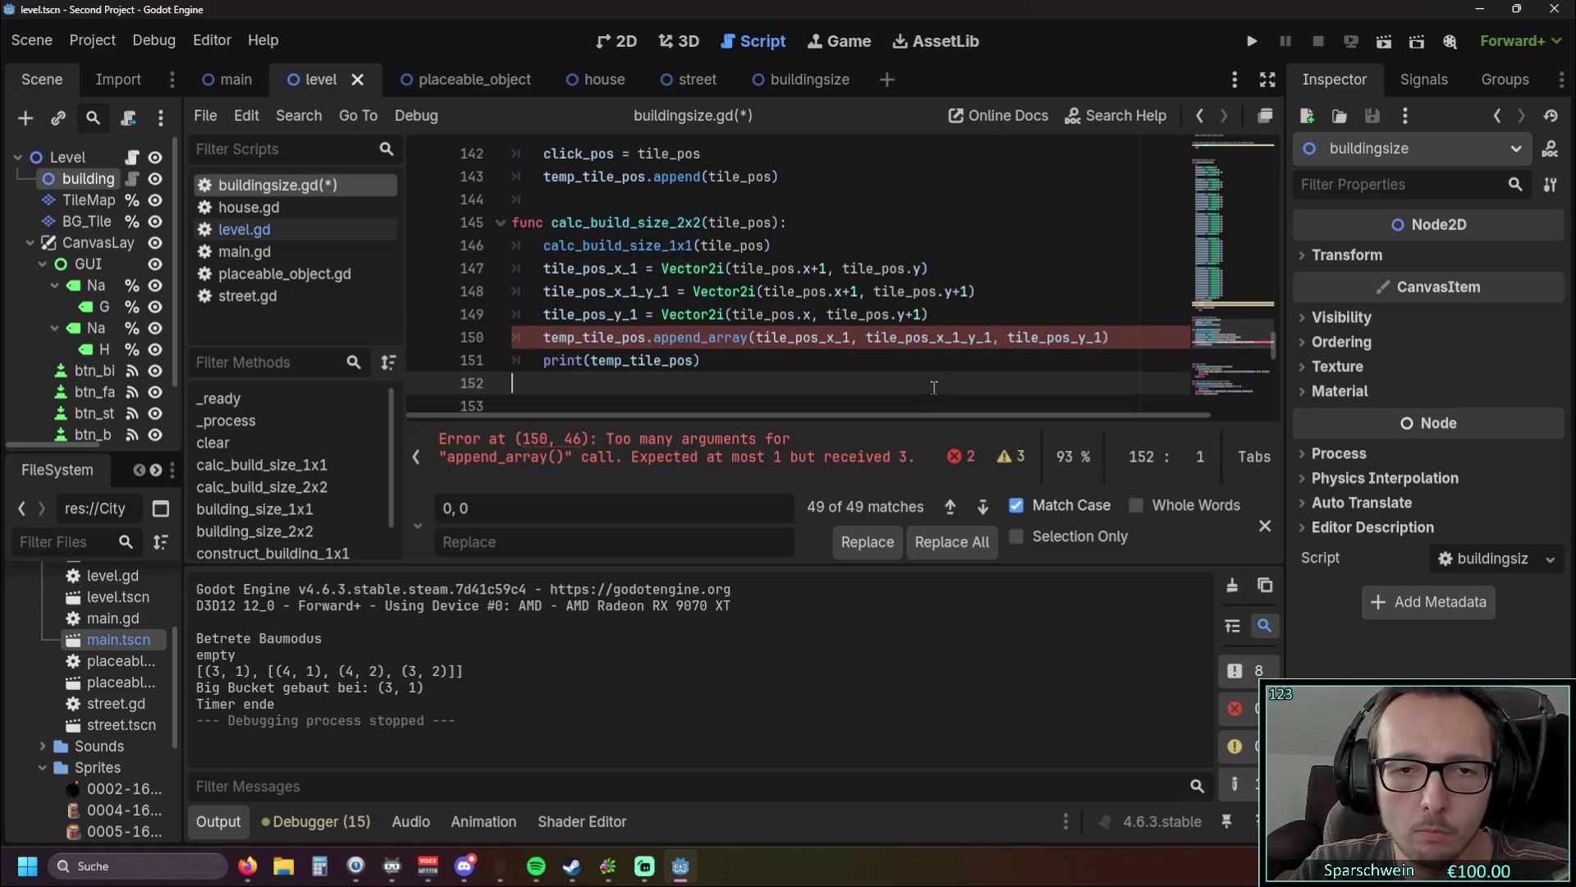
key(ctrl+z)
click(871, 381)
Run the game, place a bucket on the grass, and confirm temp_tile_pos prints [(2, 2), (3, 2), (3, 3), (2, 3)]
click(1252, 41)
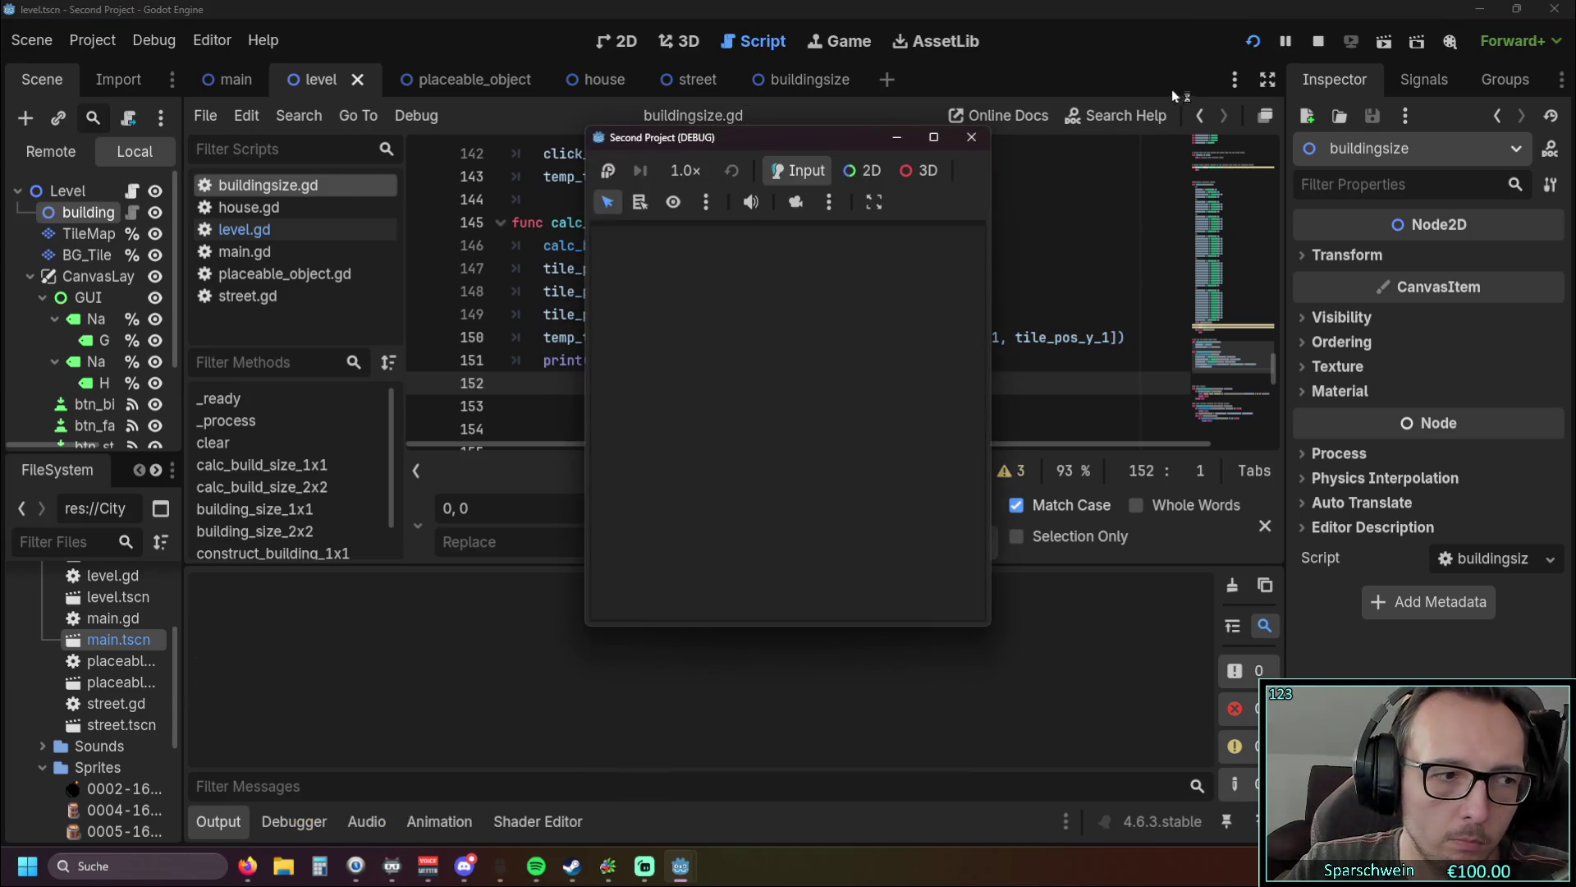
click(690, 594)
click(730, 384)
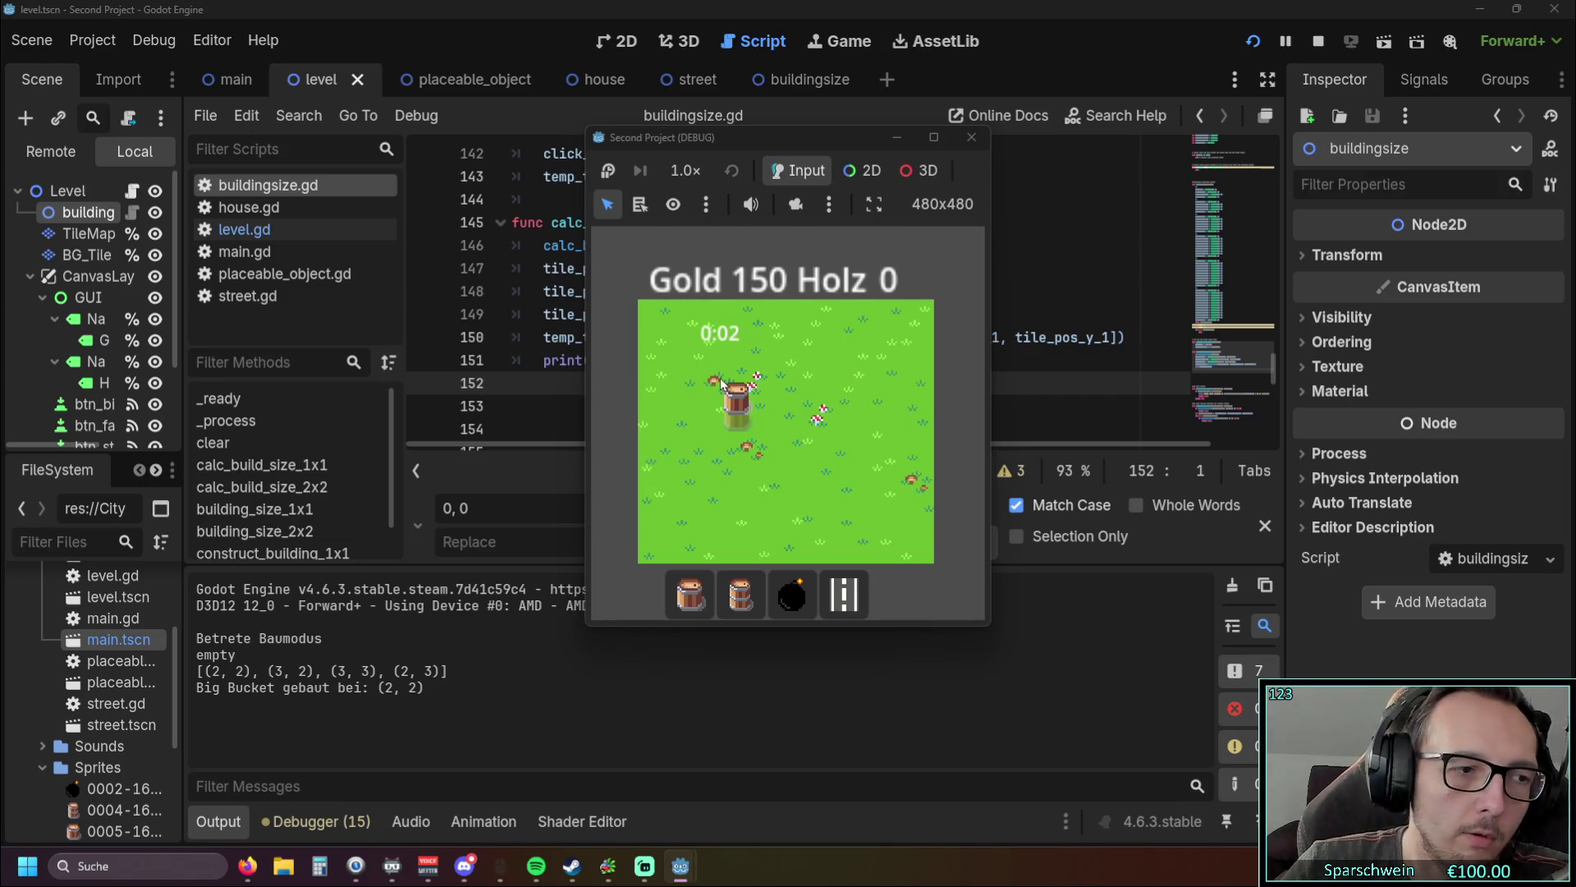
click(967, 139)
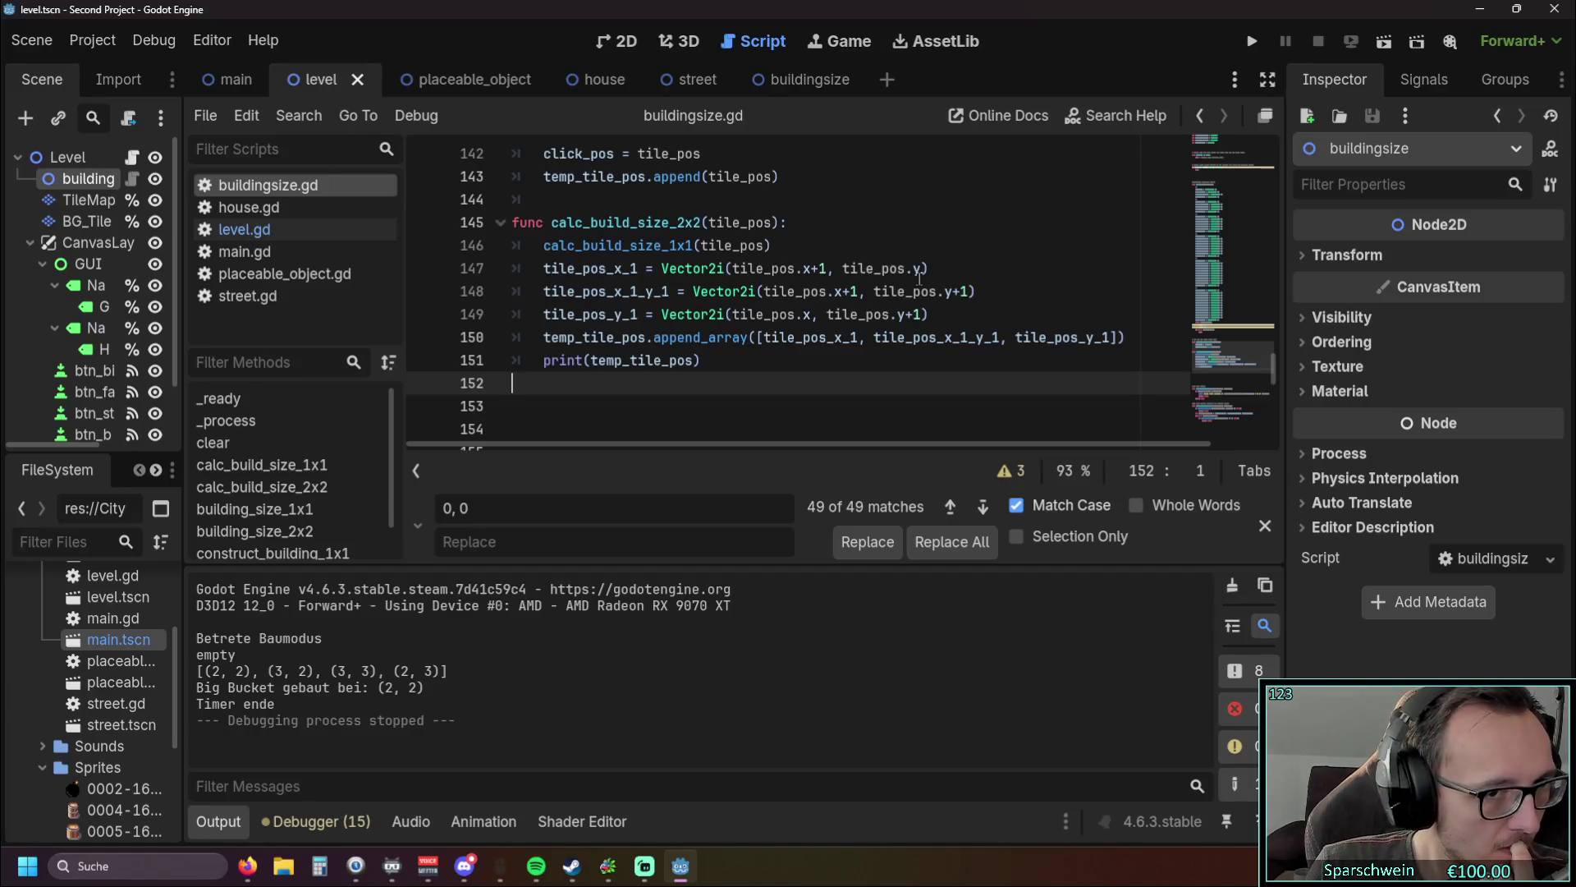
Delete the old match block at lines 133–135 in buildingsize.gd
scroll(912, 278, up, 5)
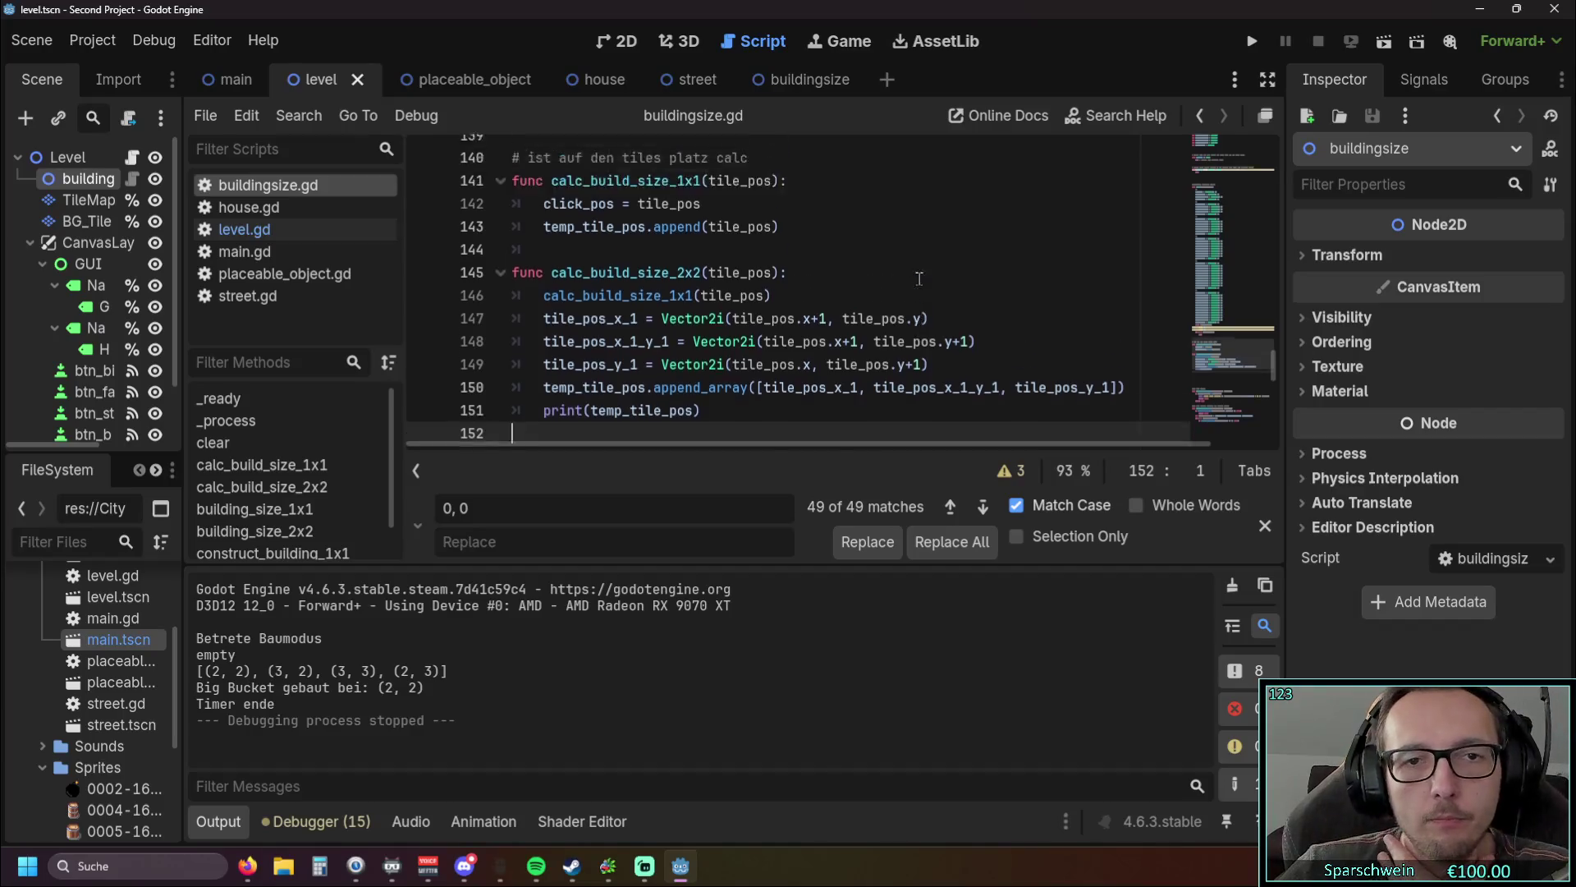
scroll(890, 277, down, 5)
scroll(883, 279, up, 20)
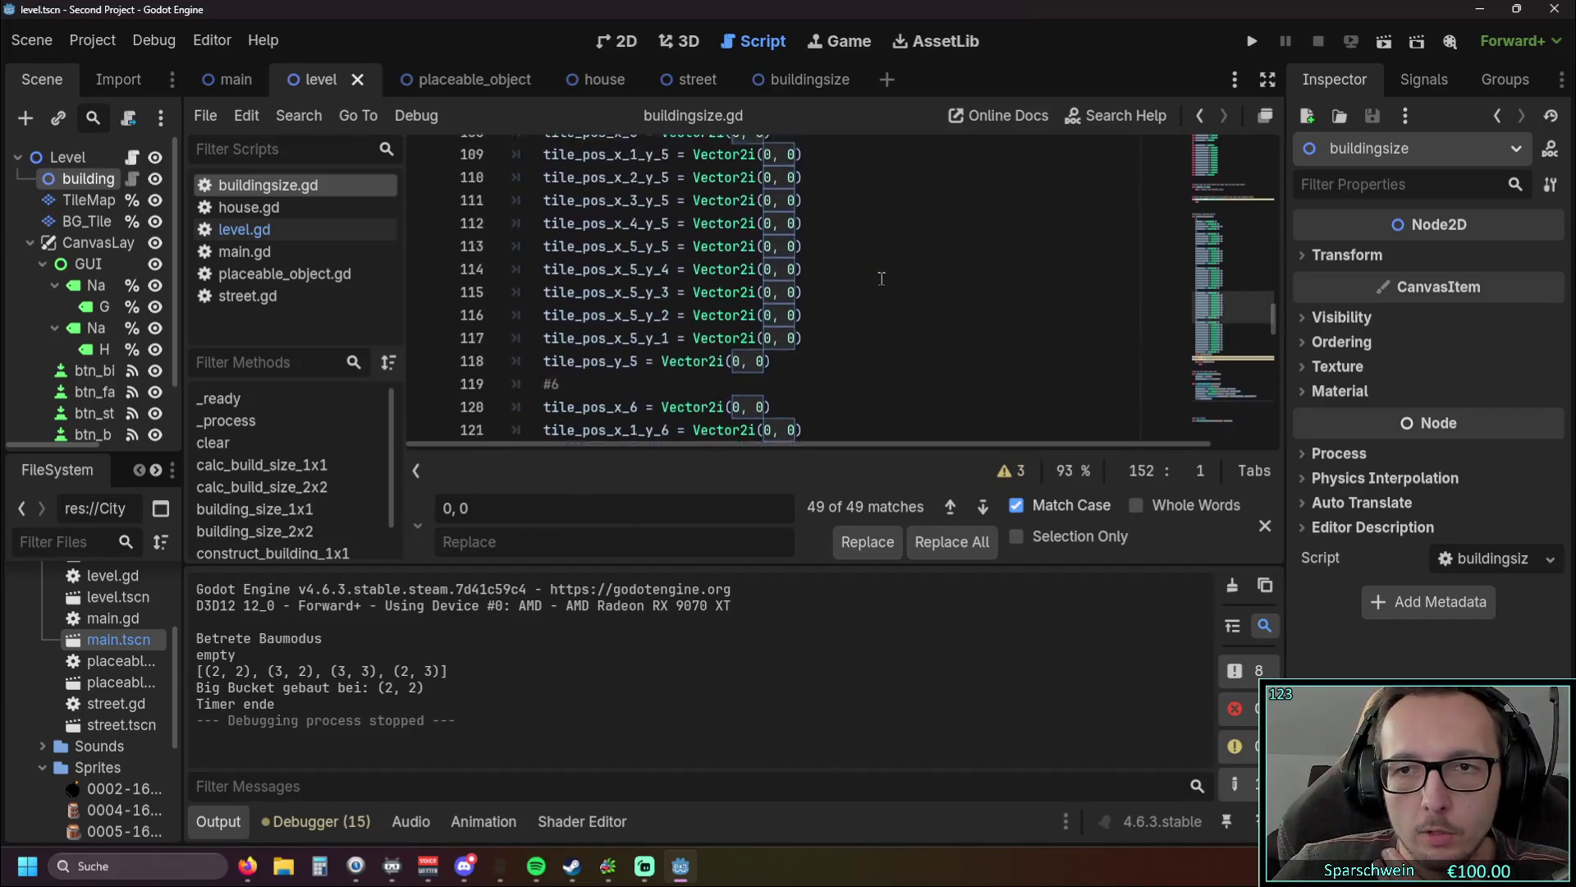
scroll(852, 280, up, 6)
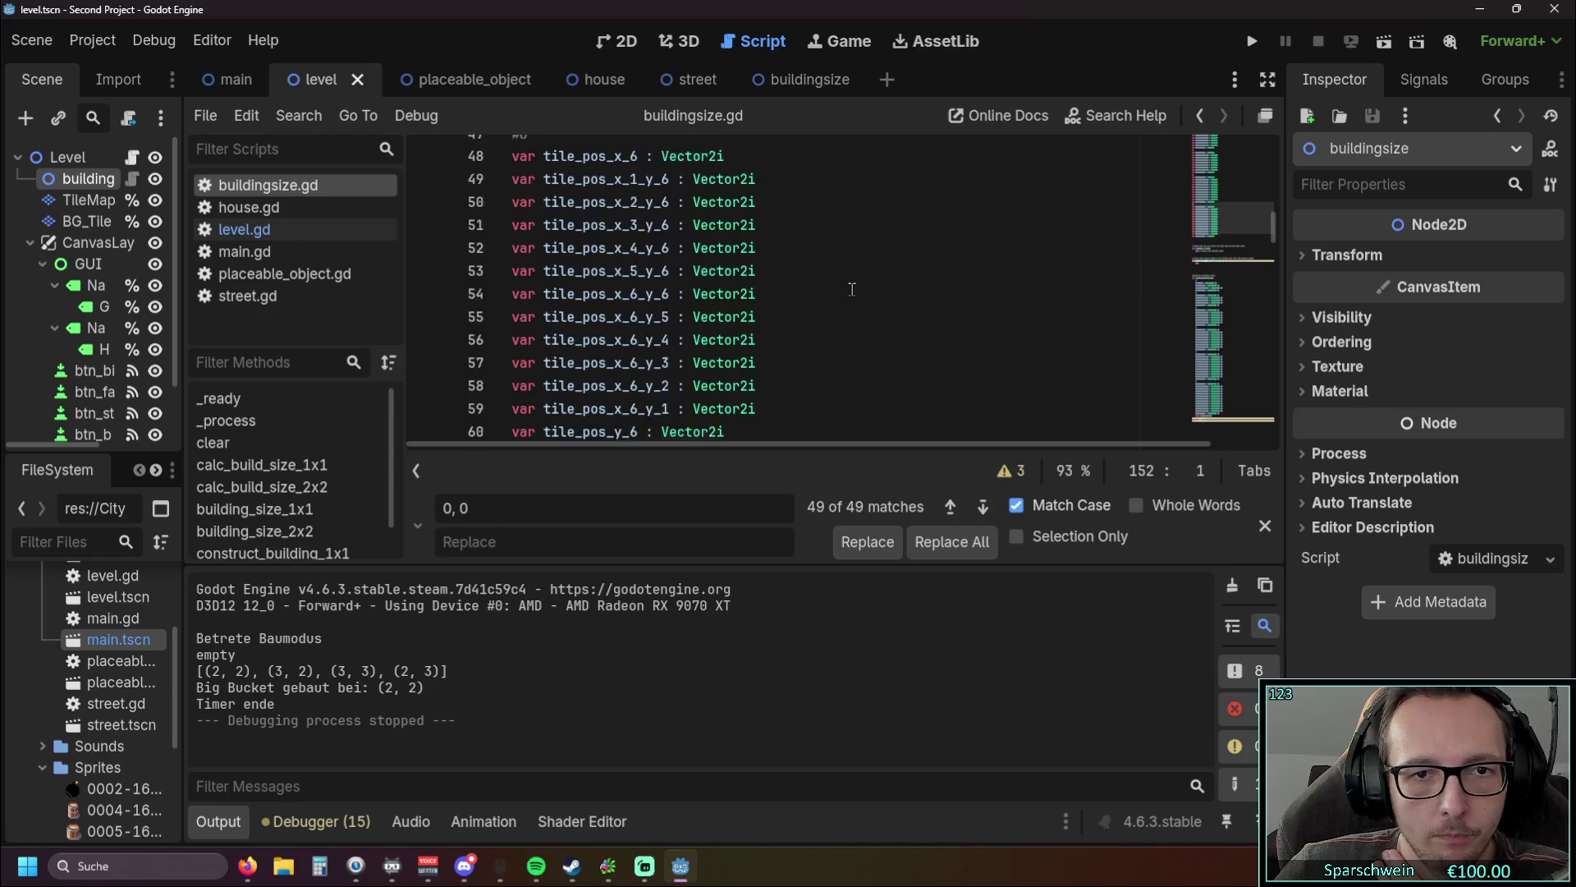
scroll(851, 291, down, 6)
scroll(851, 294, up, 3)
scroll(829, 297, down, 7)
scroll(827, 300, down, 18)
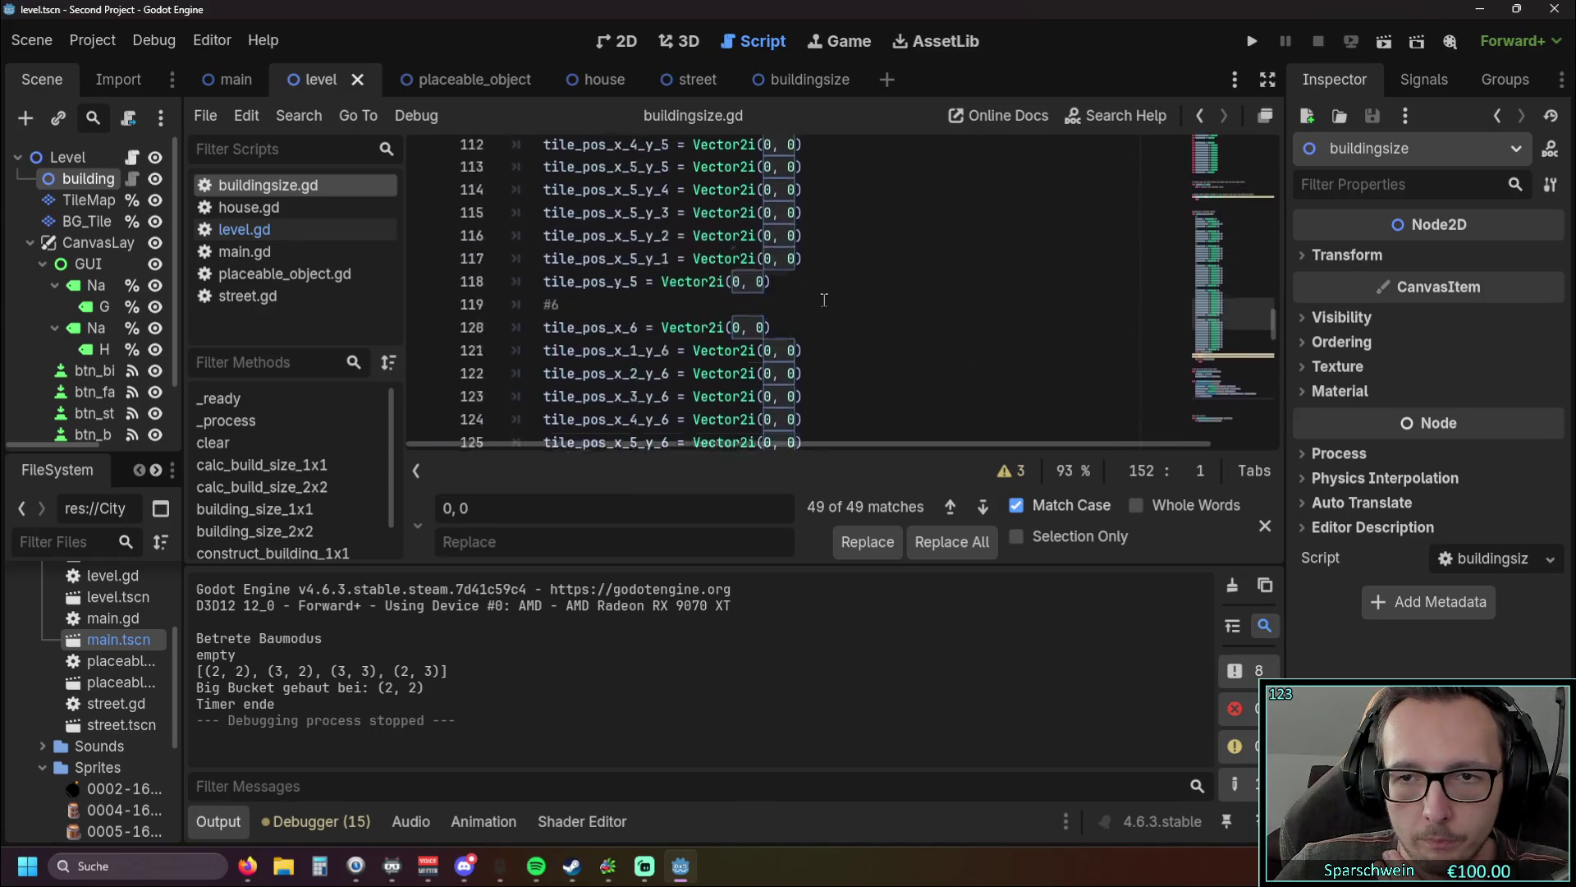
scroll(614, 325, up, 2)
drag(639, 338, 401, 291)
key(BackSpace)
key(BackSpace)
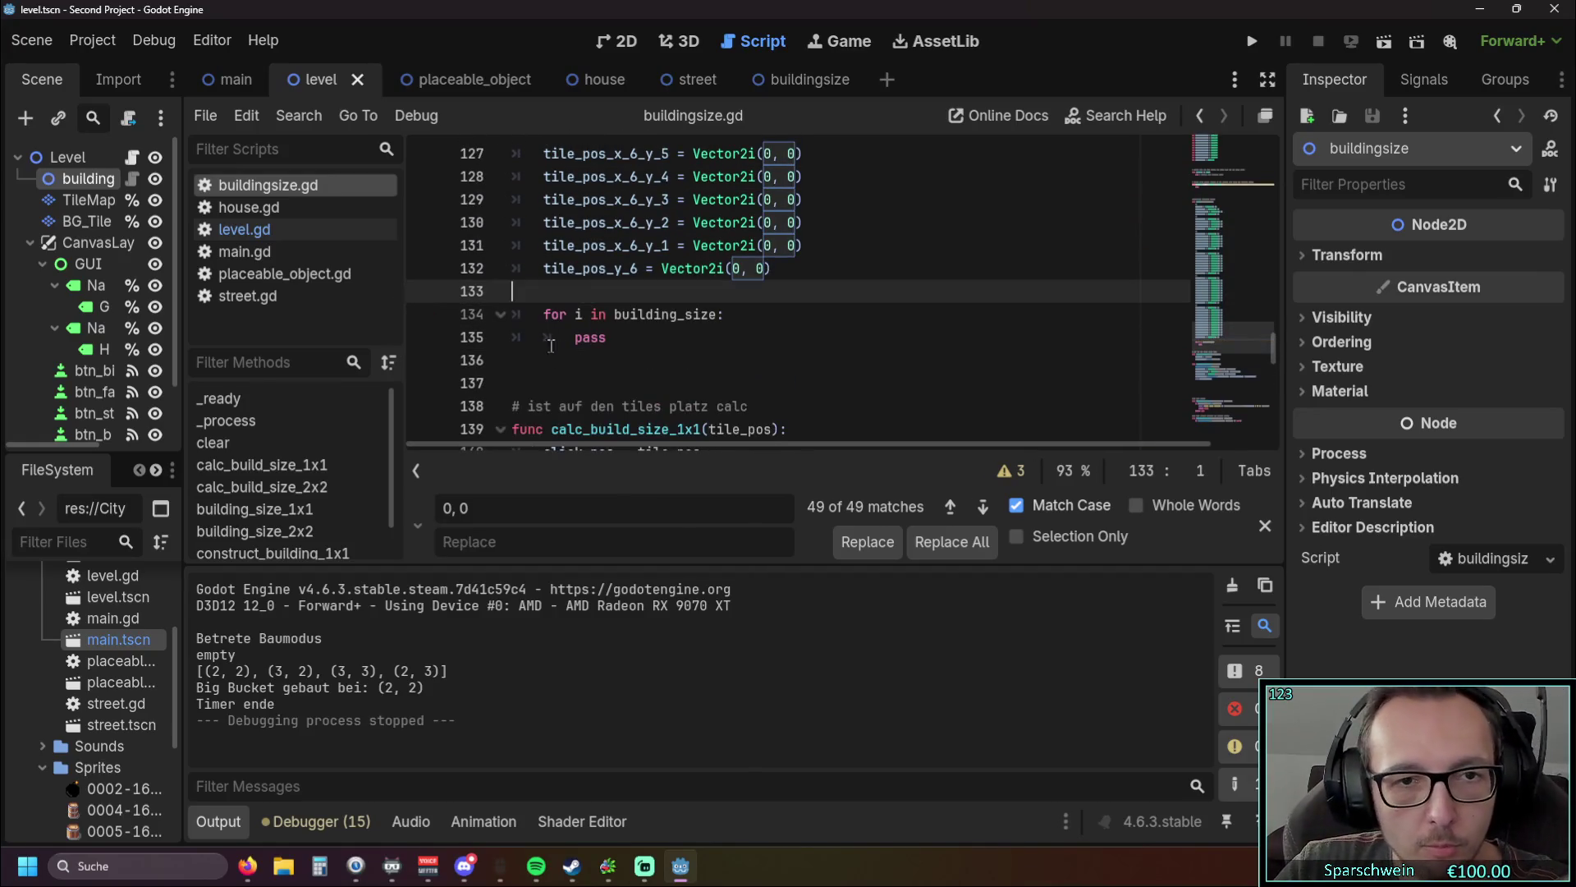
Make the for loop iterate over temp_tile_pos instead of building_size
click(644, 311)
drag(615, 291, 717, 298)
text(temp:)
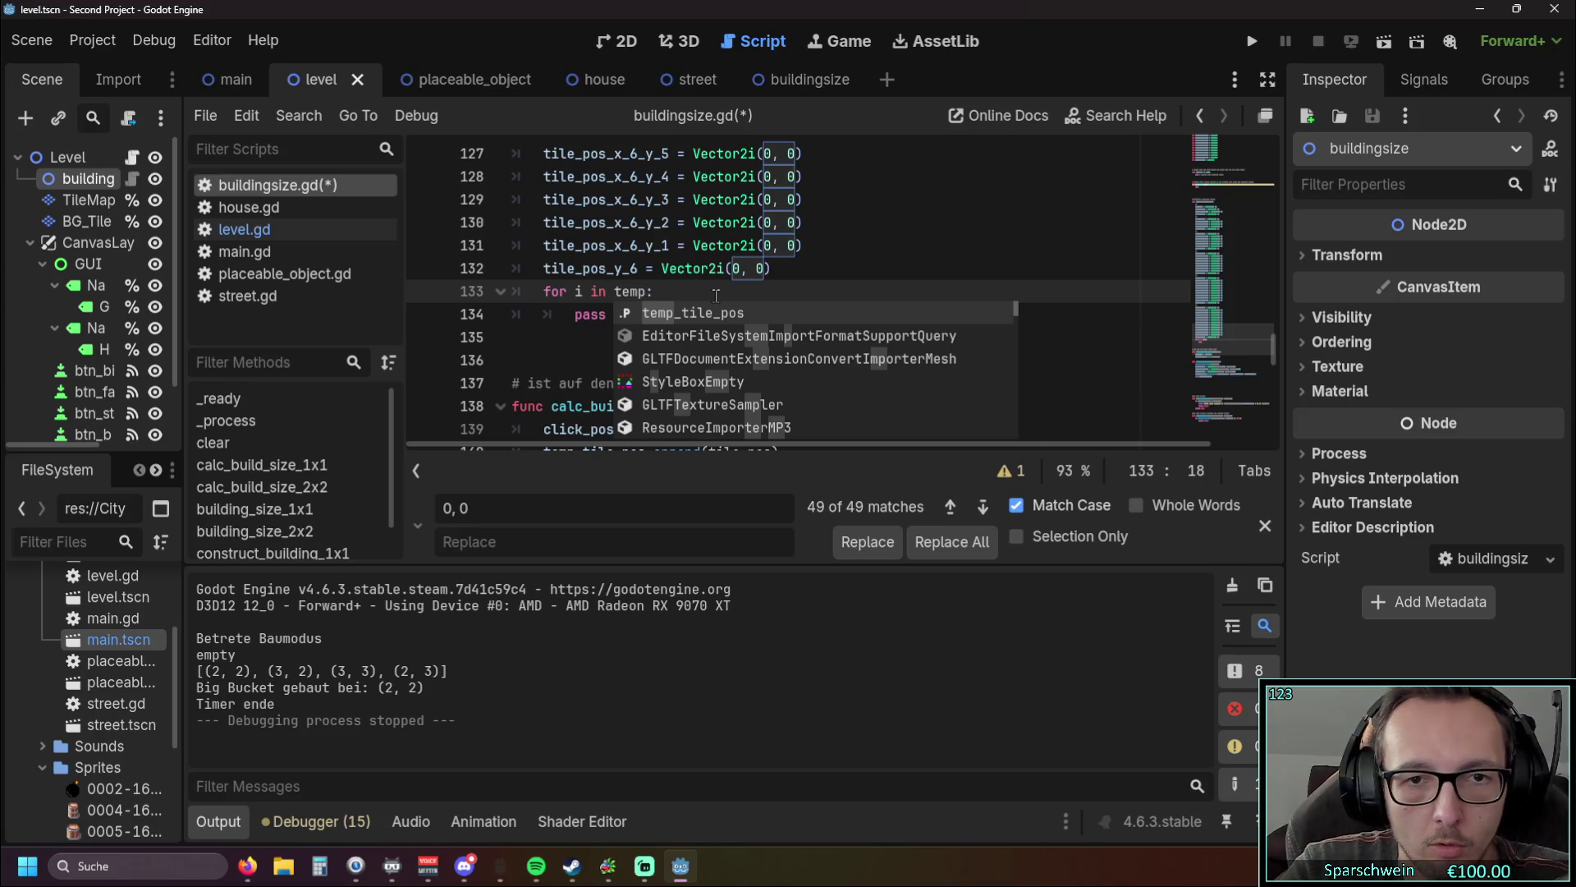
key(Return)
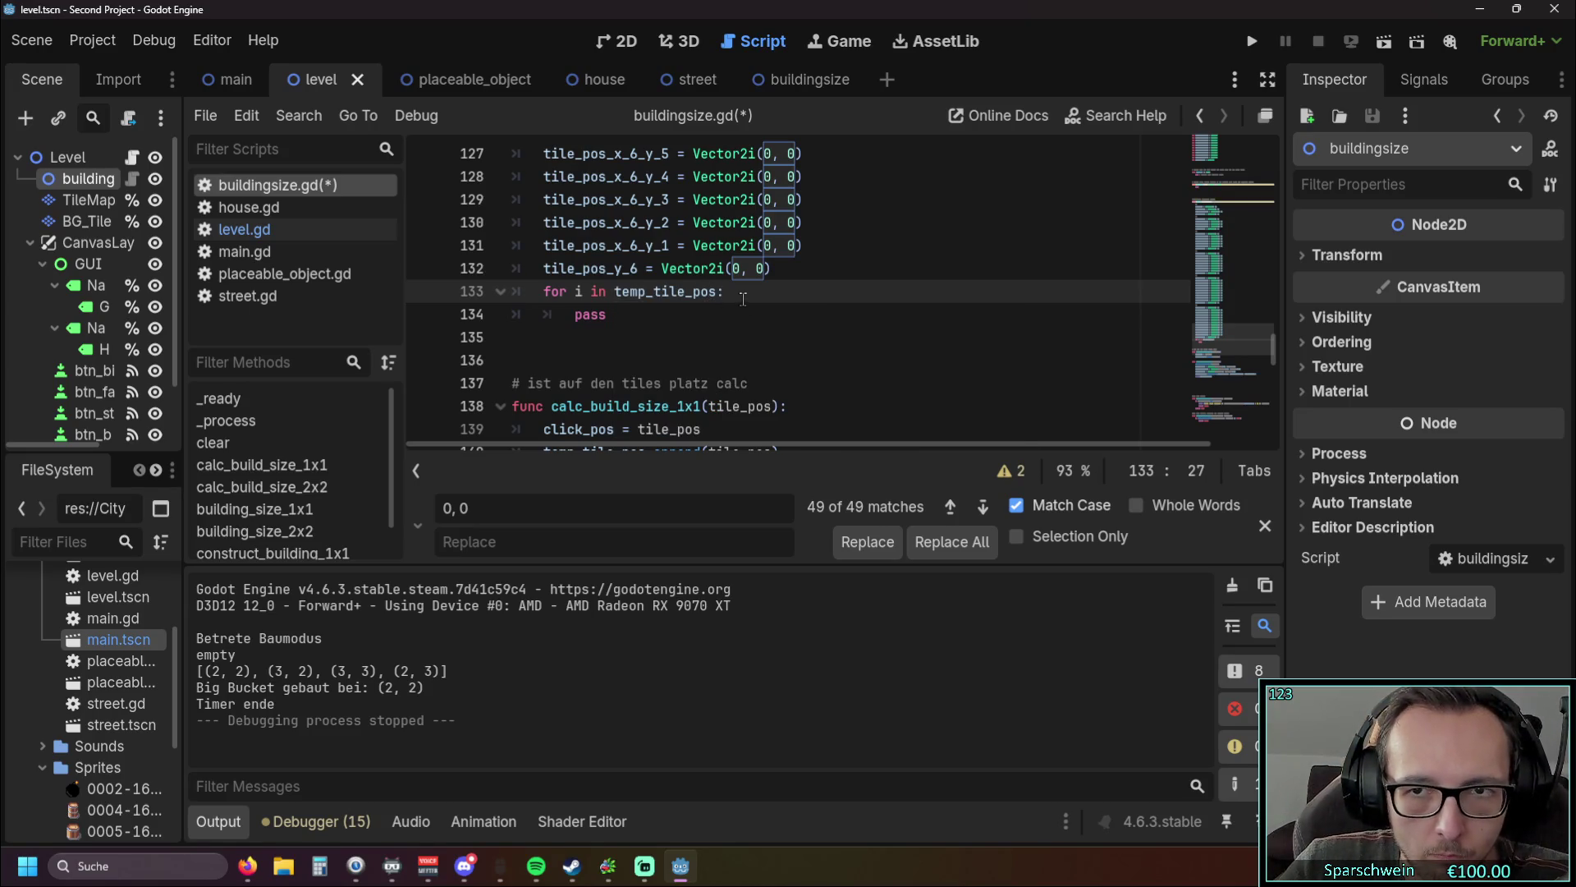
Add a loop body line reading i = (0, 0)
click(742, 294)
scroll(736, 308, up, 15)
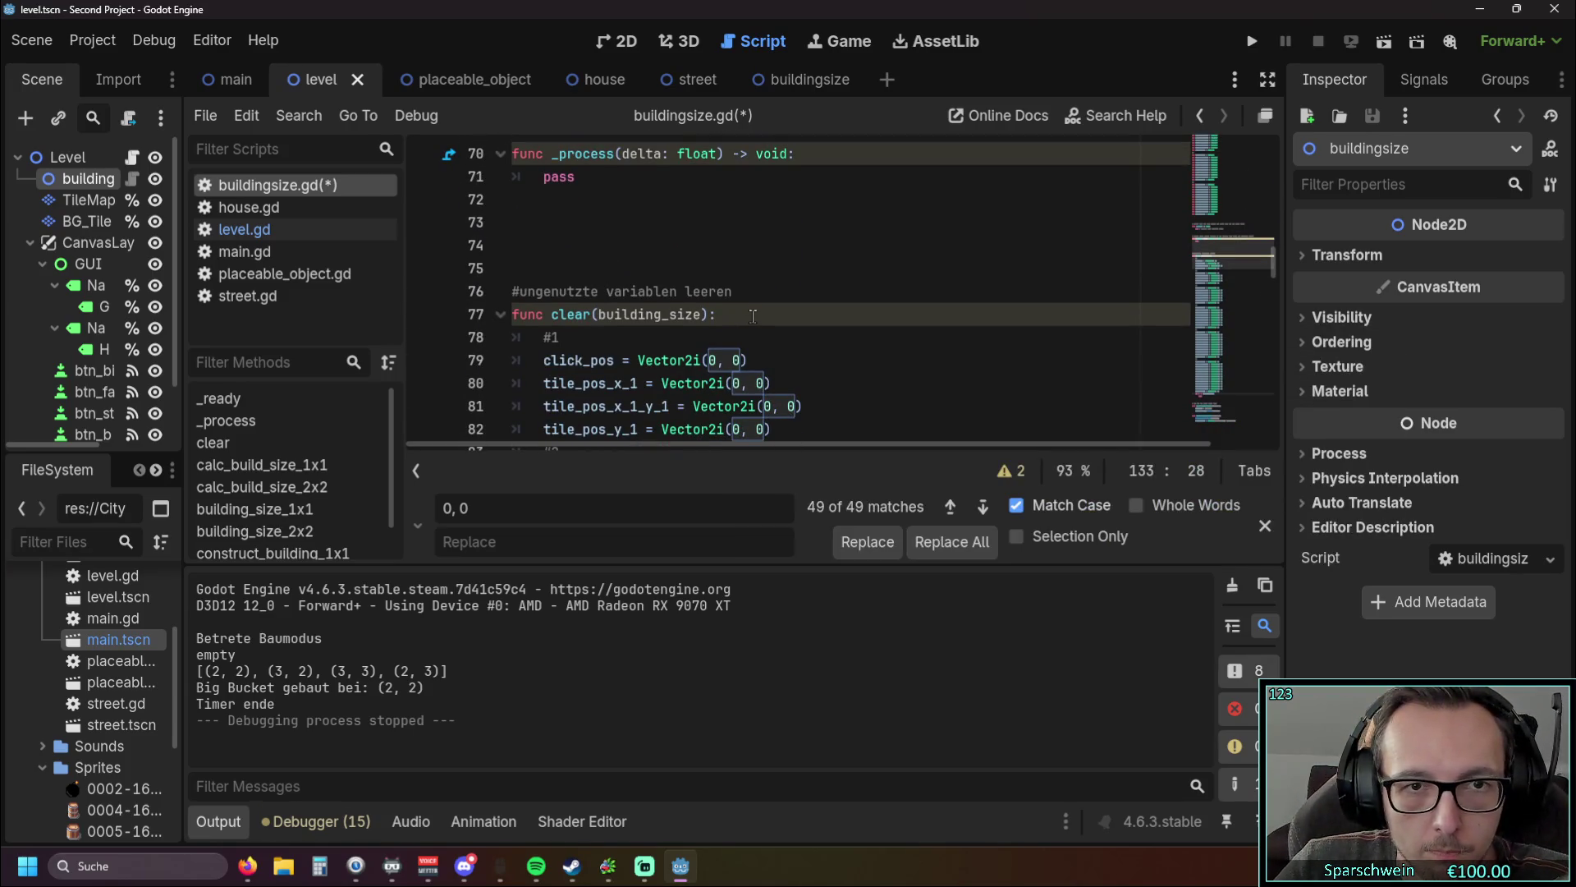
scroll(753, 316, down, 15)
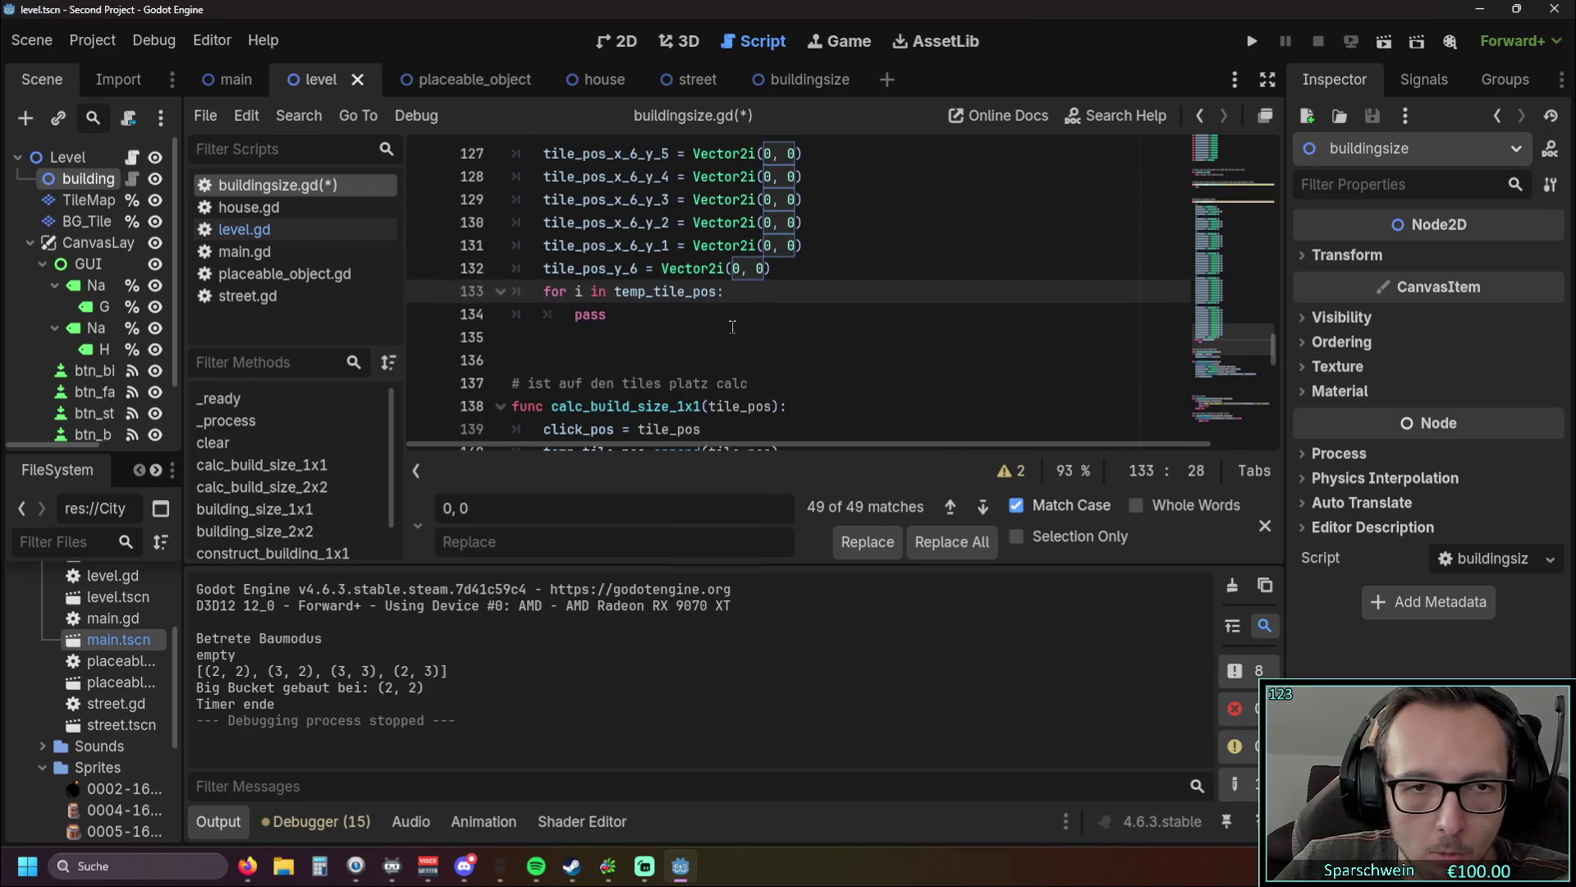
click(733, 321)
click(739, 294)
key(Return)
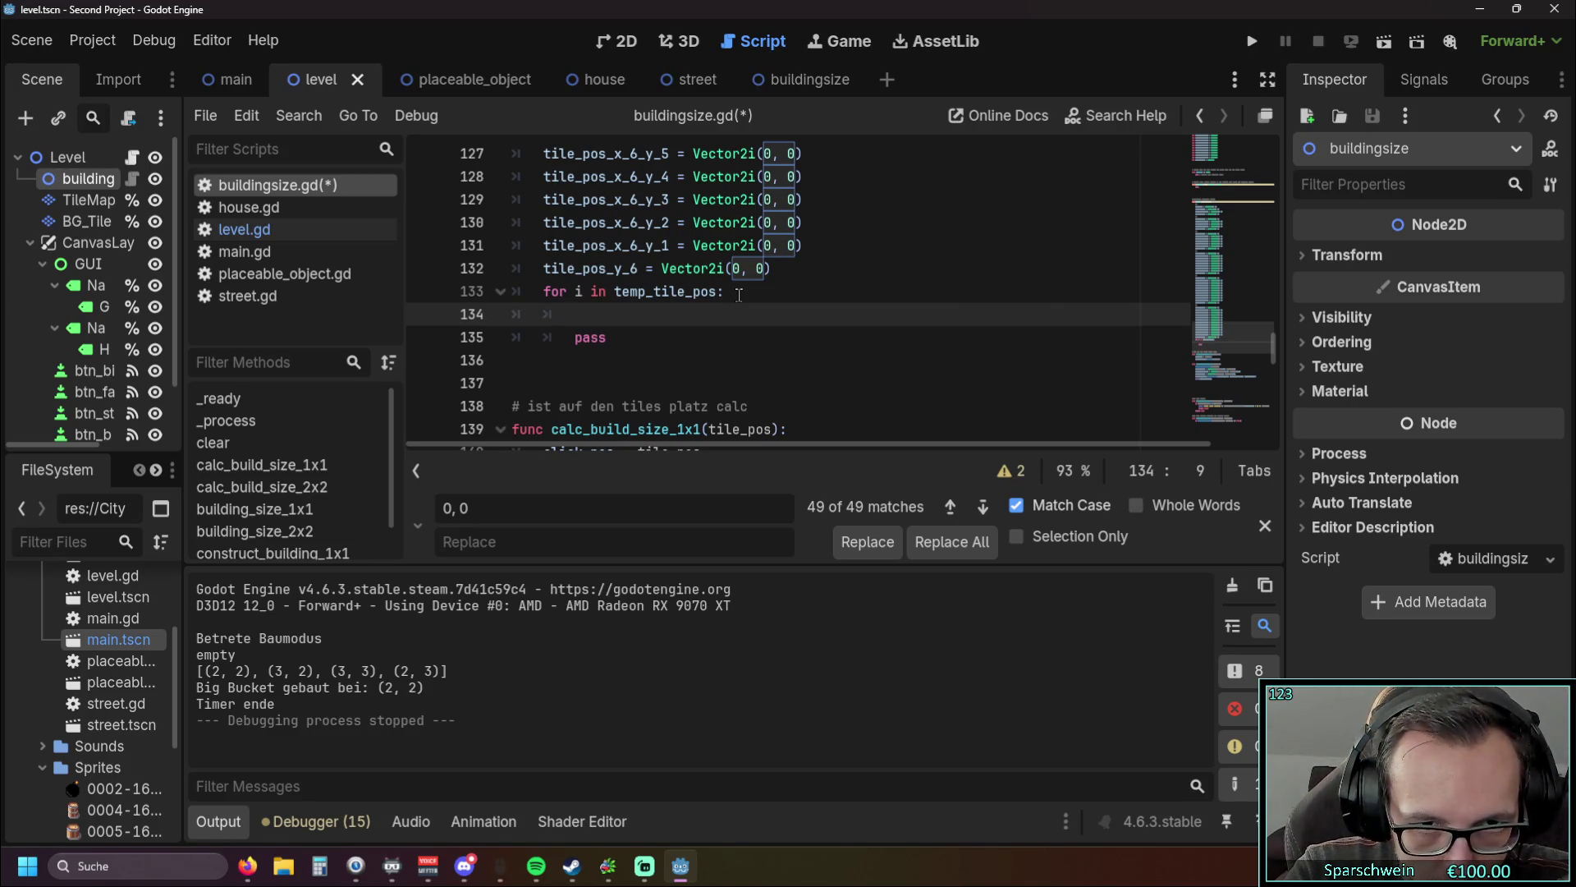
text(i =)
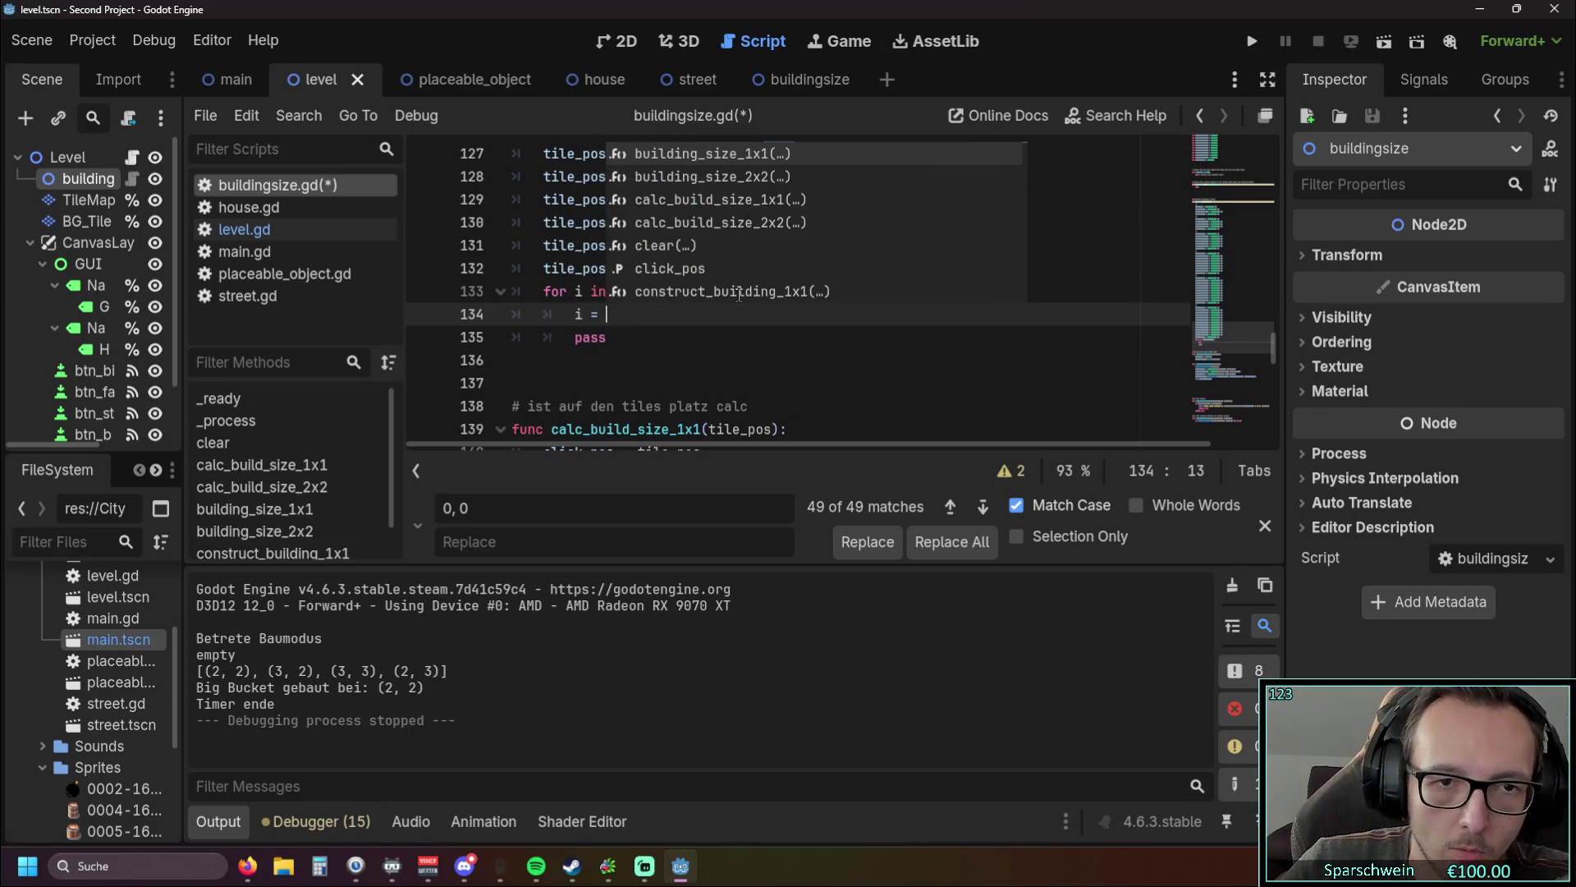
click(641, 337)
scroll(649, 364, up, 1)
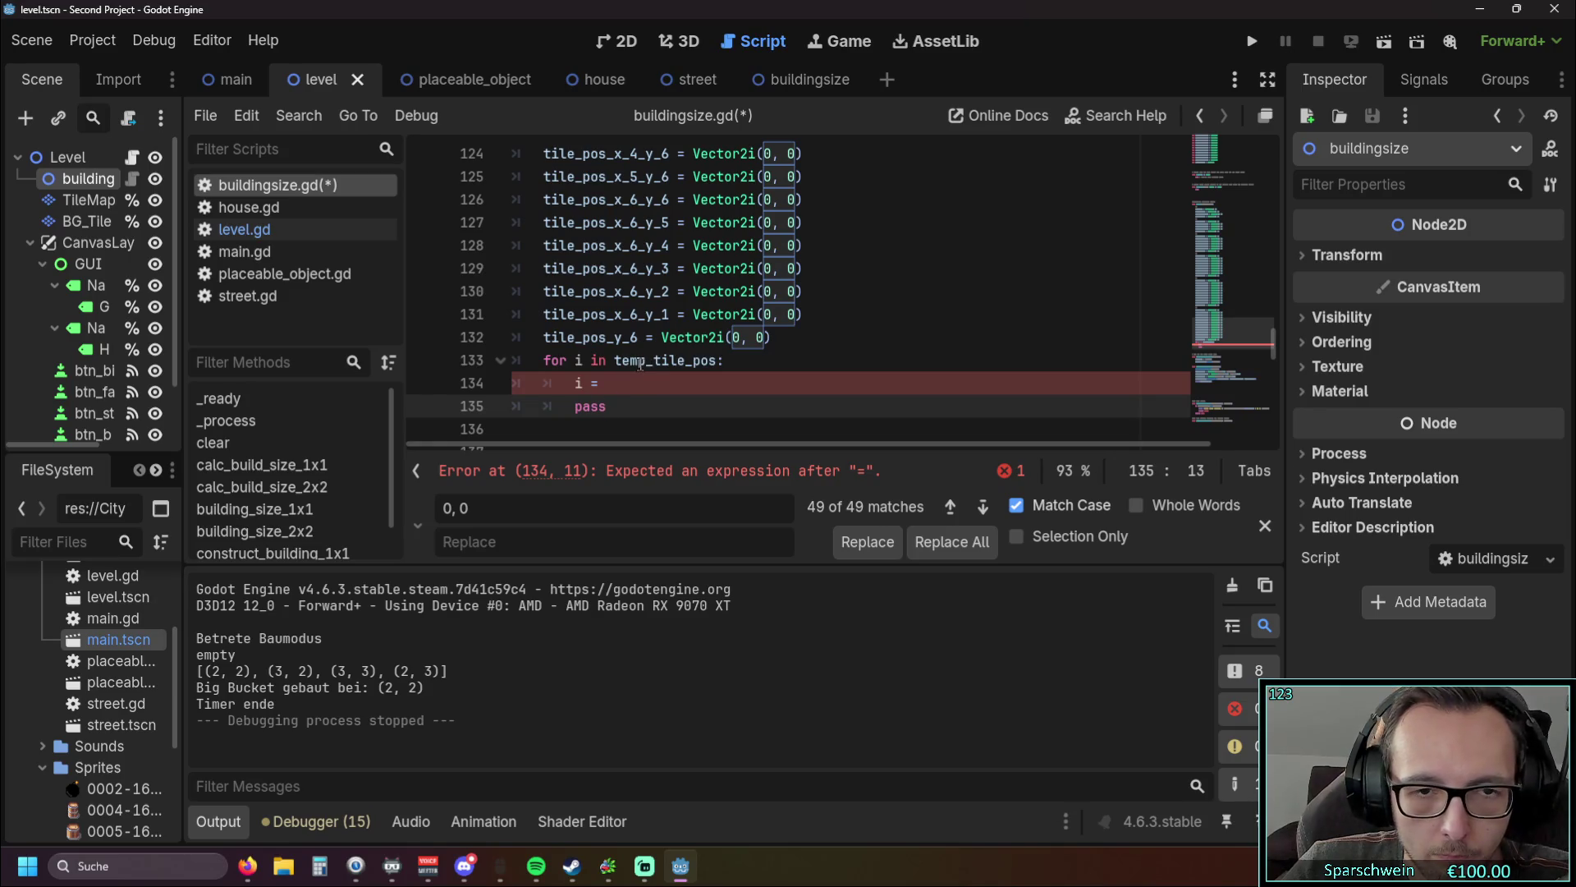
scroll(640, 364, down, 1)
click(636, 316)
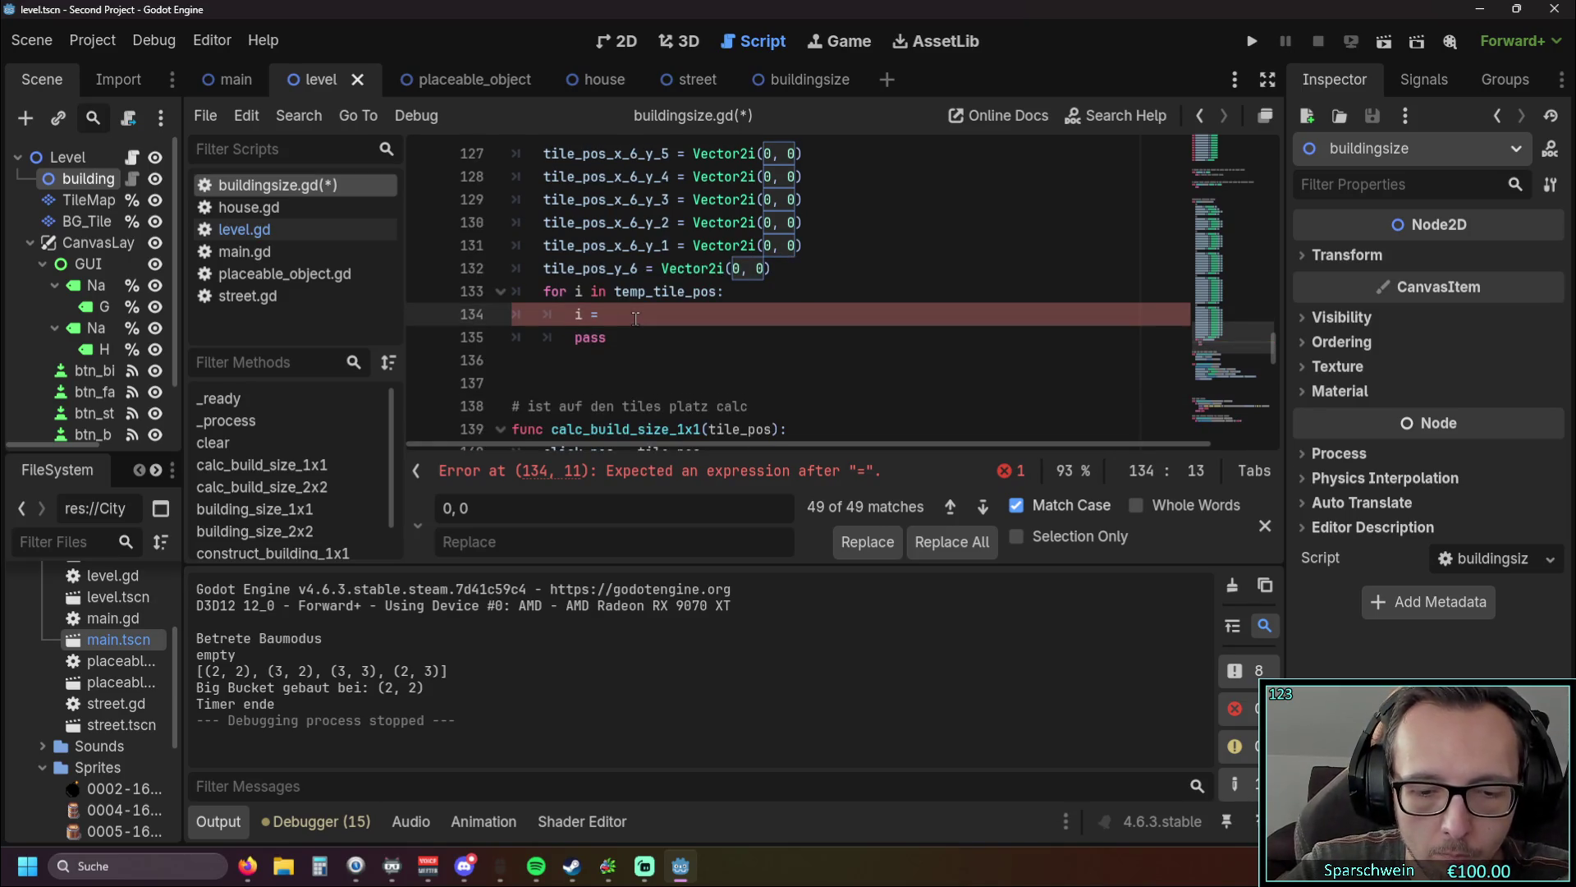
text((0, 0)
Copy Vector2i from line 132 and paste it before (0, 0), making i = Vector2i(0, 0)
click(731, 291)
scroll(733, 315, up, 1)
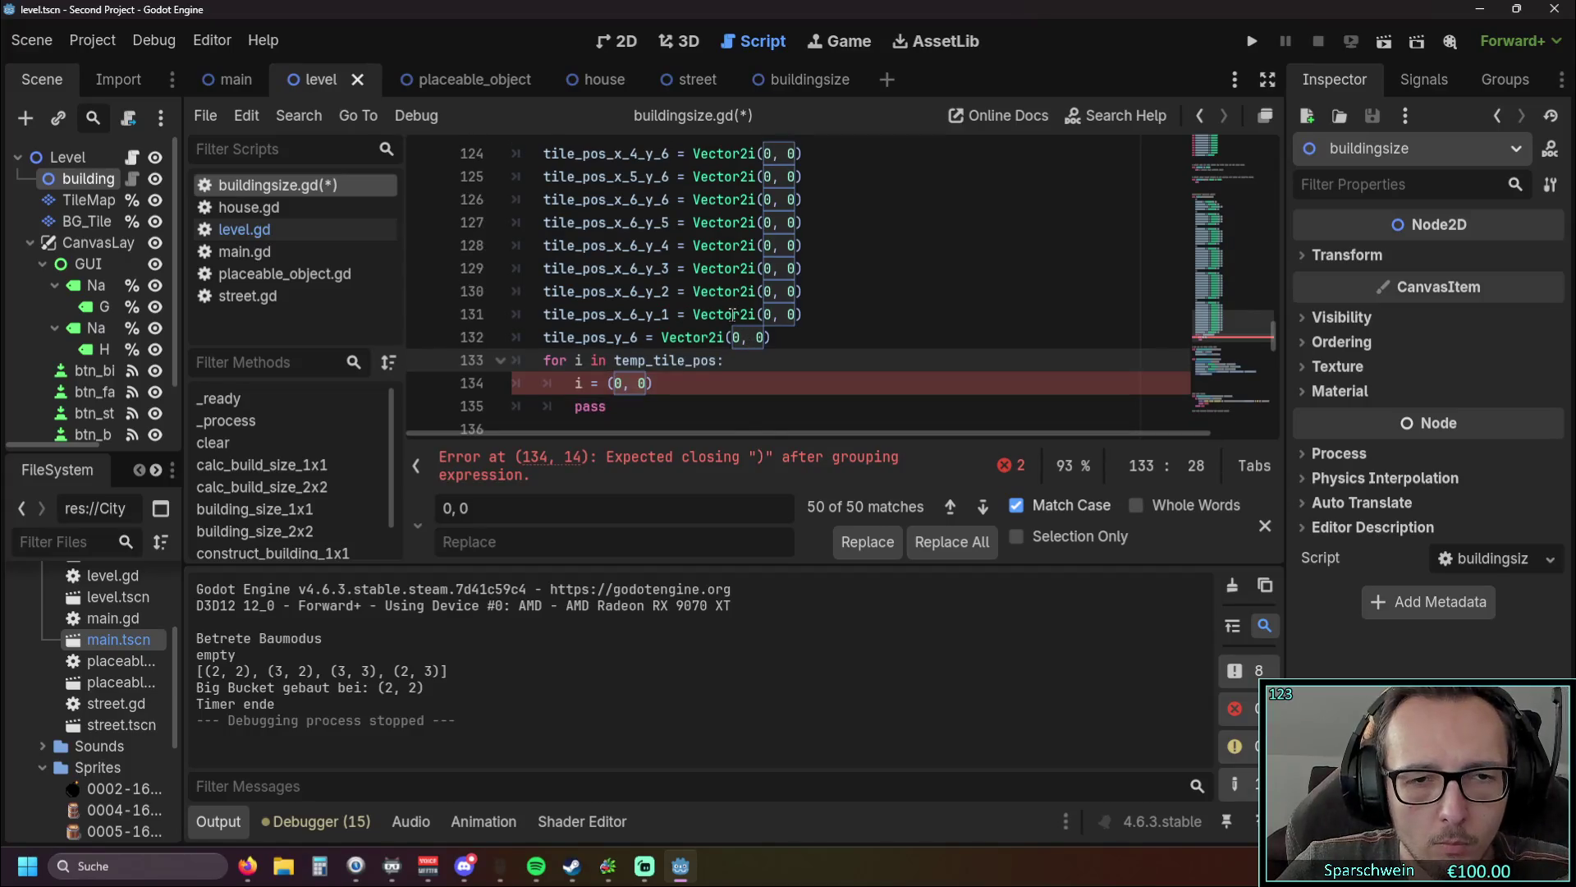
scroll(733, 314, down, 1)
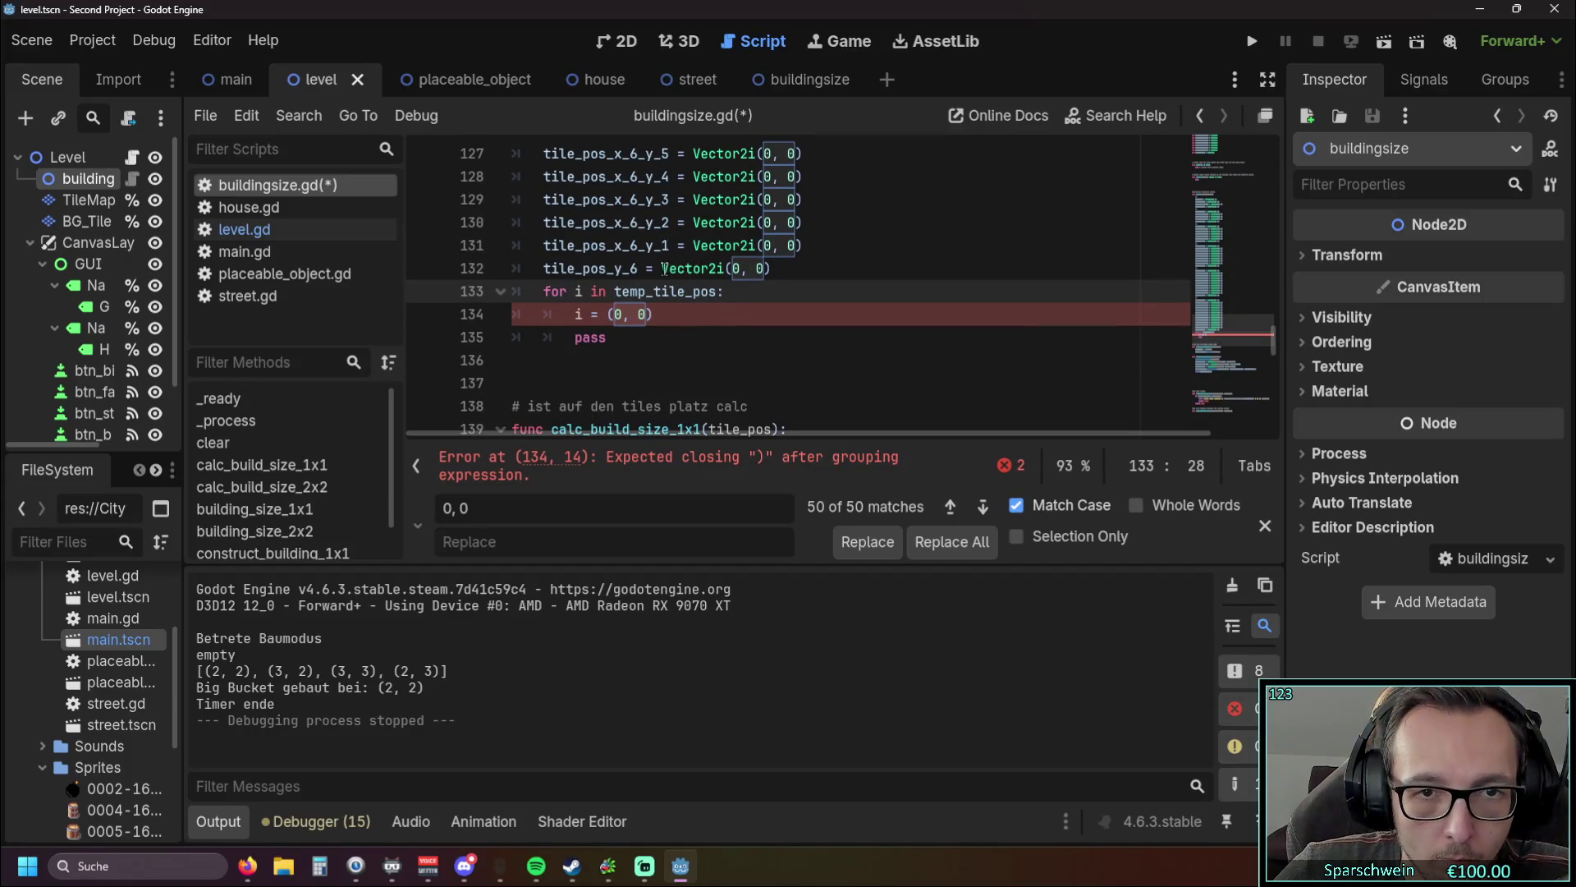
drag(664, 269, 727, 270)
key(ctrl+c)
click(607, 315)
key(ctrl+v)
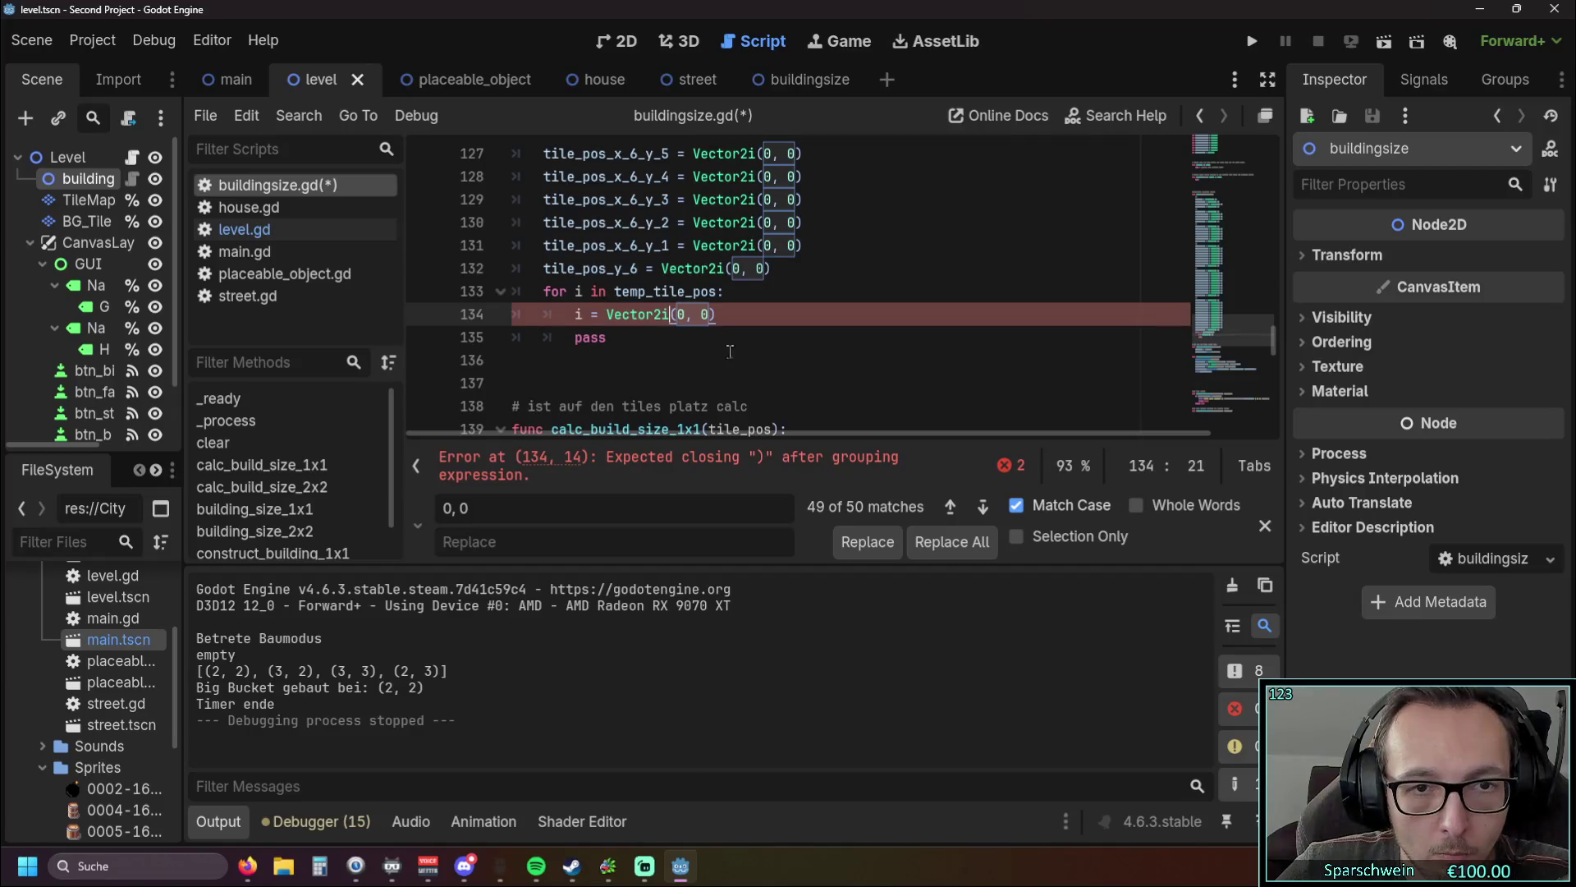
click(745, 359)
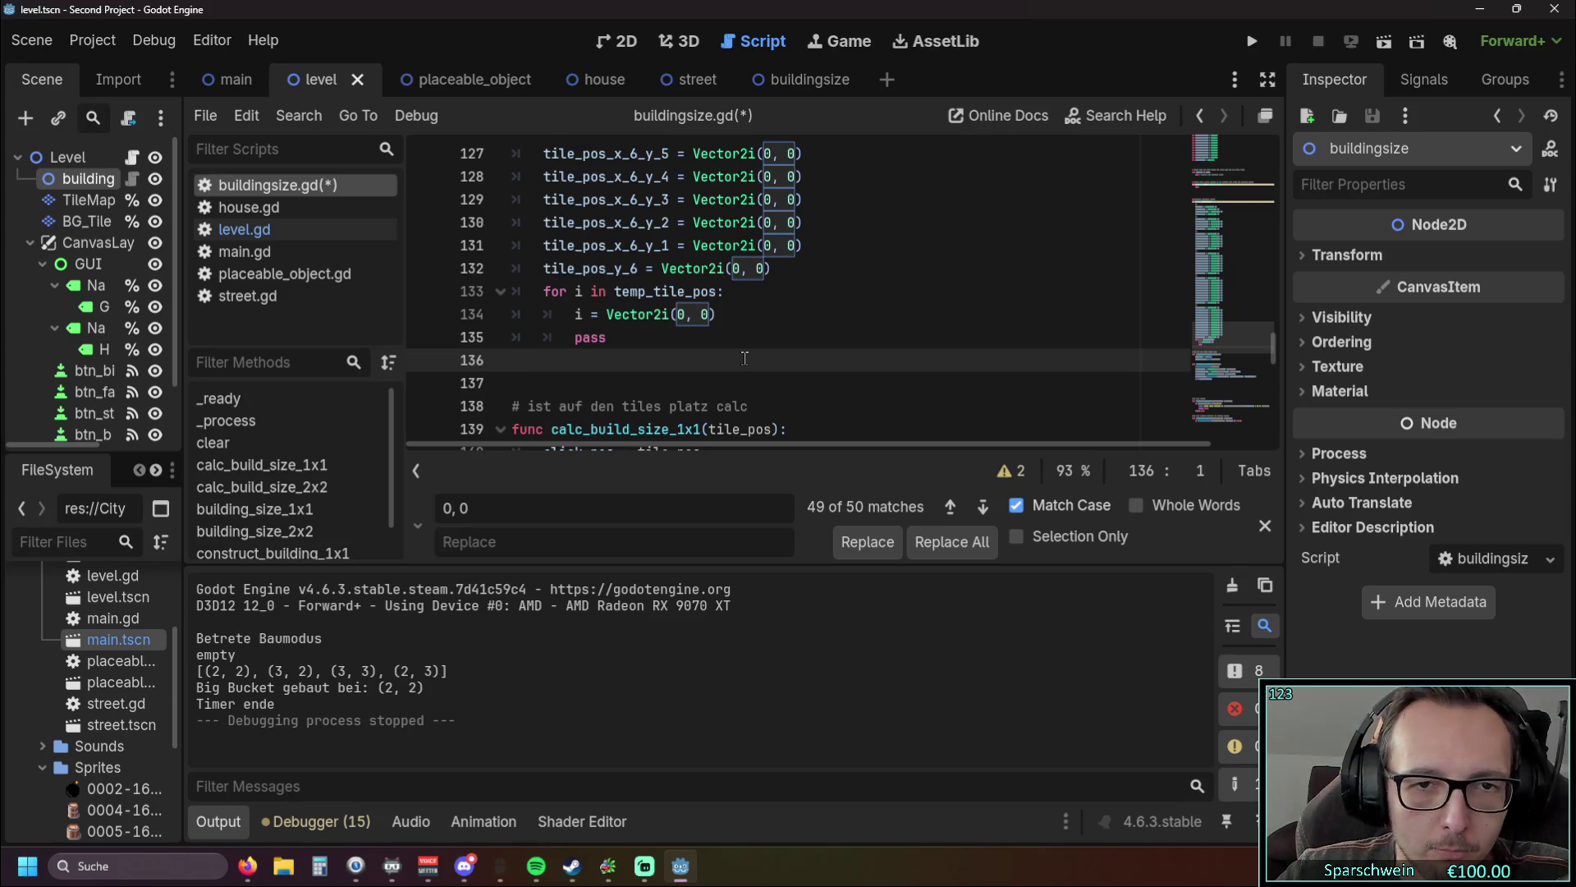
Remove the pass statement from the loop and revert an attempted # over the old reset lines
triple_click(627, 347)
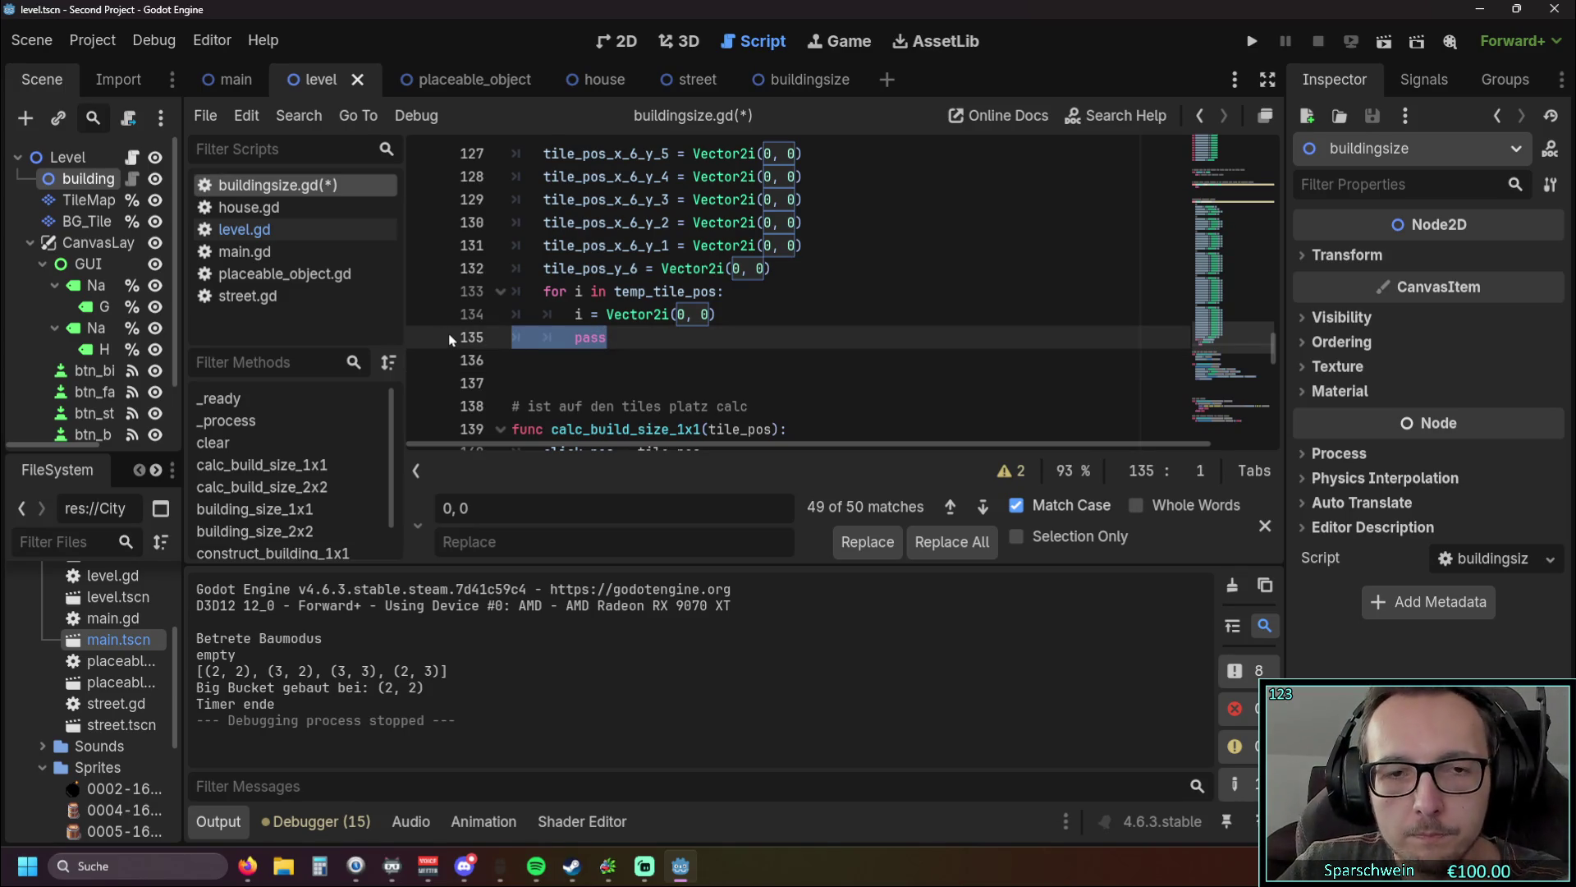
key(BackSpace)
key(BackSpace)
mouse_move(798, 271)
mouse_down()
mouse_move(575, 254)
mouse_move(521, 267)
mouse_move(527, 309)
mouse_move(493, 277)
mouse_up()
scroll(521, 267, up, 18)
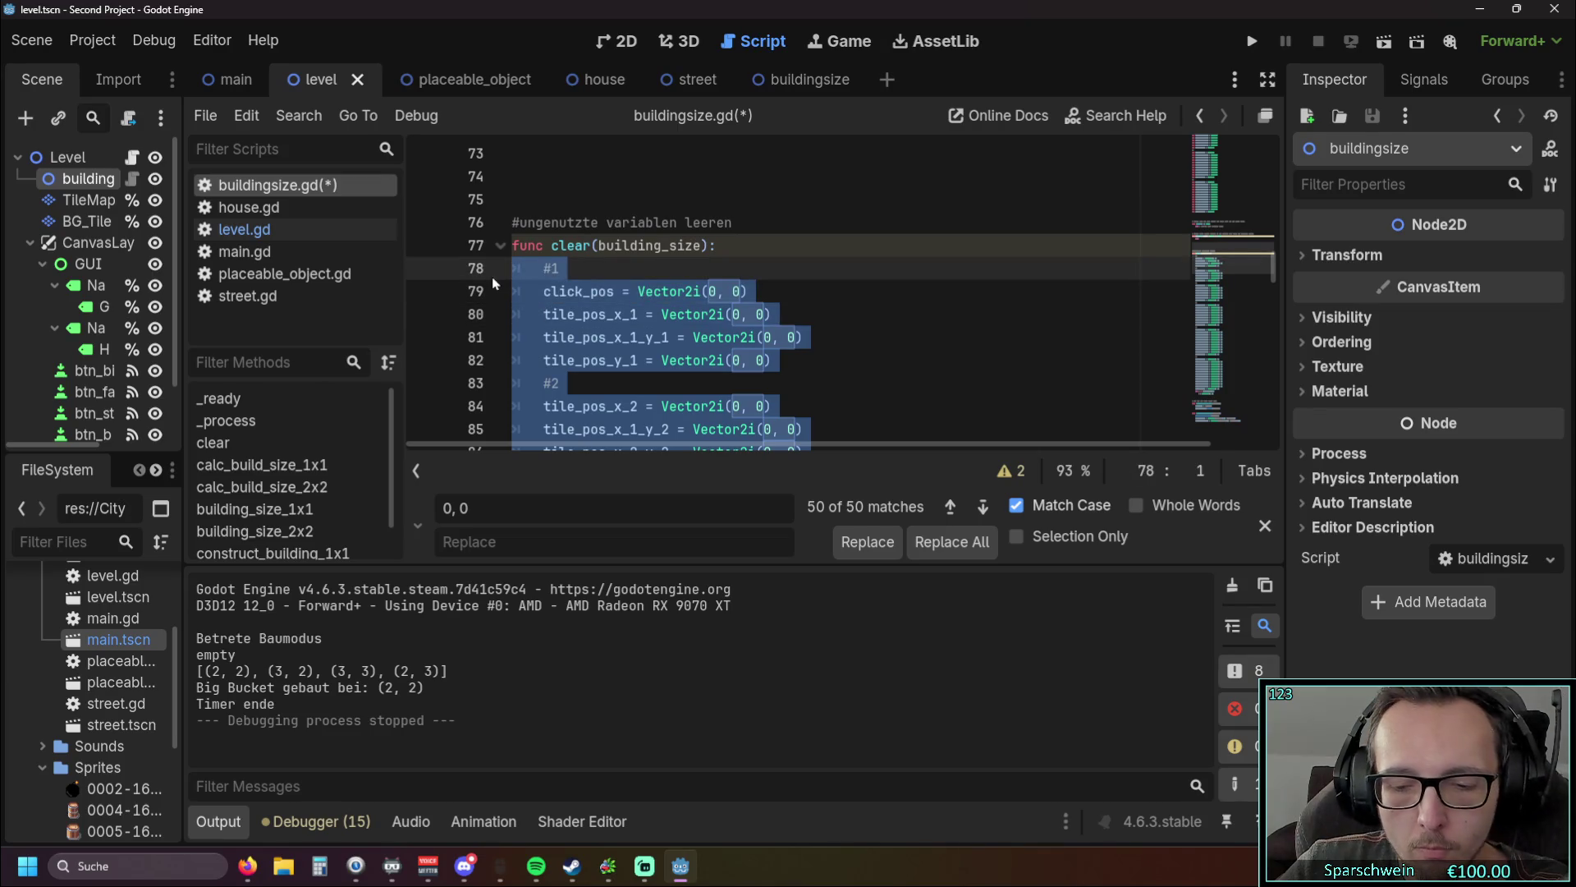
text(#)
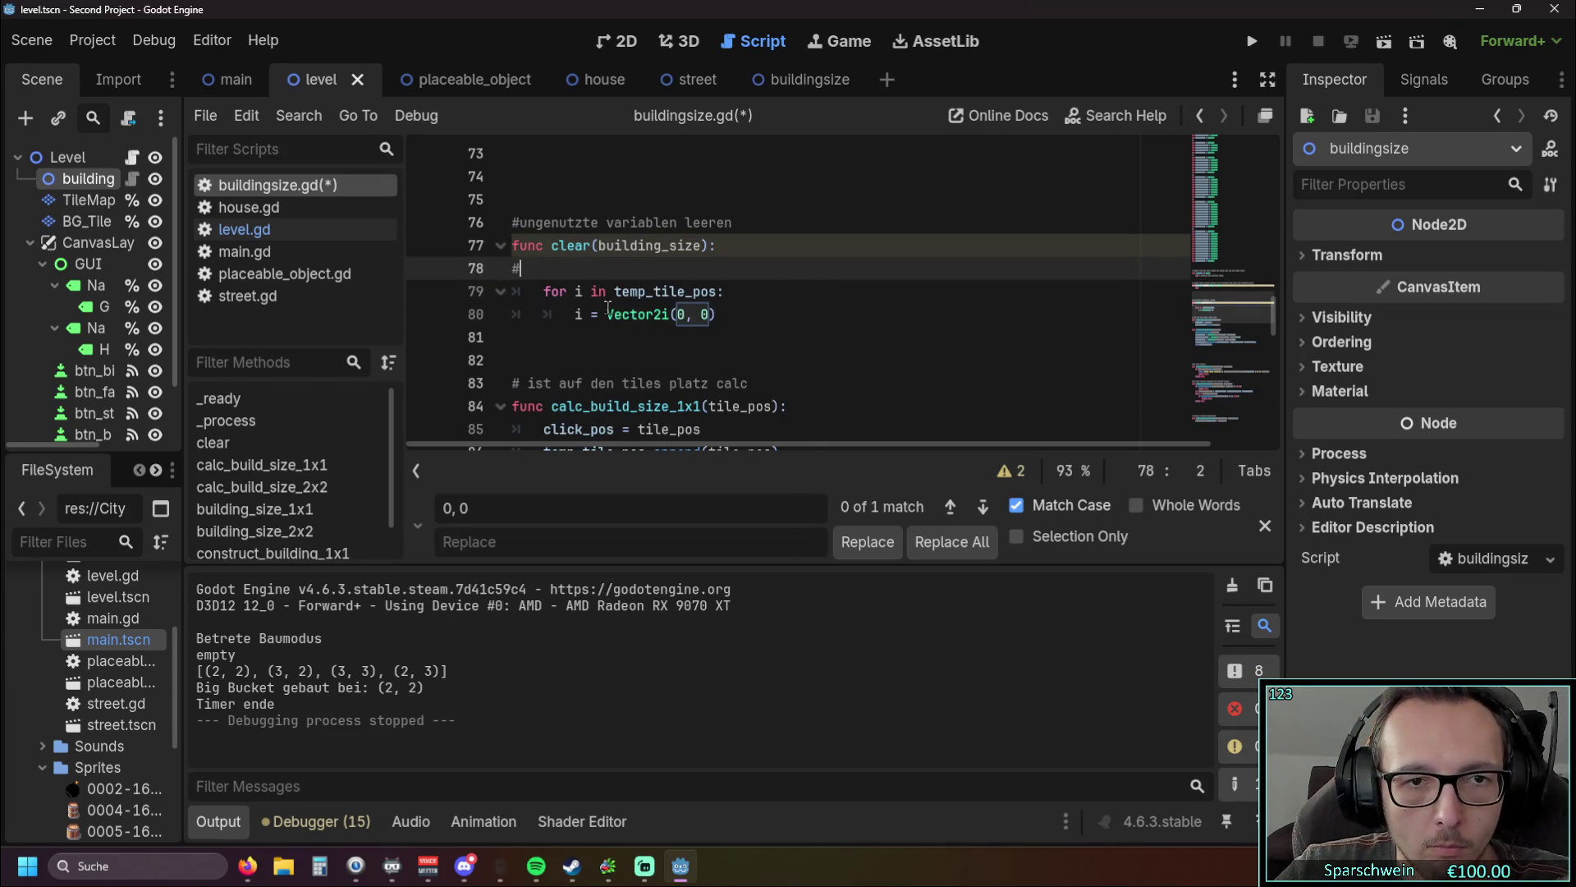
key(ctrl+z)
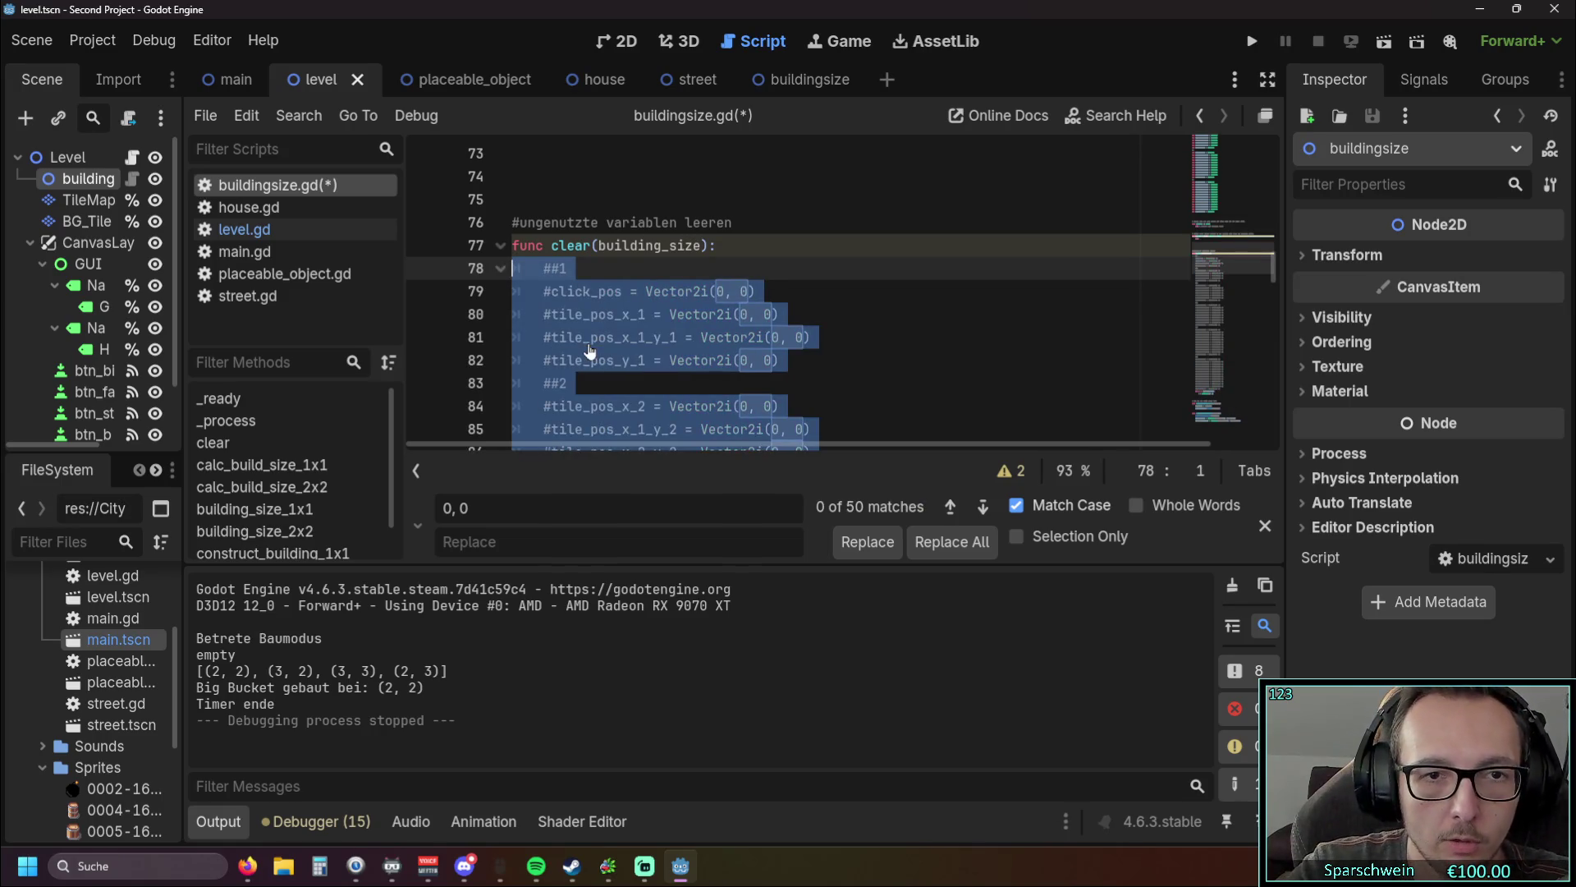
scroll(737, 336, down, 20)
scroll(737, 336, up, 6)
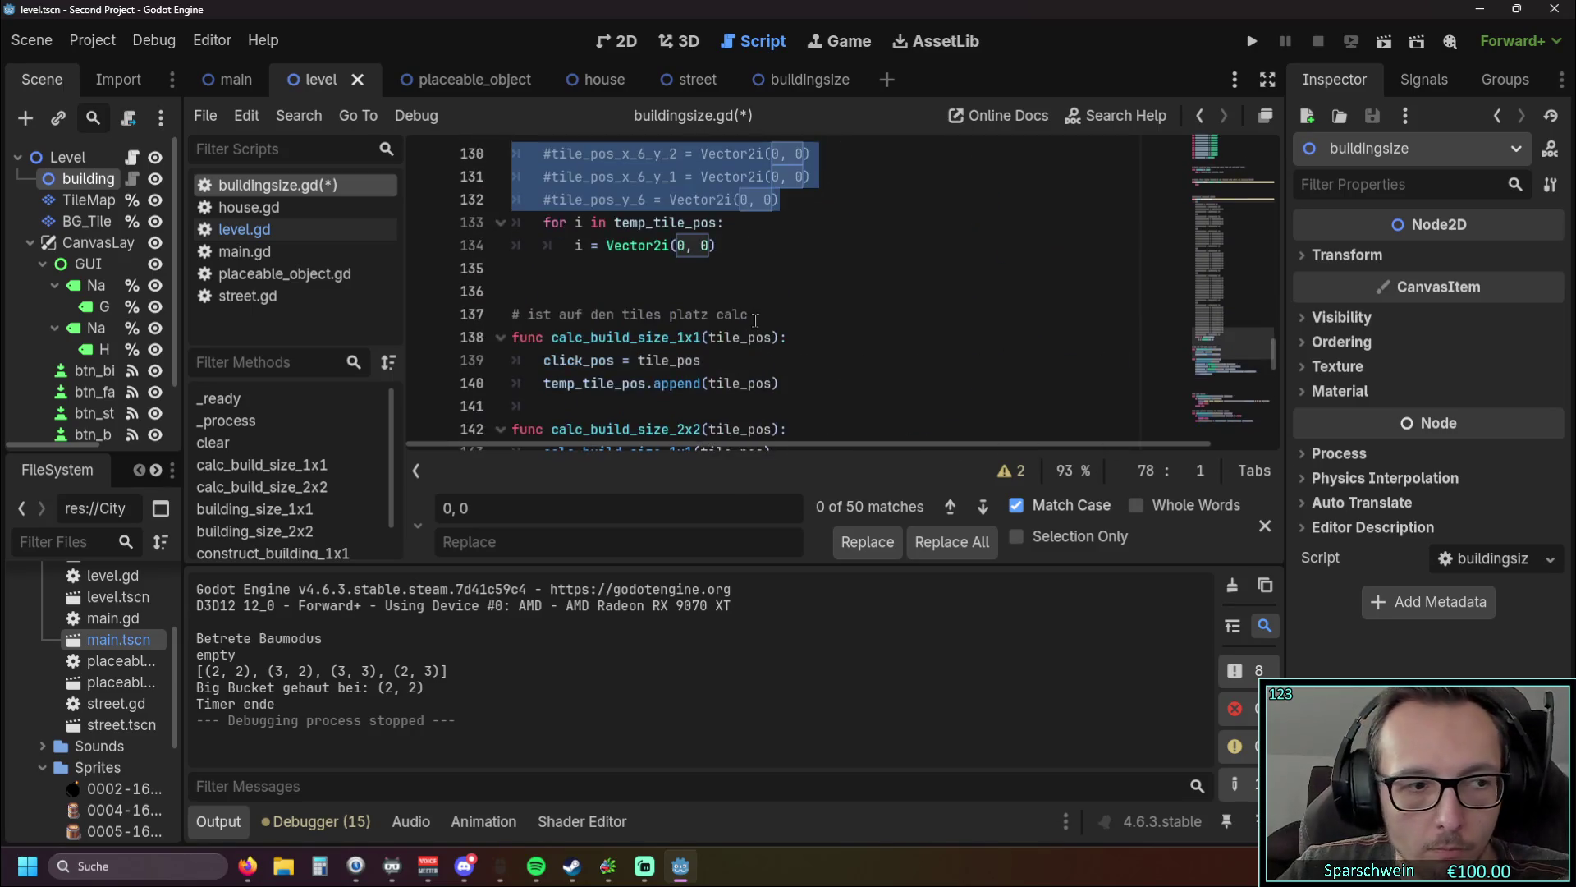
Add temp_tile_pos = [] after the loop, then switch to the Discord window
click(743, 319)
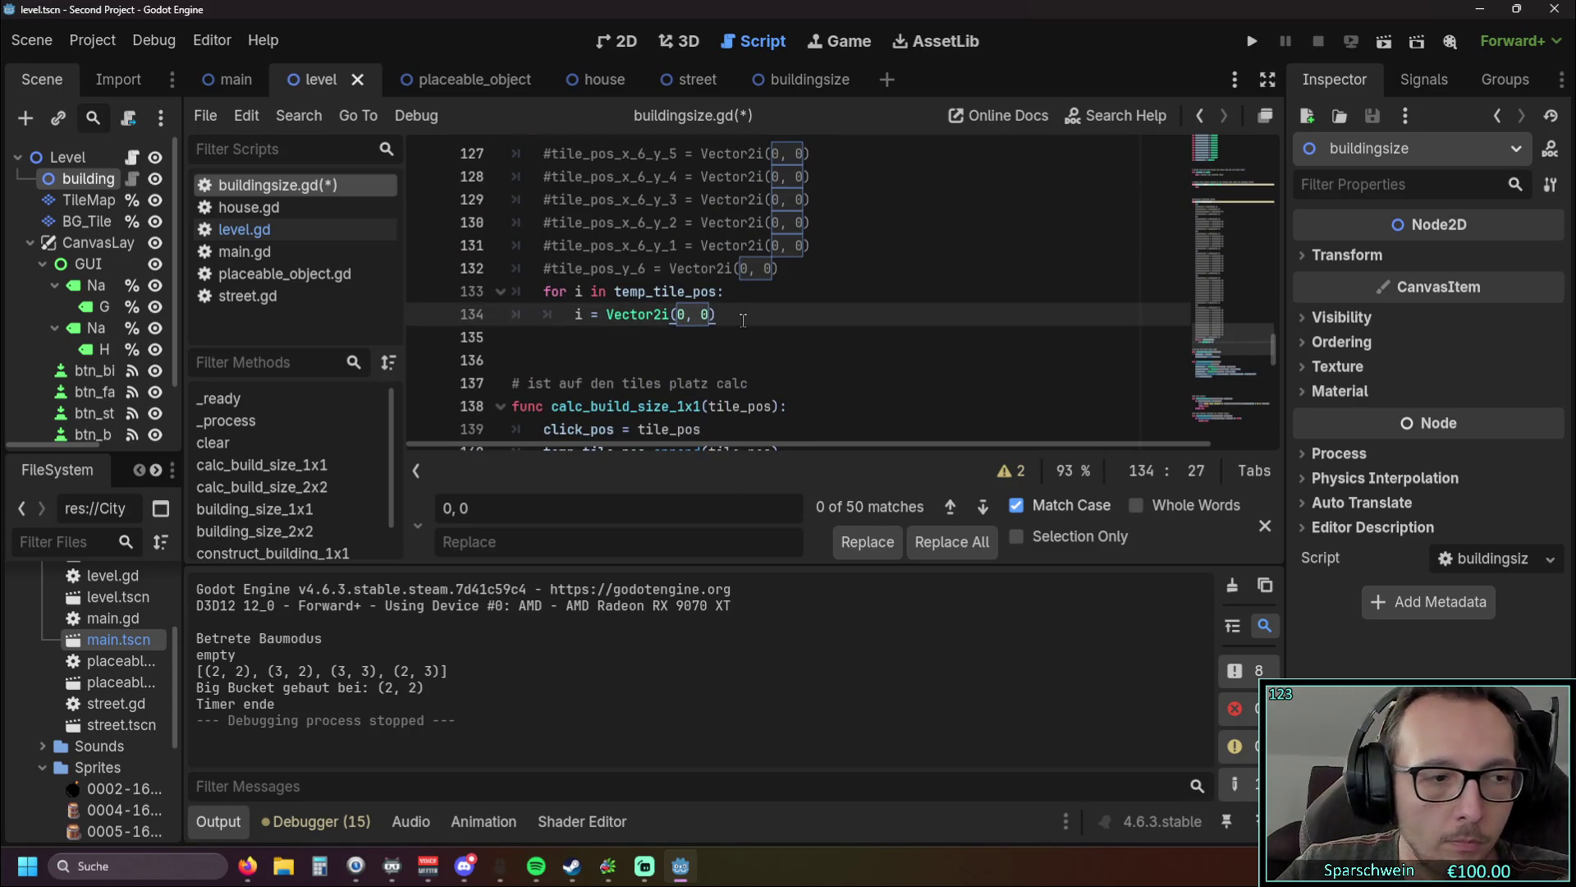
key(Return)
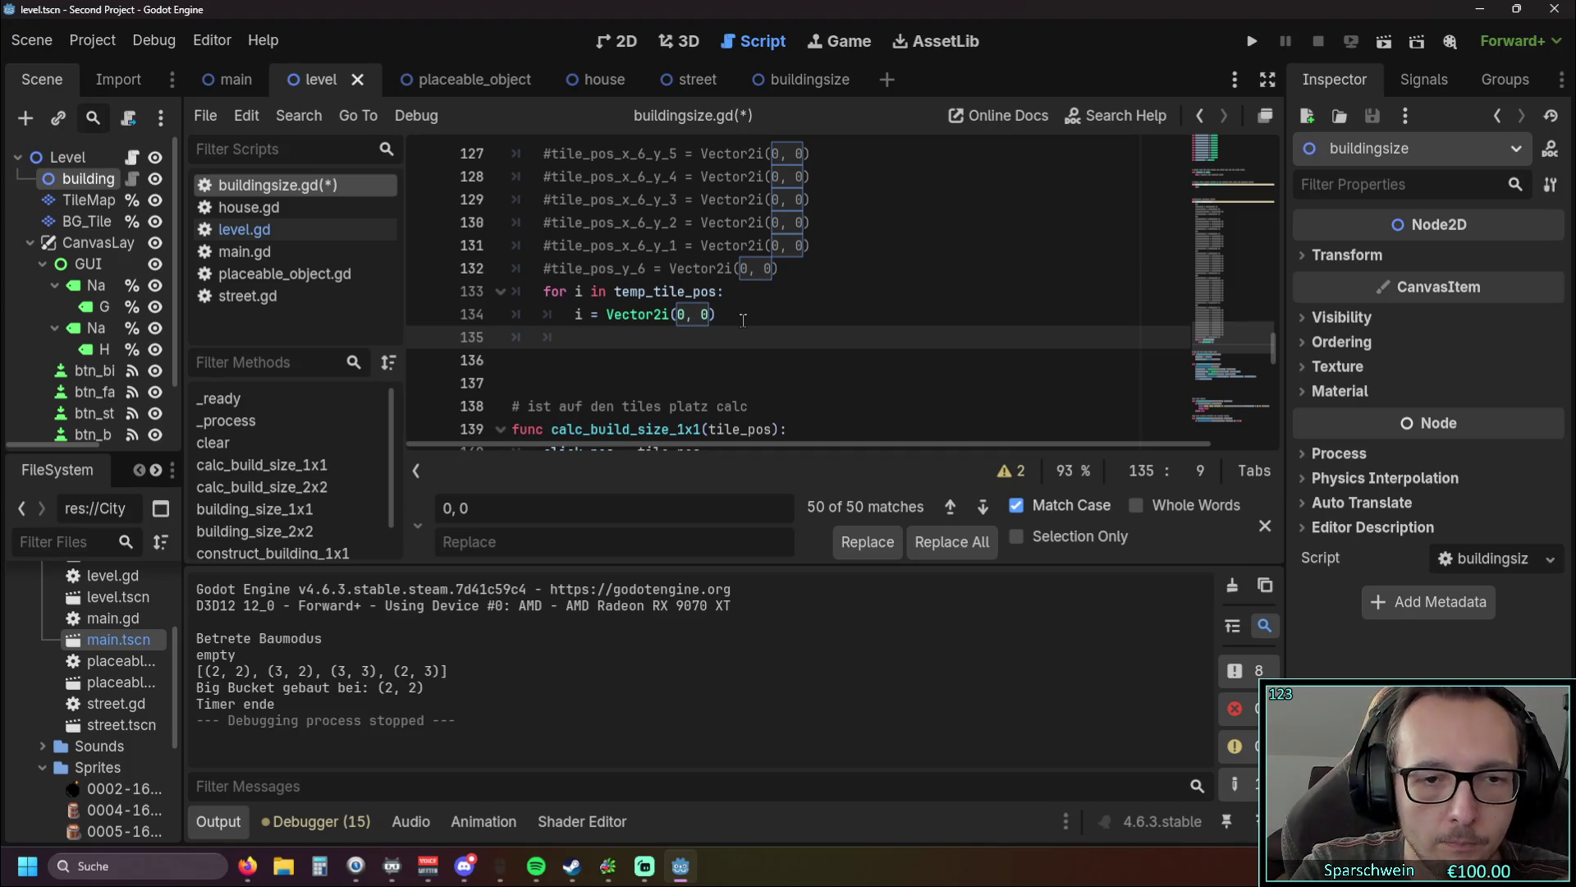
key(BackSpace)
text(temp)
key(Return)
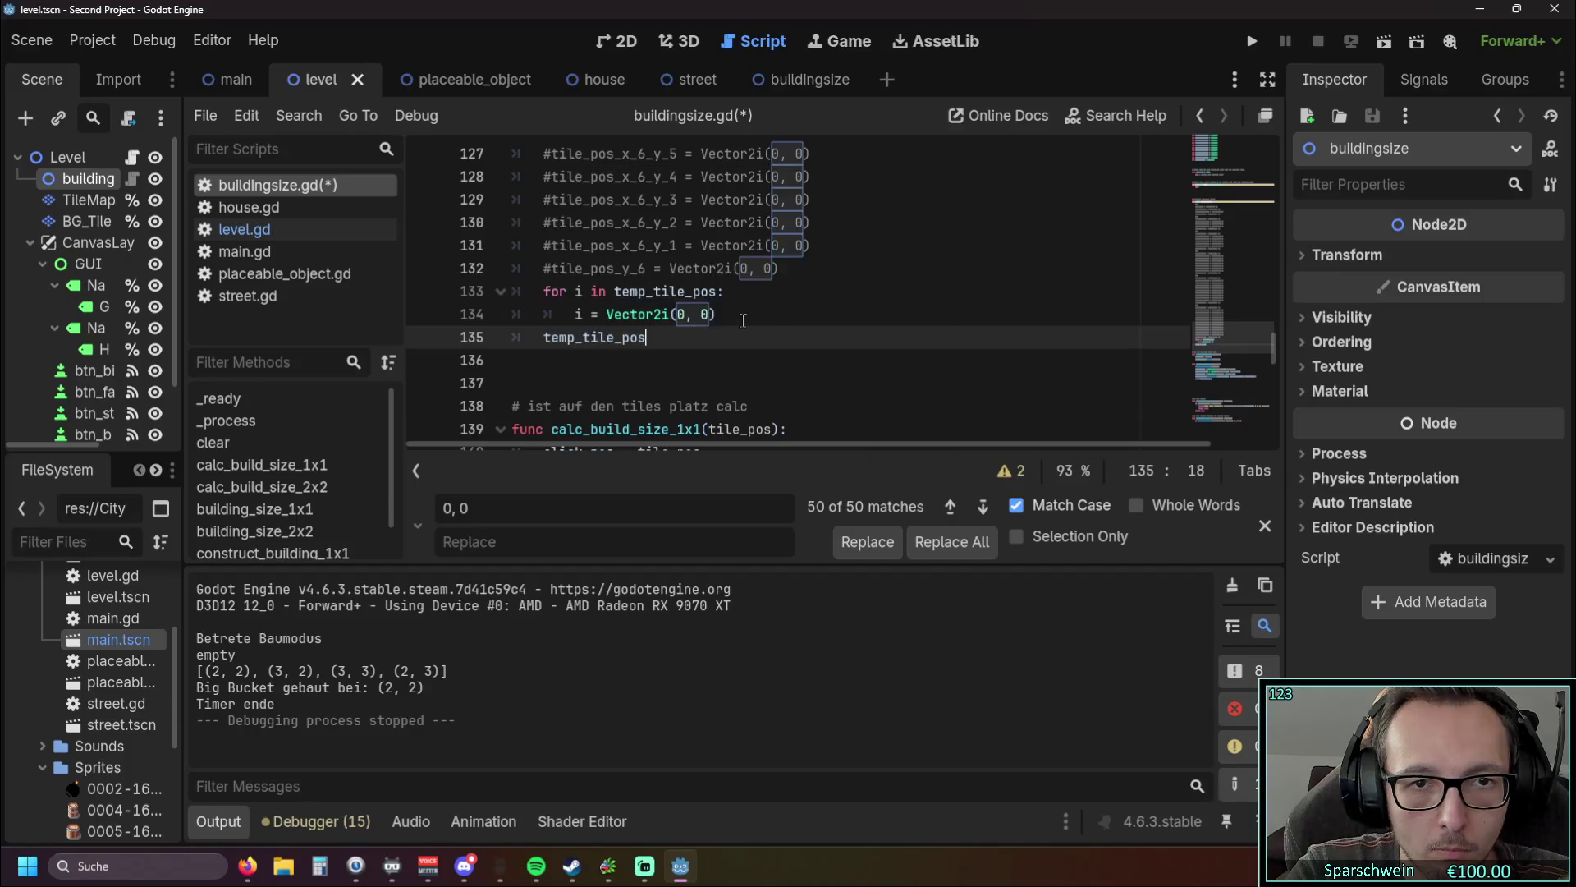
text( = )
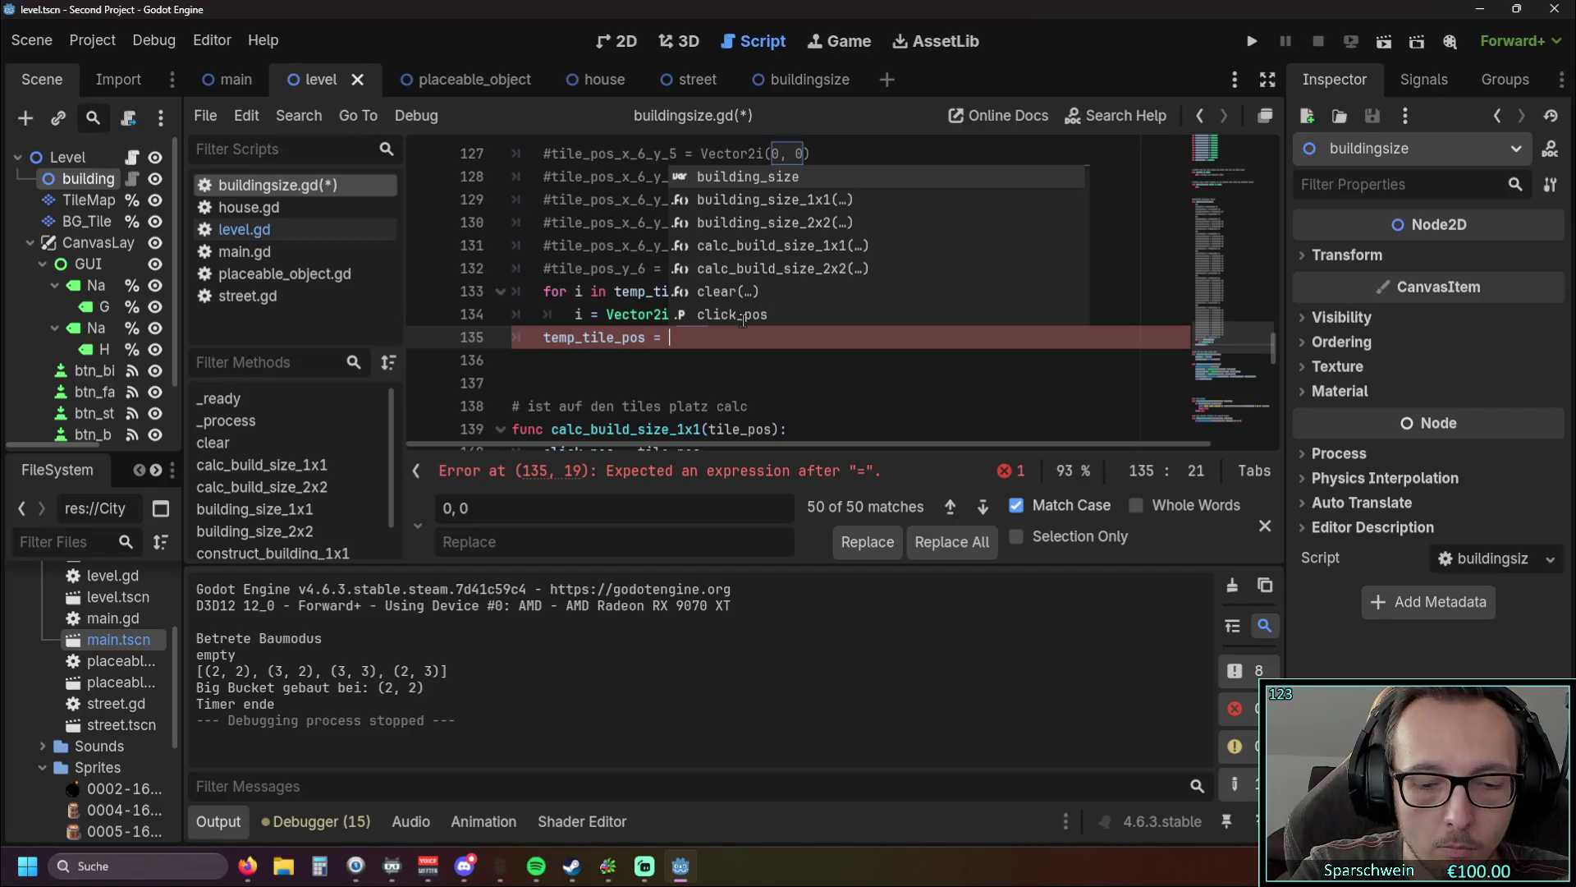
text([])
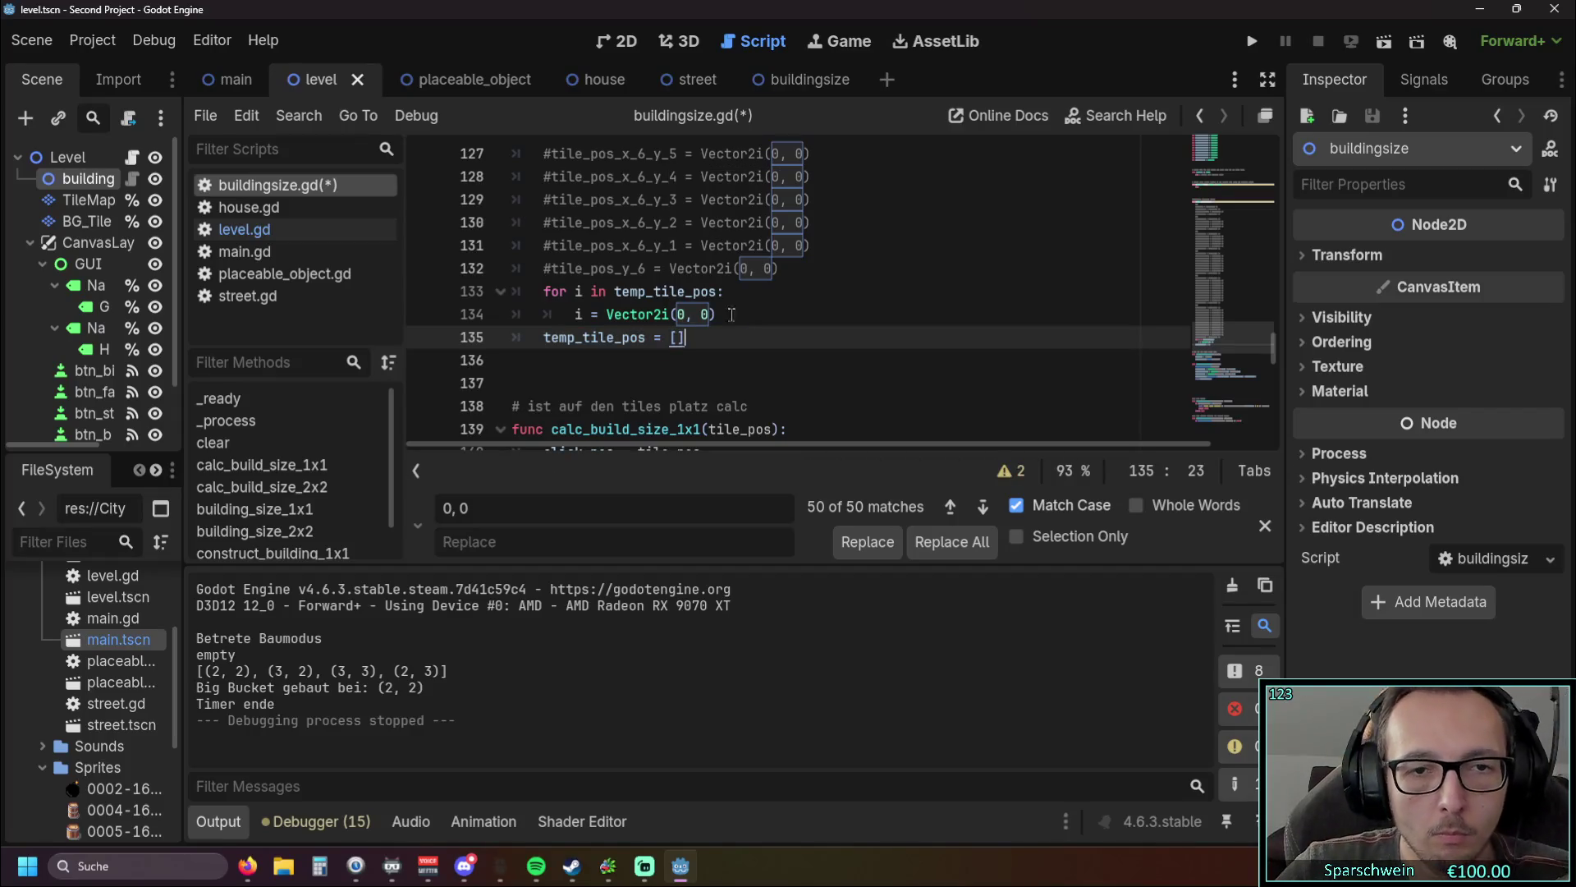
click(768, 288)
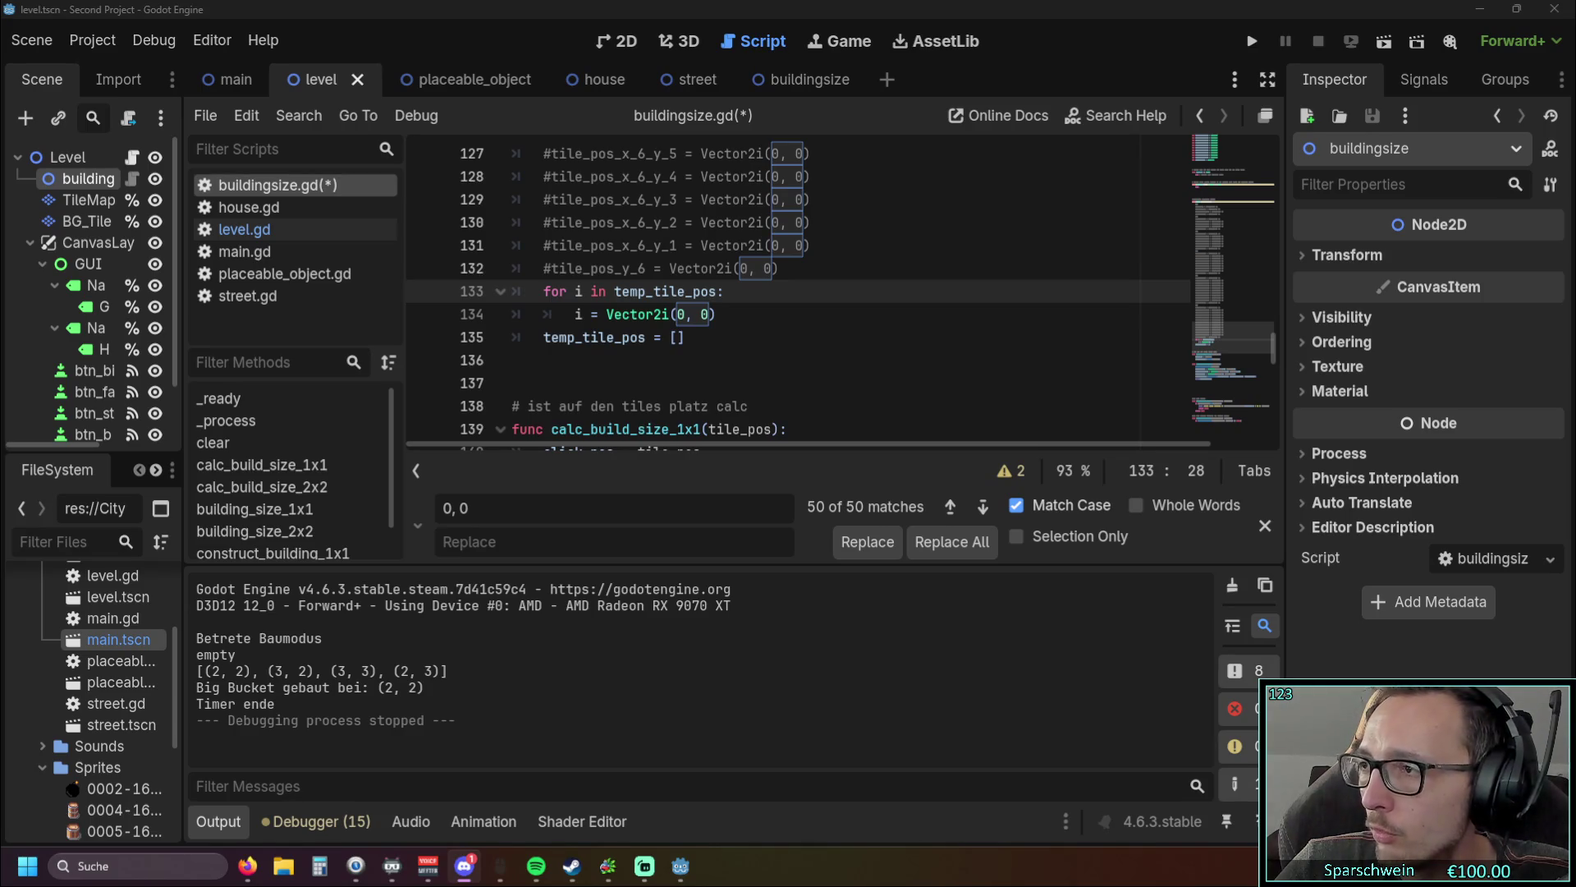
key(alt+Tab)
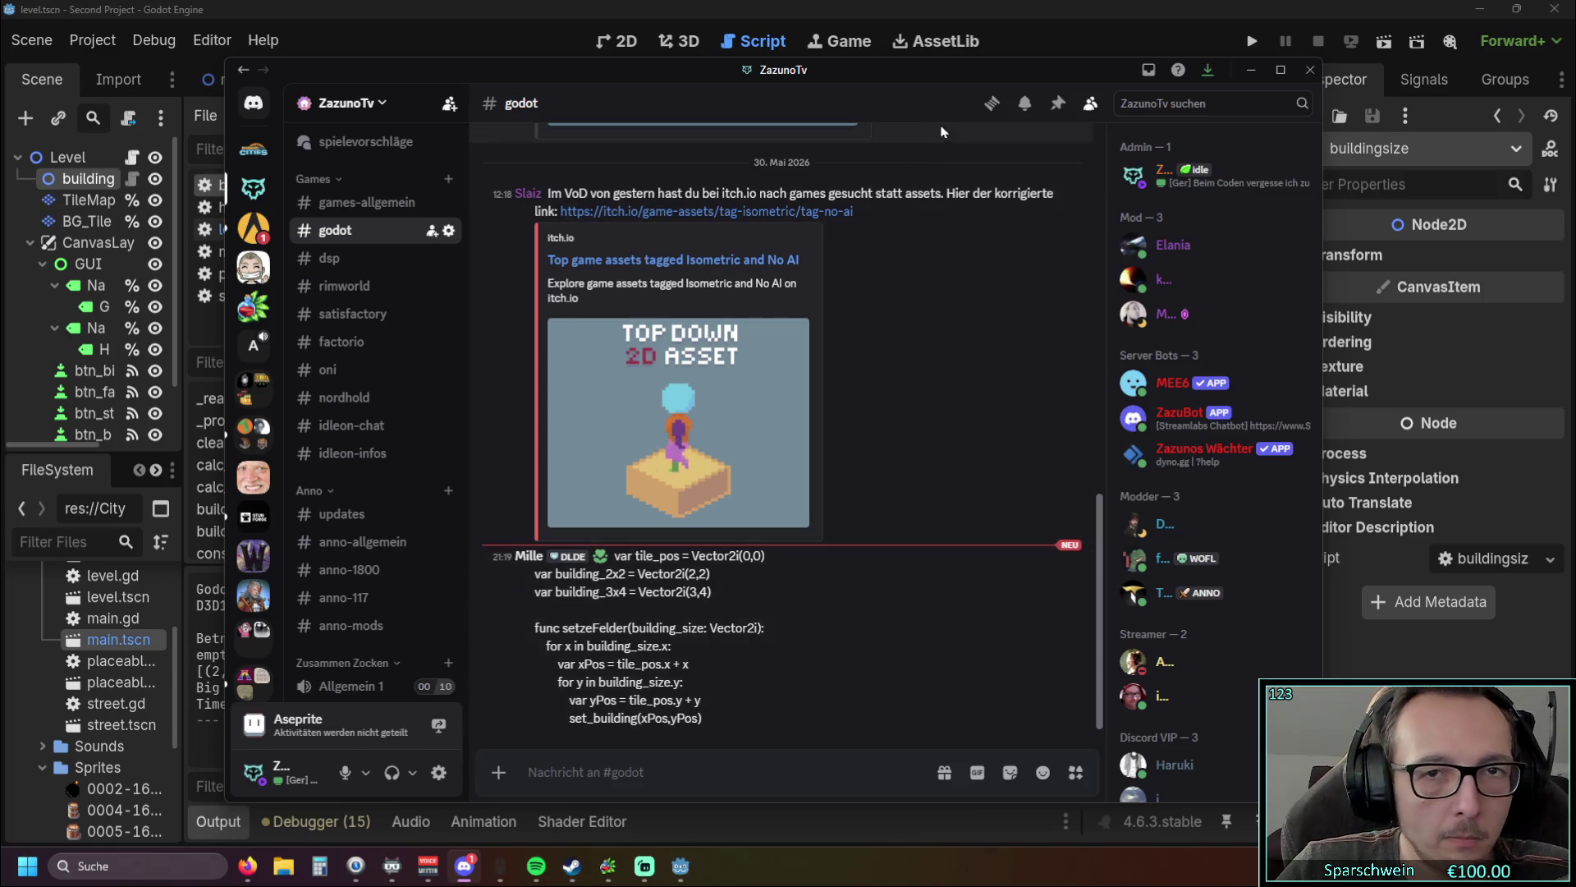
Restore the Discord window down to a smaller size over the Godot editor
key(super+Down)
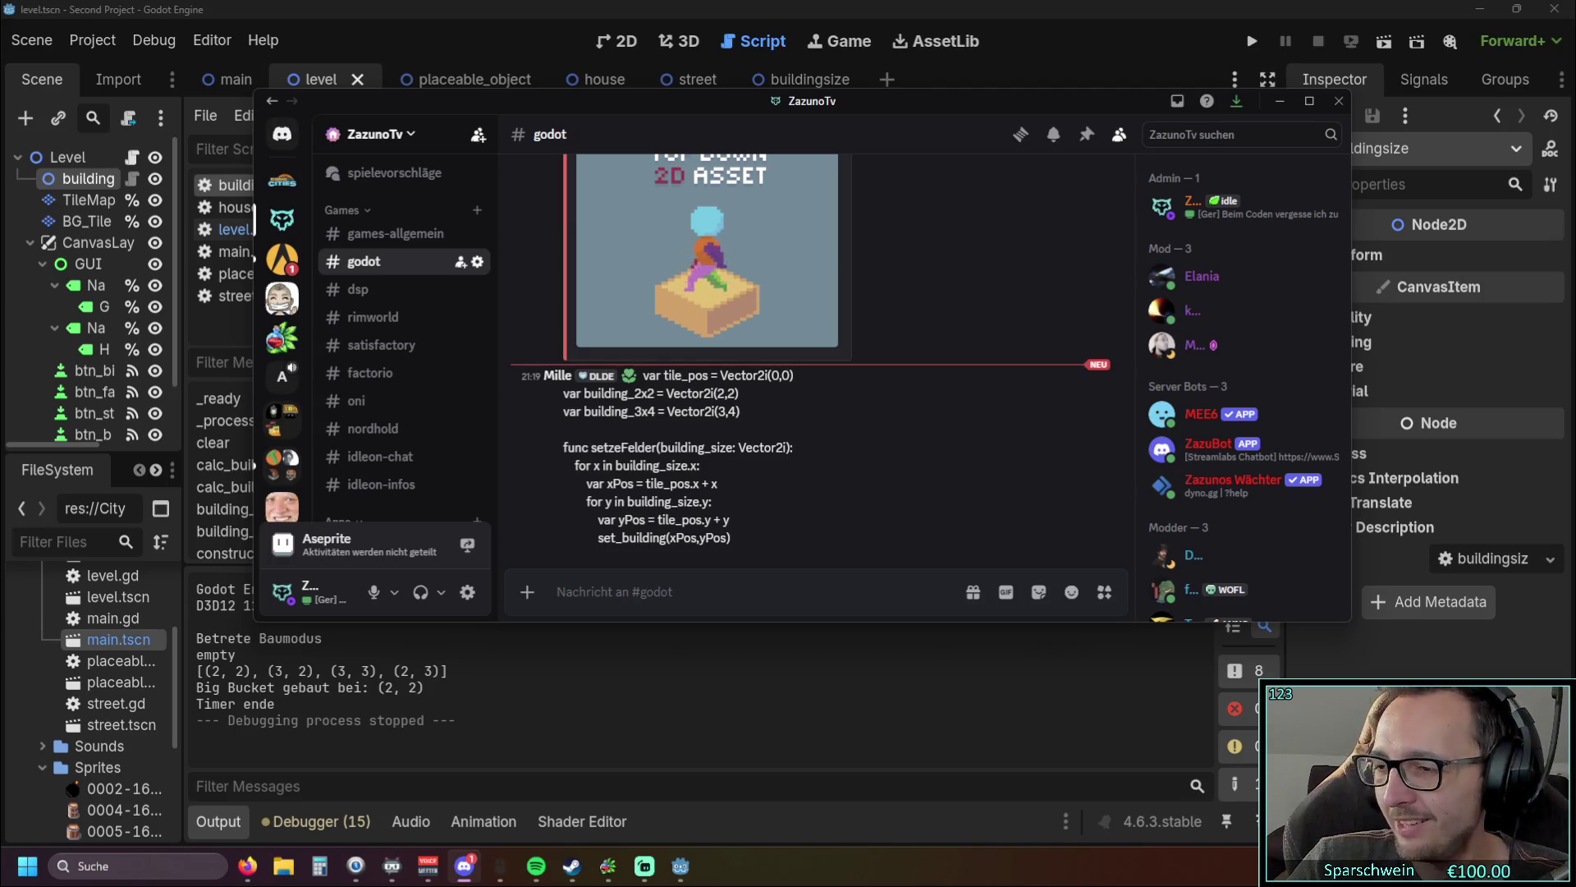
click(281, 336)
click(410, 287)
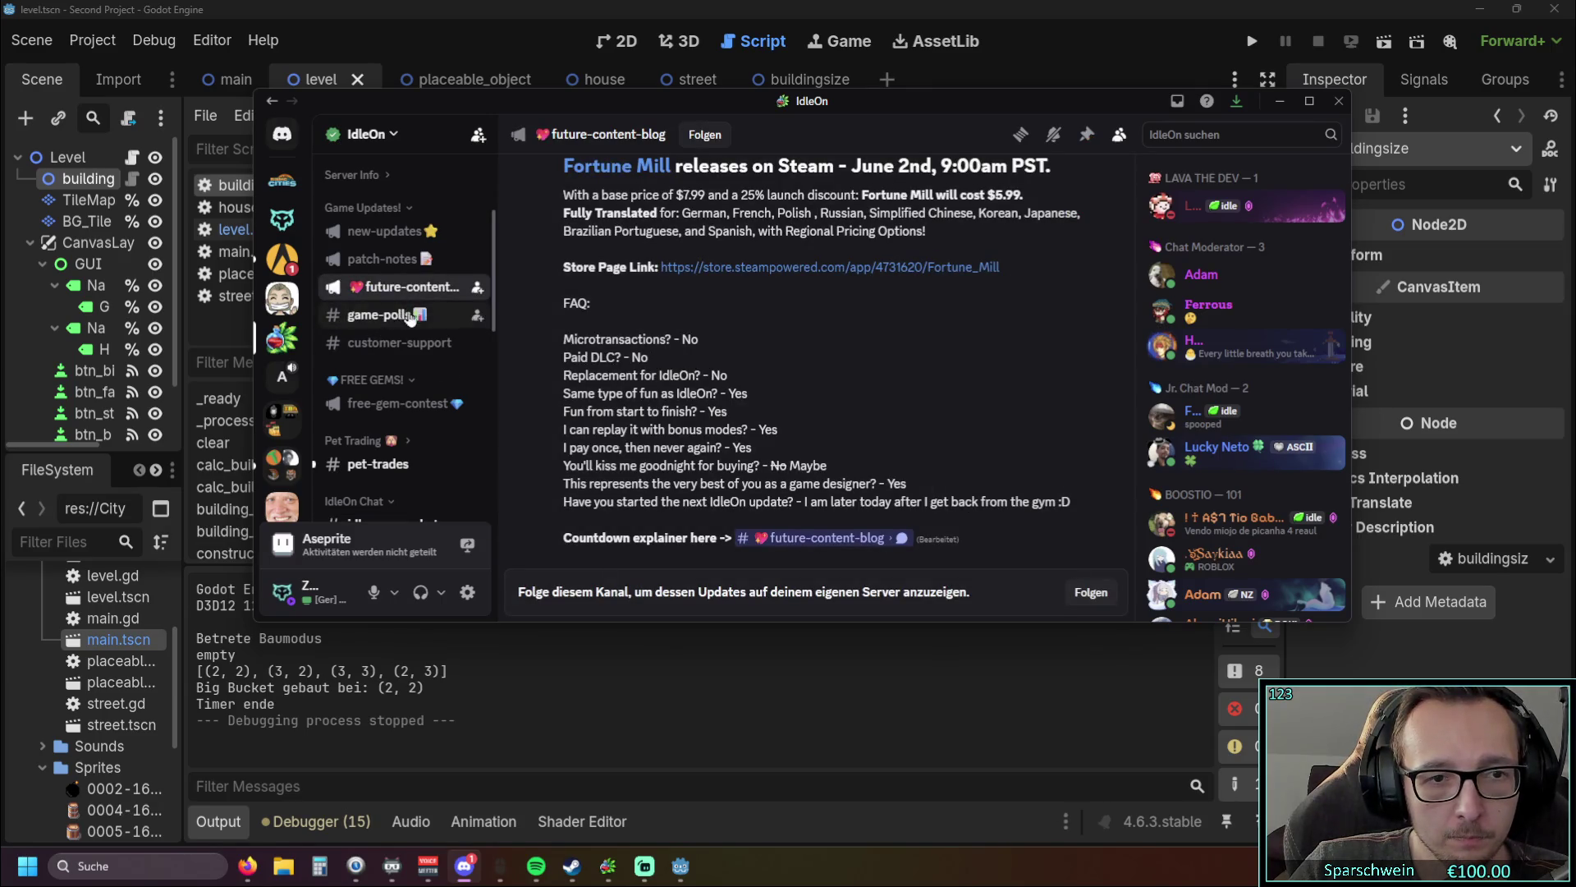
scroll(417, 326, up, 3)
scroll(417, 327, down, 5)
scroll(423, 332, up, 4)
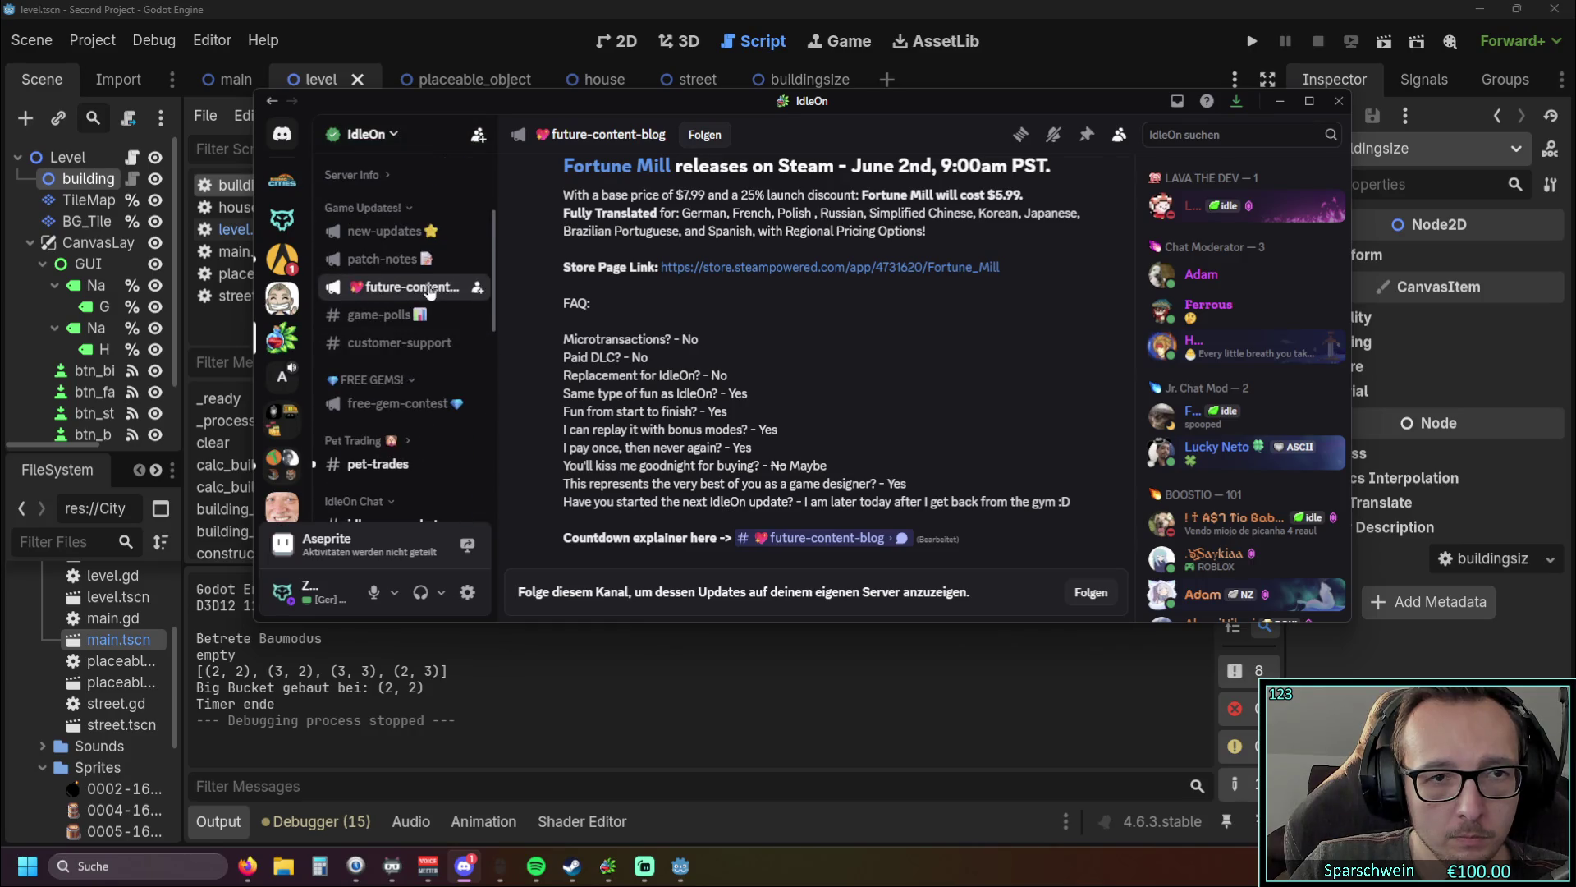
scroll(414, 349, down, 4)
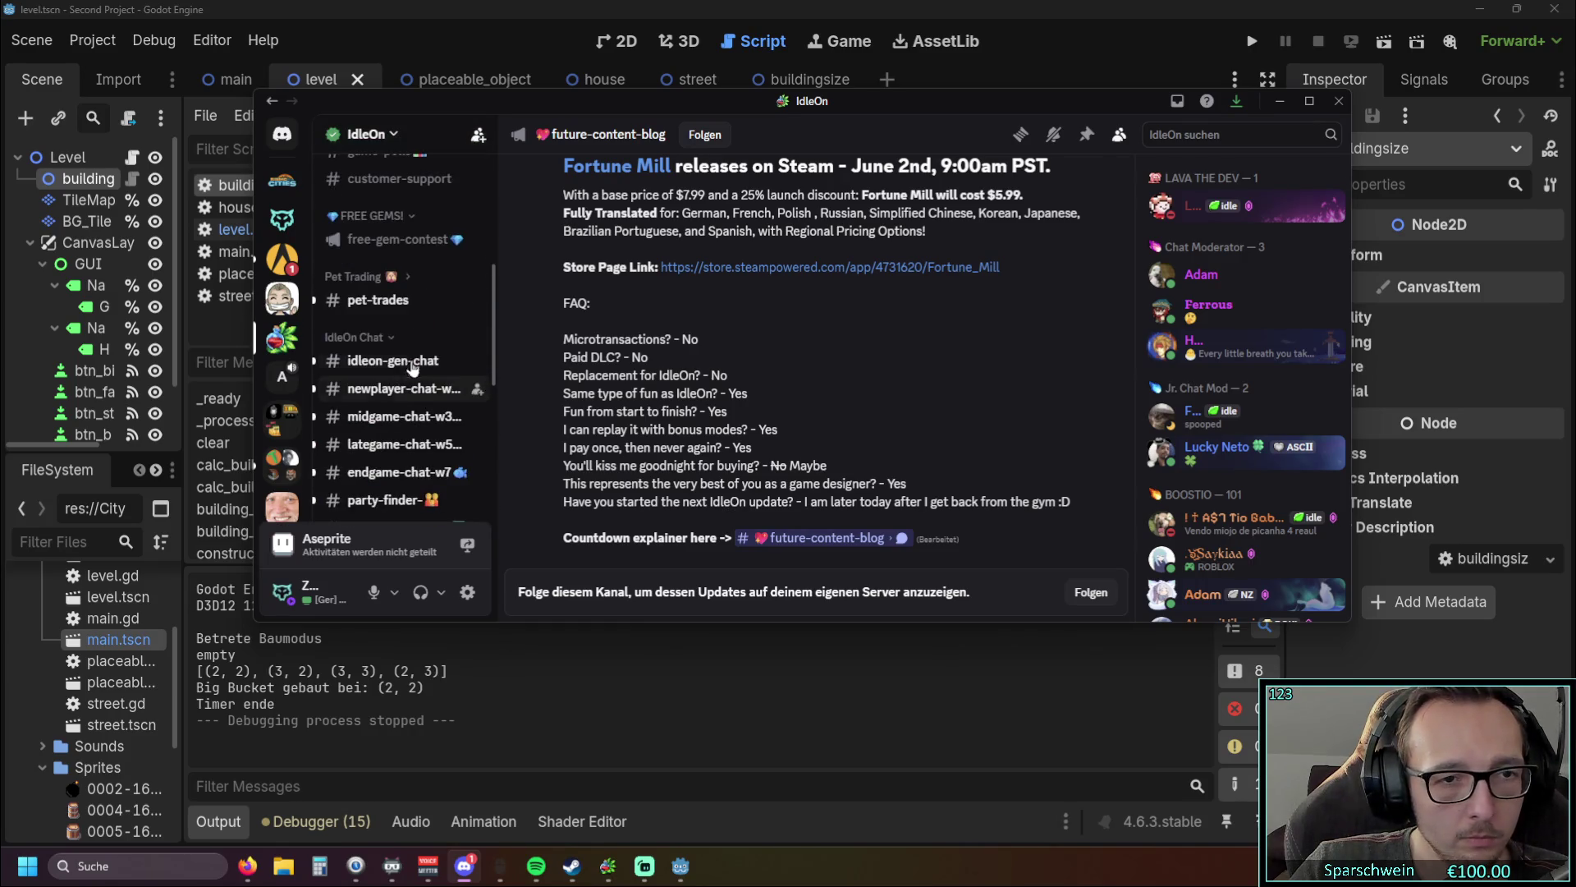
click(408, 362)
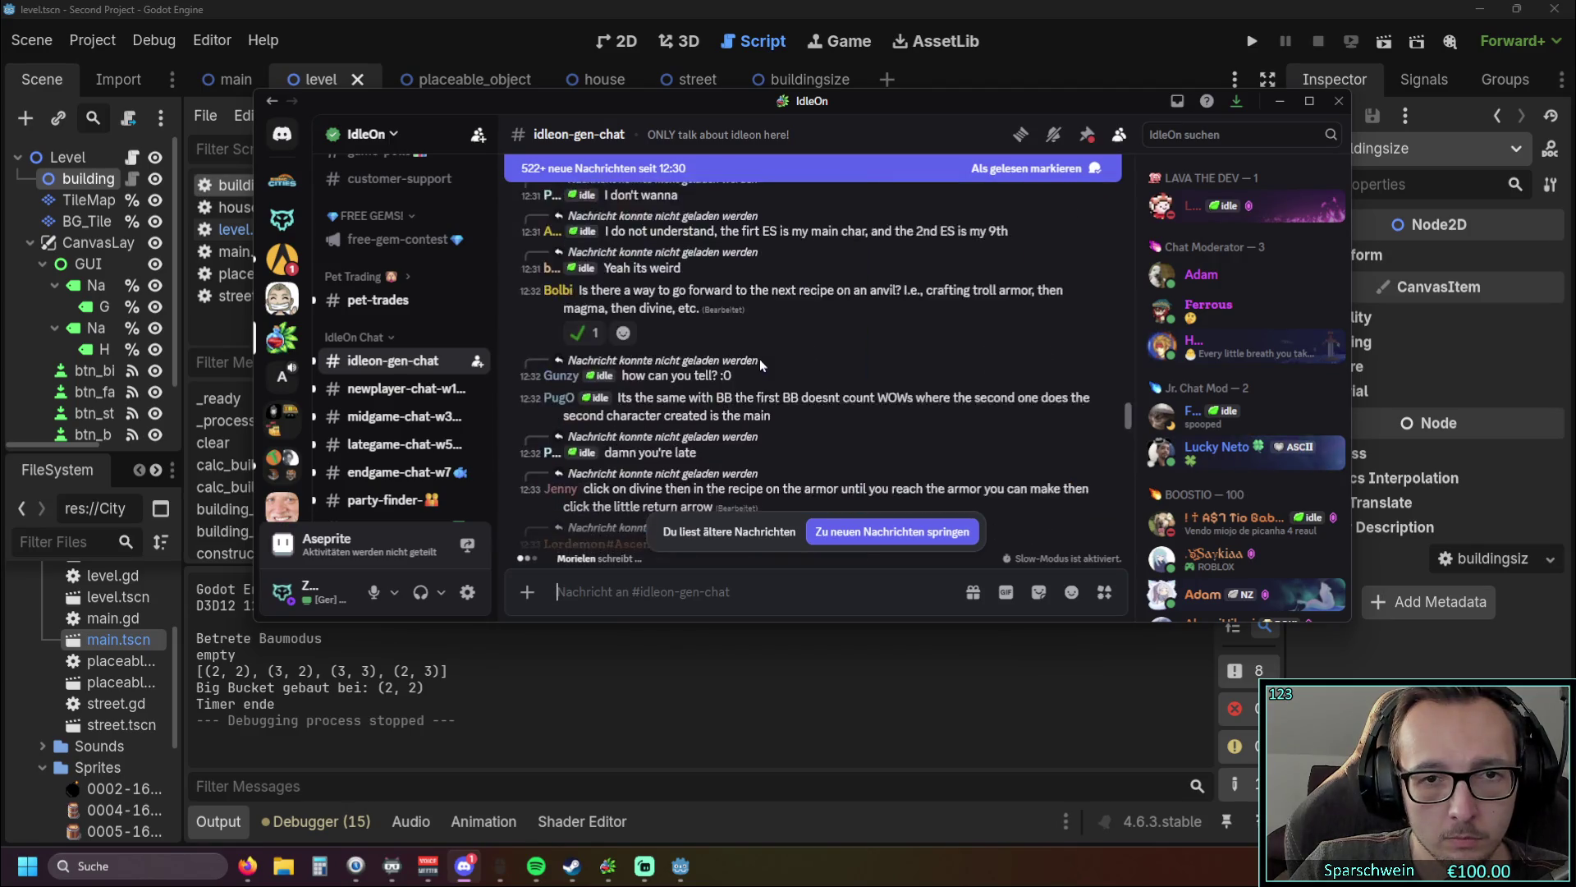
scroll(787, 376, down, 5)
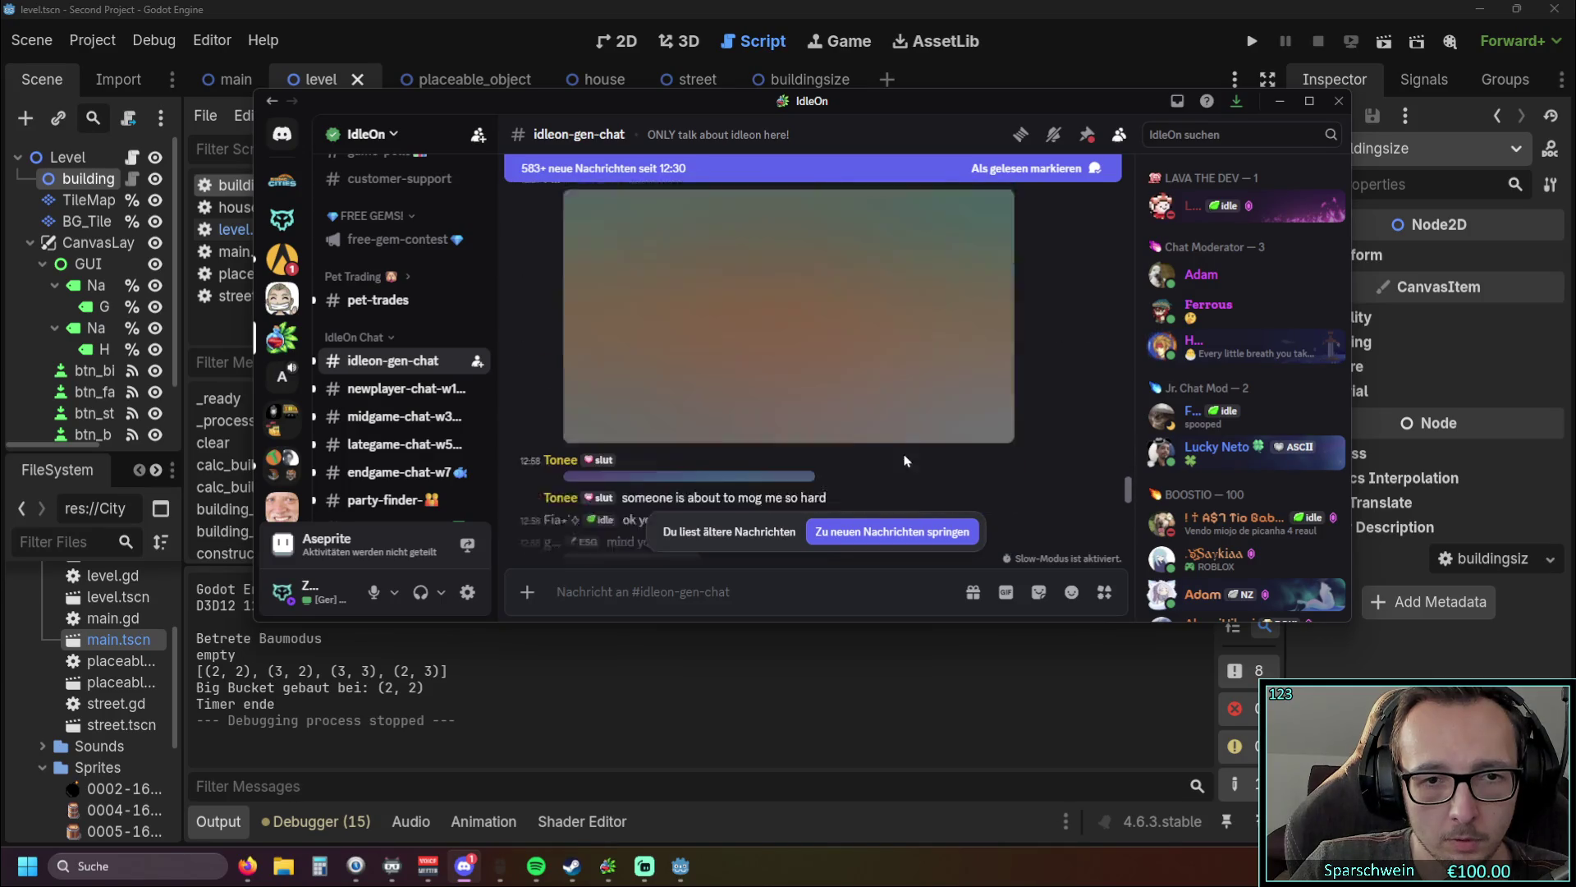
click(911, 532)
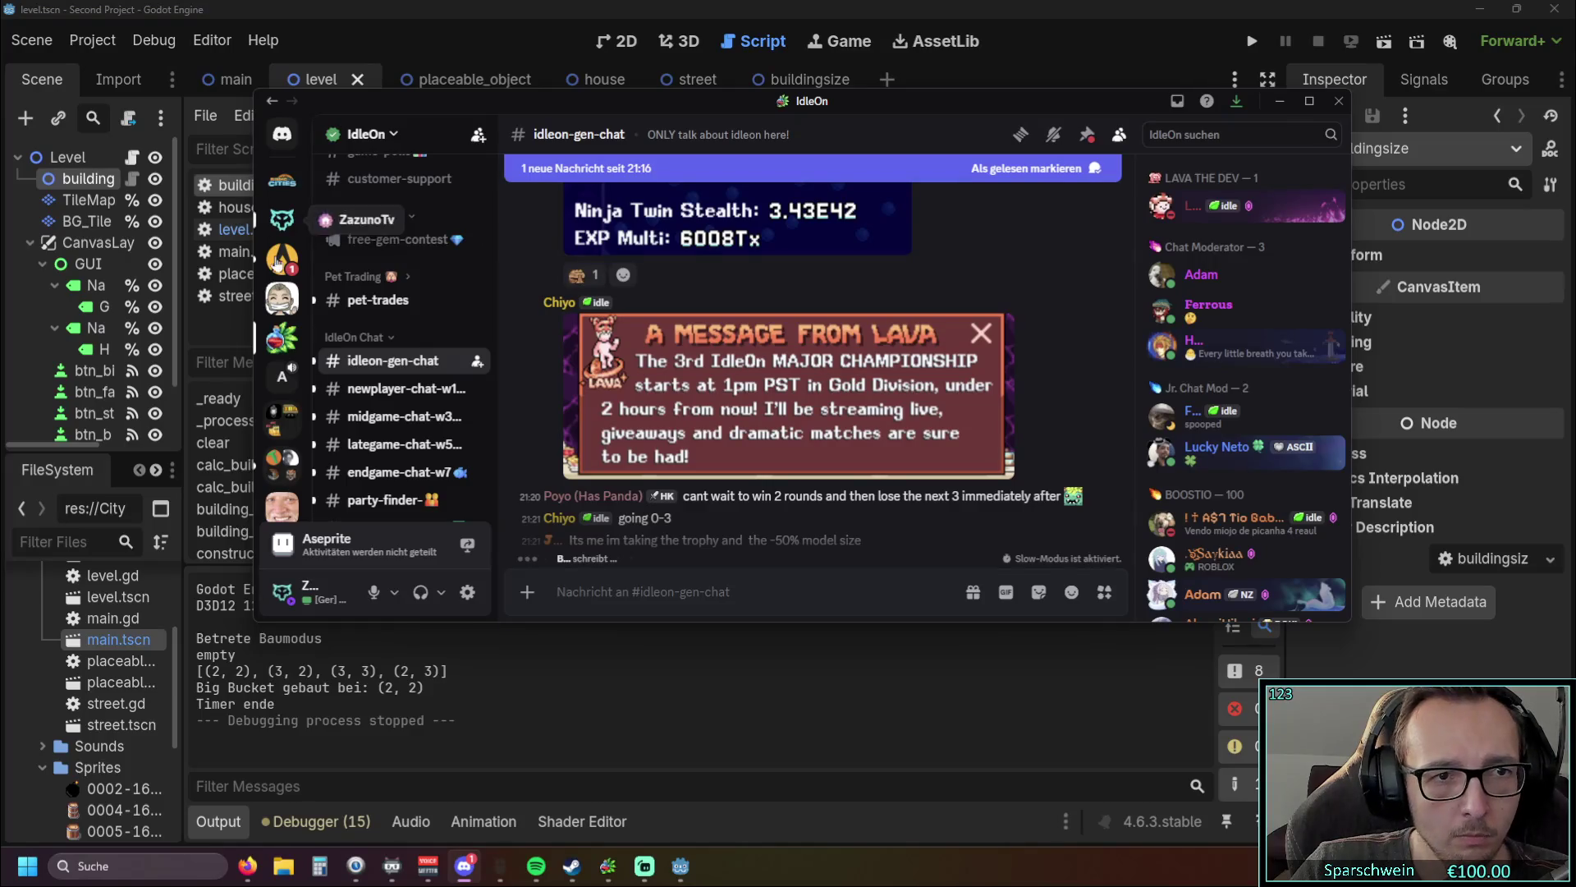
click(281, 219)
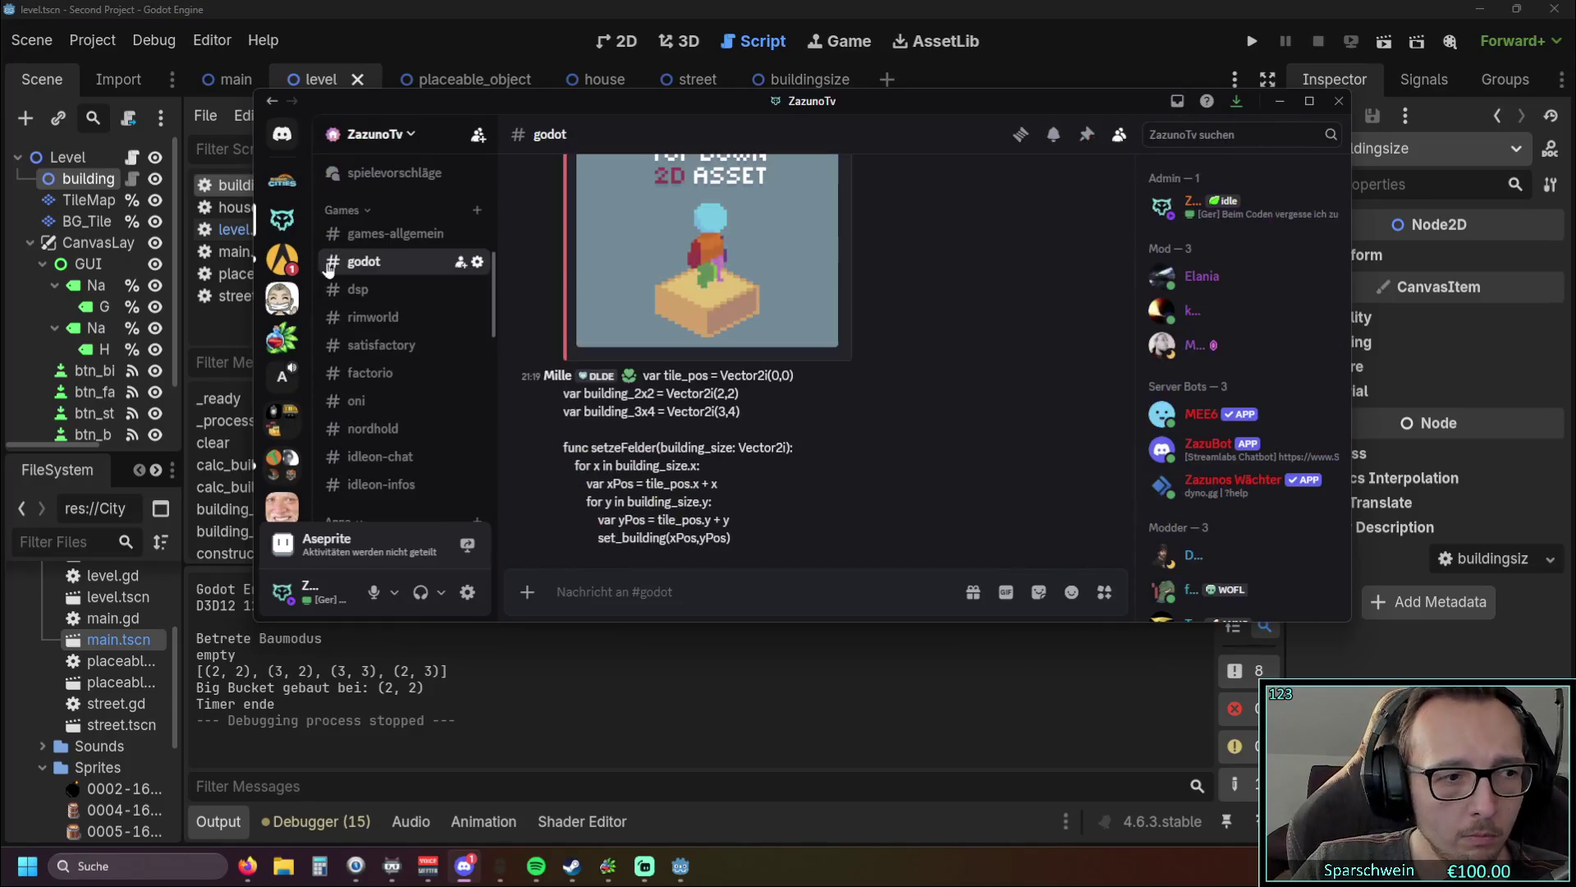
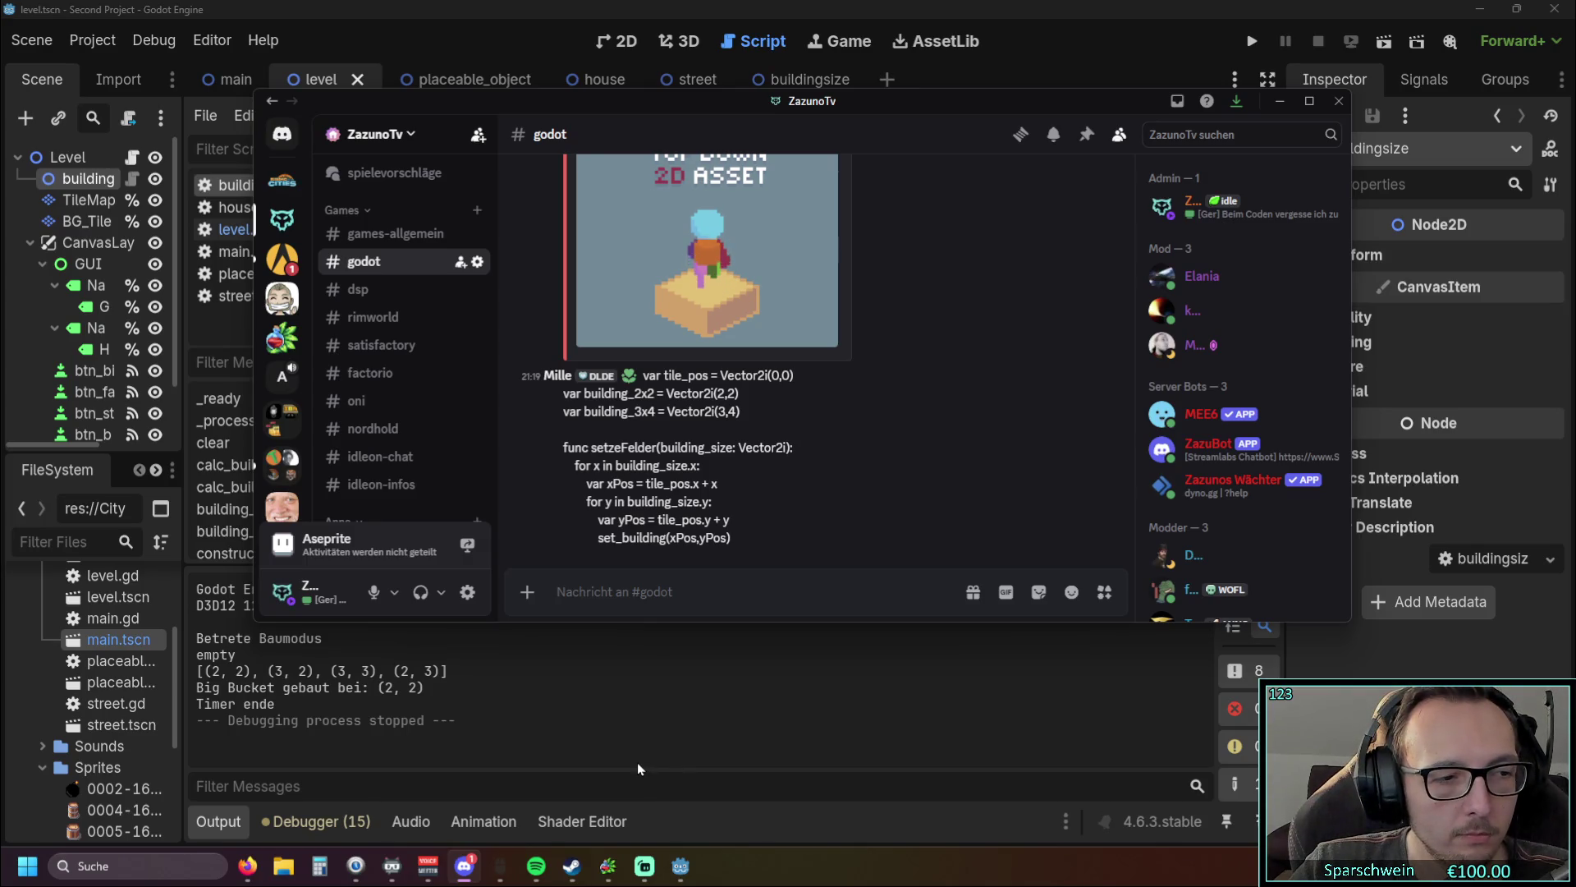
Highlight the nested for-loop lines of the Discord setzeFelder snippet, then return to buildingsize.gd near line 144
drag(749, 538, 563, 447)
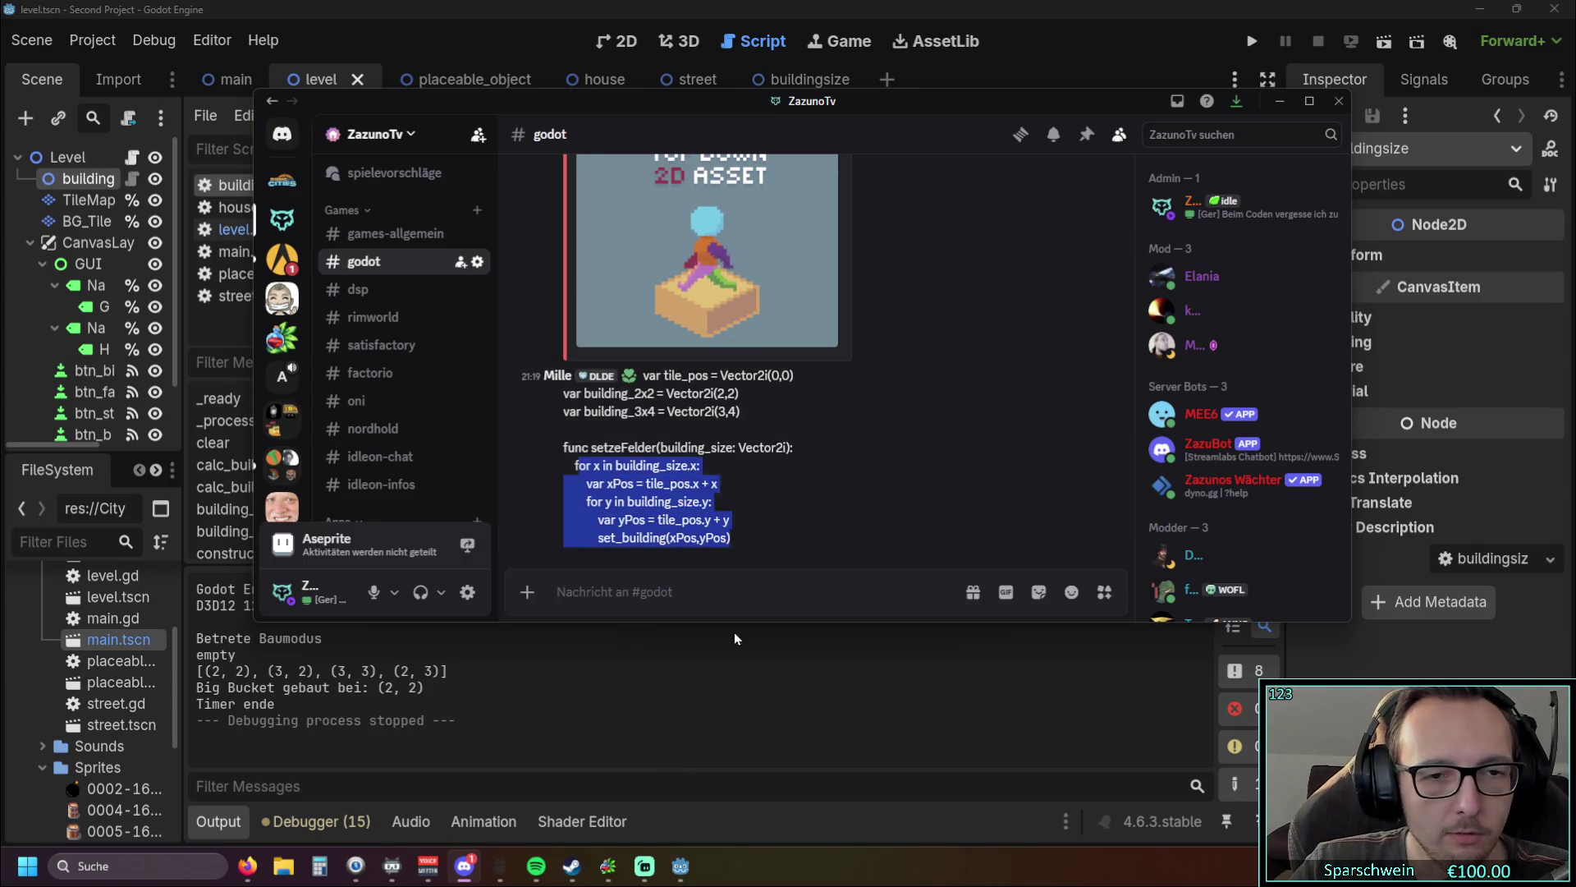
click(678, 712)
scroll(821, 328, down, 3)
click(876, 332)
scroll(870, 345, down, 12)
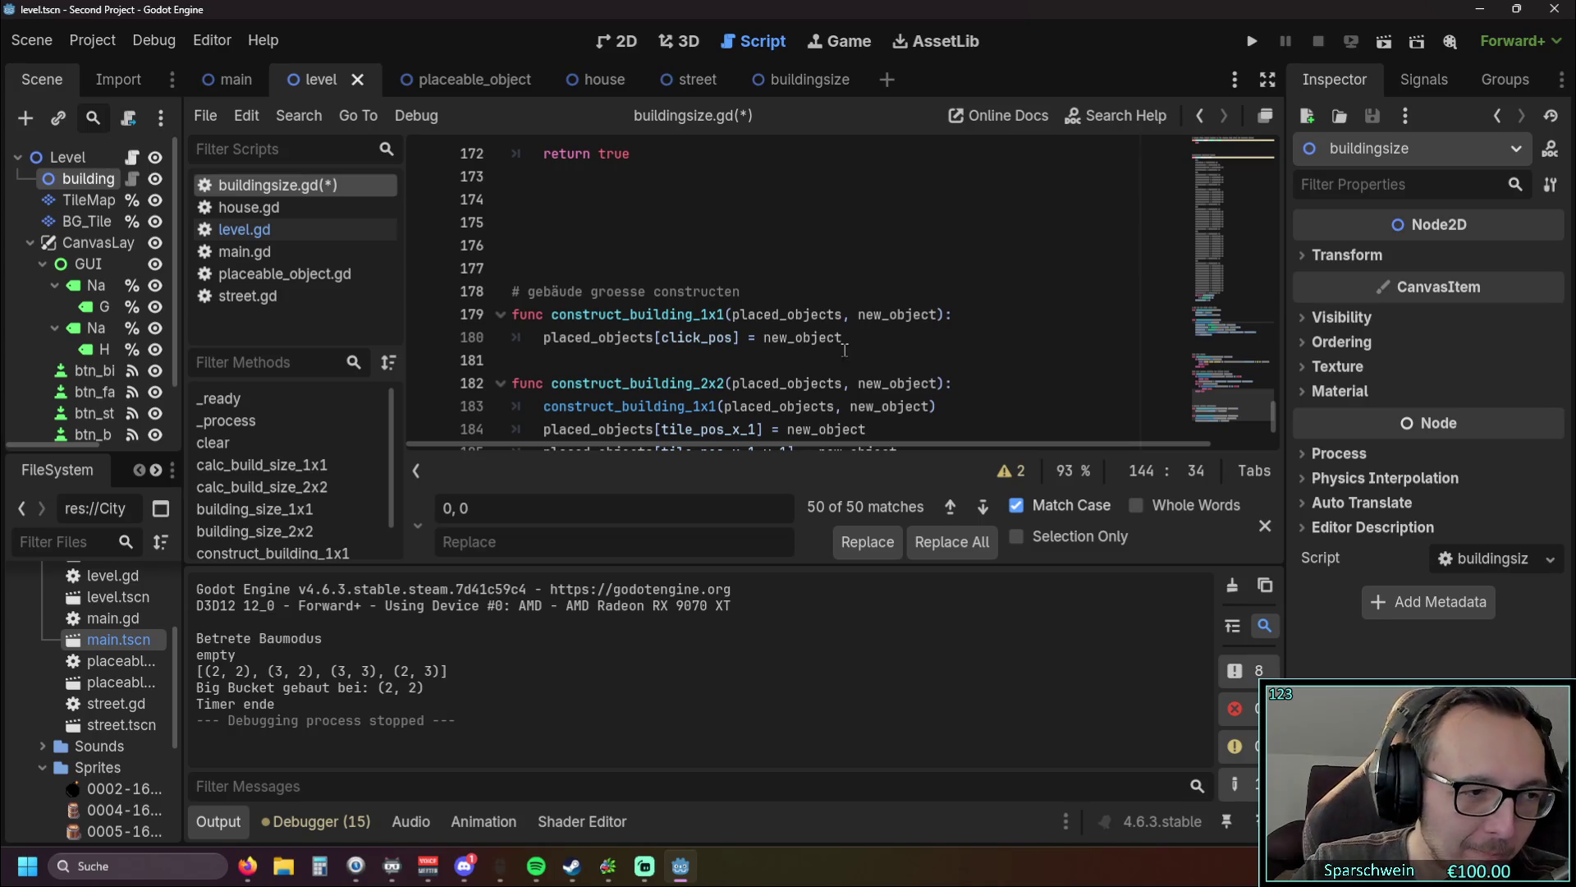
Scroll up to the building_size_2x2 check in buildingsize.gd, then bring Discord's #godot channel back
scroll(859, 353, up, 2)
scroll(858, 348, up, 1)
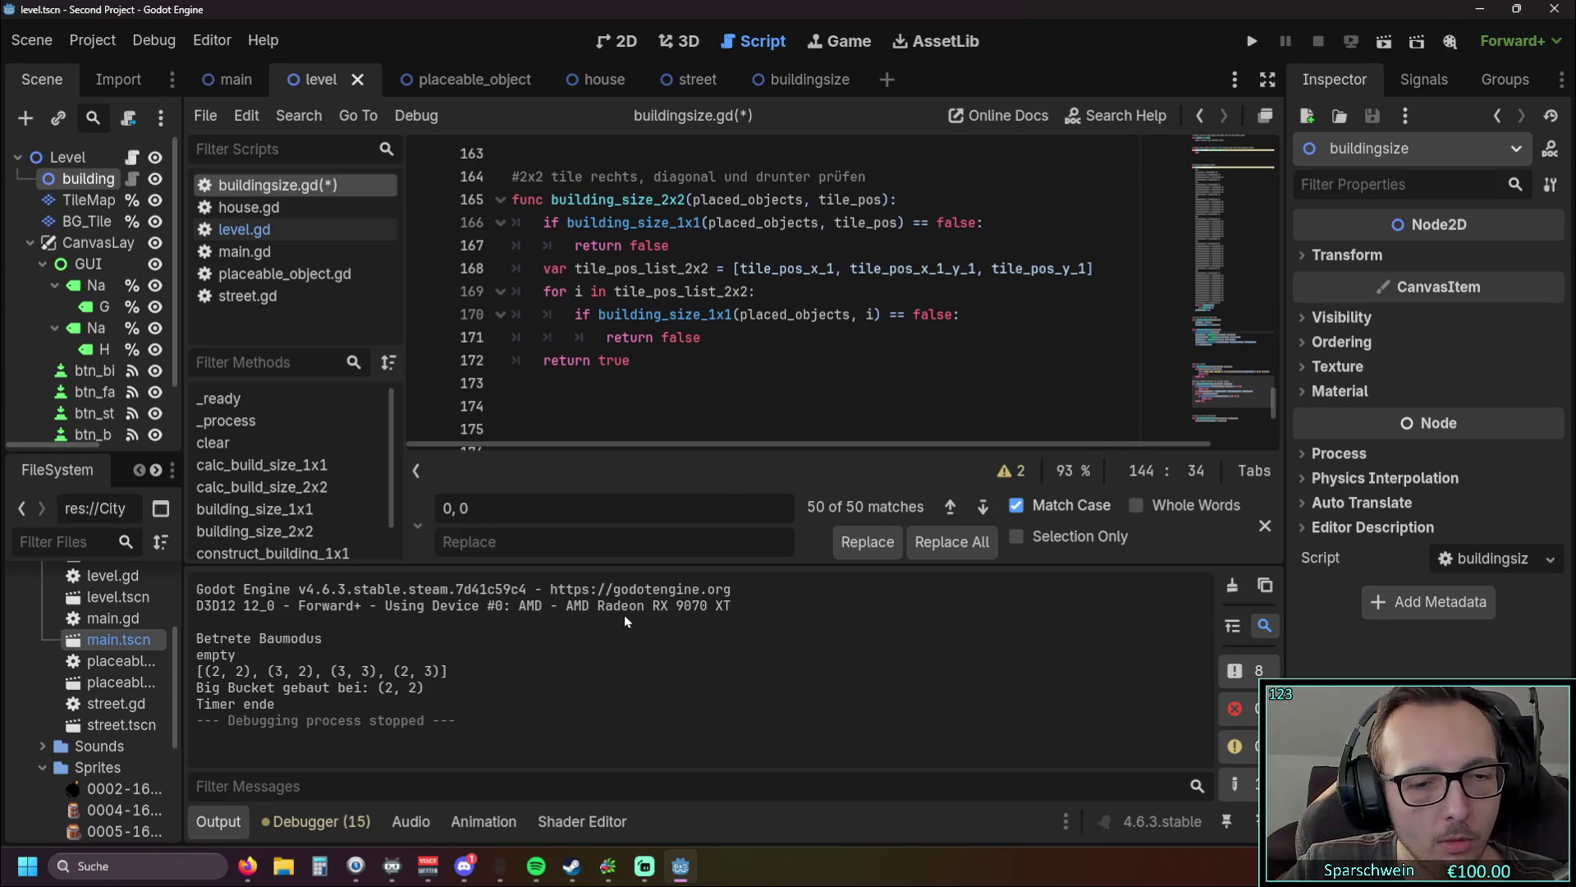
click(465, 866)
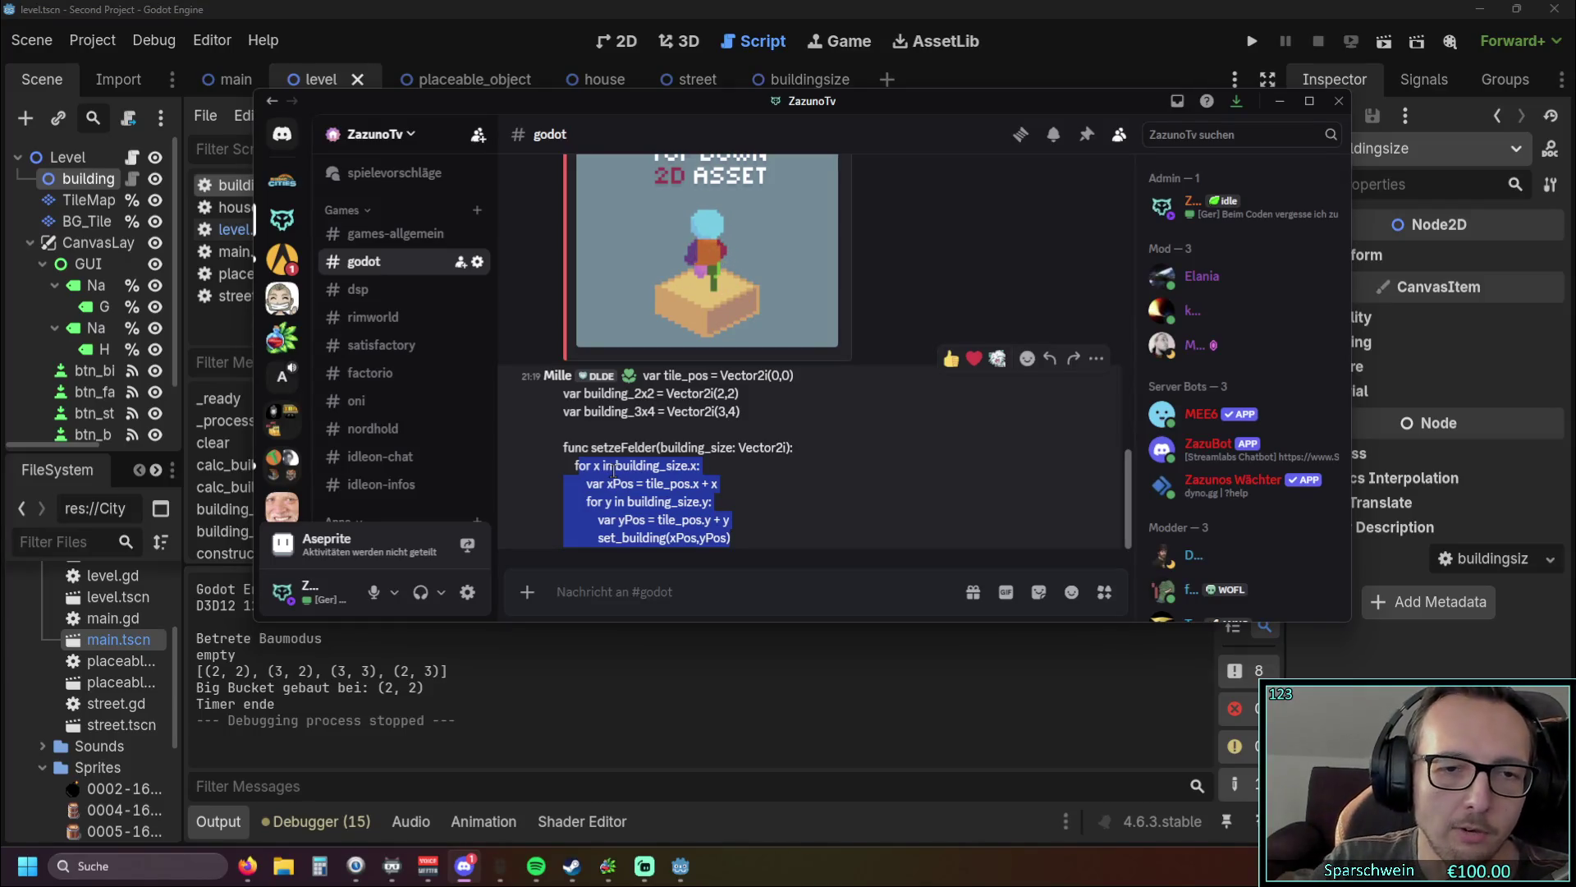
Highlight the x loop variable, tile_pos.x and the building_size.y loop header in the snippet, then return to Godot
click(607, 476)
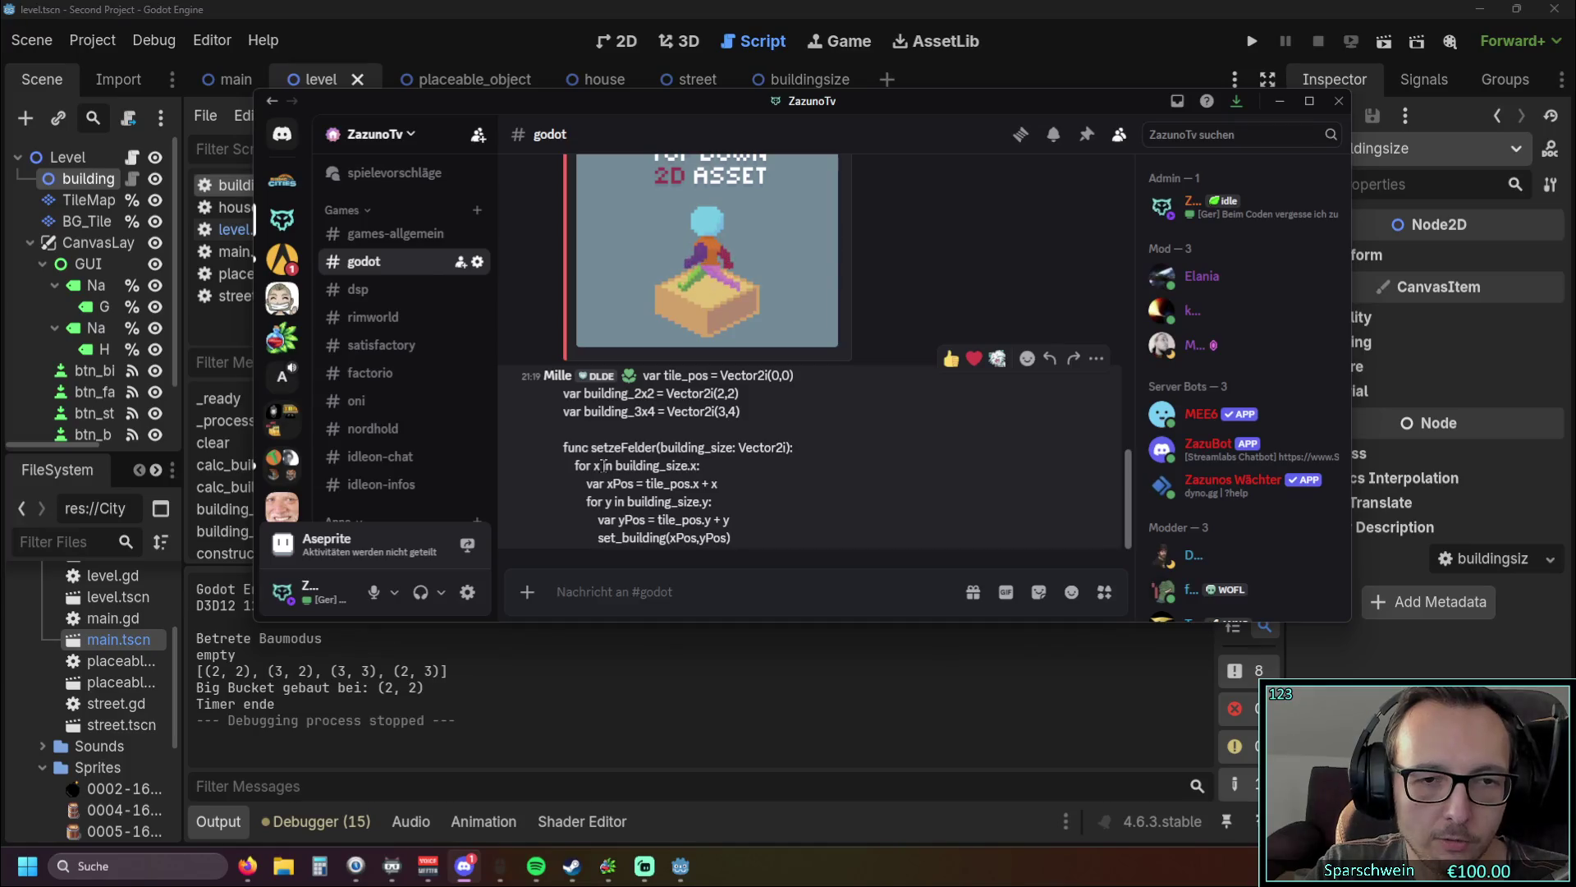
double_click(597, 466)
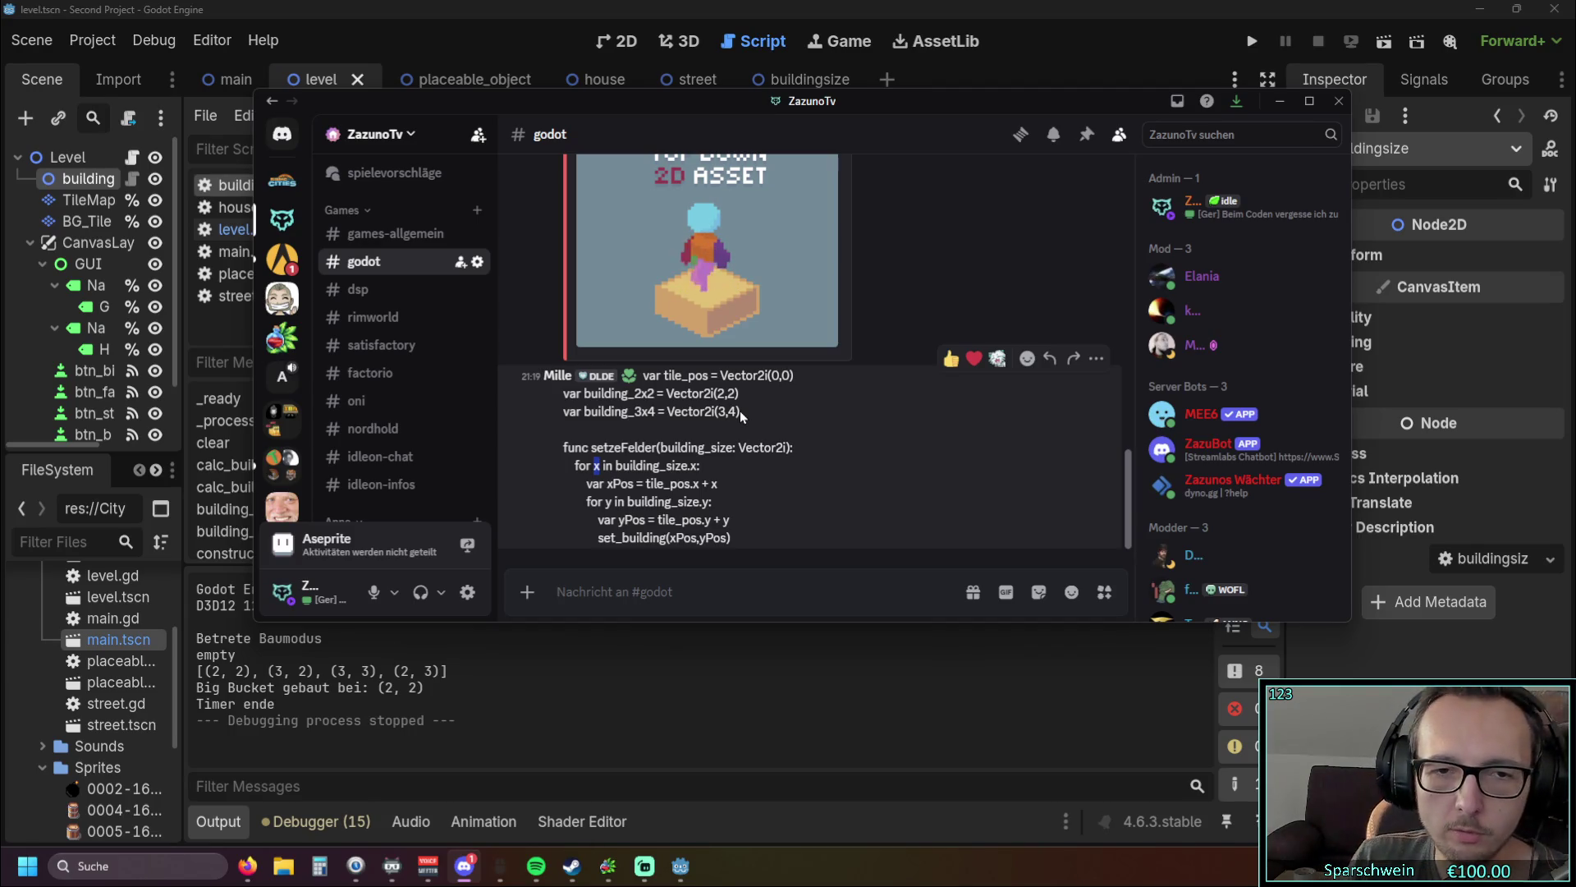
drag(645, 484, 700, 484)
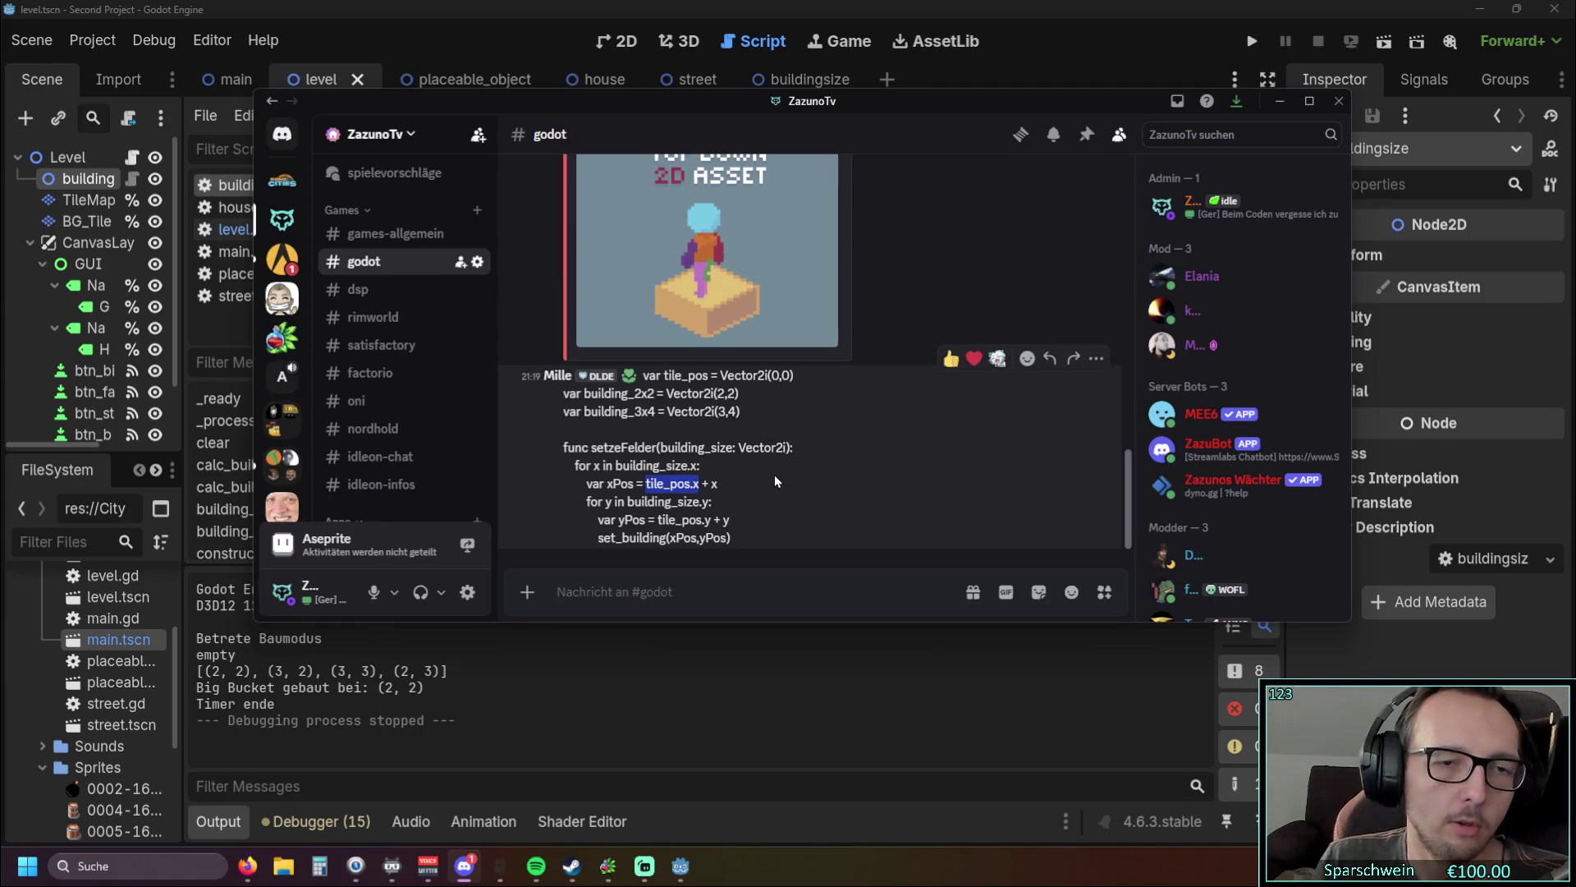
click(593, 465)
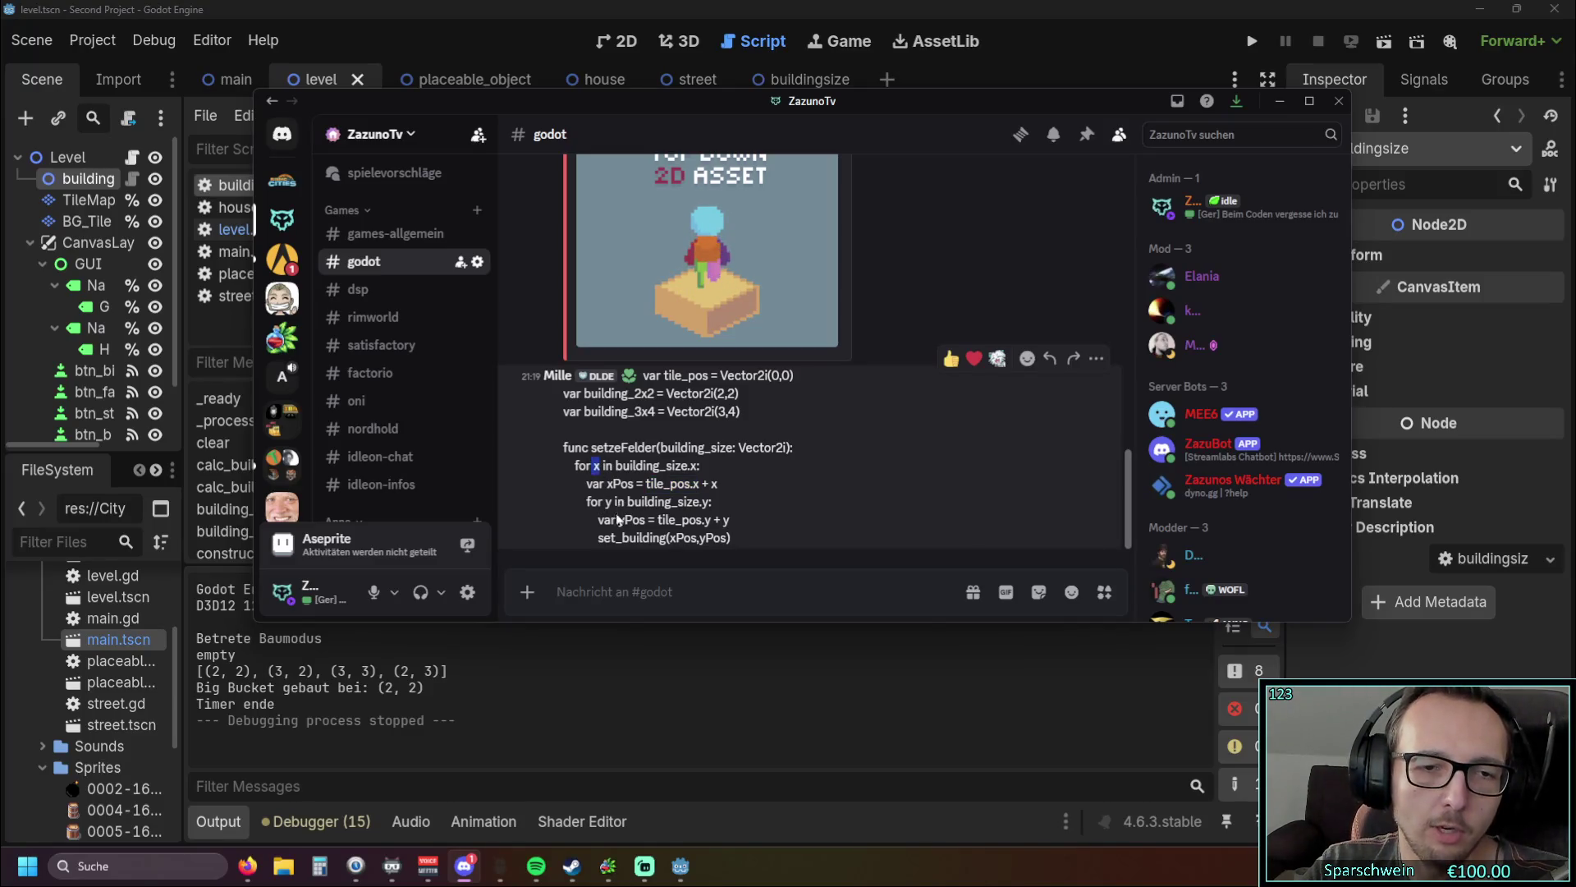
drag(607, 503, 706, 502)
click(746, 513)
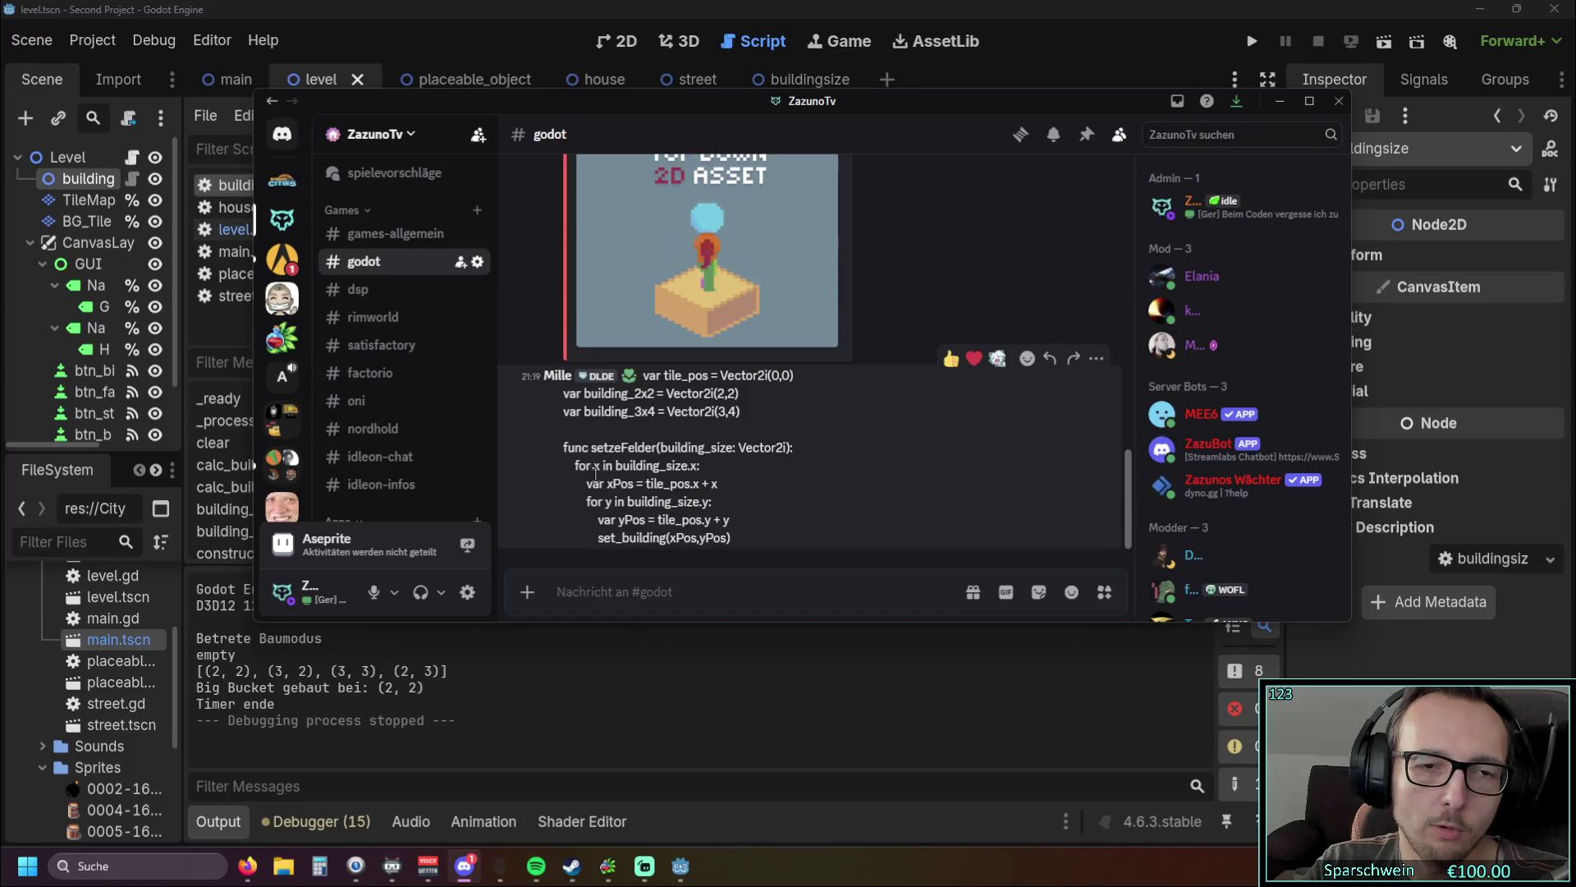
double_click(598, 465)
drag(594, 502, 776, 504)
click(790, 502)
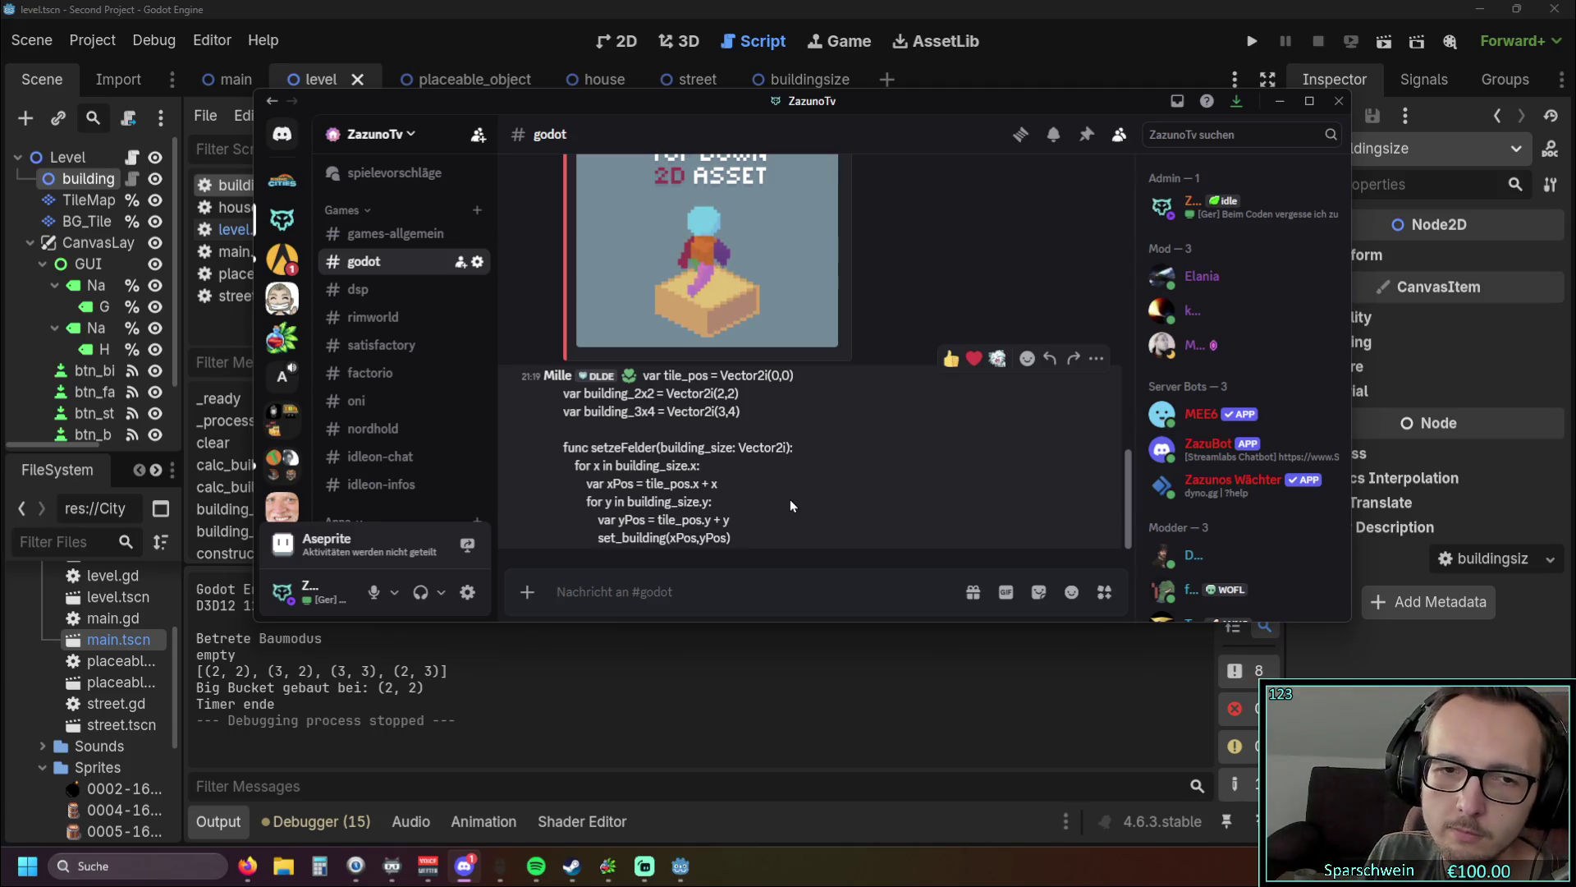
click(692, 675)
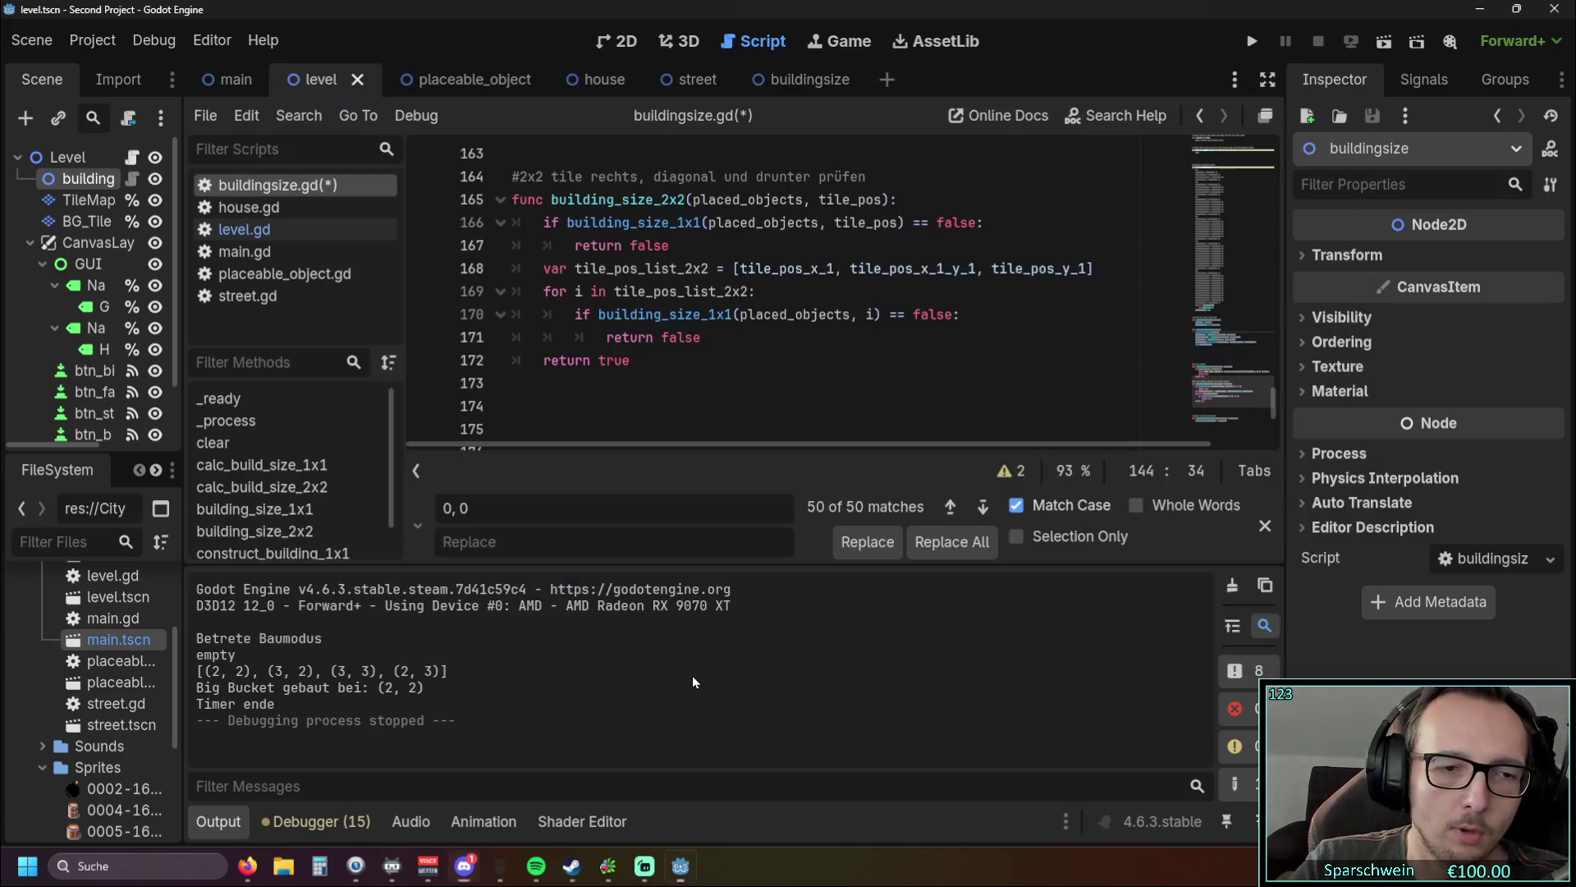
scroll(751, 357, up, 3)
scroll(751, 356, down, 7)
scroll(751, 356, up, 3)
scroll(752, 363, down, 3)
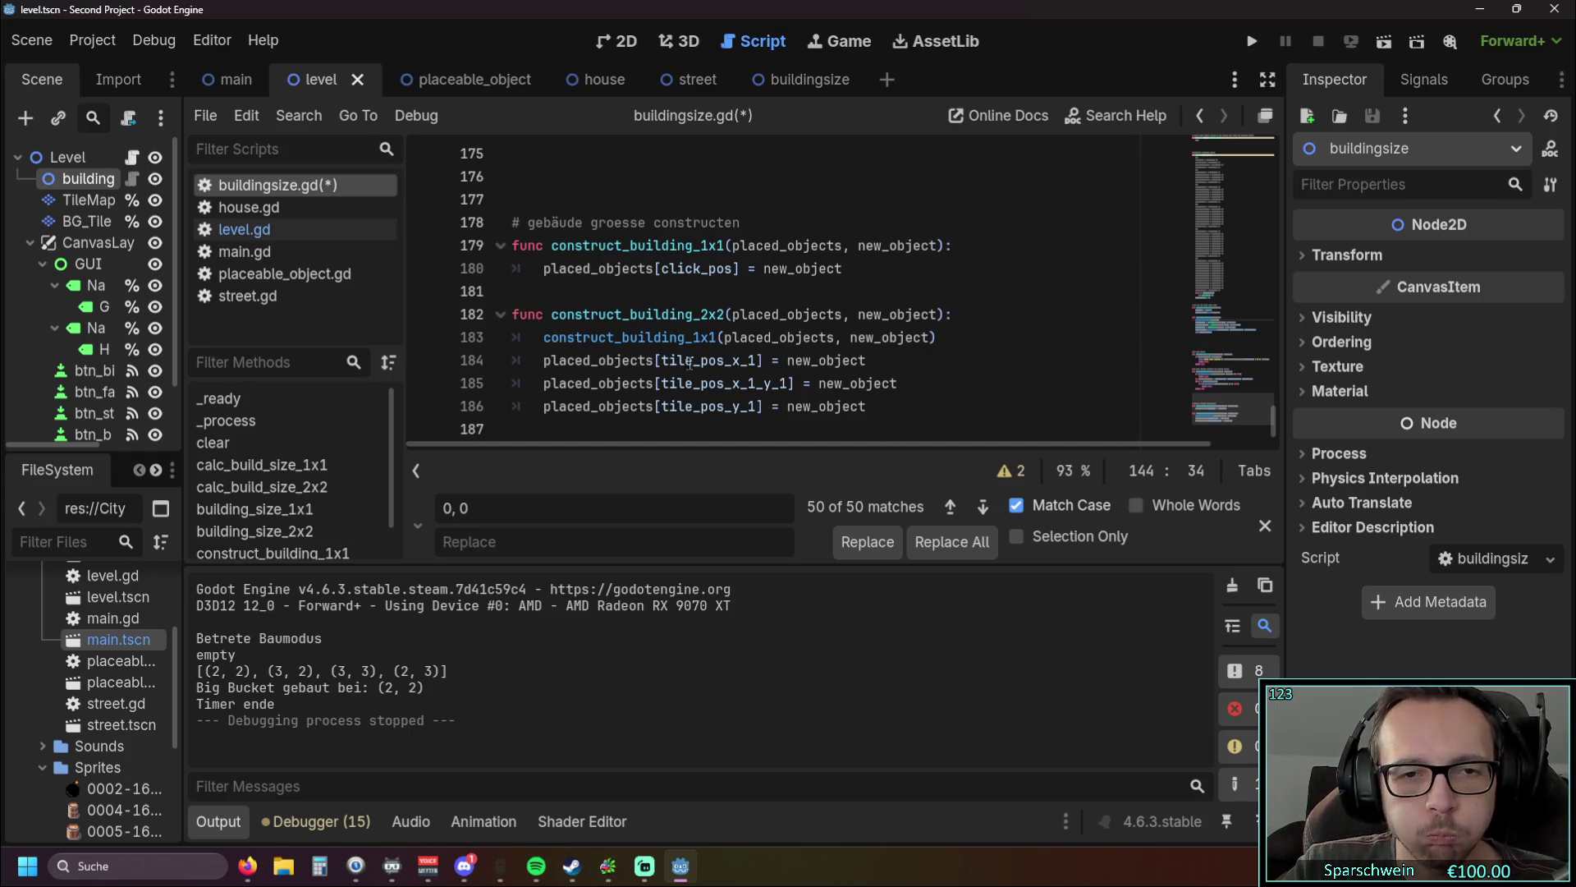
scroll(711, 311, up, 1)
scroll(711, 309, down, 1)
double_click(858, 407)
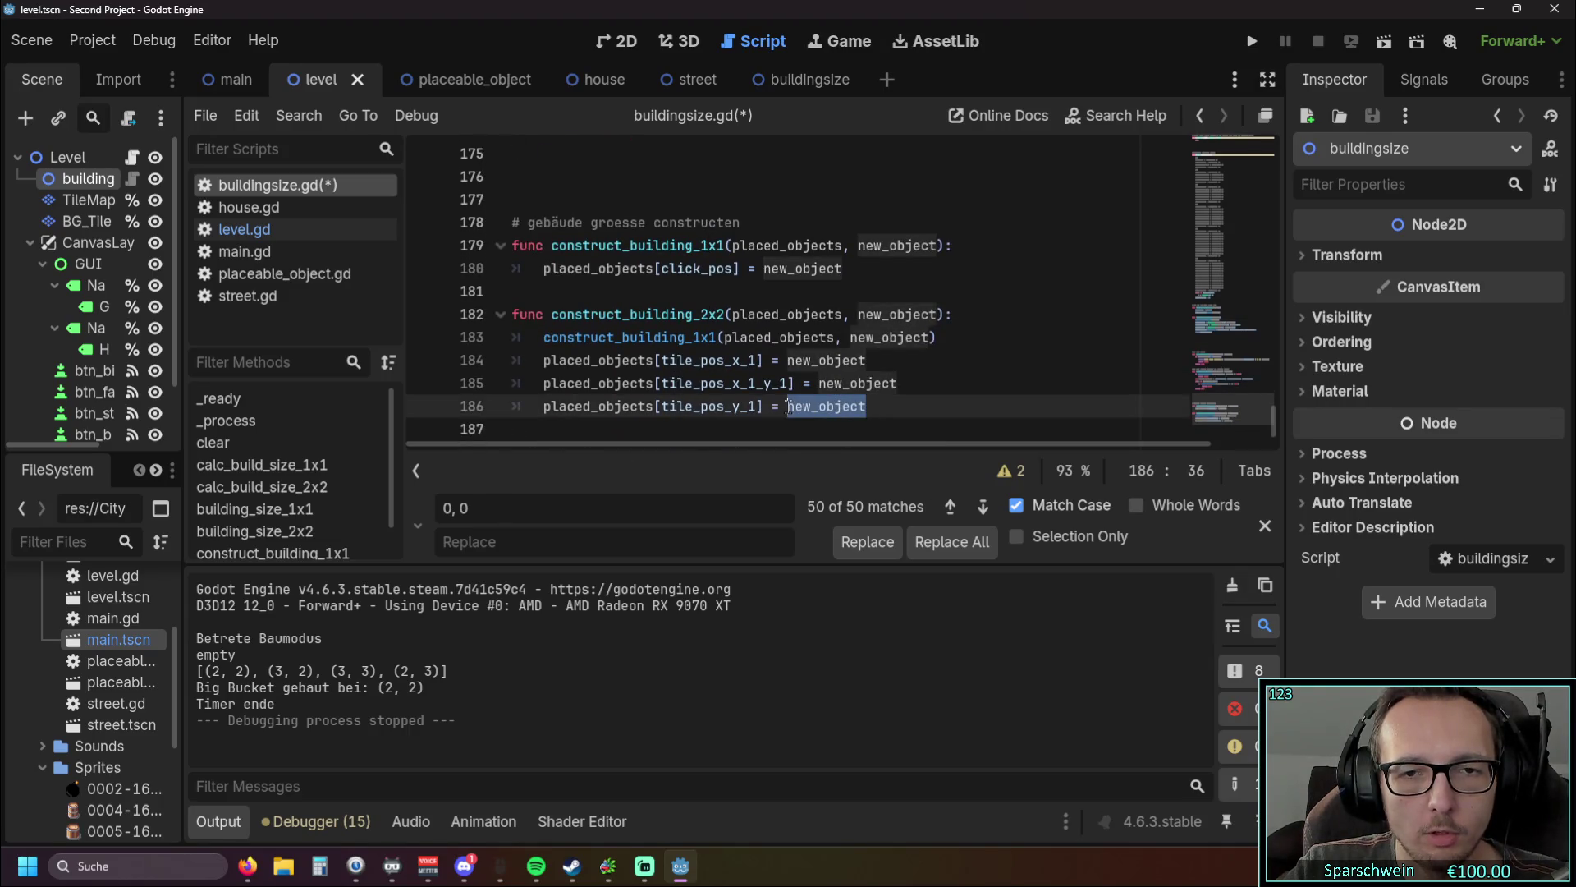
click(780, 251)
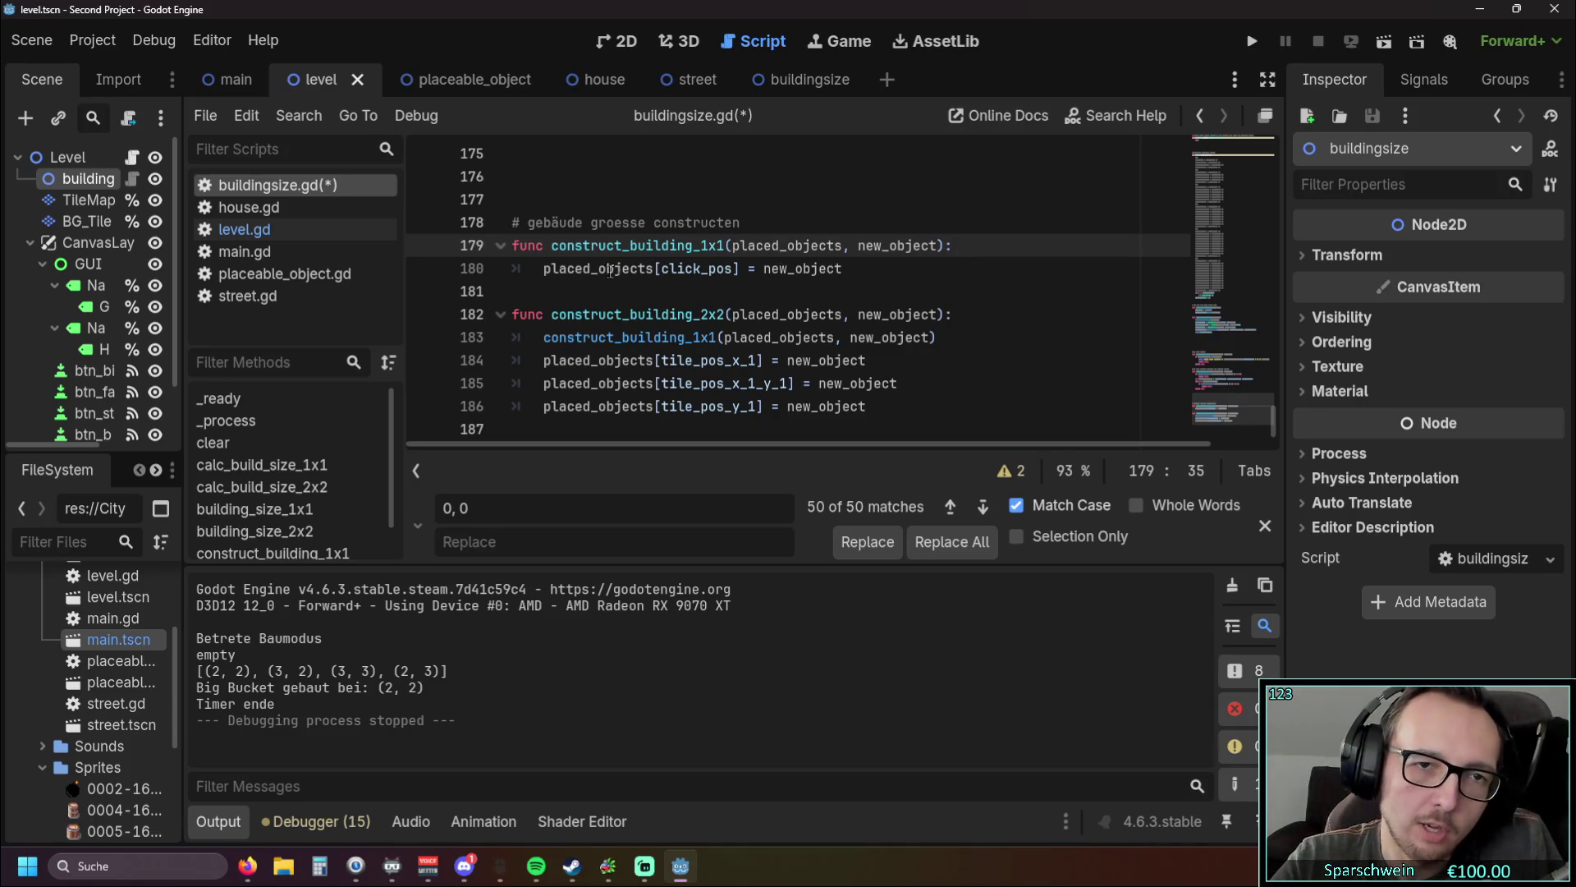
drag(544, 269, 662, 268)
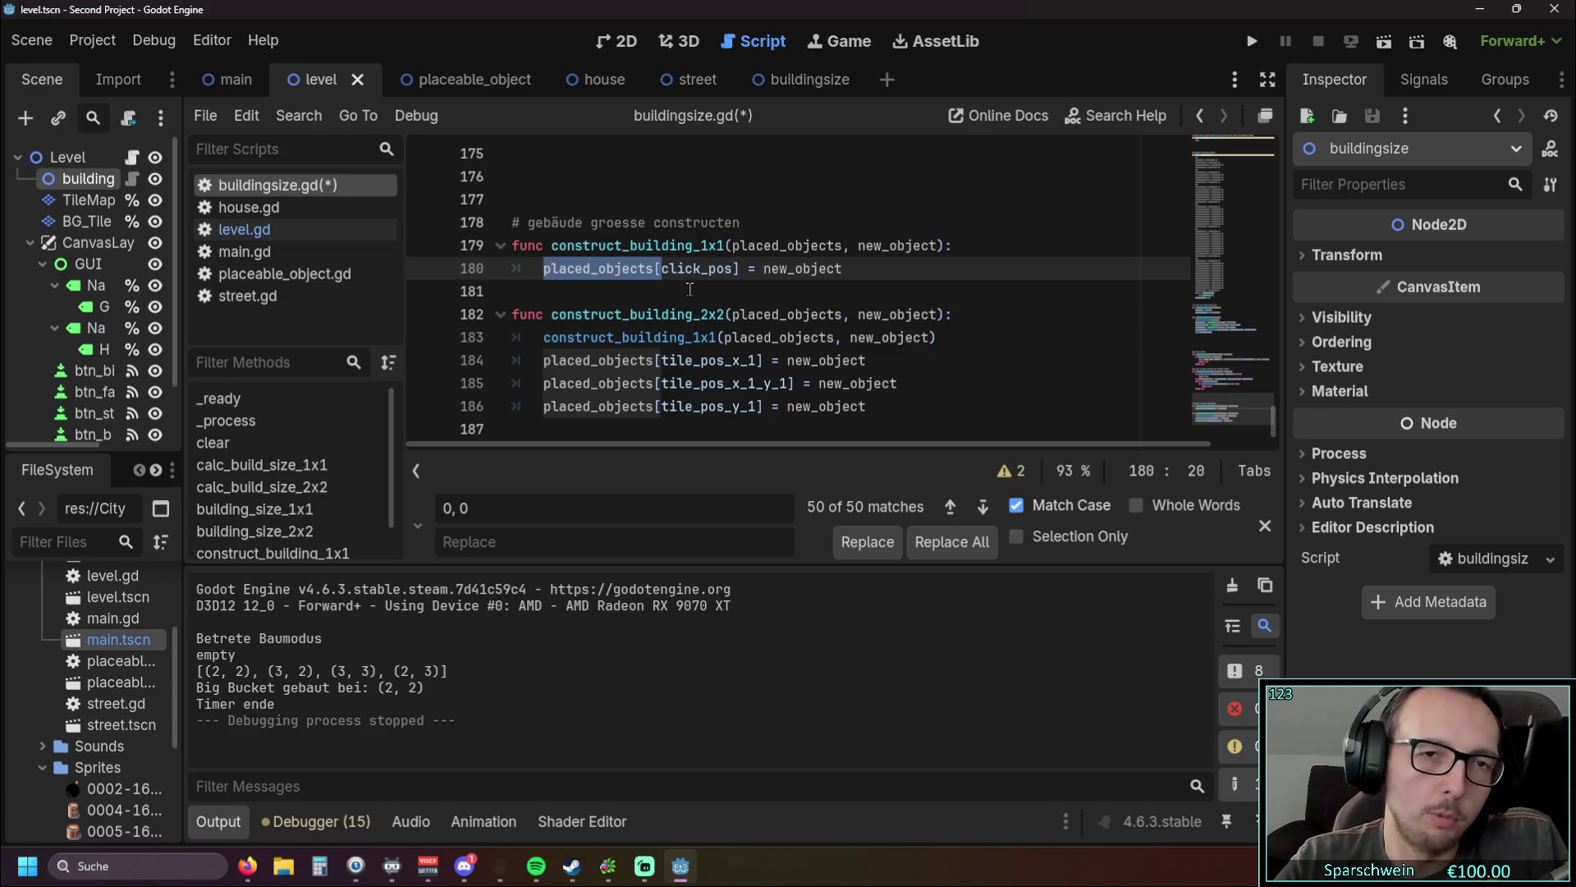
scroll(689, 289, up, 12)
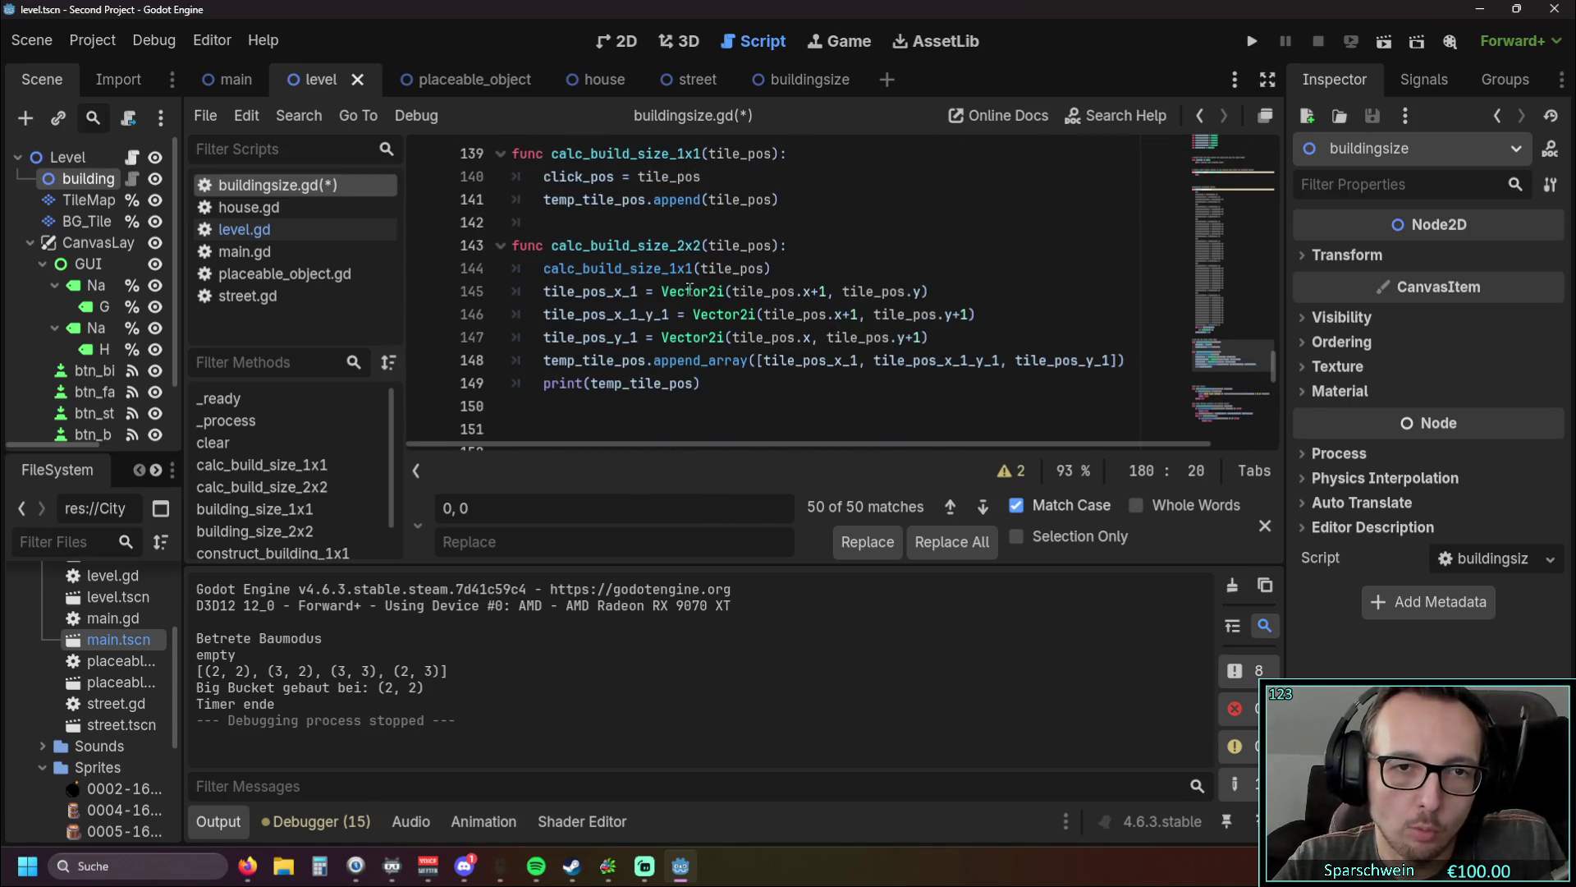
drag(1132, 361, 544, 268)
click(887, 234)
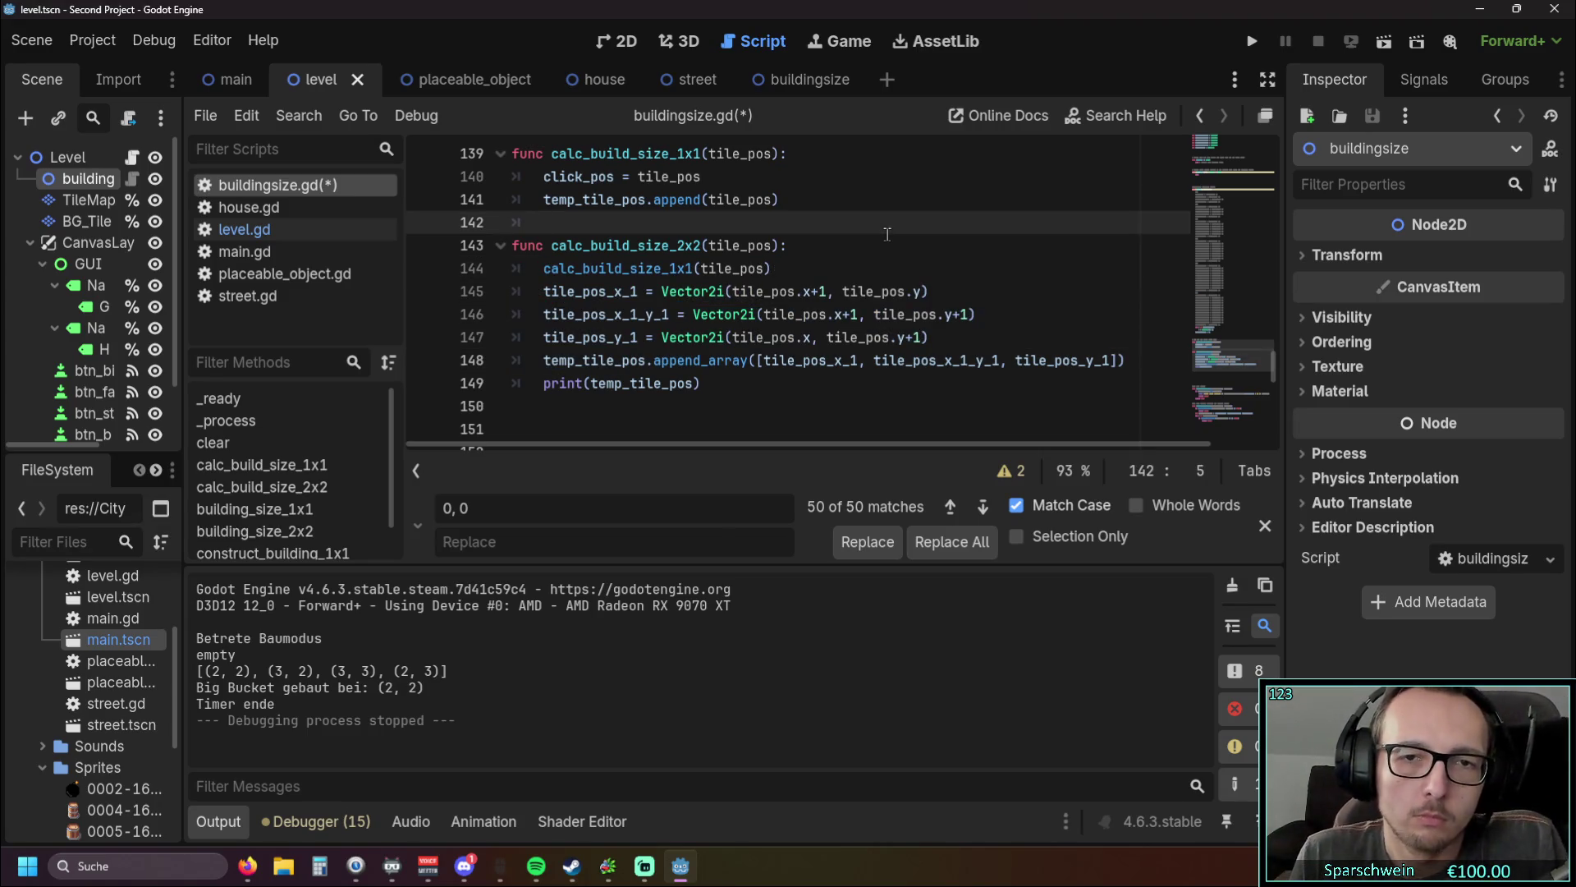
scroll(885, 236, up, 2)
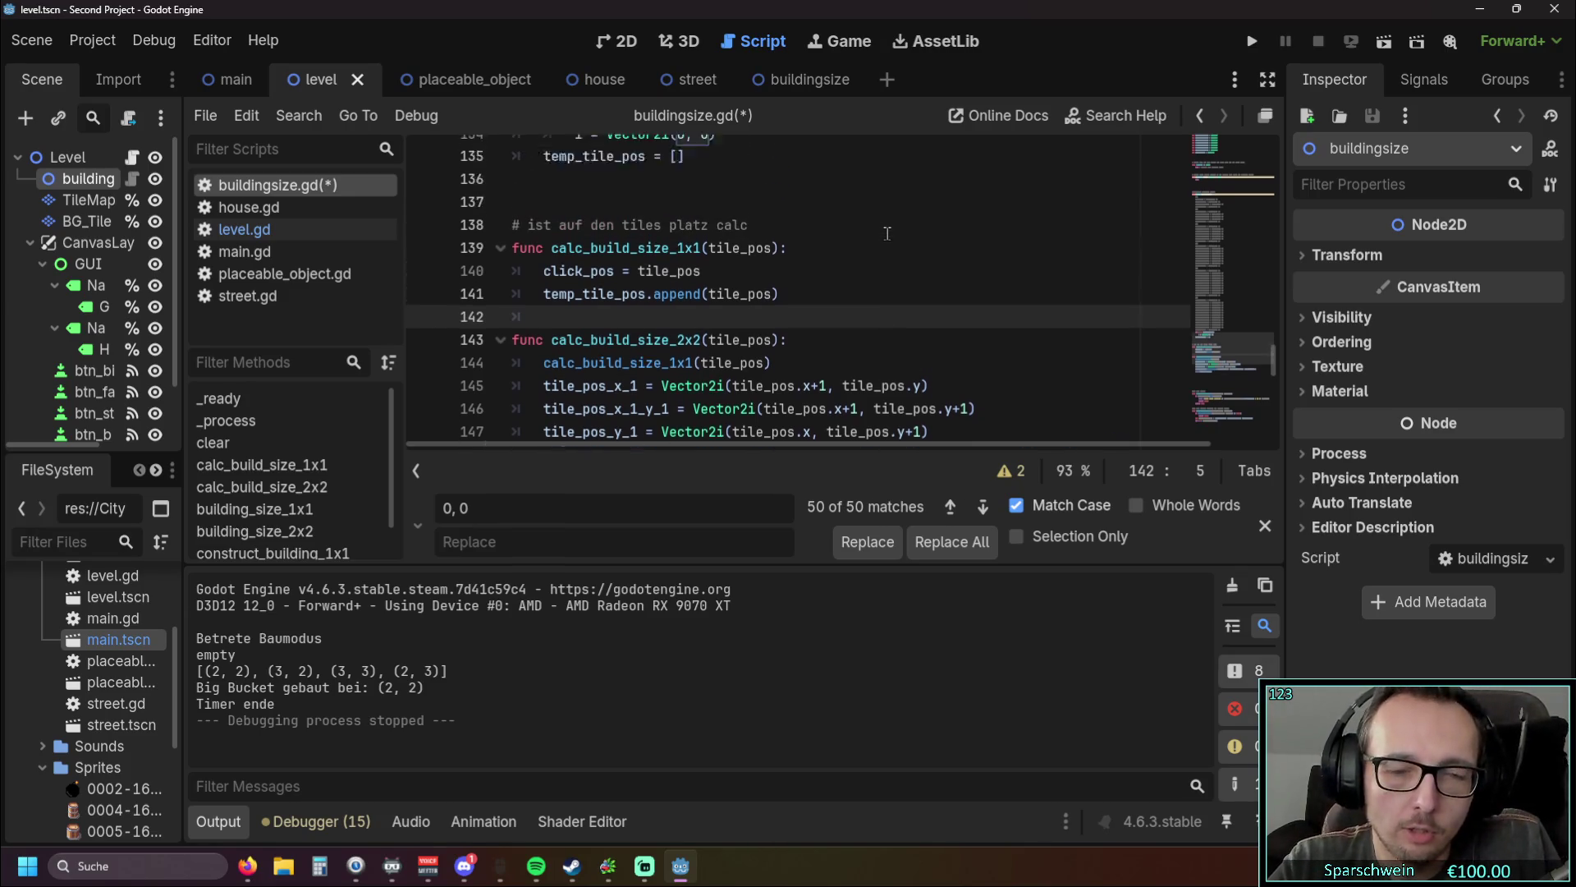
scroll(874, 241, down, 2)
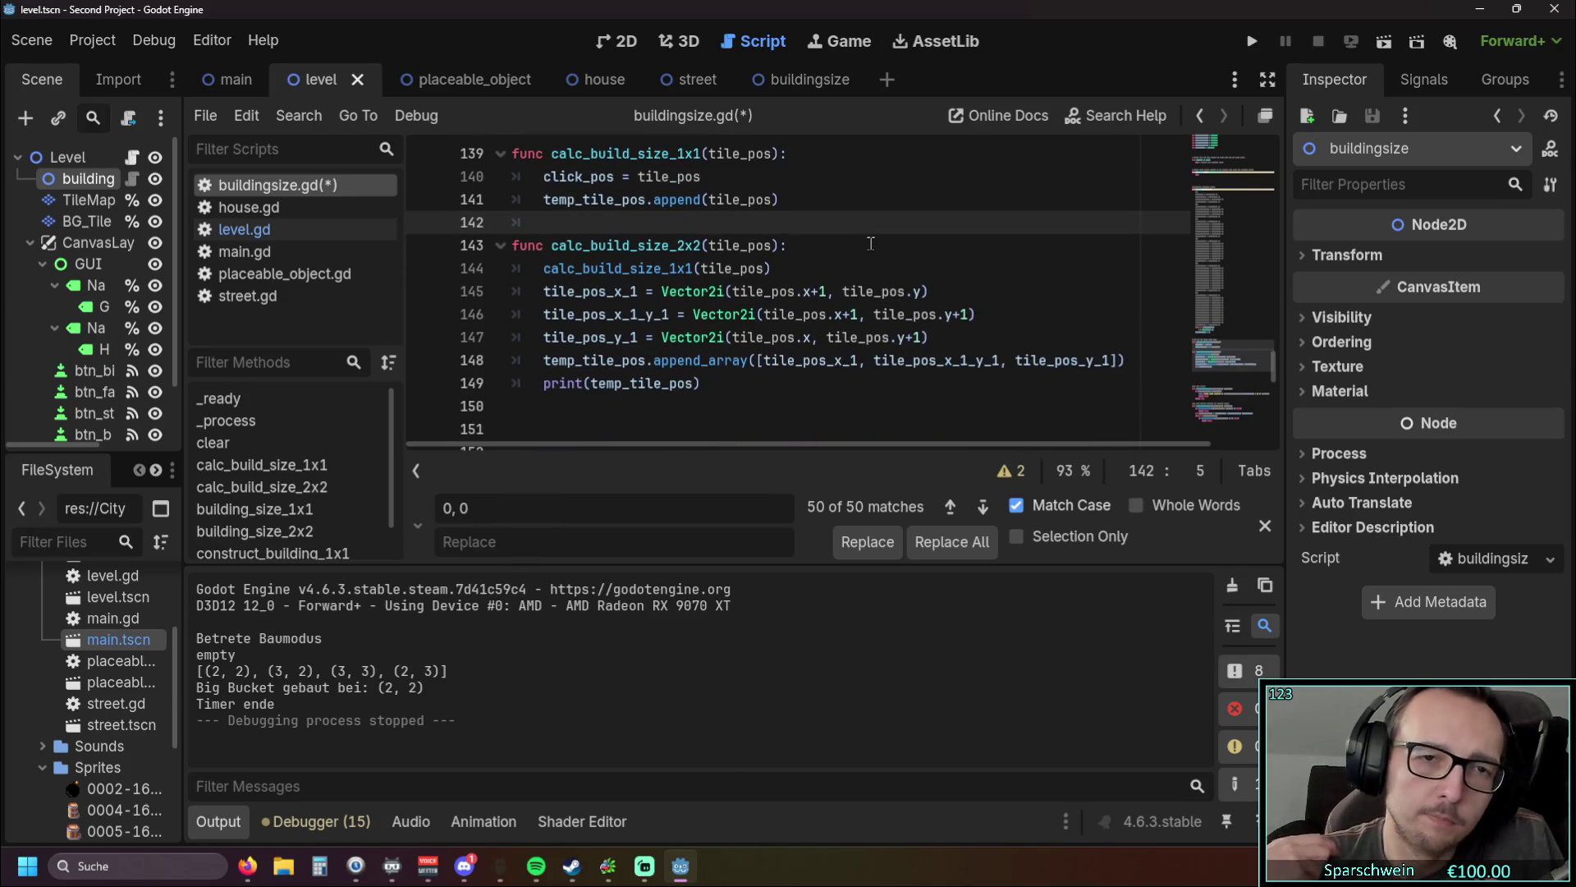
scroll(868, 243, up, 1)
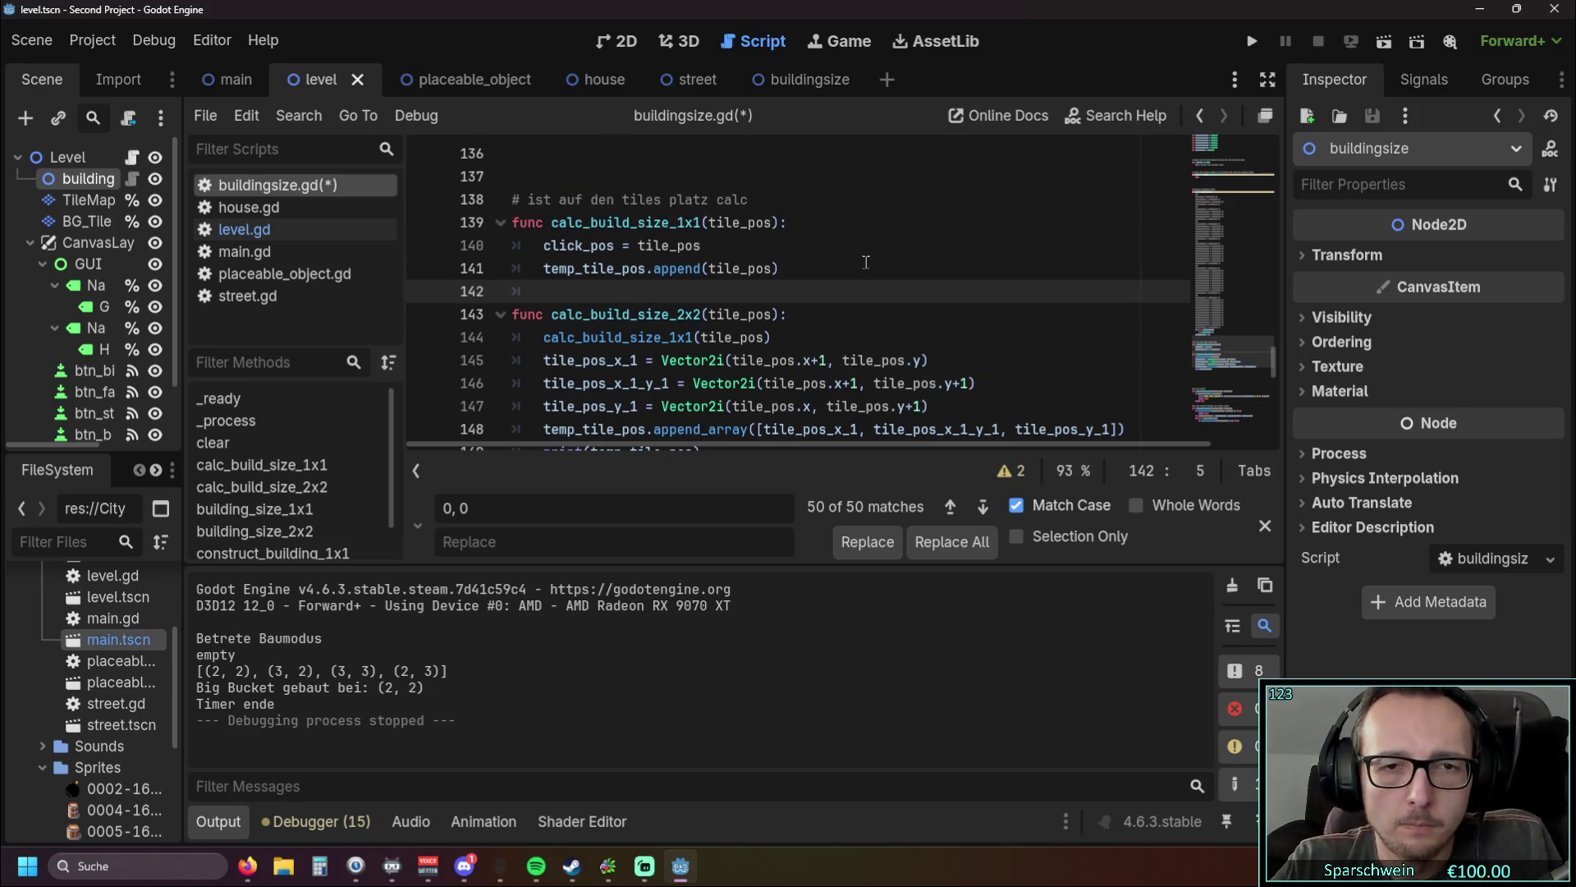
scroll(858, 274, up, 4)
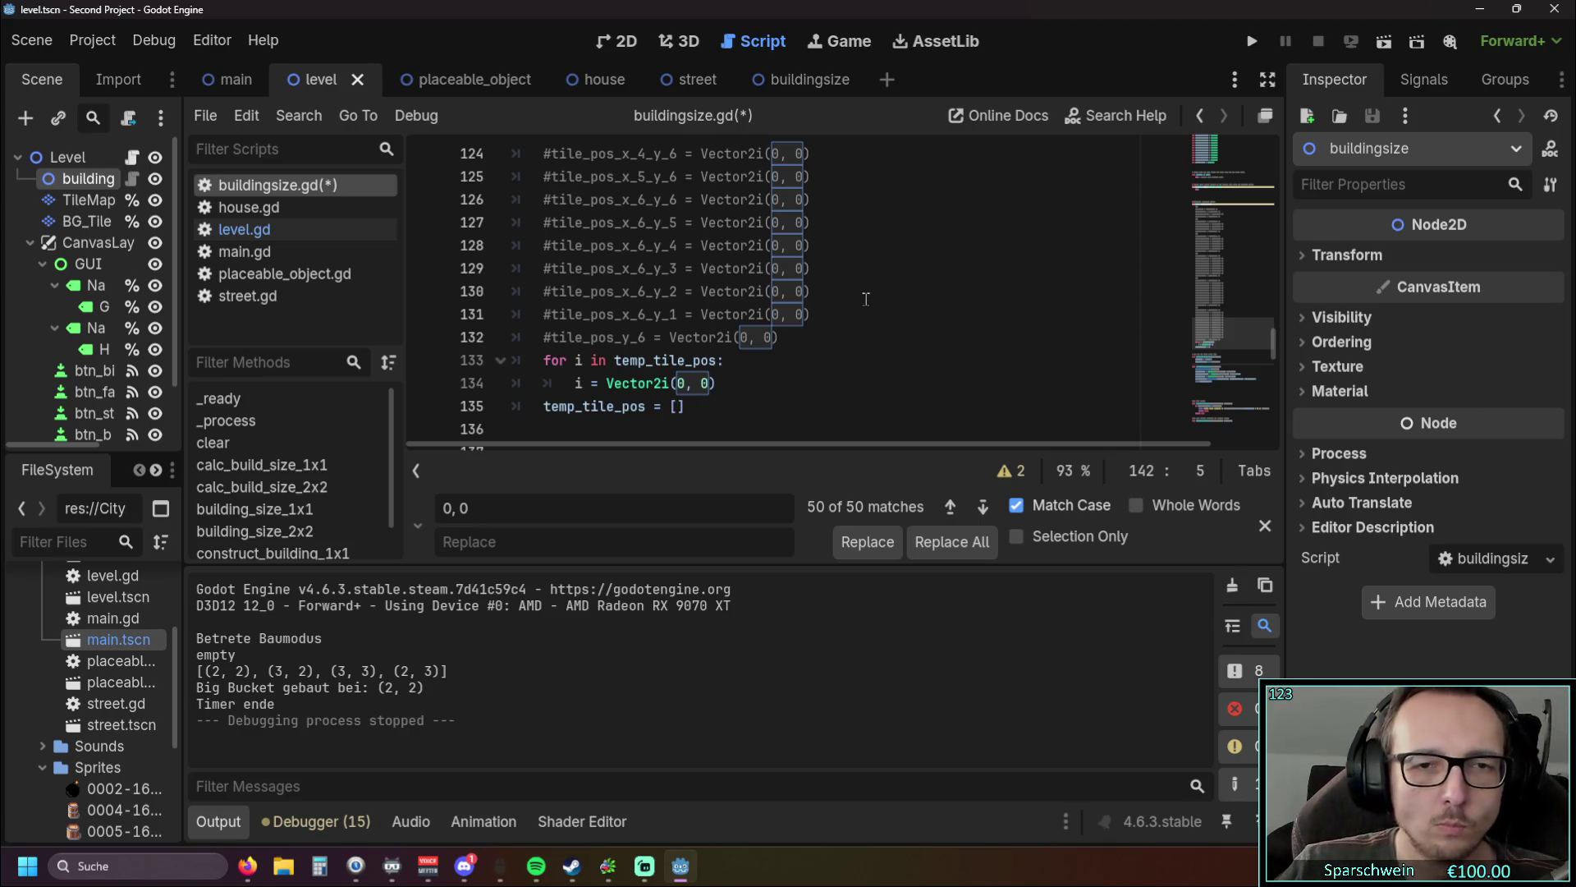
scroll(829, 327, up, 9)
scroll(829, 327, up, 8)
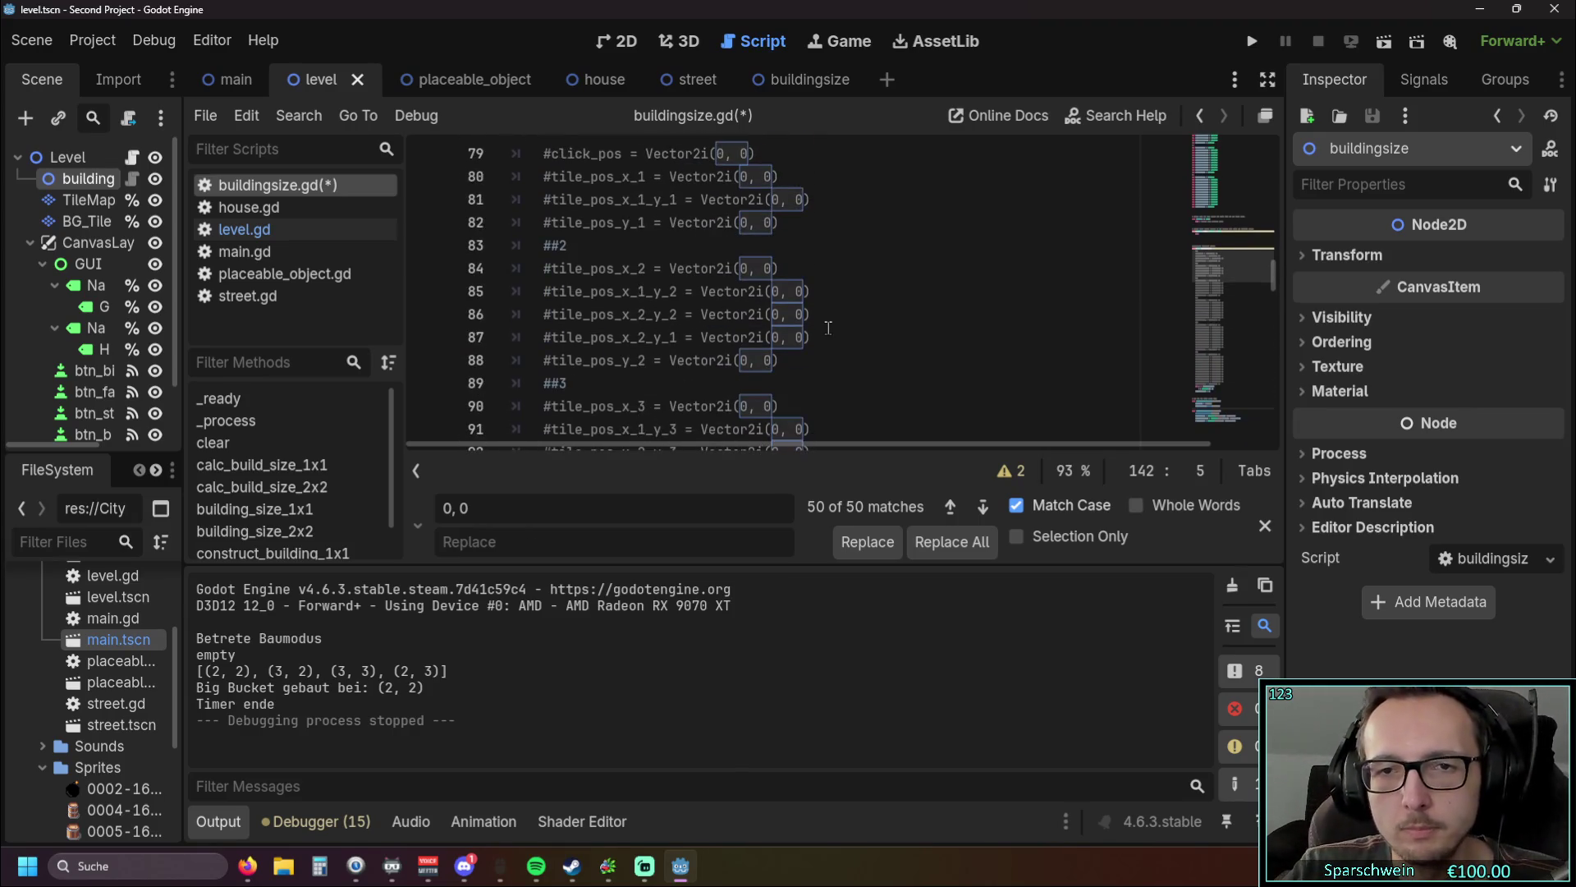
scroll(825, 322, down, 19)
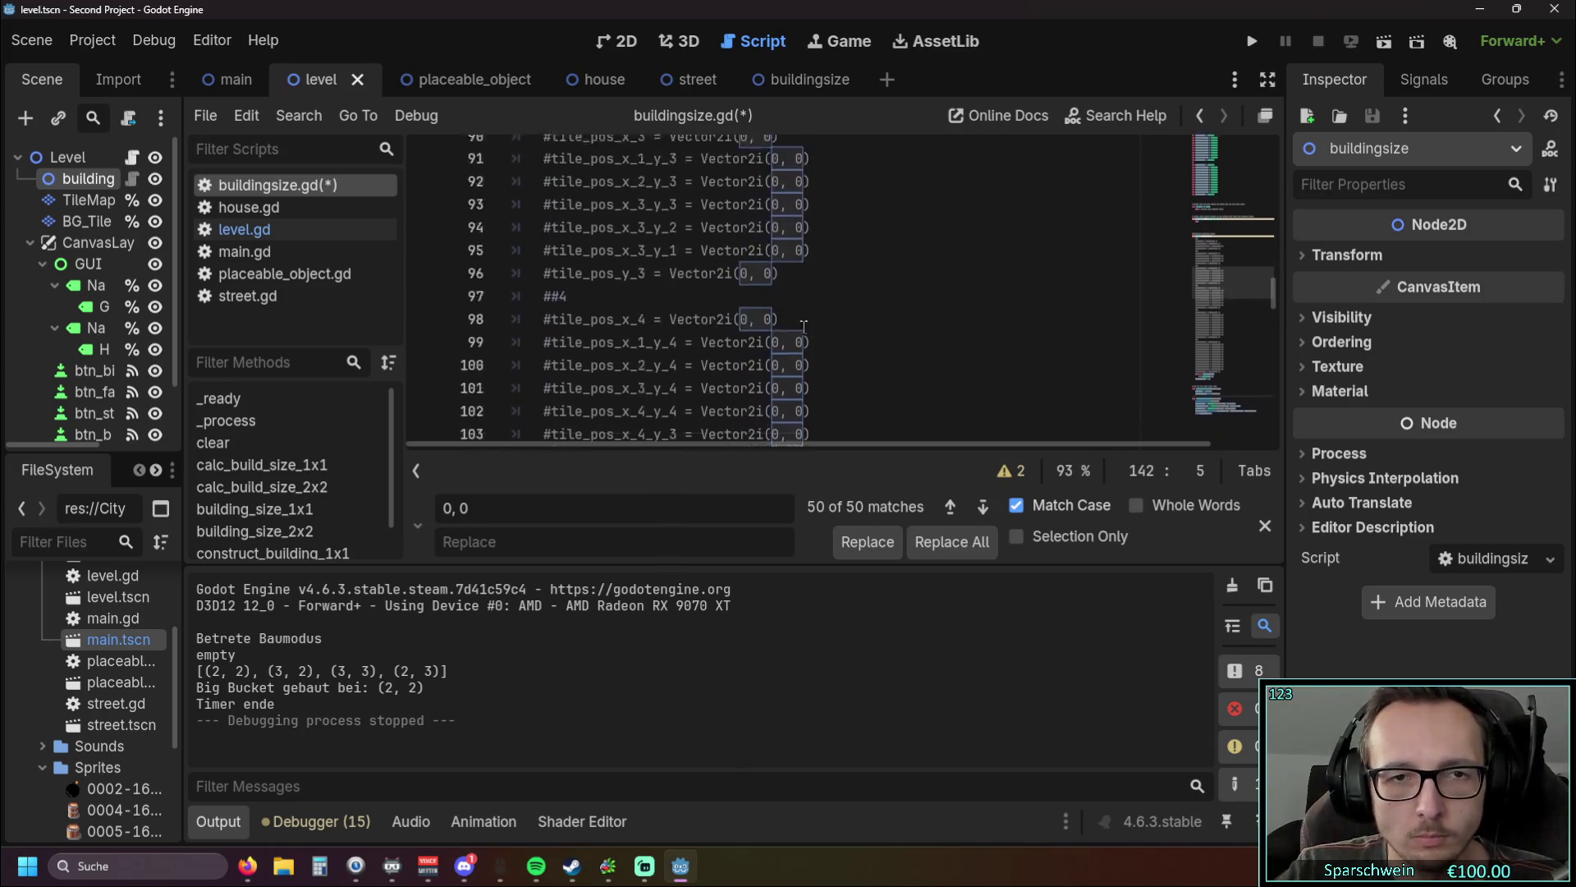
scroll(794, 332, up, 20)
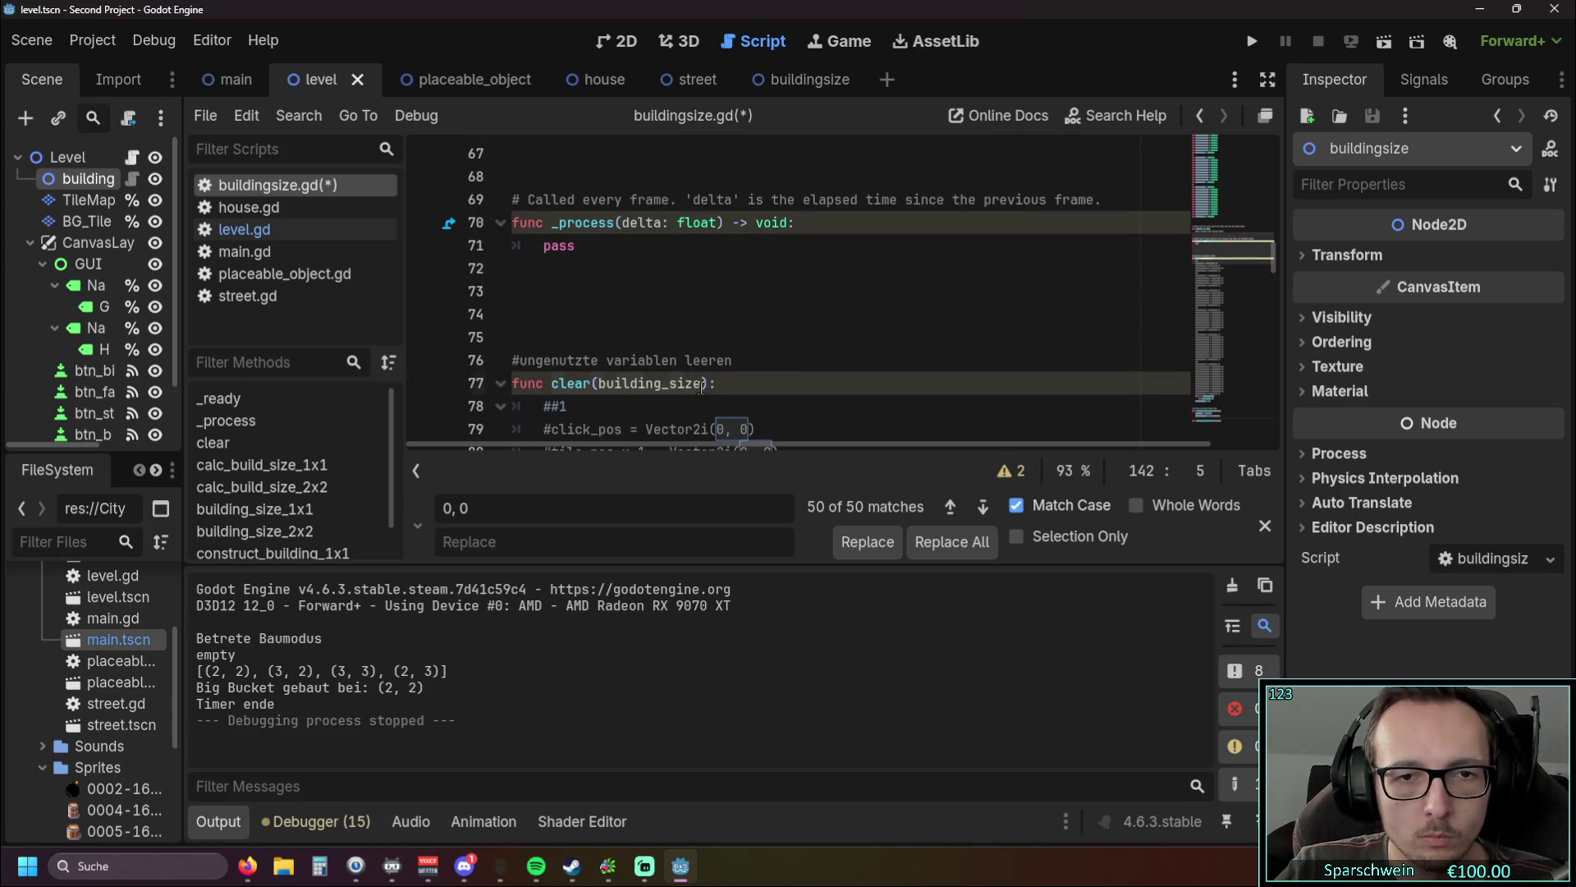
Remove the building_size parameter from func clear() in buildingsize.gd
drag(697, 384, 598, 384)
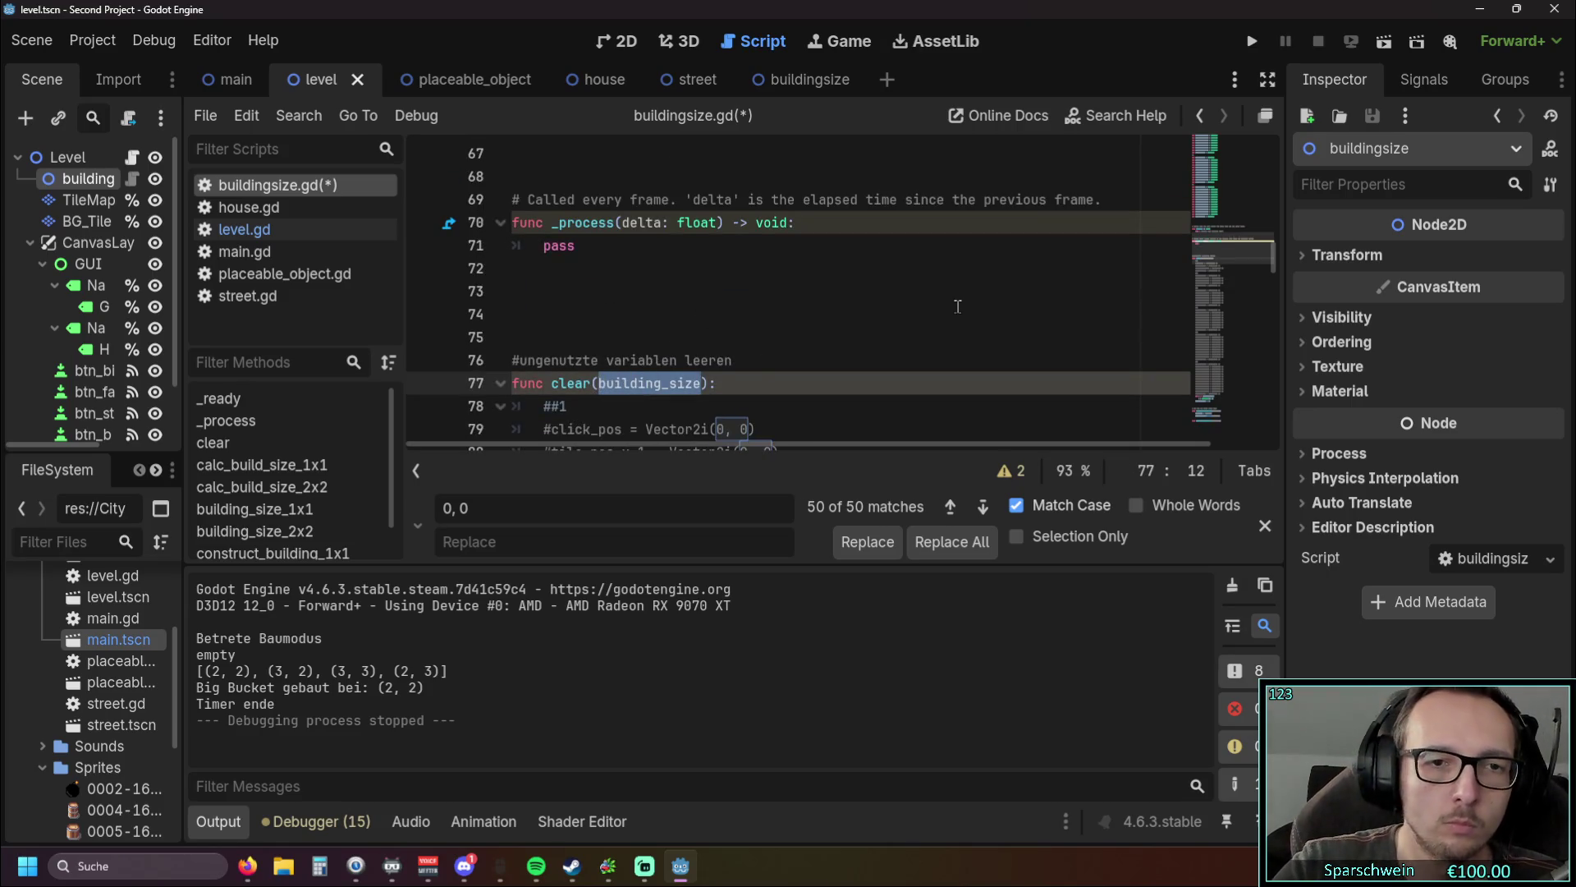
key(BackSpace)
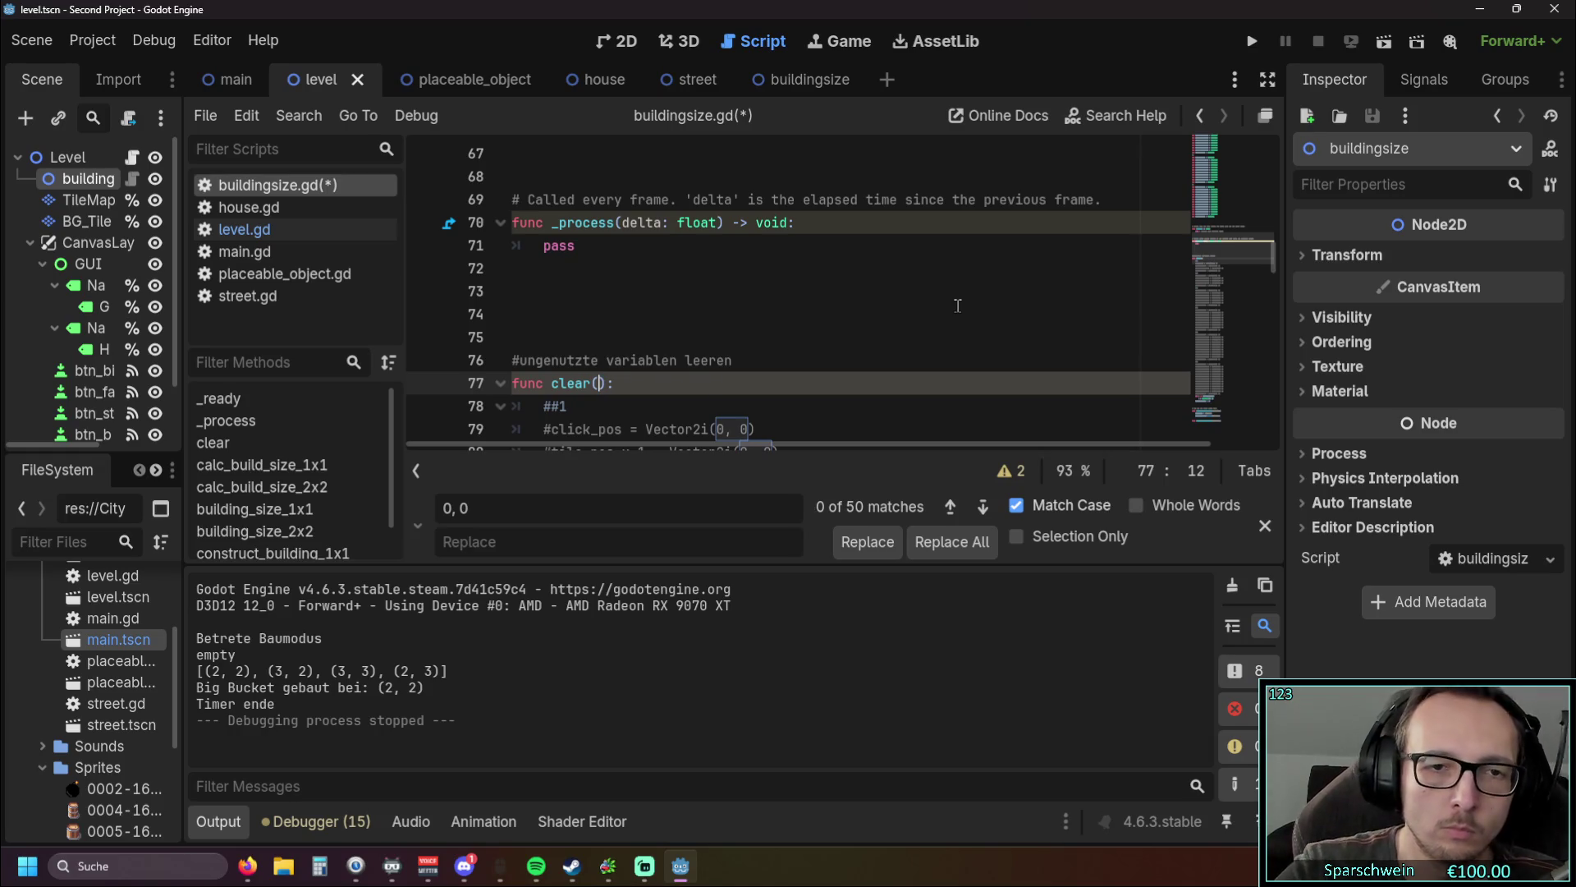
click(685, 269)
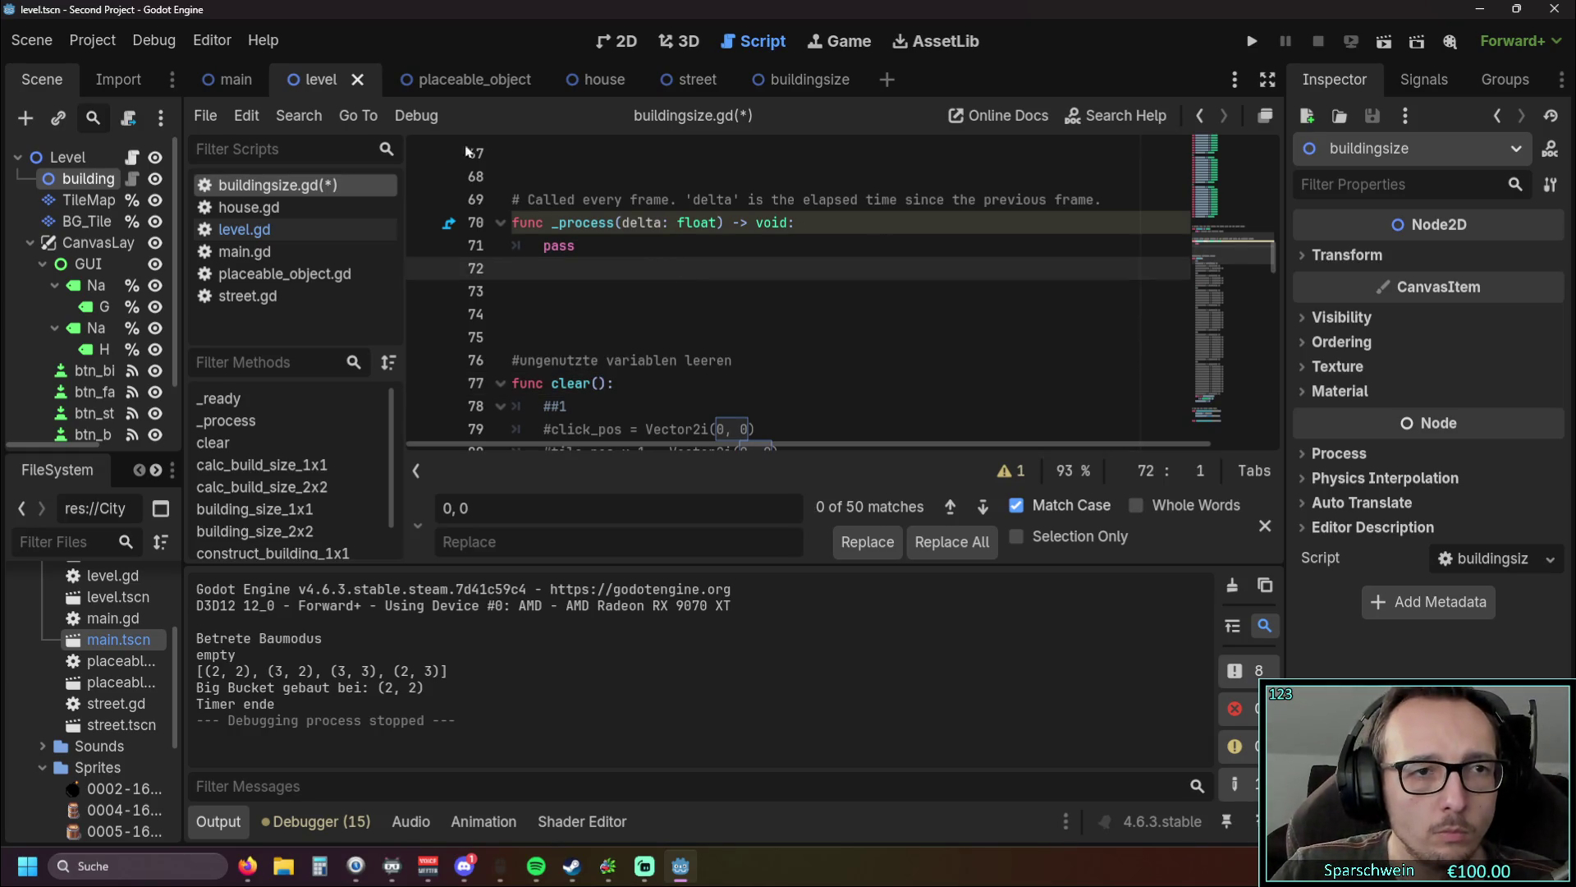
In level.gd, delete the argument from the buildingsize.clear() call on error line 223
click(247, 230)
scroll(672, 317, down, 10)
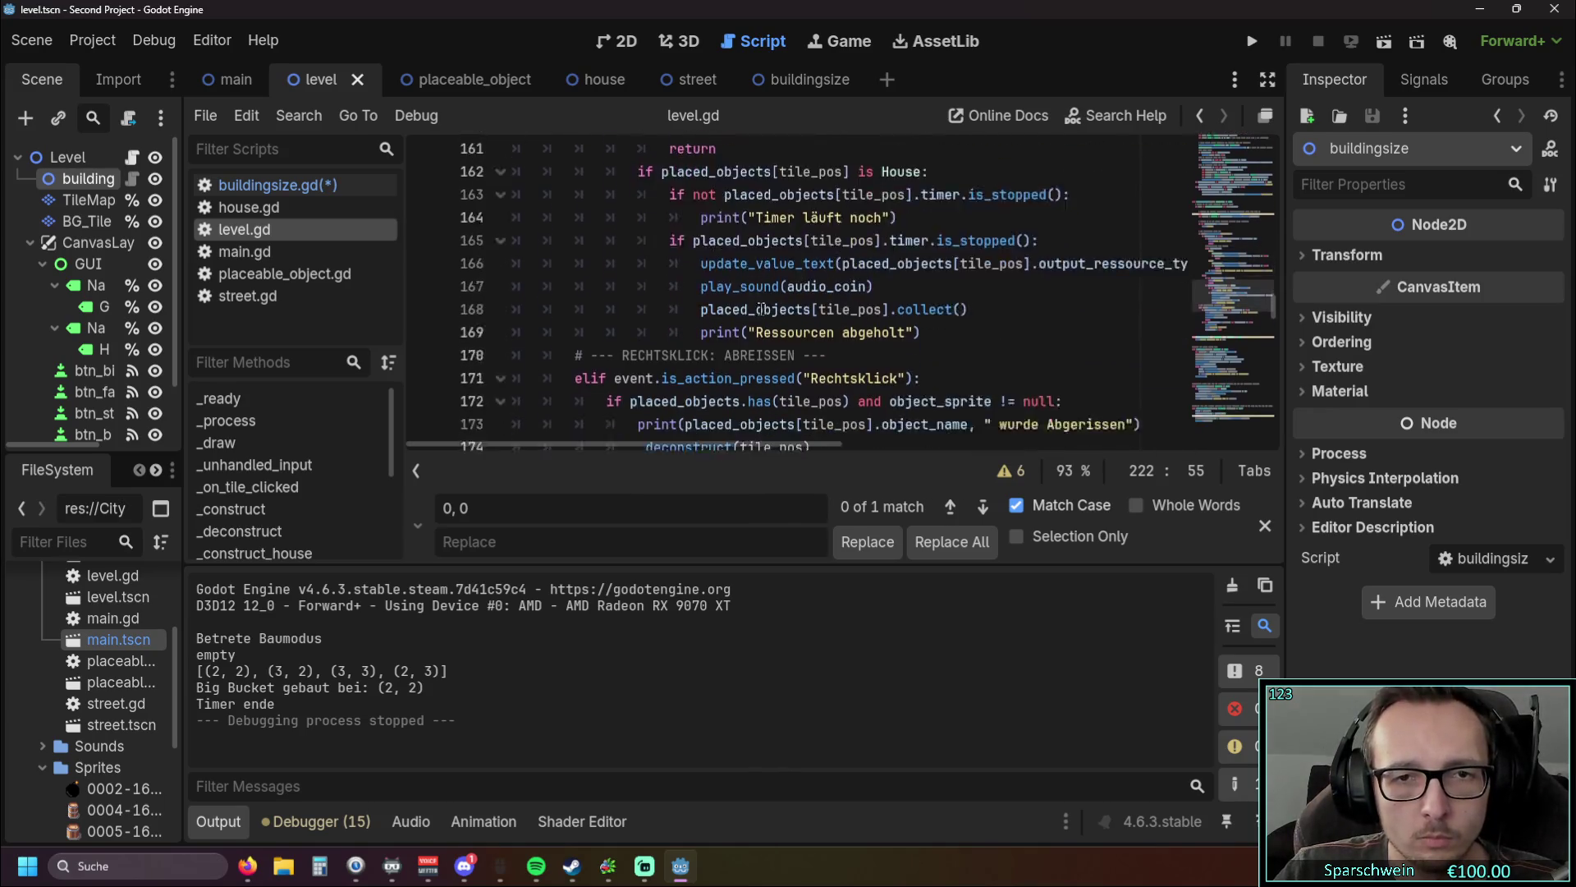
click(312, 185)
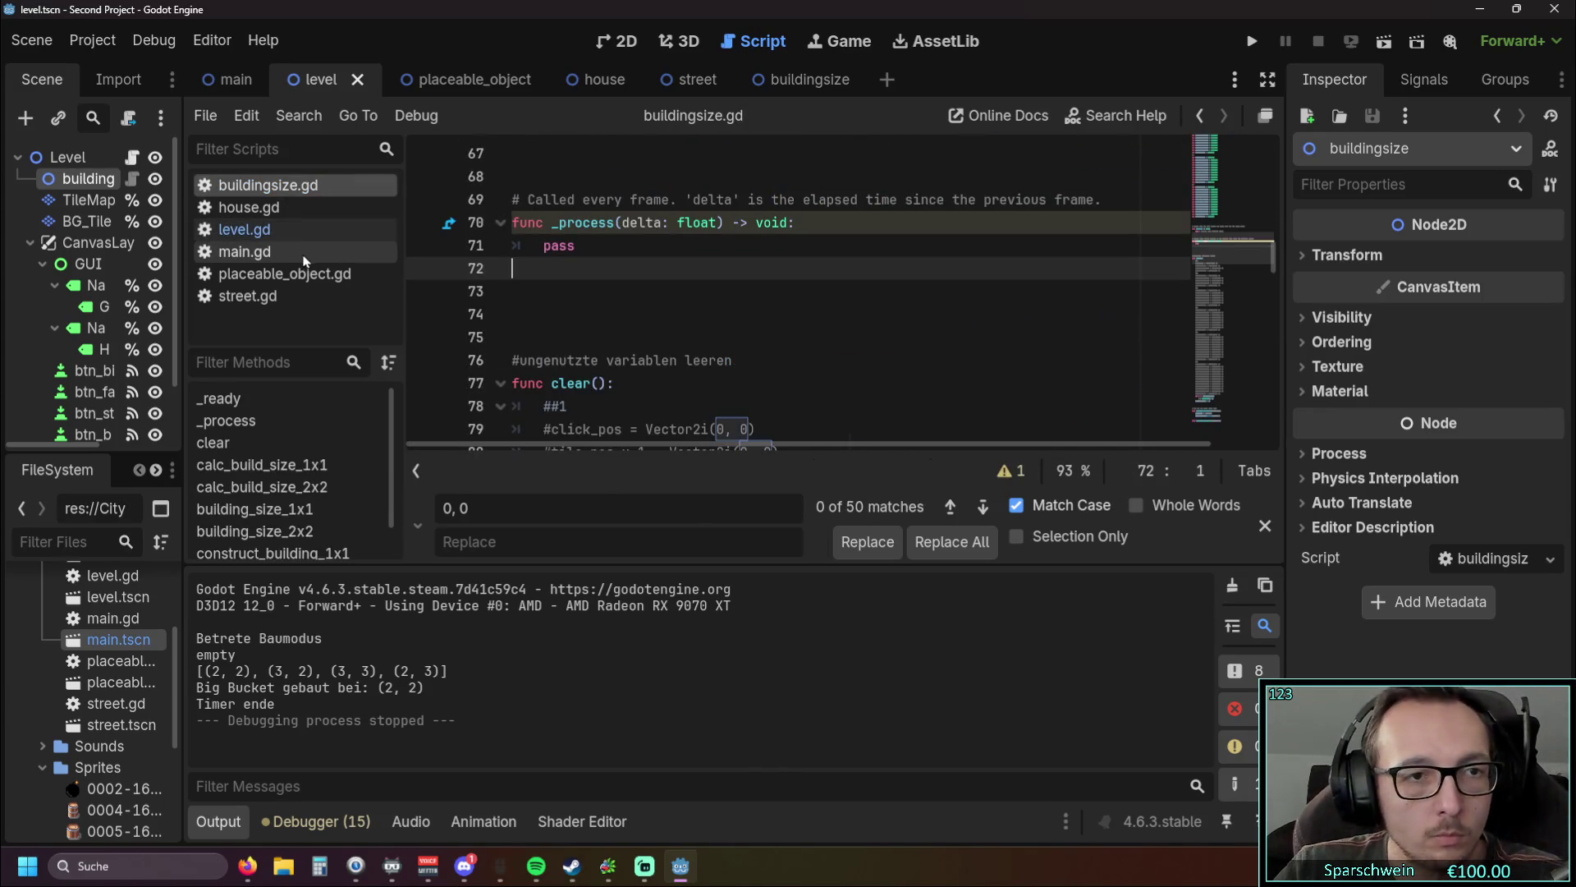
click(246, 229)
click(500, 513)
click(656, 491)
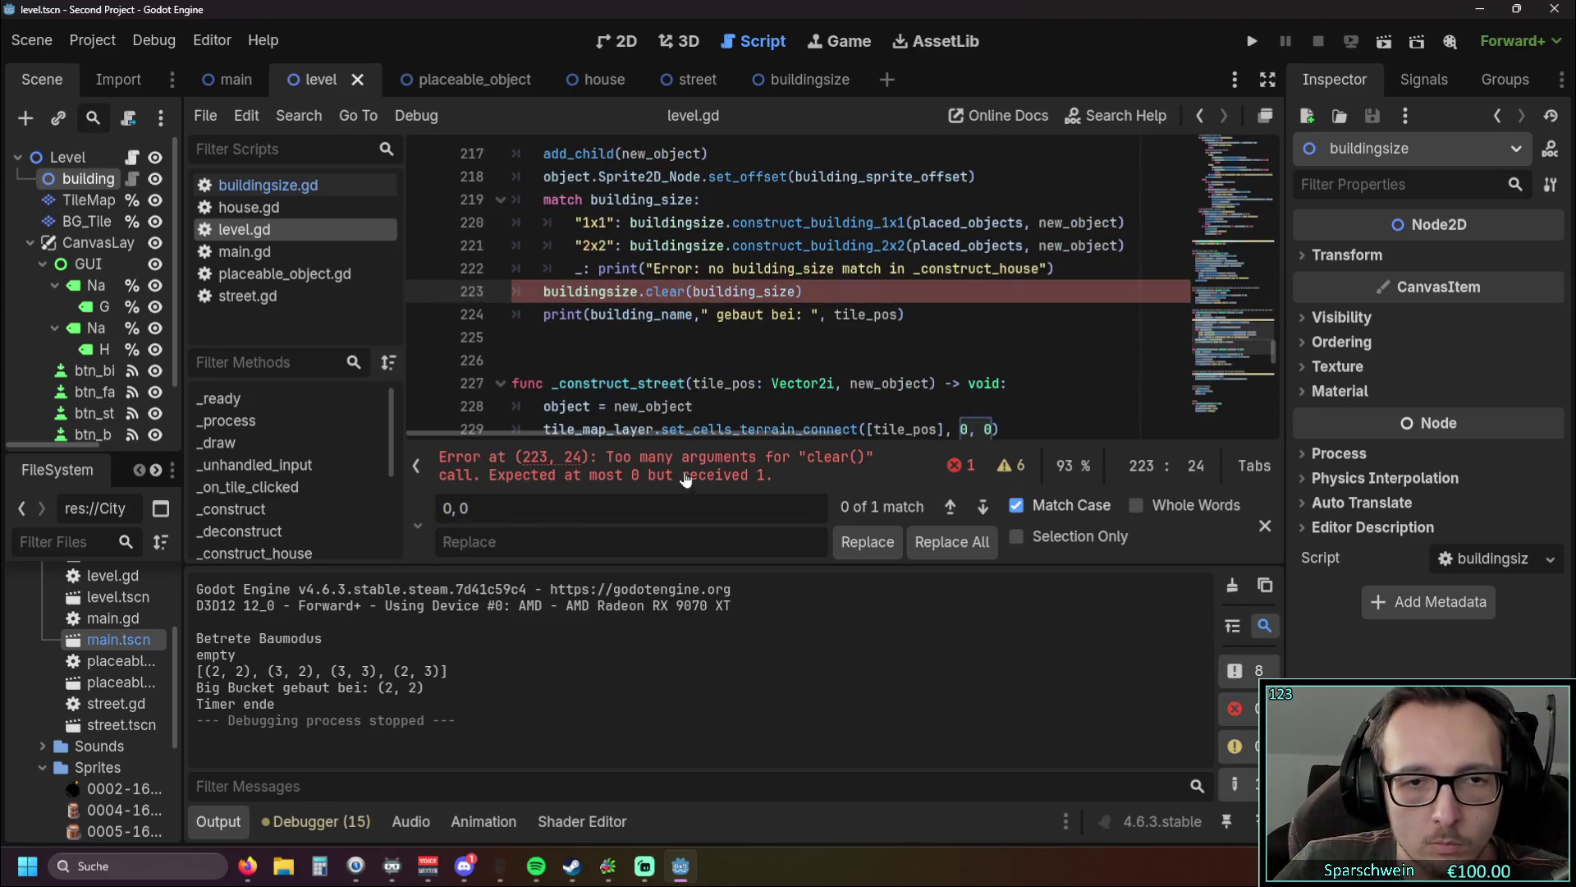
drag(693, 291, 791, 292)
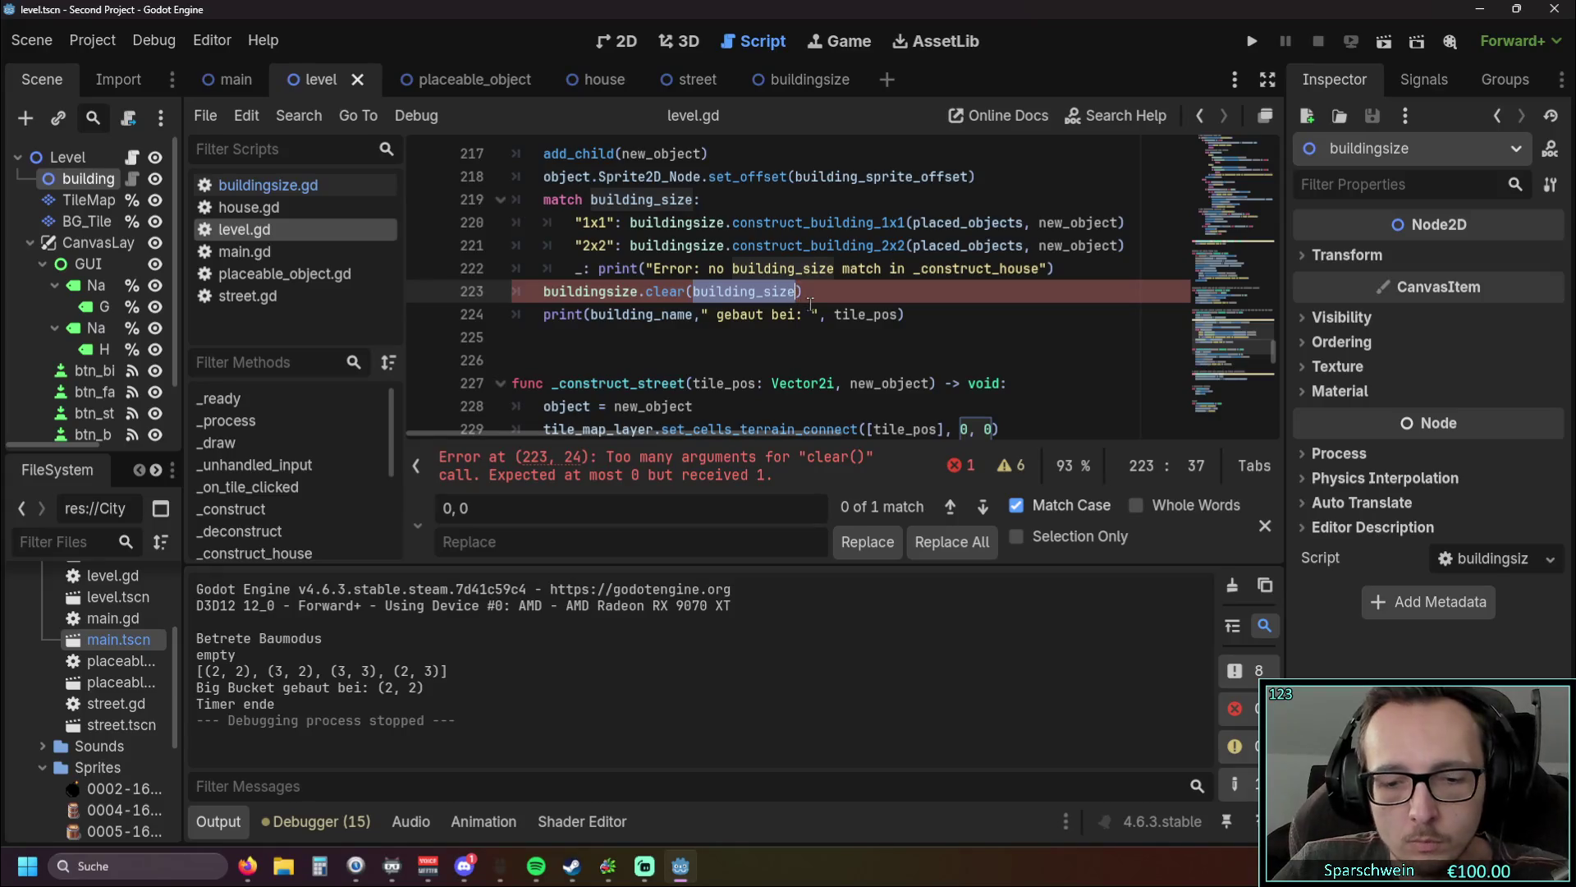
key(BackSpace)
click(696, 359)
scroll(696, 344, up, 1)
scroll(696, 343, down, 1)
Look over the building_size match block in level.gd, then reopen buildingsize.gd from the Scripts list
scroll(701, 348, up, 1)
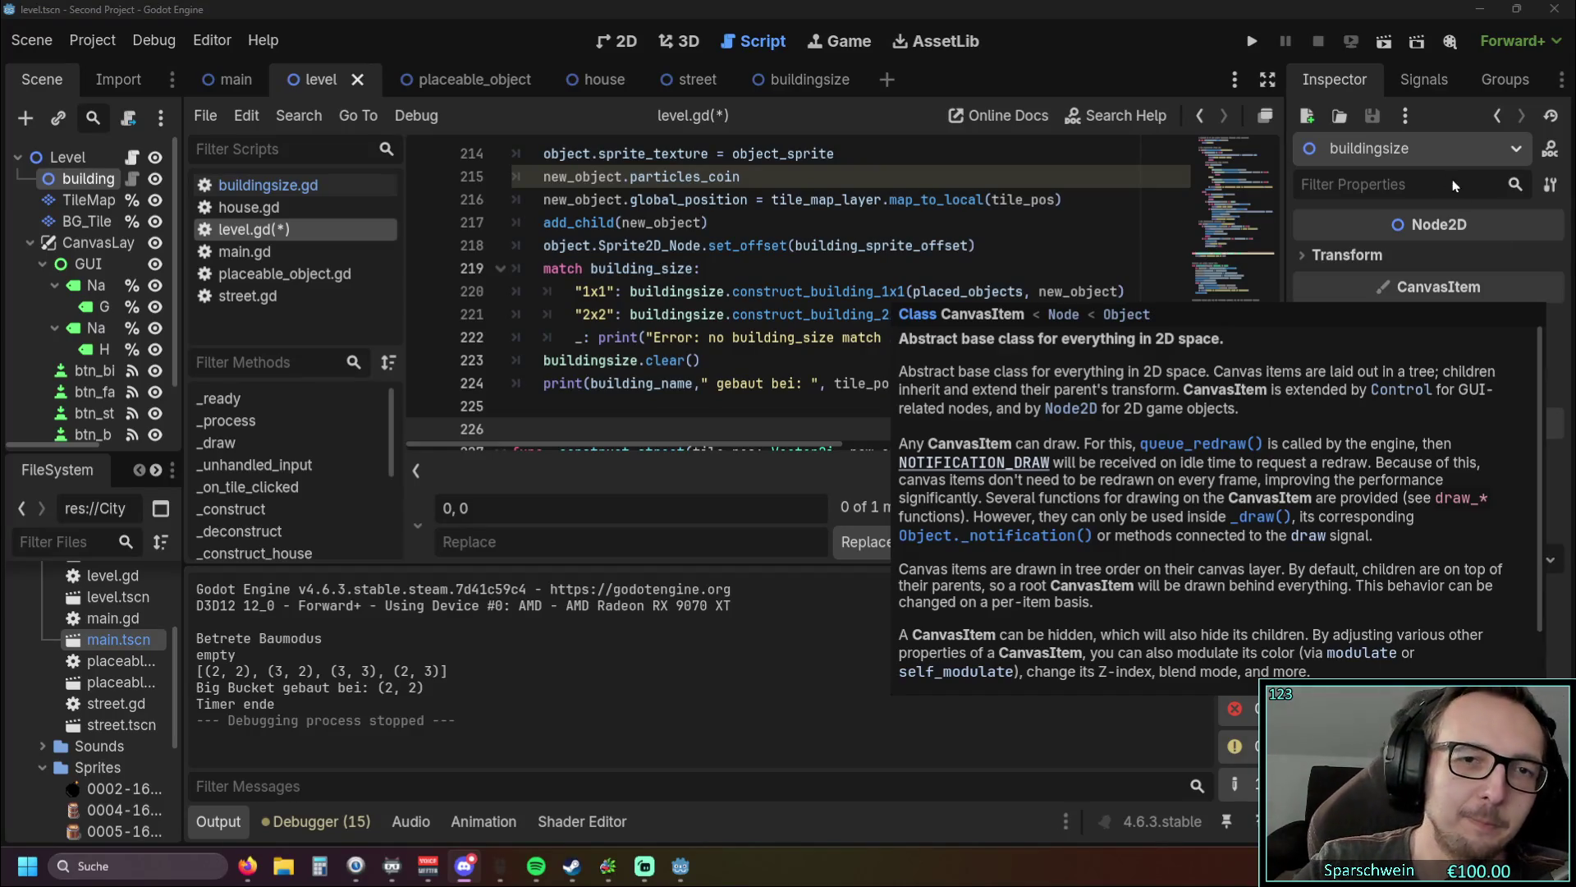
click(895, 271)
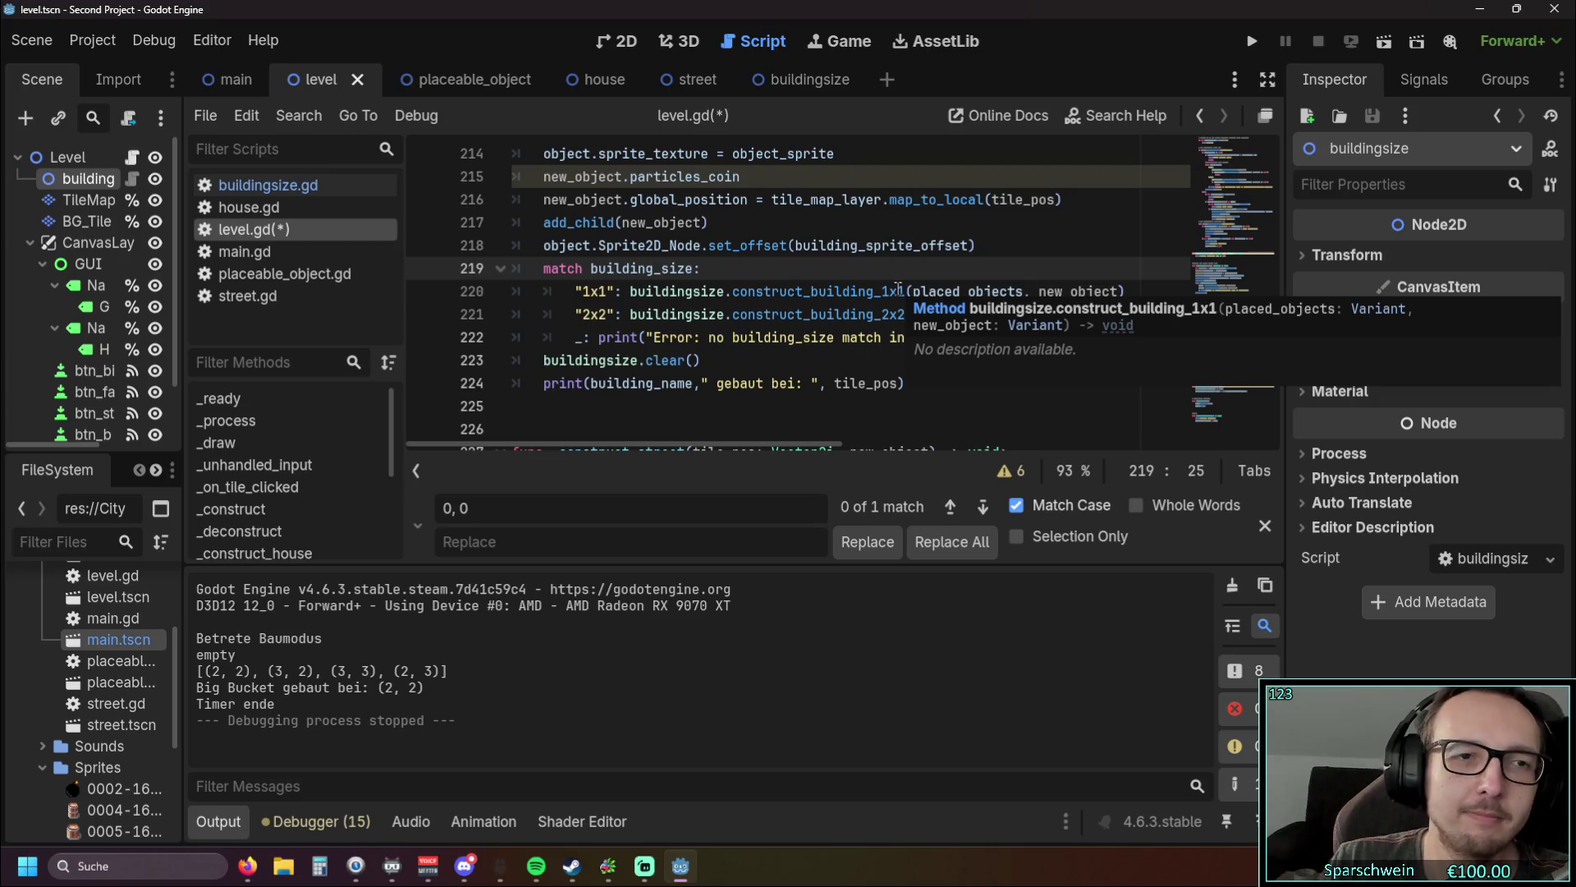
click(268, 184)
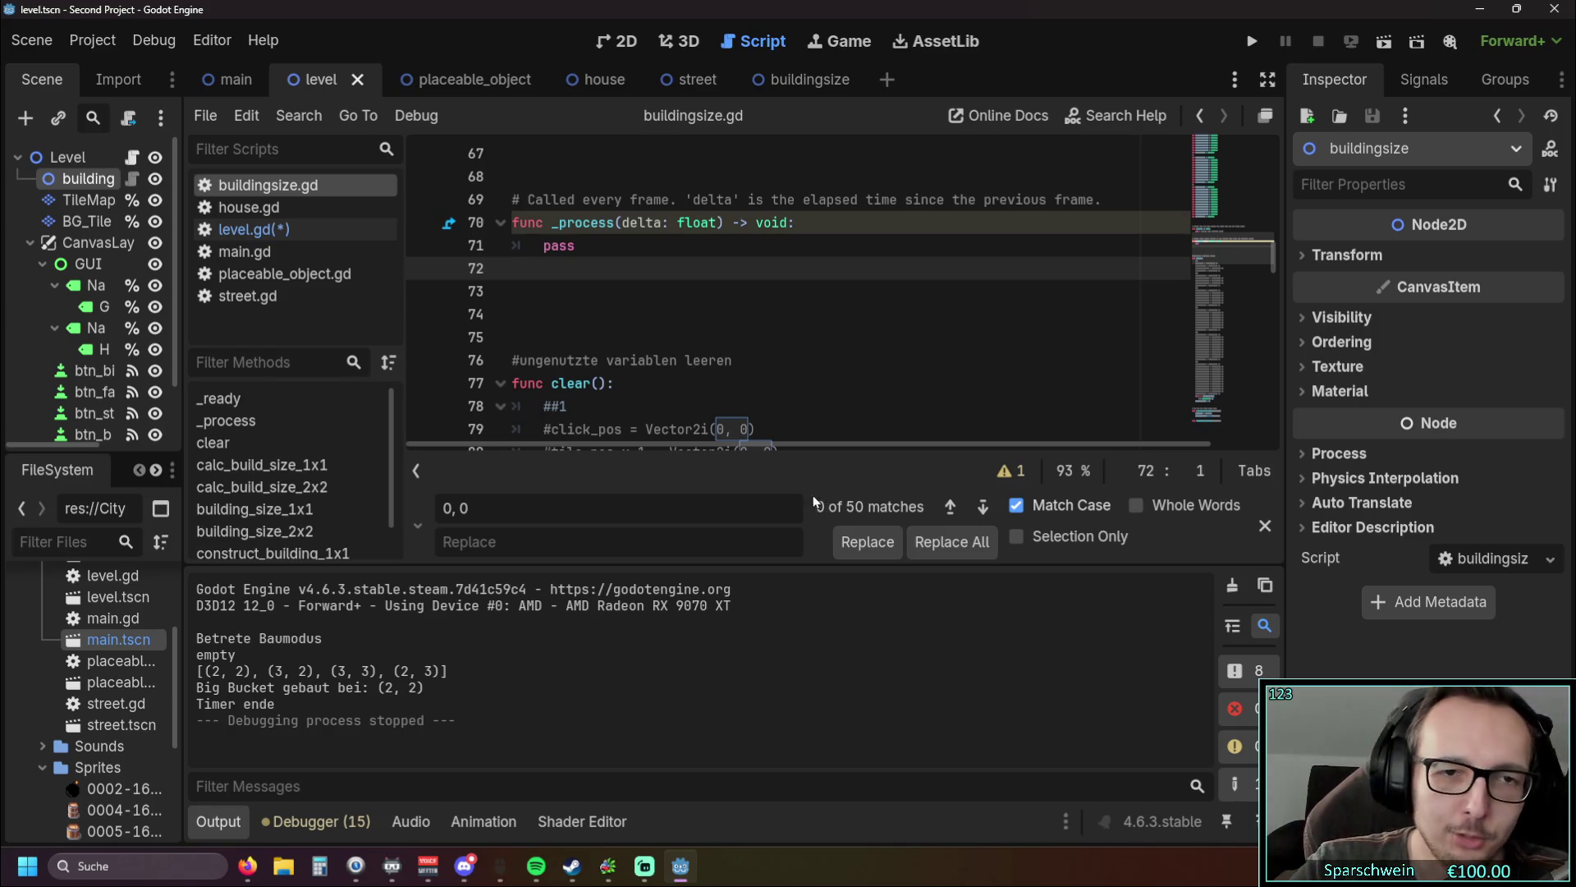
scroll(800, 302, down, 20)
scroll(800, 302, up, 3)
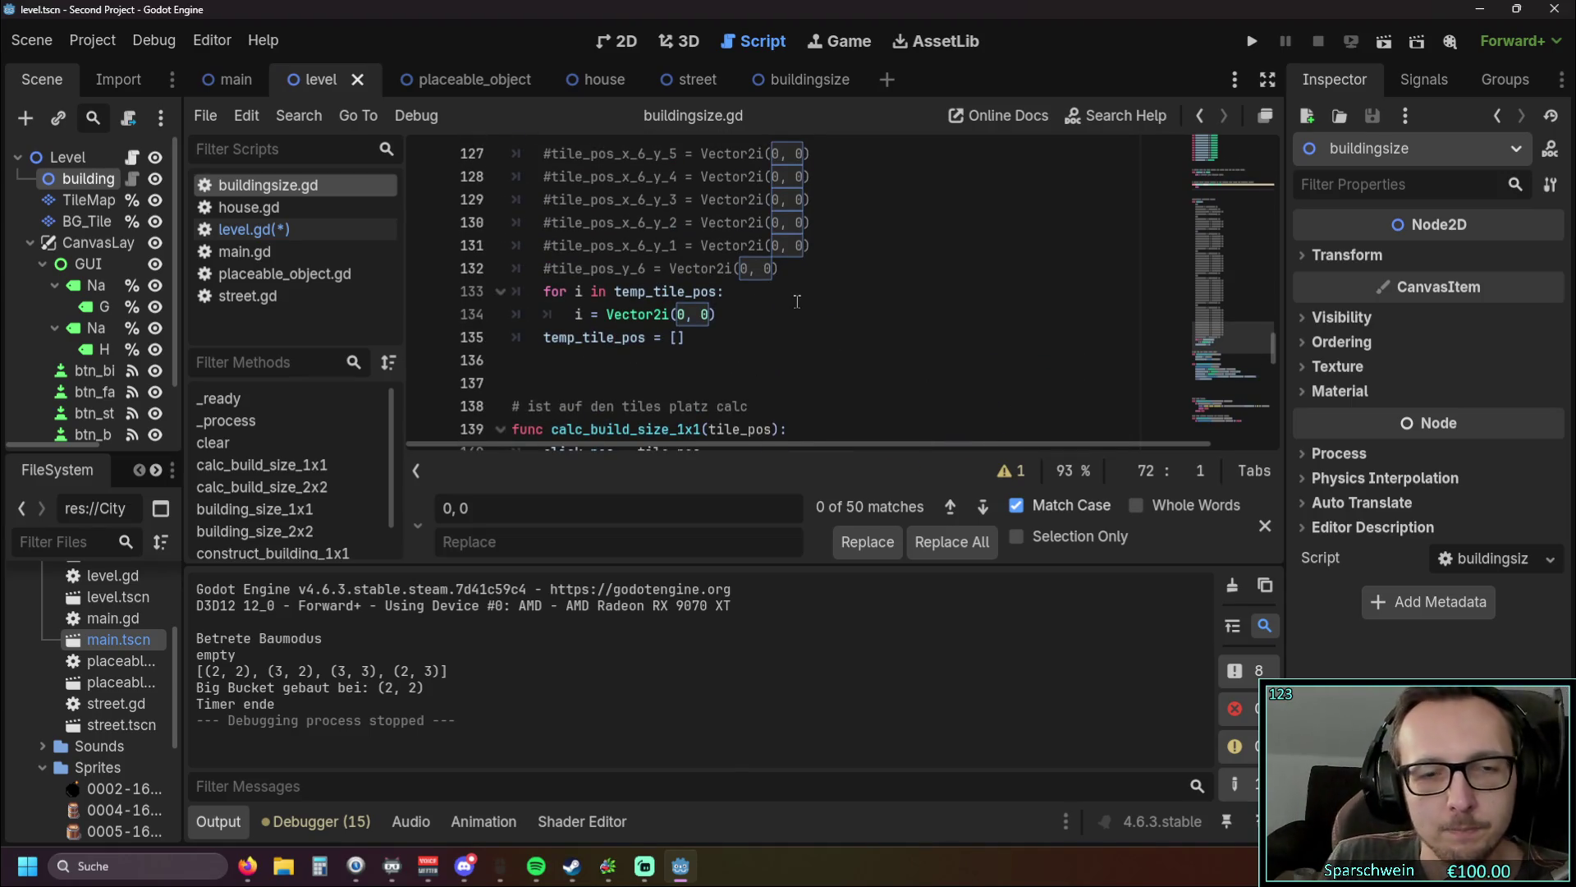
scroll(796, 301, down, 3)
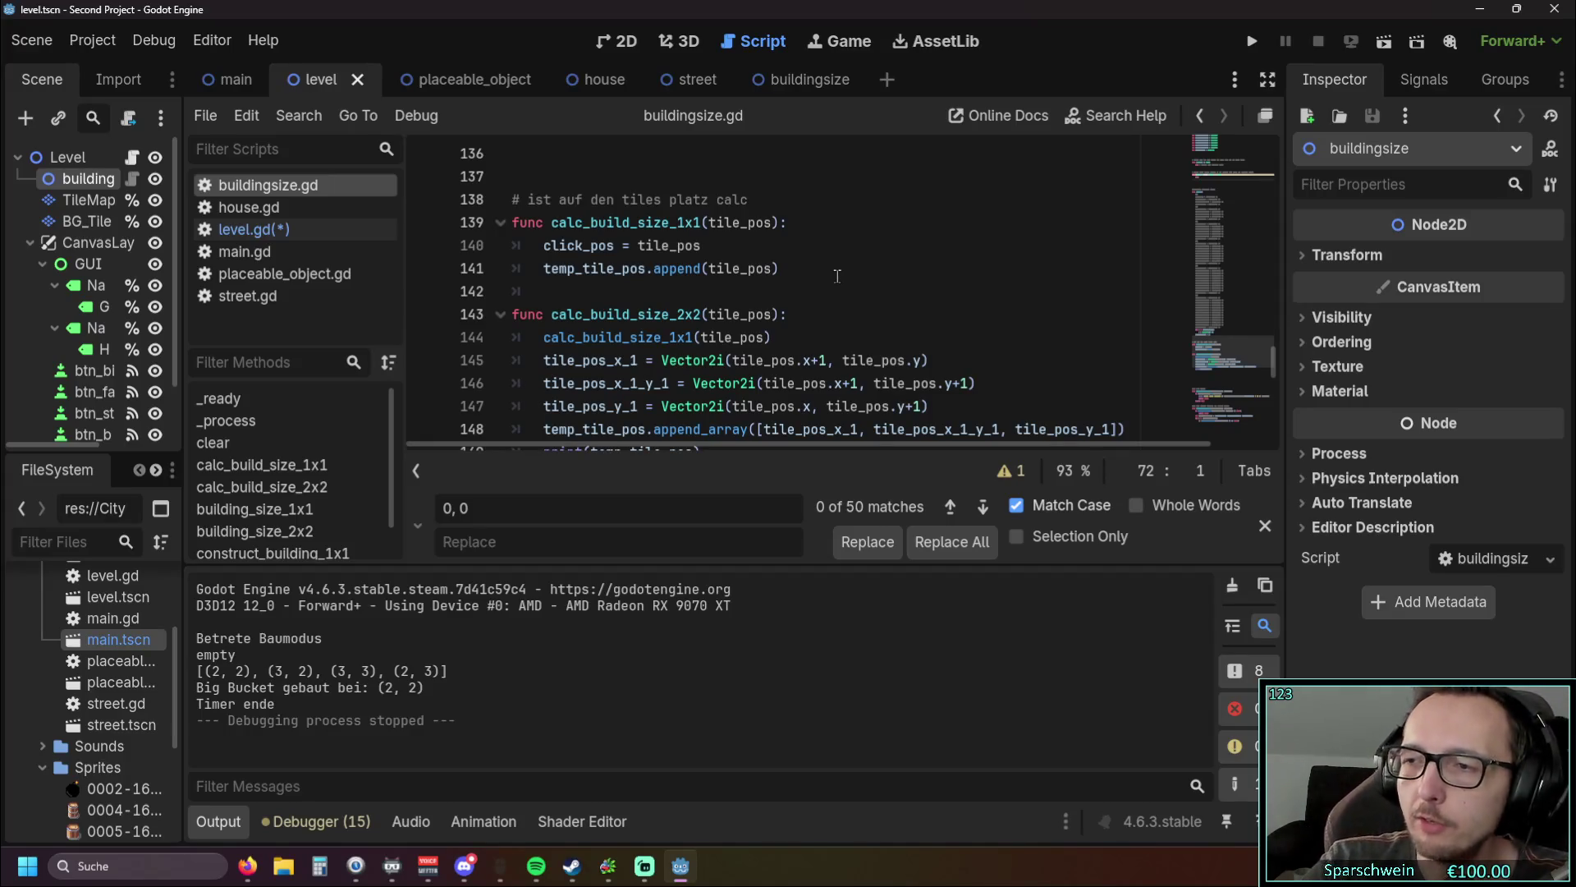
scroll(838, 276, down, 5)
scroll(811, 283, up, 5)
scroll(811, 287, down, 1)
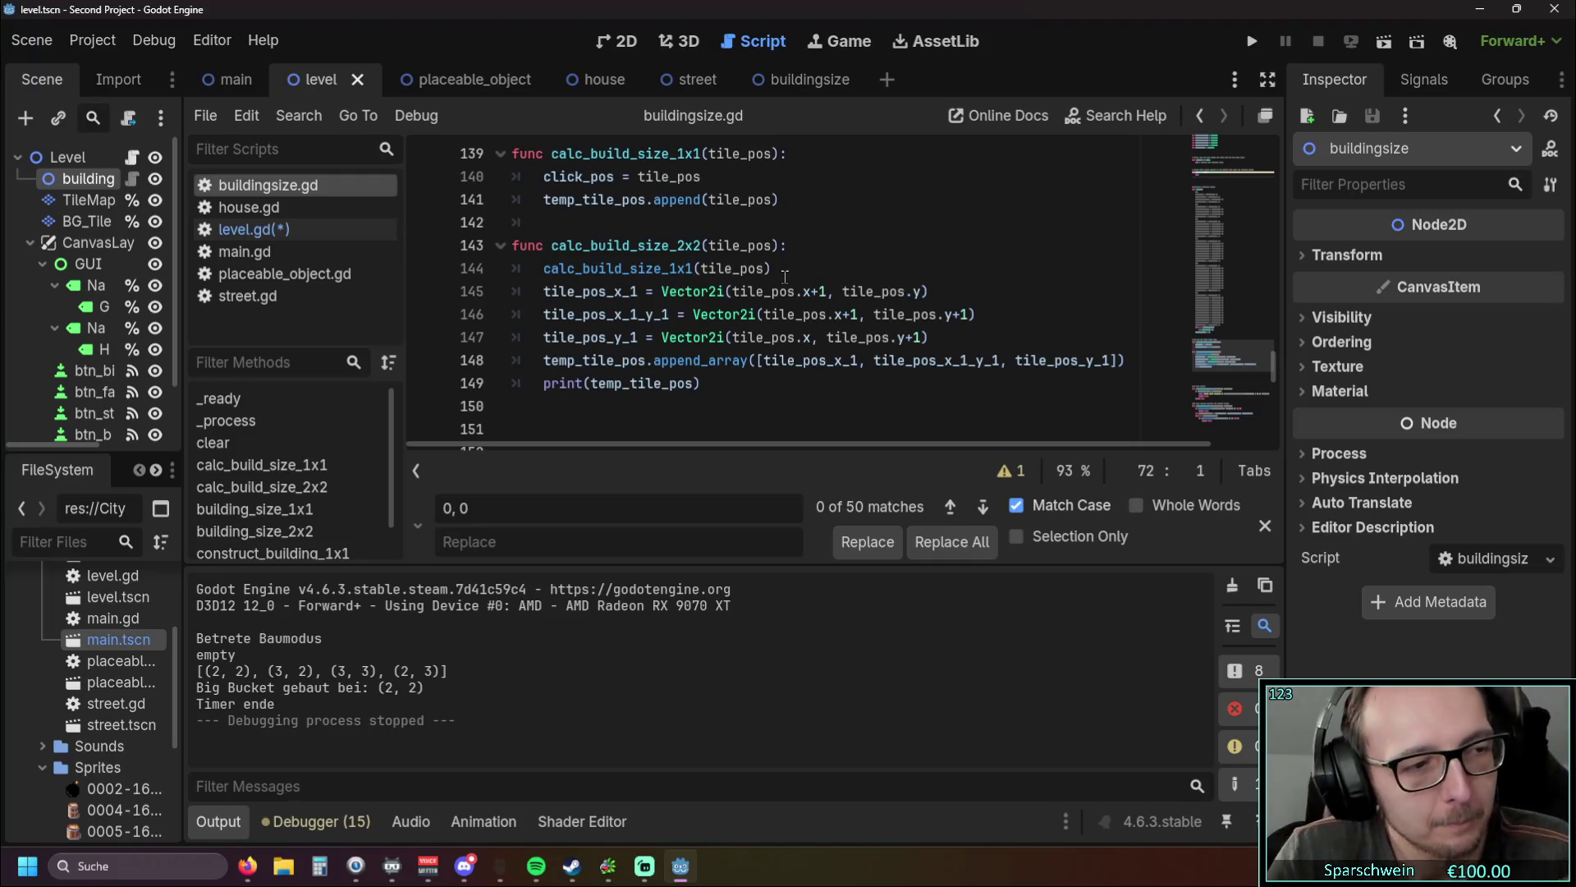
mouse_move(611, 319)
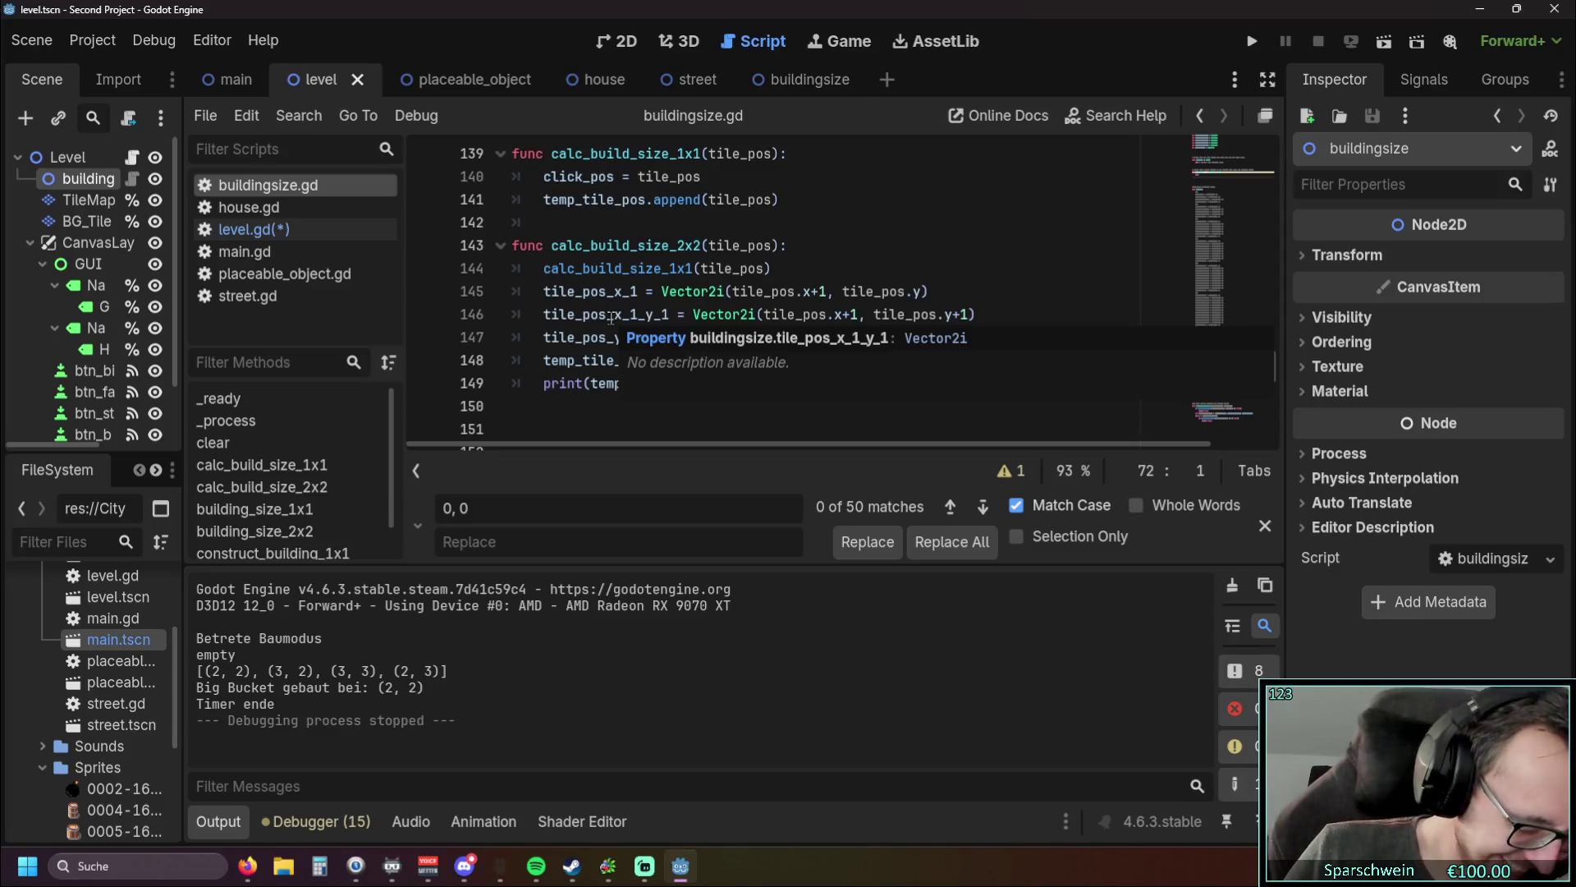
click(717, 380)
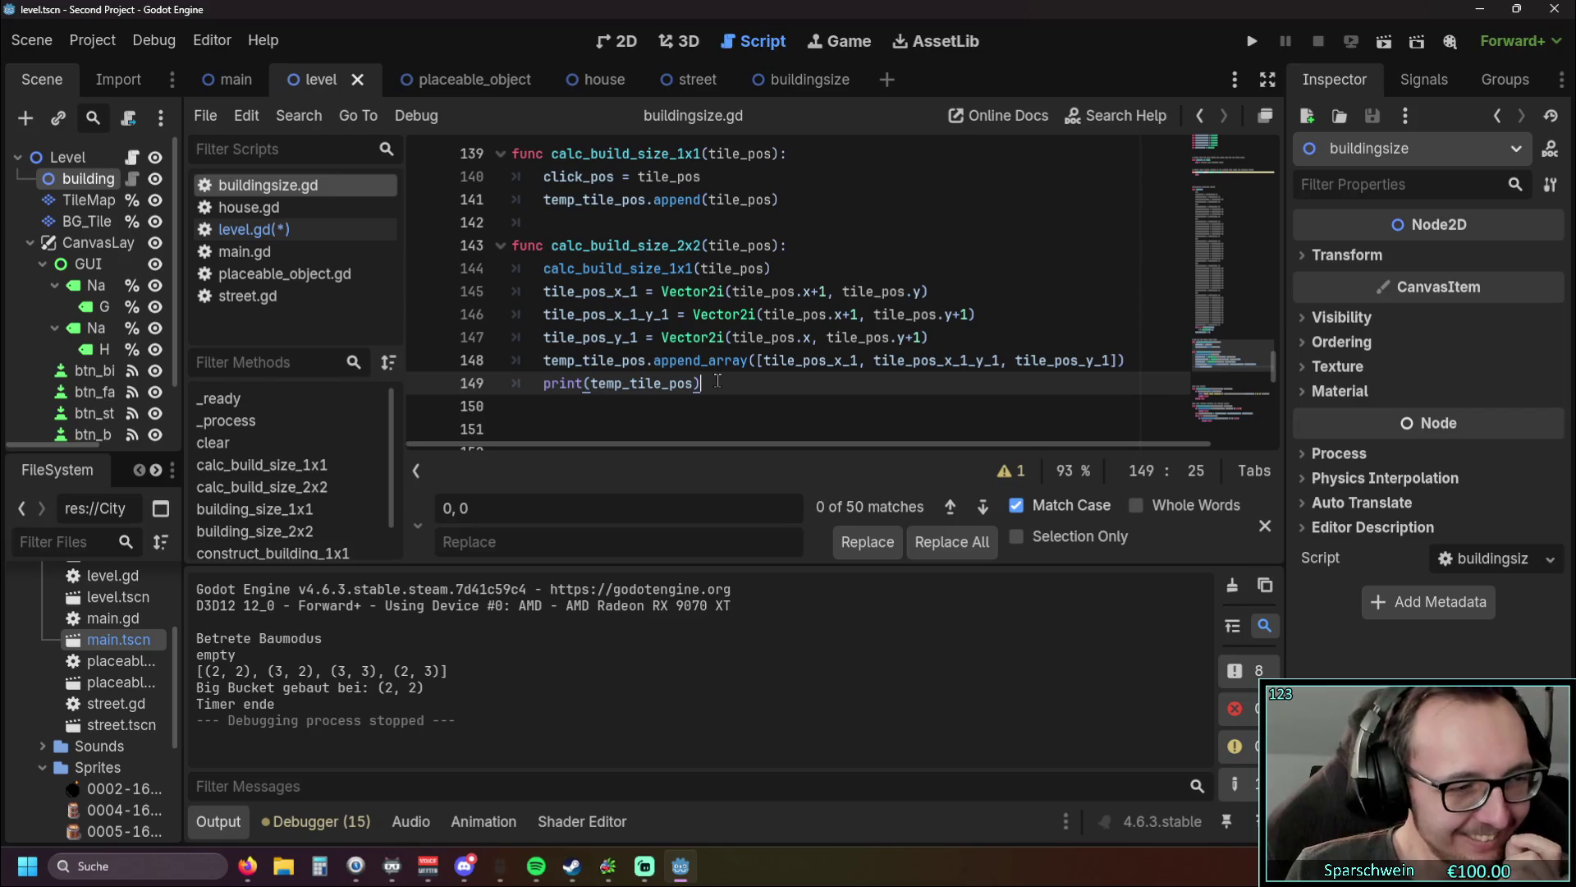
scroll(668, 426, up, 1)
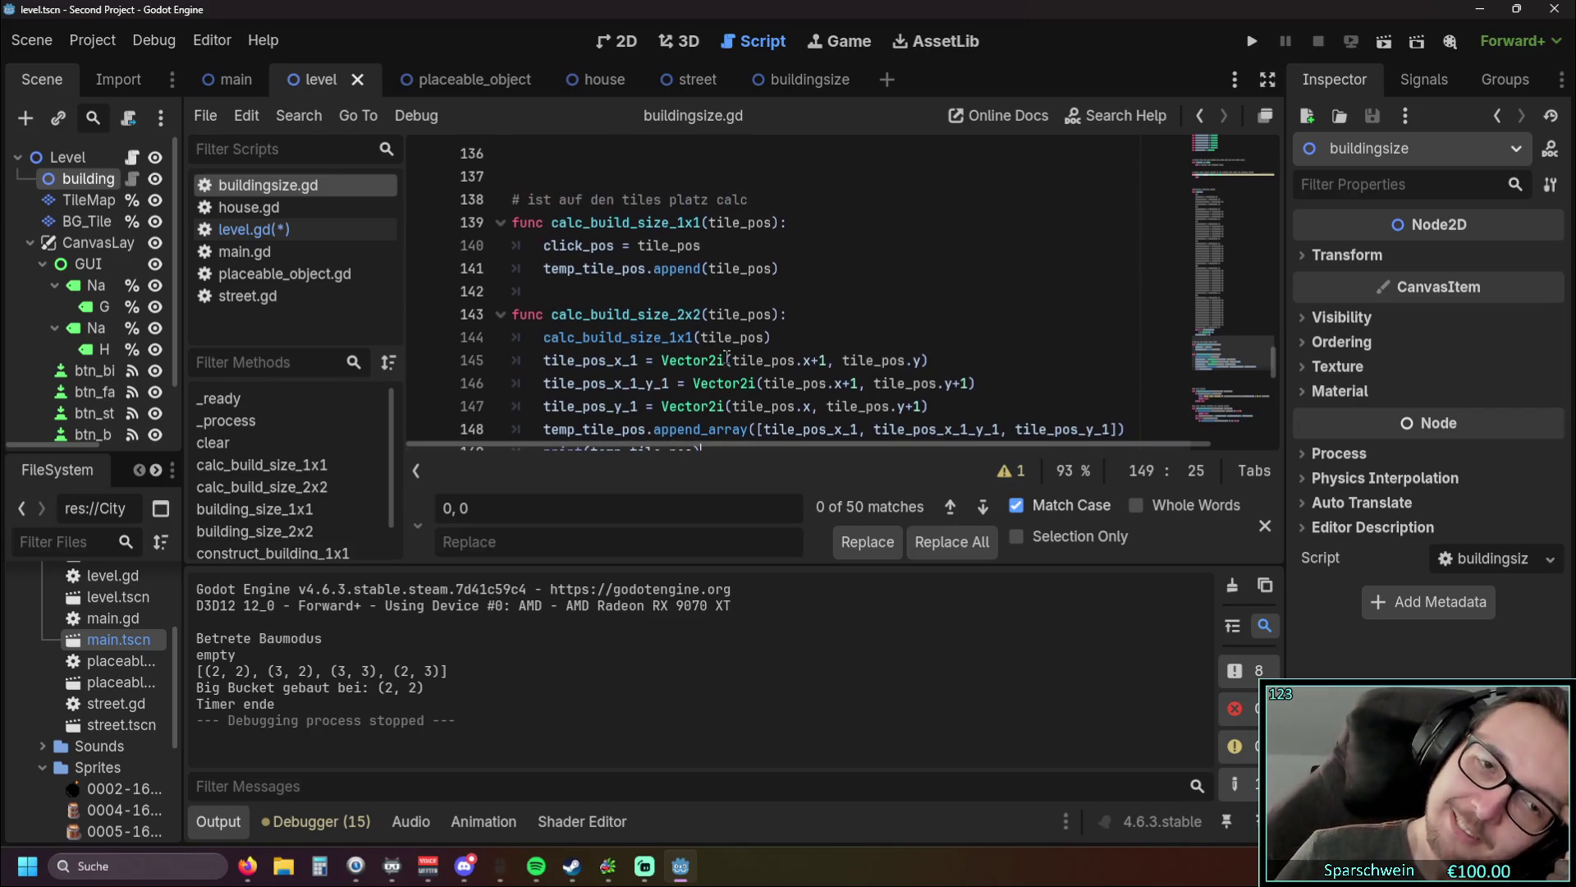
click(829, 265)
scroll(829, 265, down, 1)
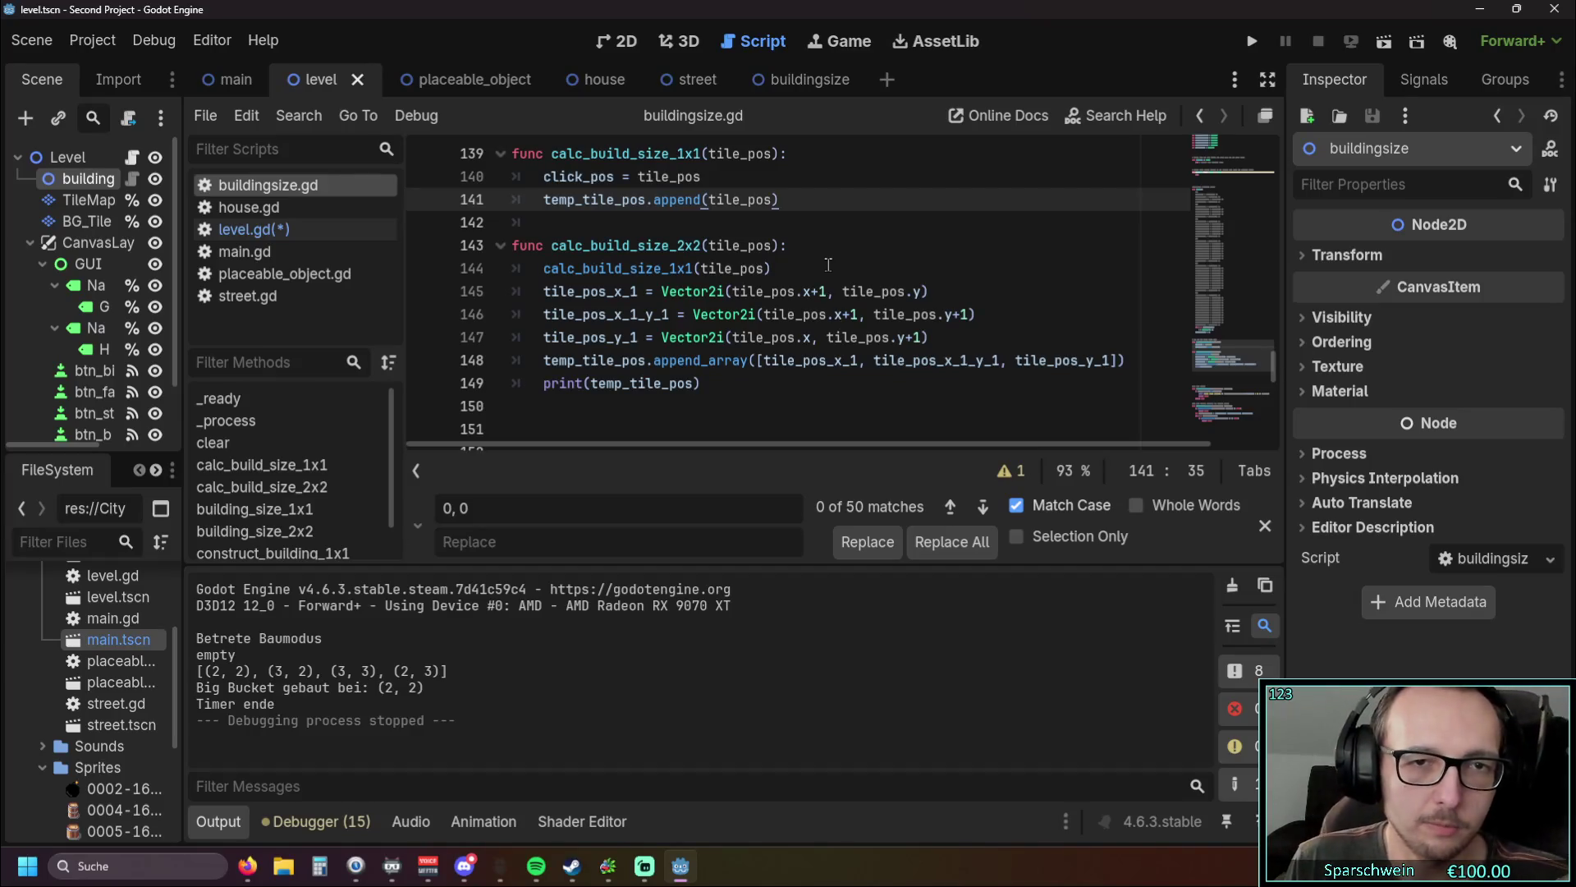
scroll(829, 265, up, 5)
mouse_move(897, 343)
mouse_down()
mouse_move(788, 288)
mouse_move(552, 222)
mouse_up()
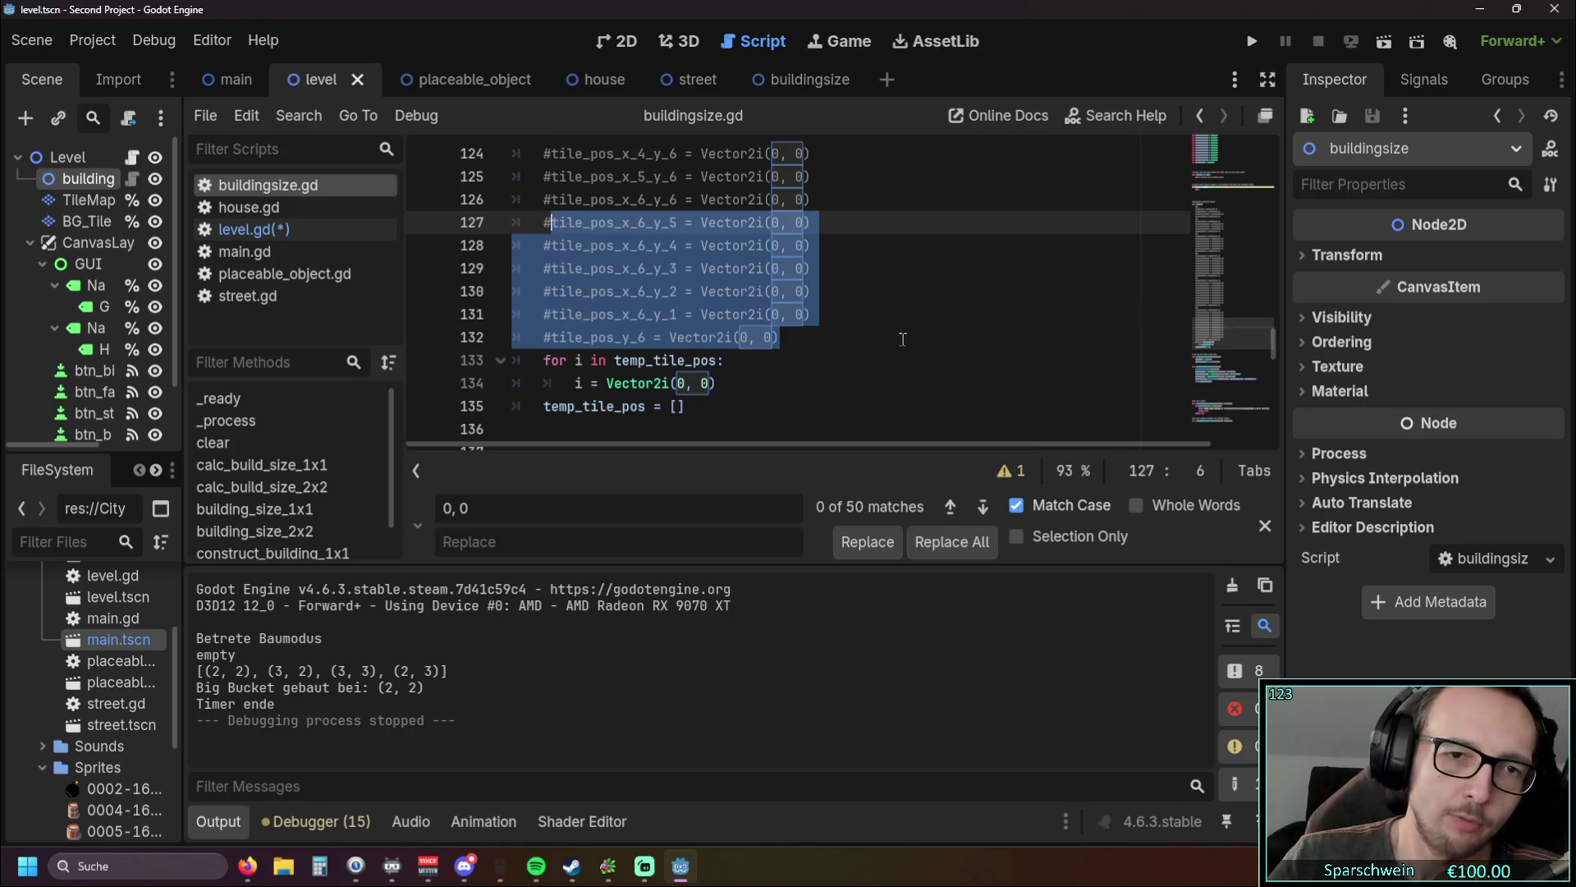
Select the commented #tile_pos lines in clear() up to line 78 and delete them
scroll(887, 332, down, 1)
scroll(865, 324, up, 2)
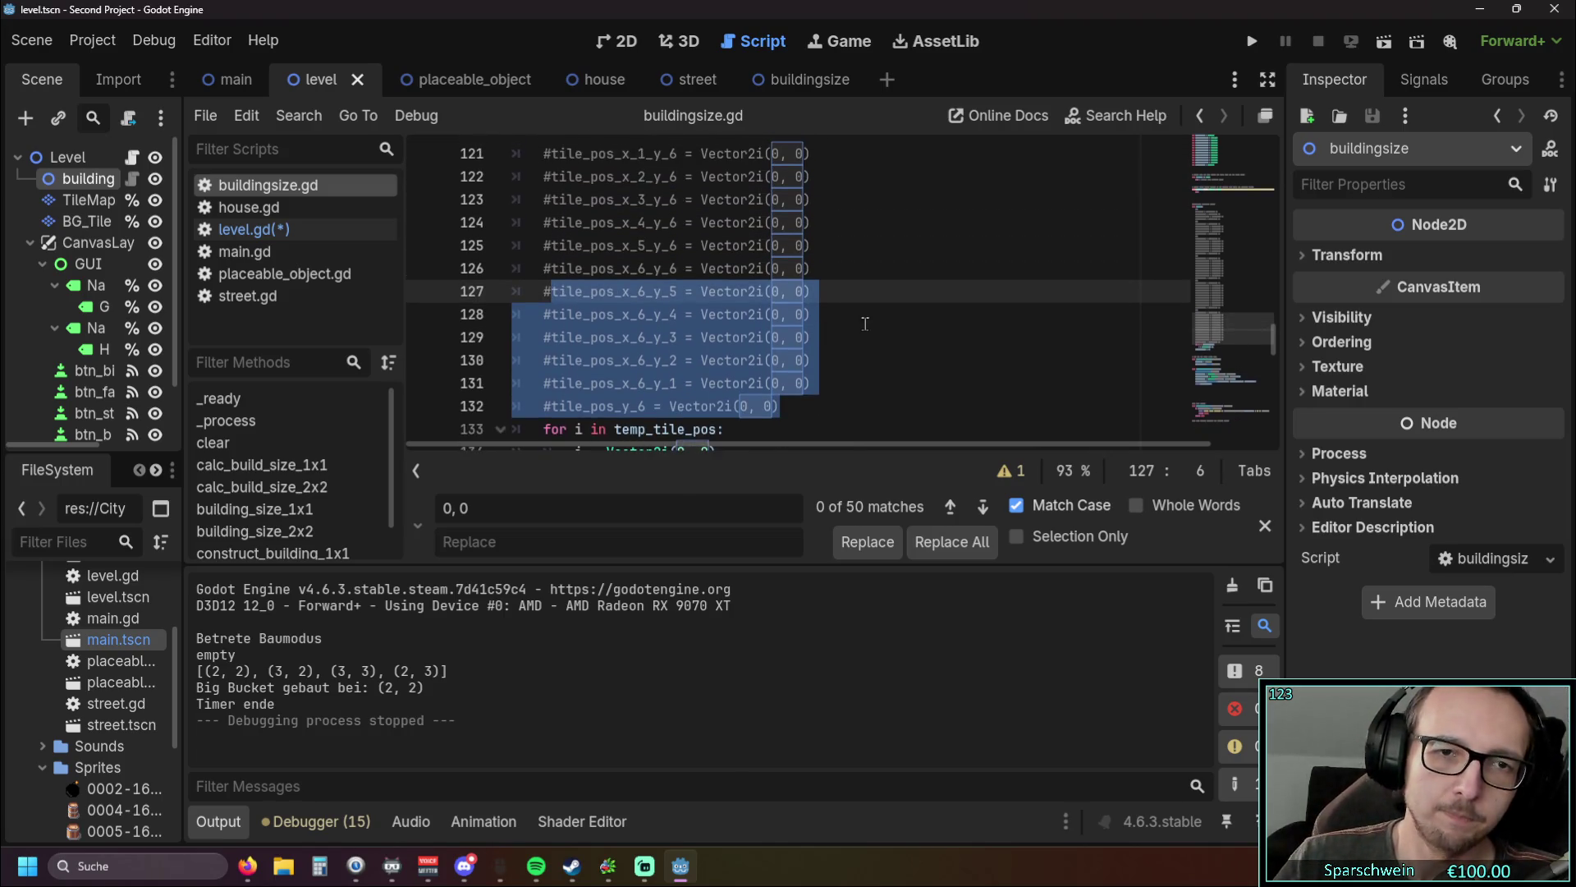
scroll(739, 296, up, 9)
shift+click(597, 277)
scroll(657, 312, up, 8)
shift+click(507, 338)
key(Delete)
key(Delete)
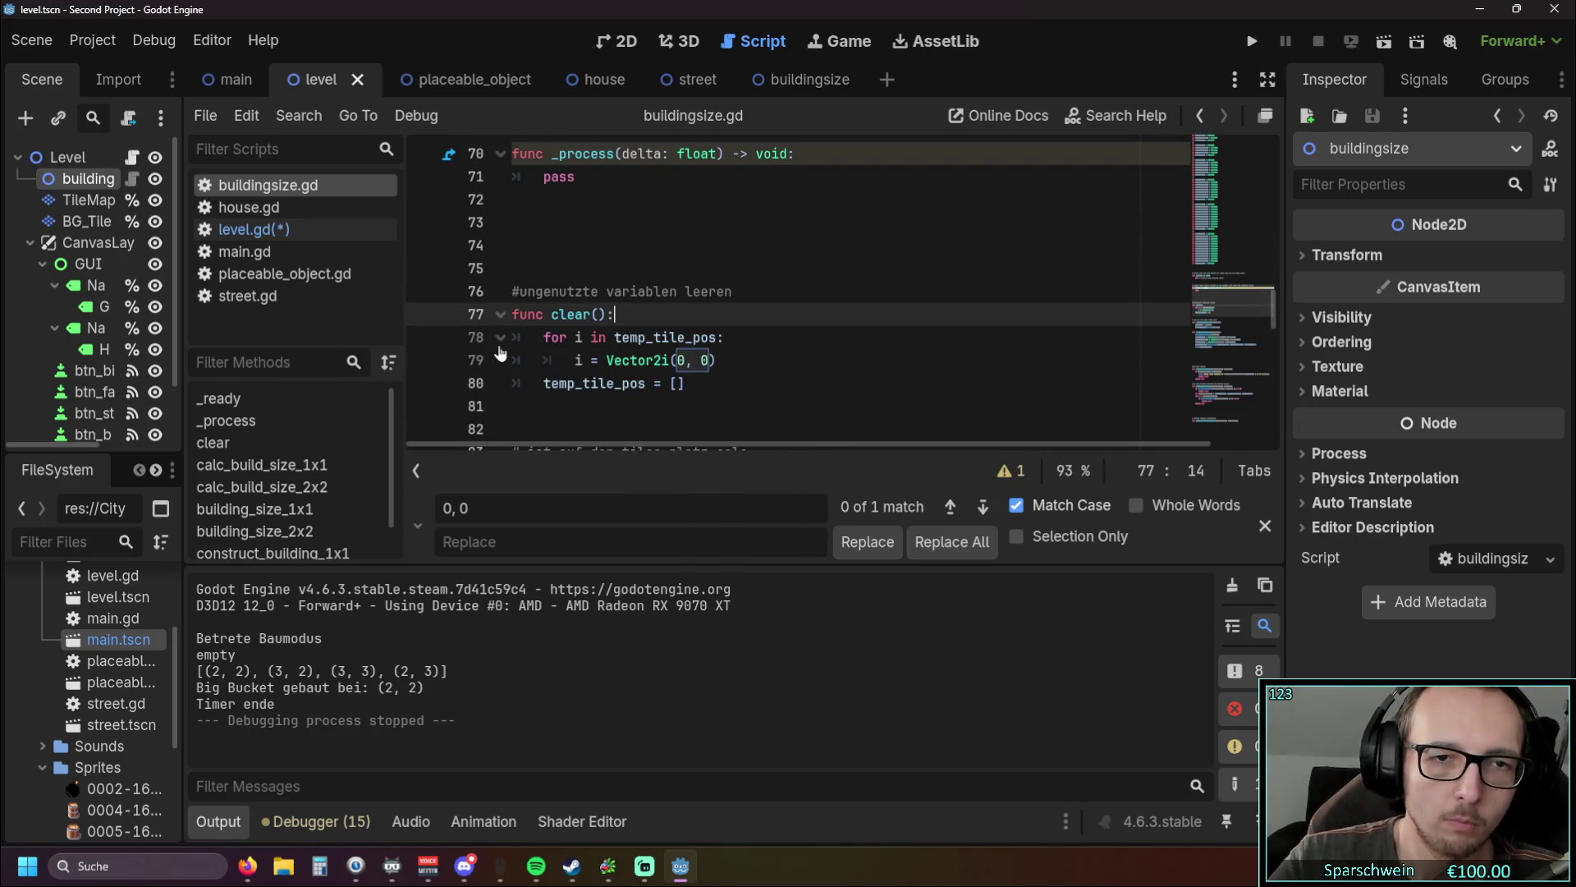
click(808, 382)
click(714, 408)
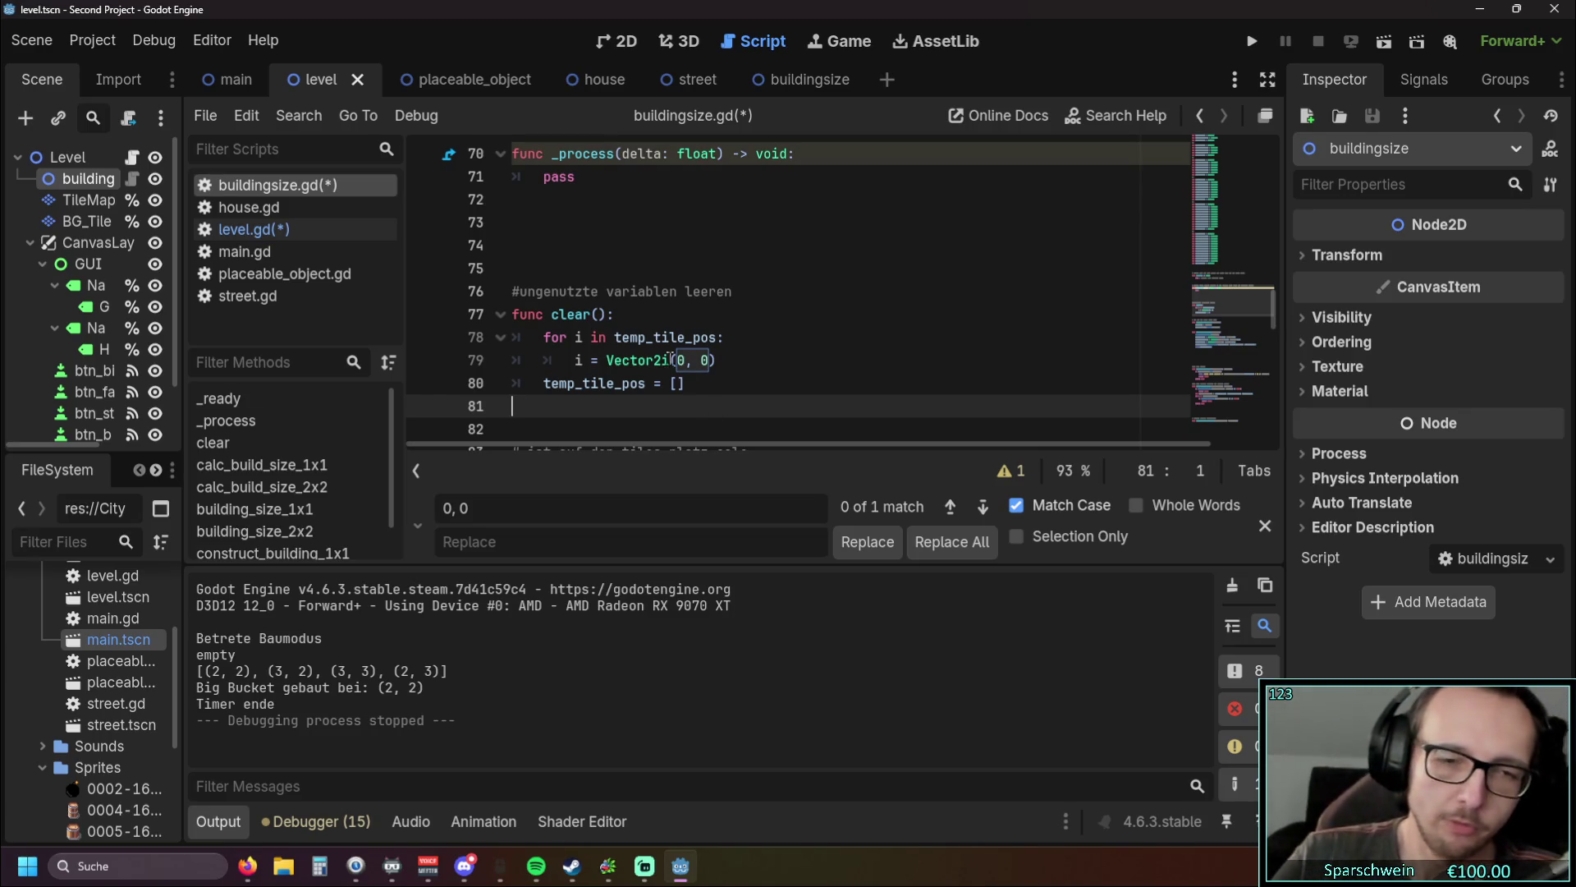
scroll(660, 310, down, 2)
scroll(661, 311, down, 11)
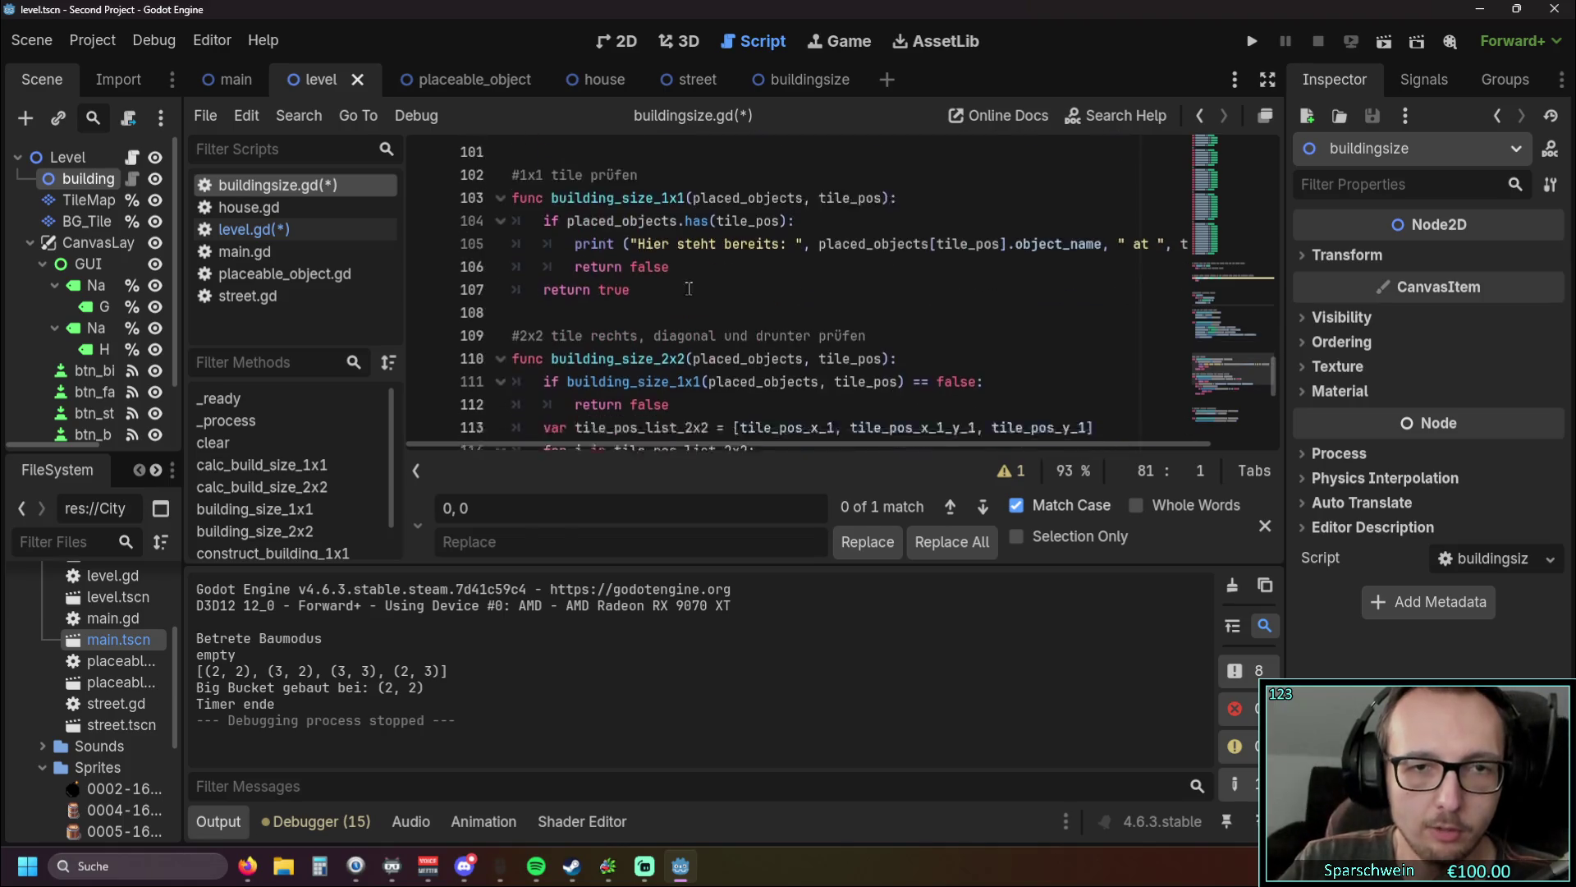
scroll(685, 283, up, 1)
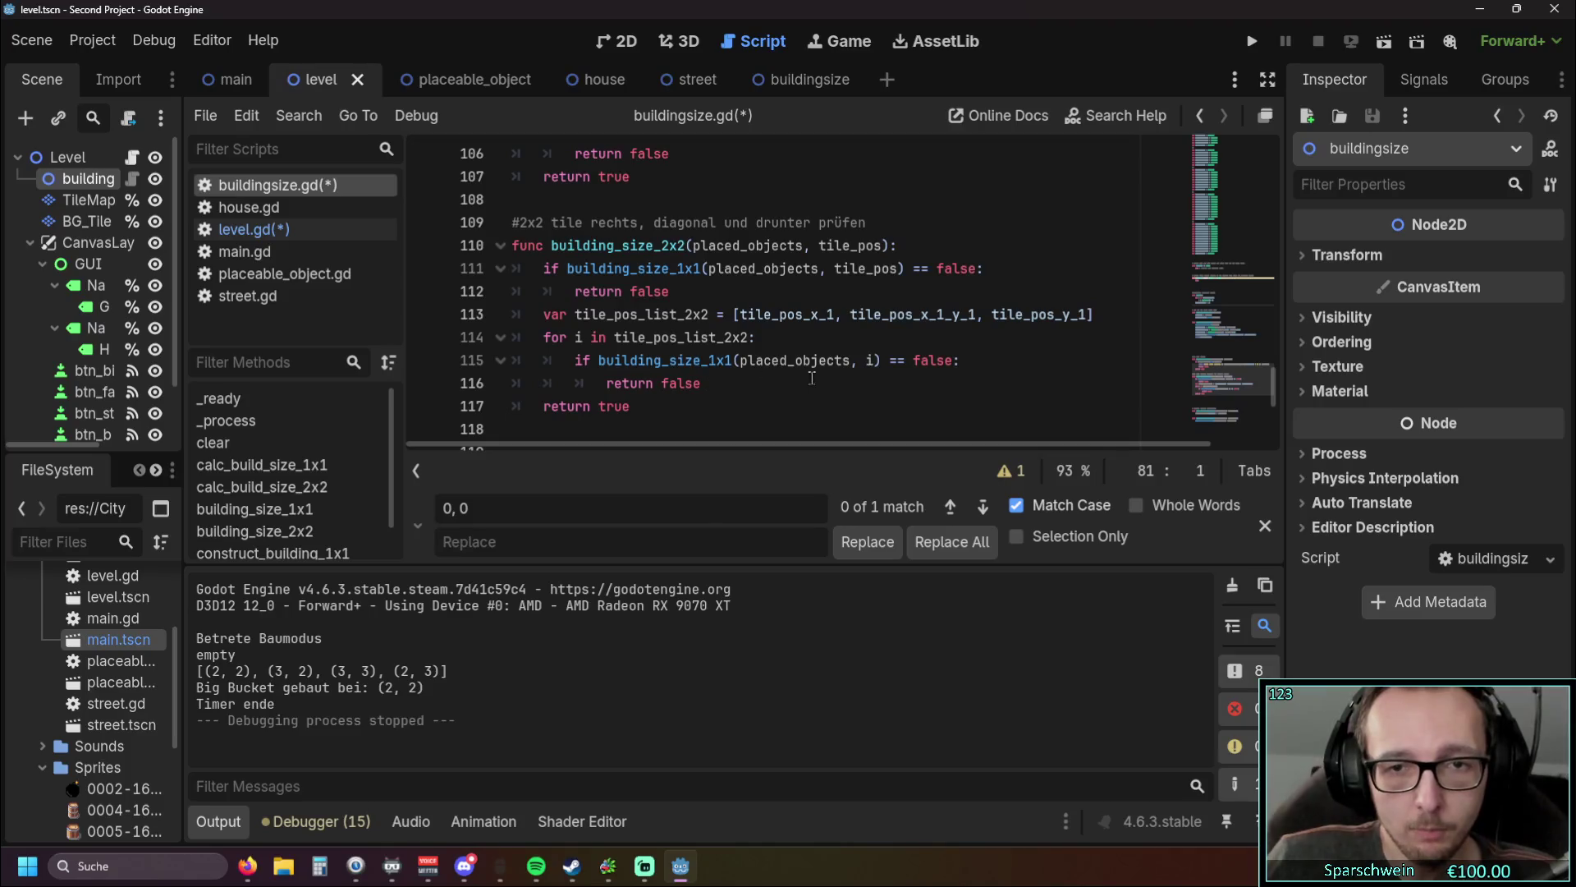
drag(648, 408, 529, 337)
click(720, 411)
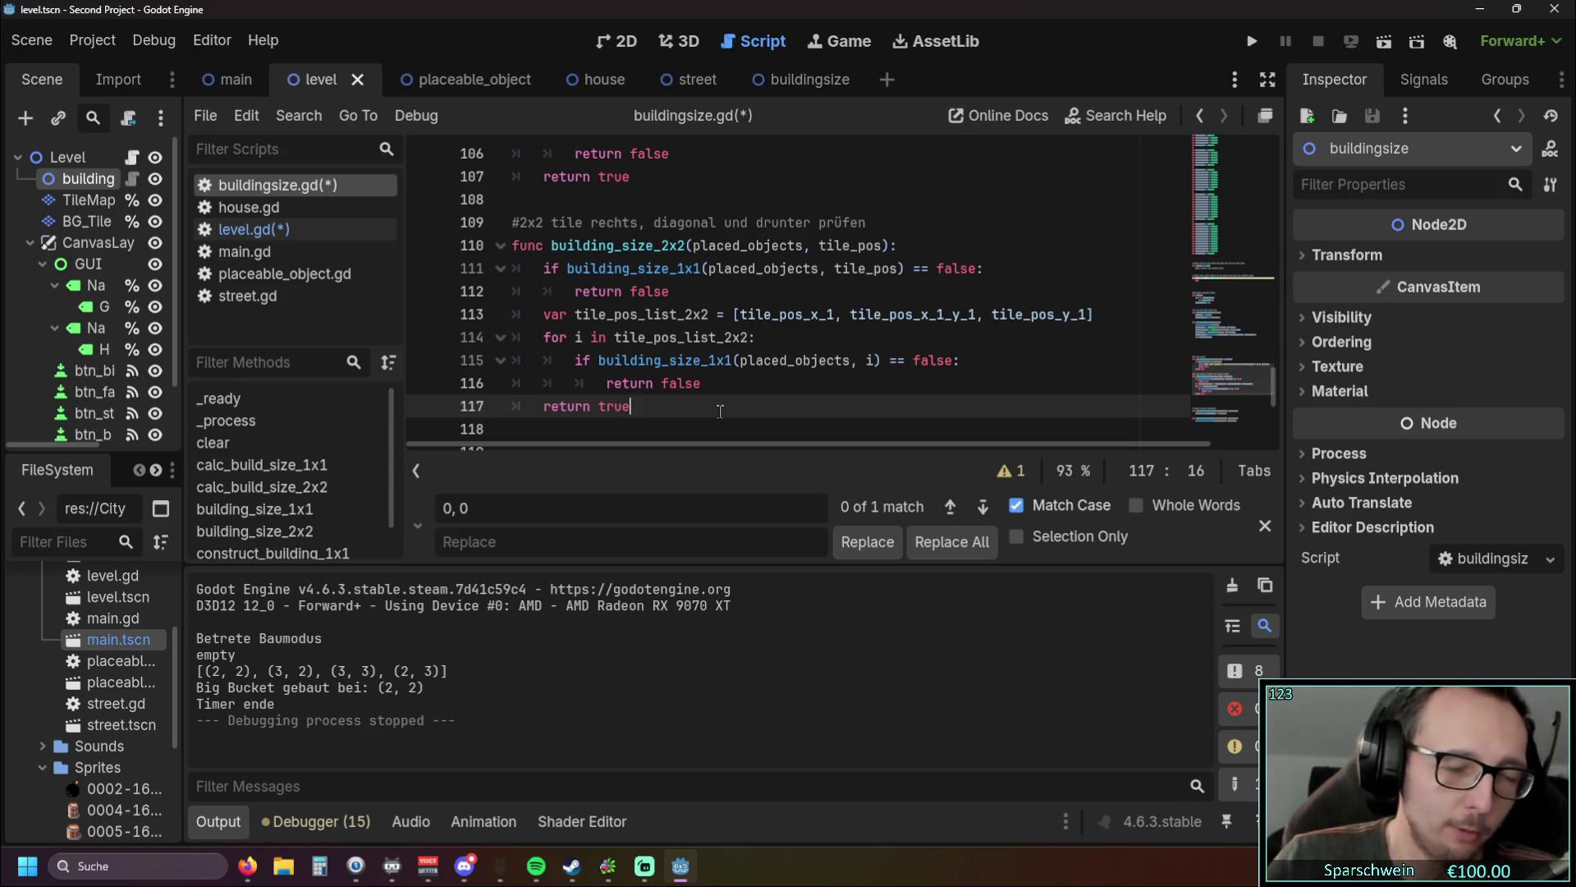
scroll(720, 411, up, 7)
scroll(718, 409, up, 1)
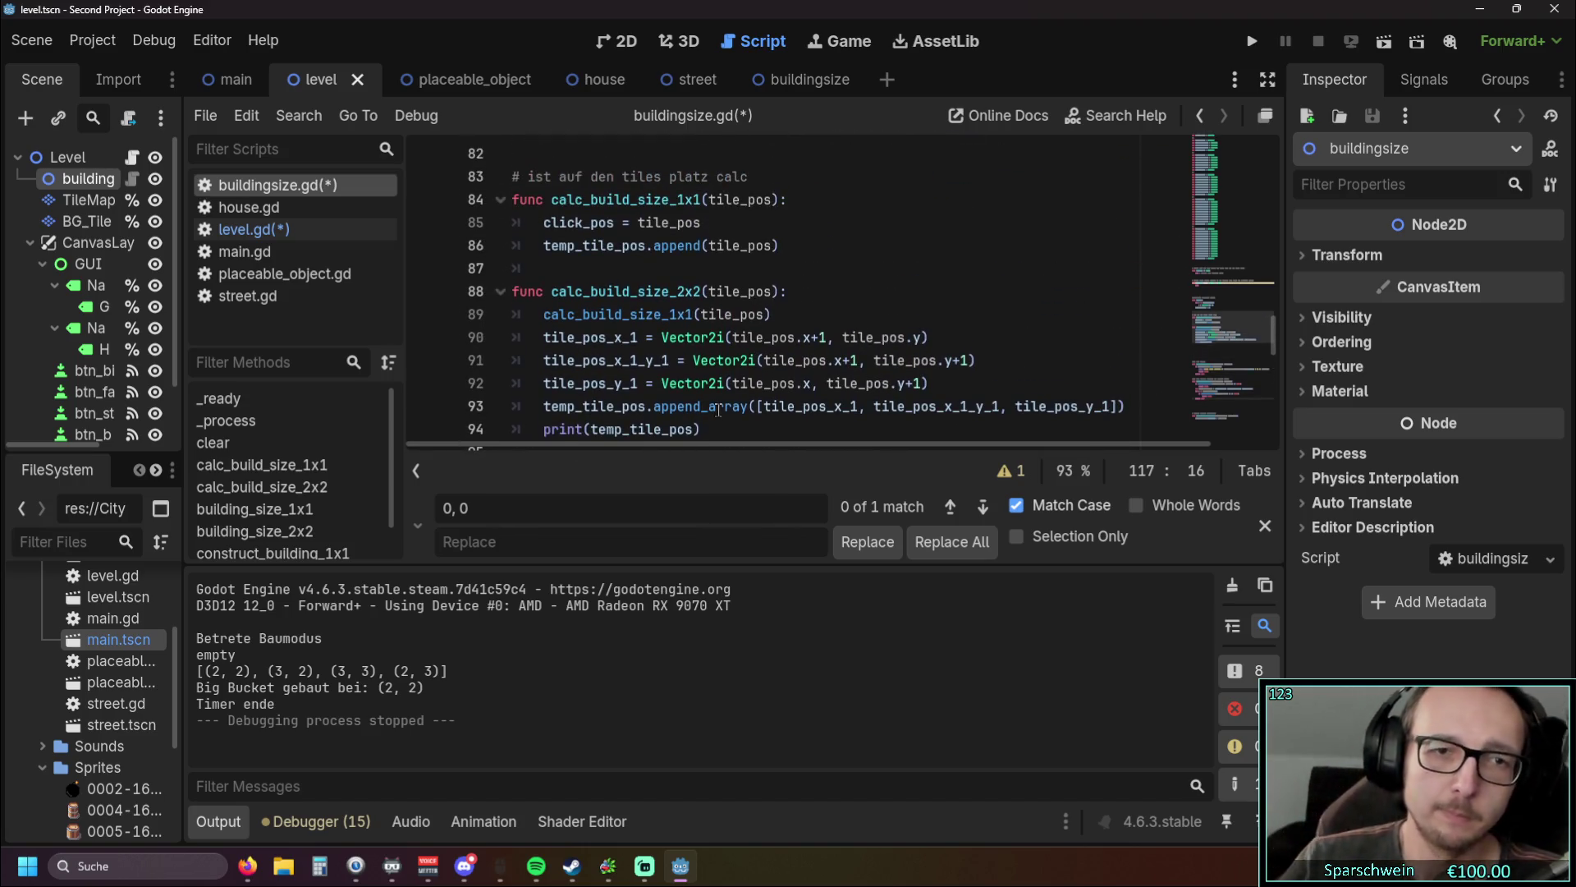
Scroll through buildingsize.gd, then switch to level.gd at the building_size match block
scroll(663, 378, down, 1)
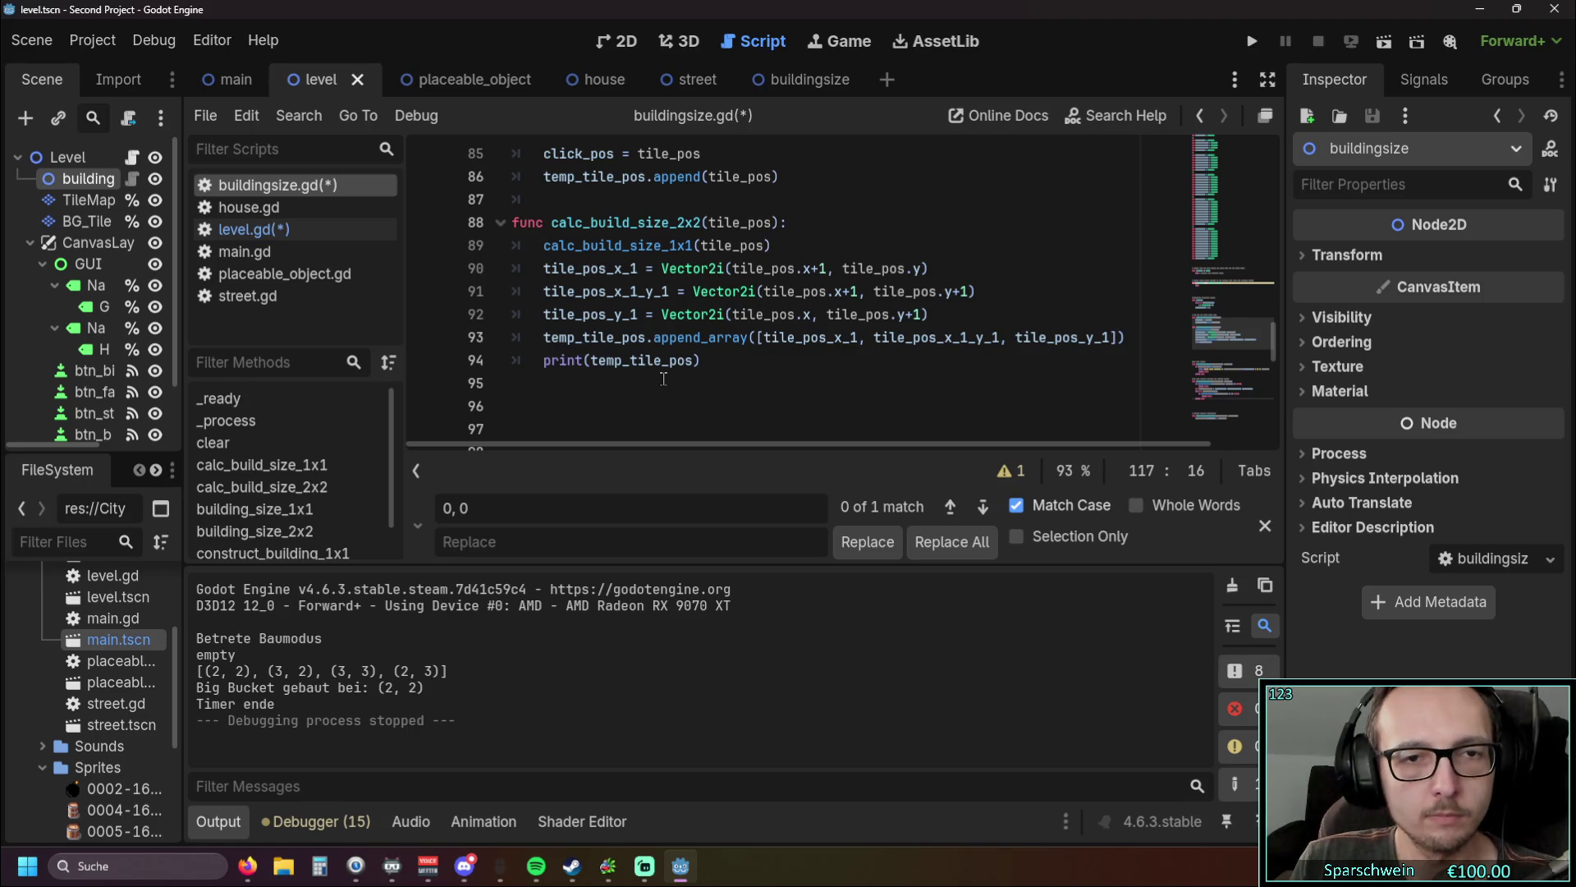
scroll(675, 369, up, 1)
scroll(739, 378, down, 1)
scroll(788, 386, up, 1)
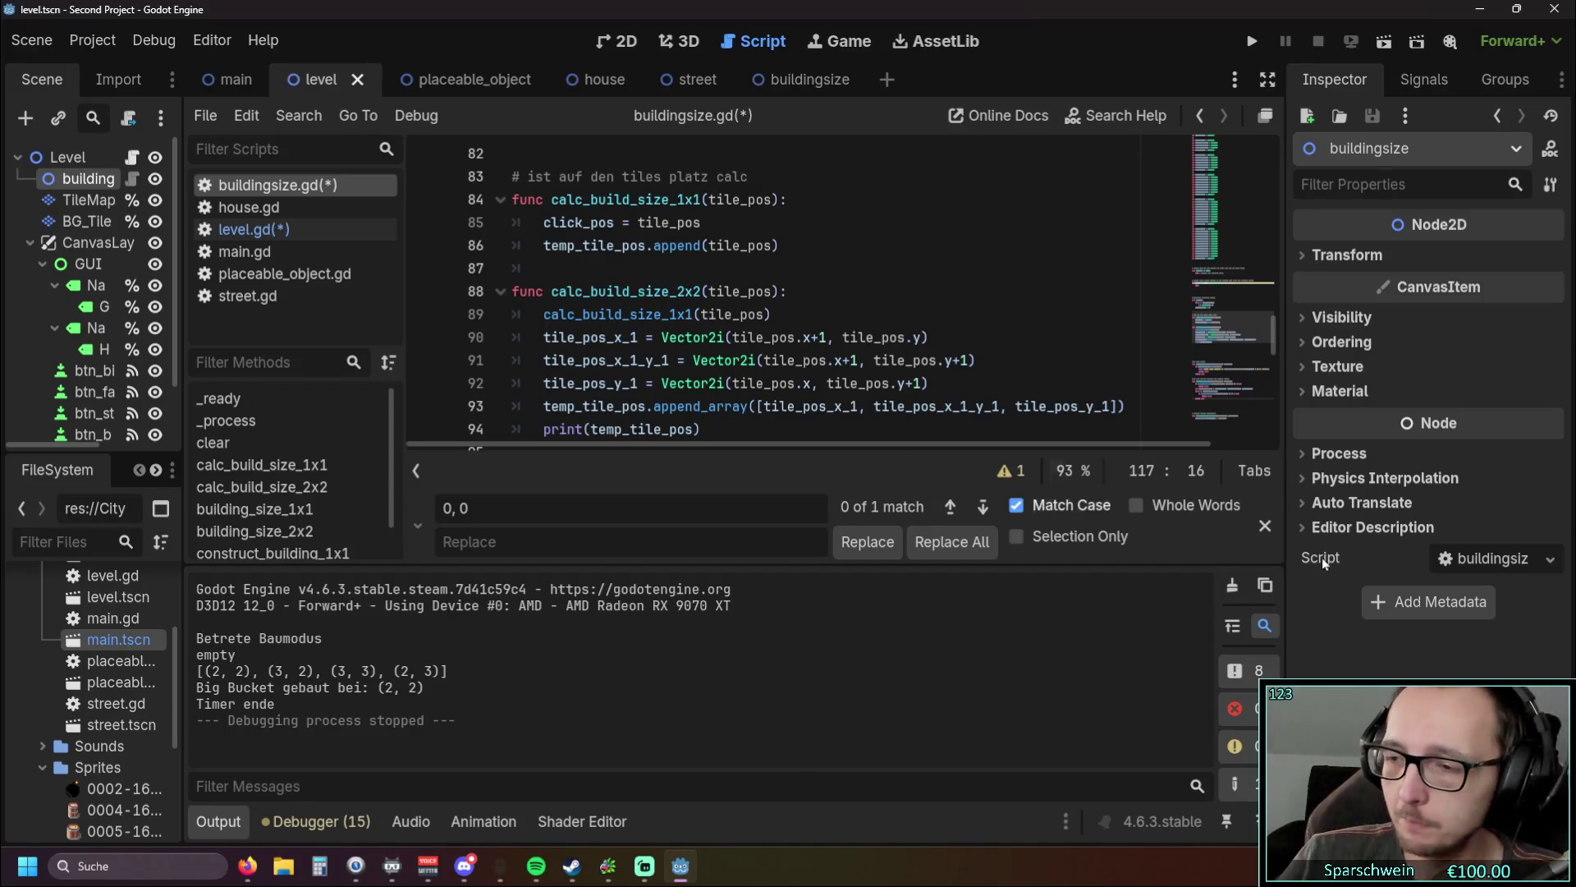
key(alt+Tab)
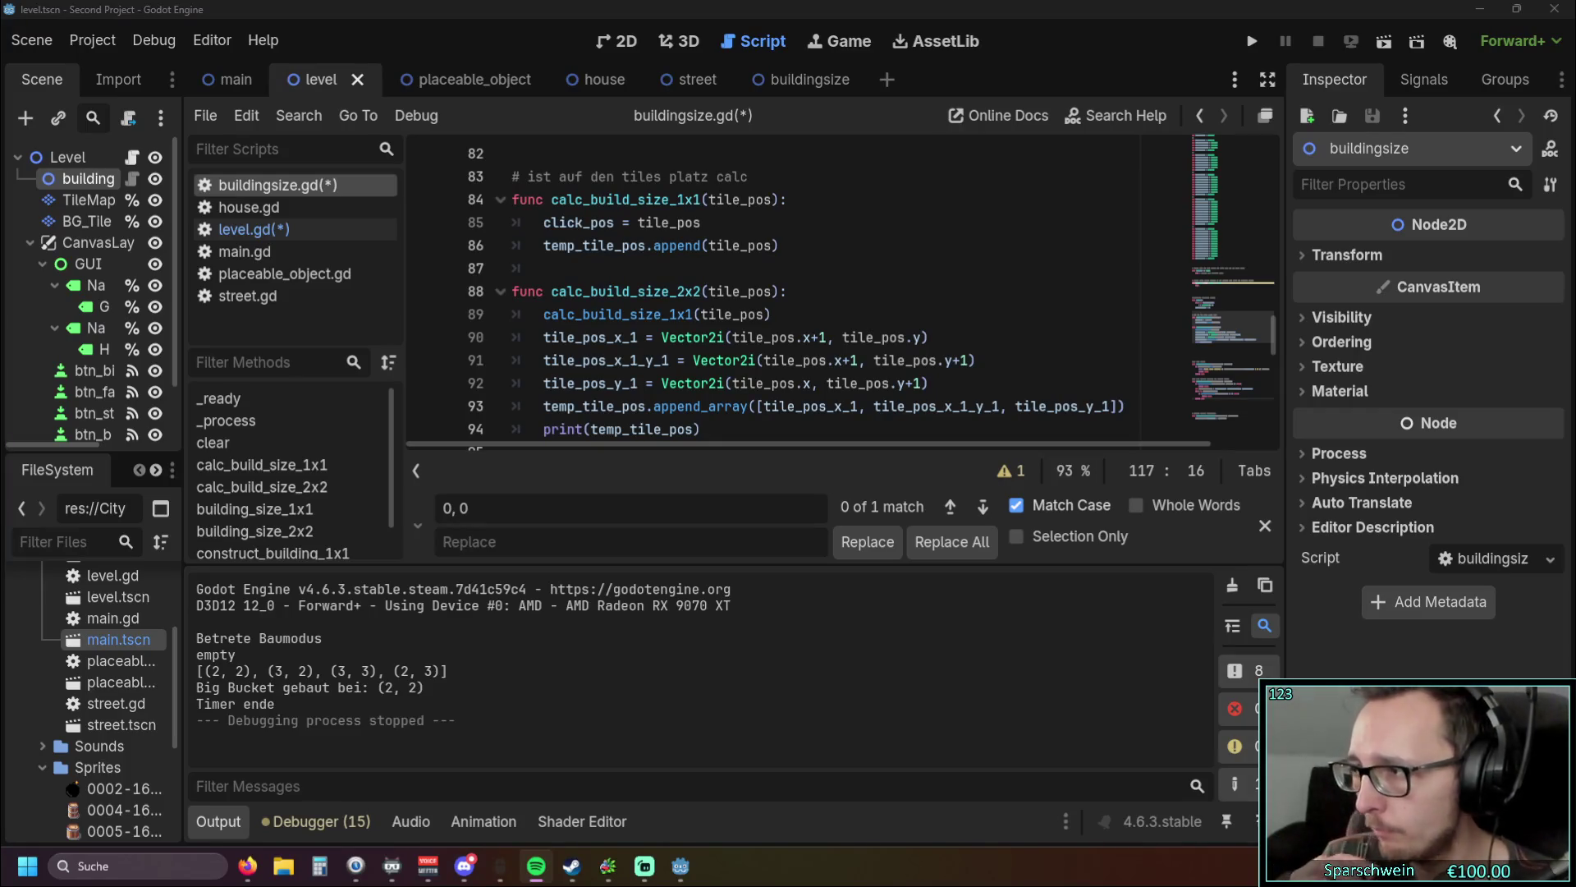
click(254, 229)
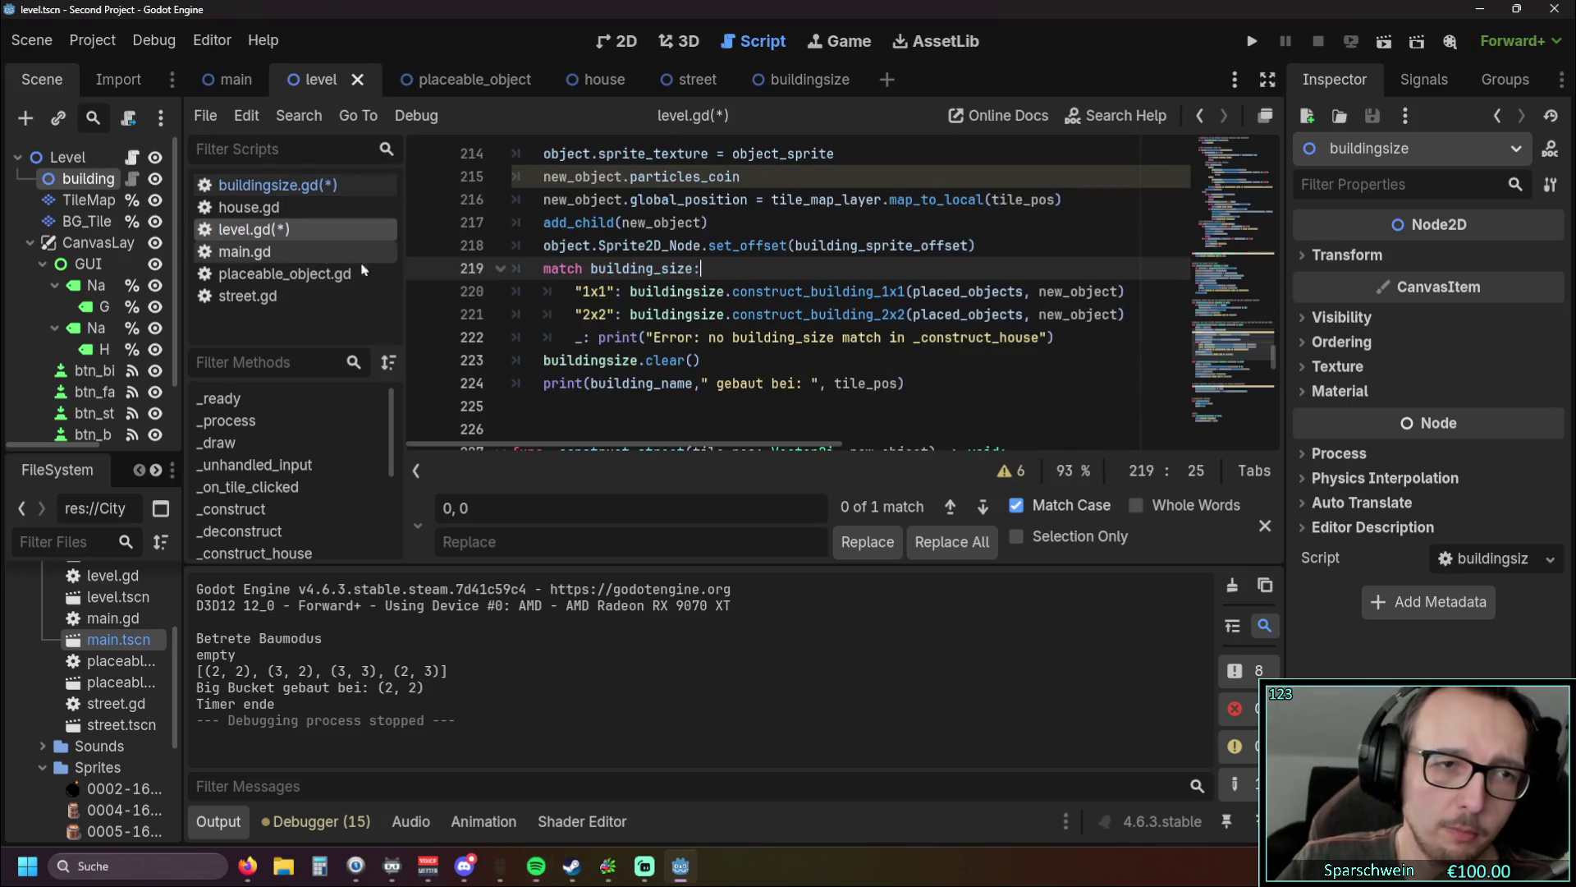
Replace the "2x2" string with Vector2i(2, 2) for the Big Bucket's building_size on line 279
scroll(767, 345, down, 5)
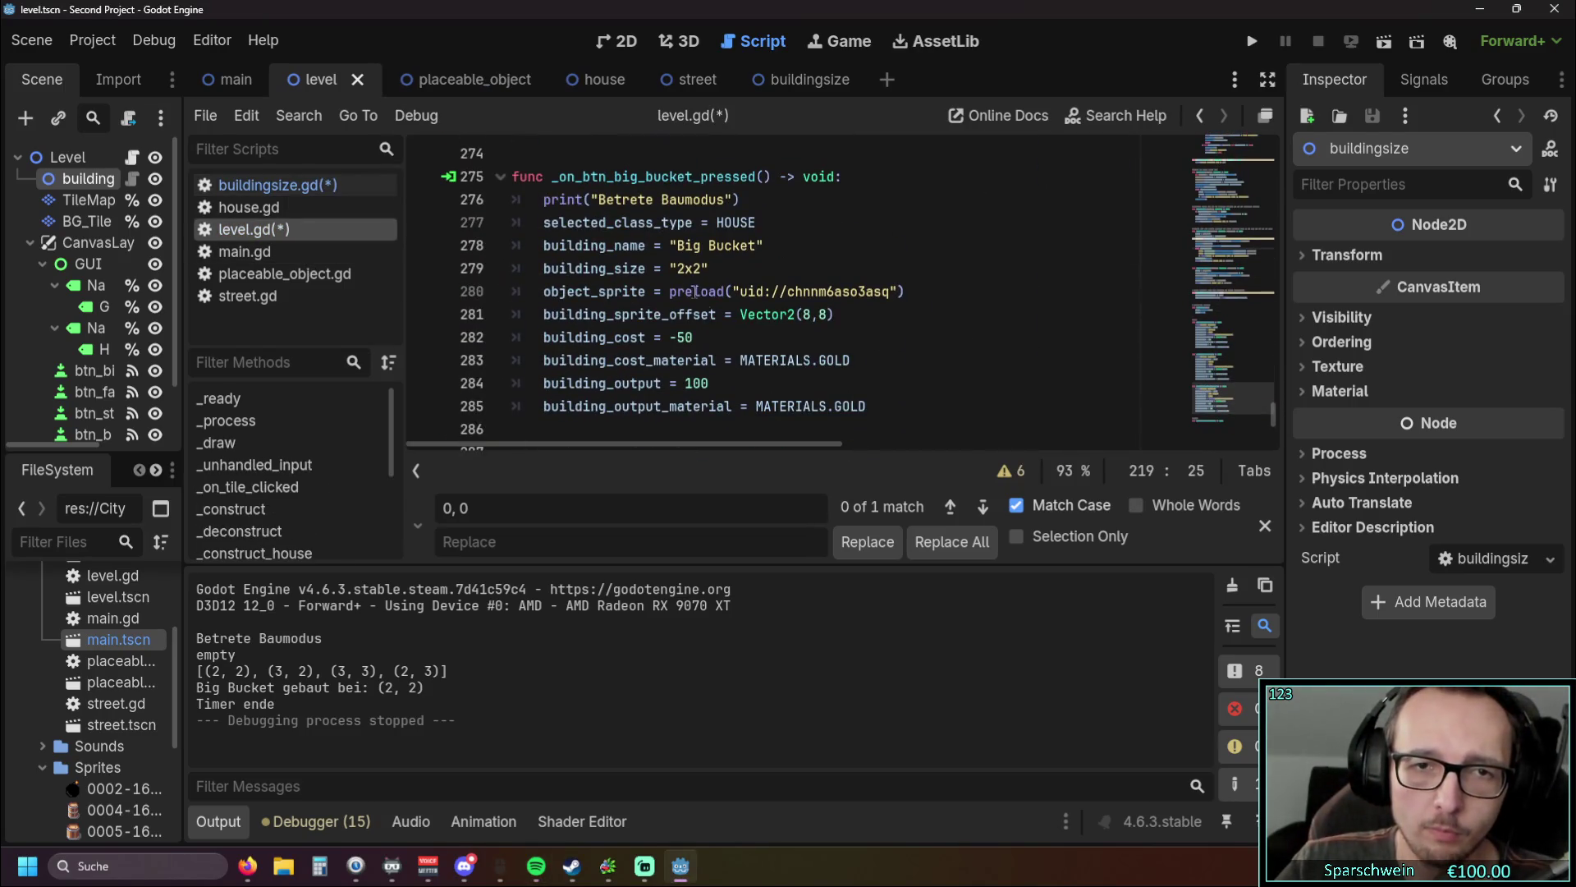
click(670, 271)
key(Down)
click(666, 270)
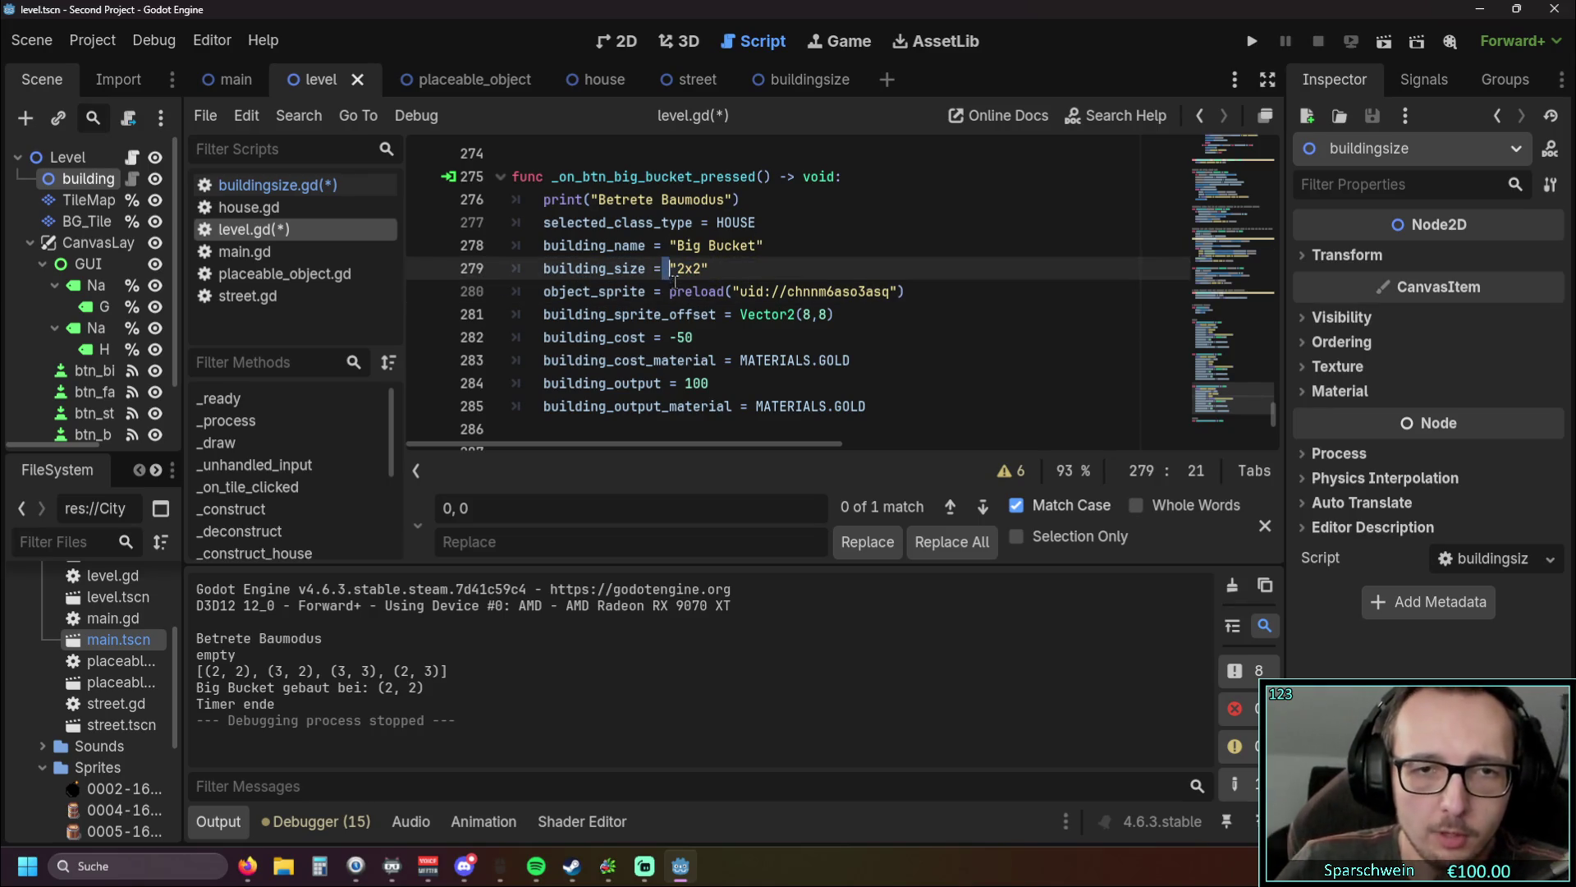
text(Vector2)
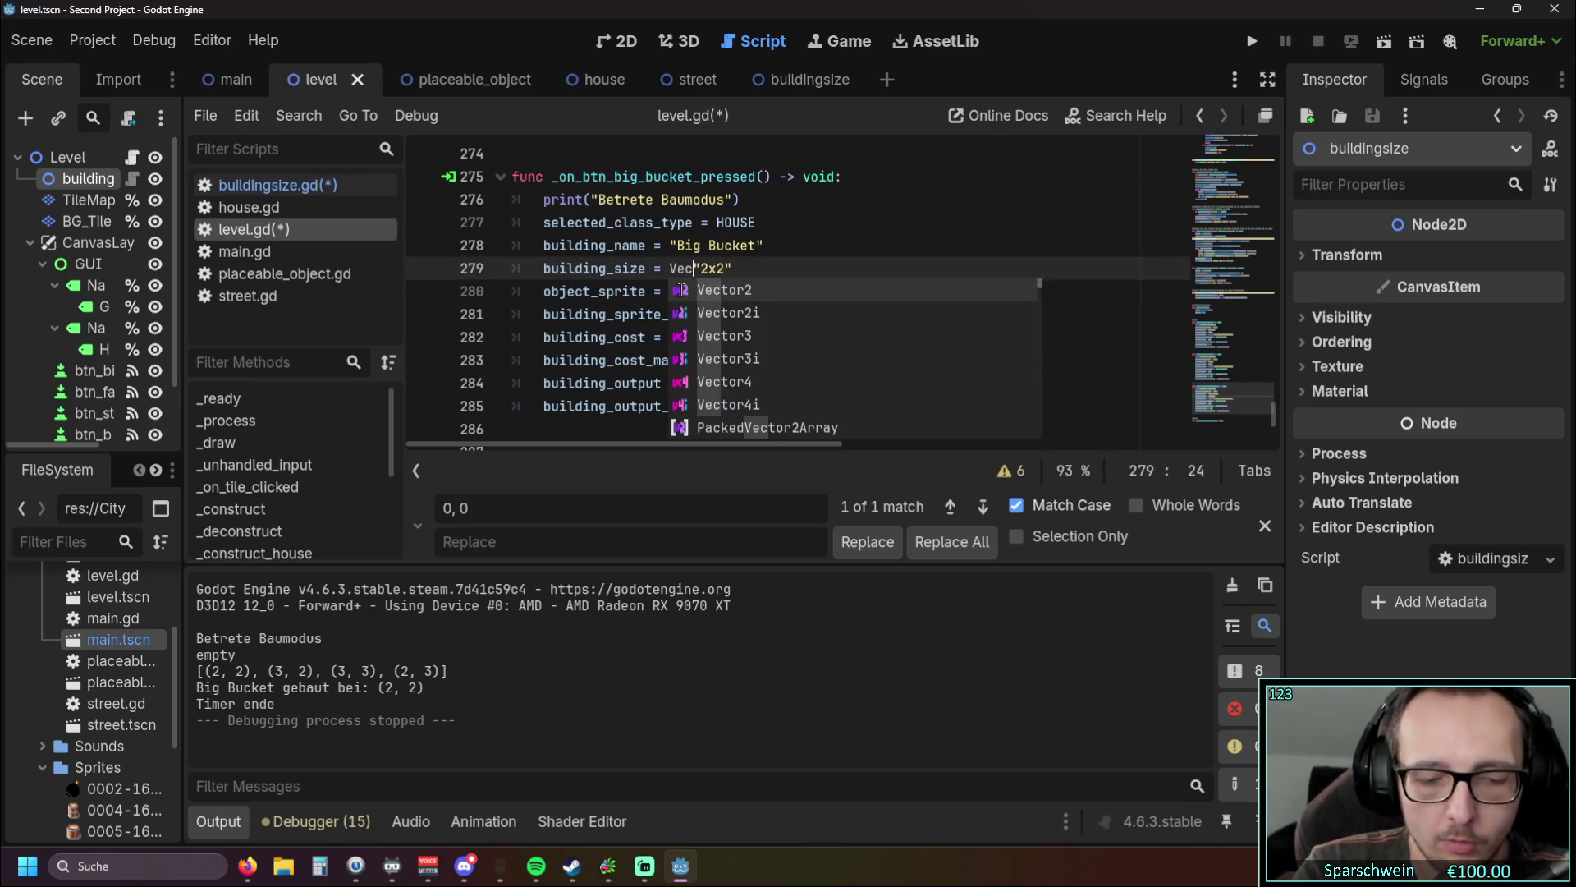
text(i()
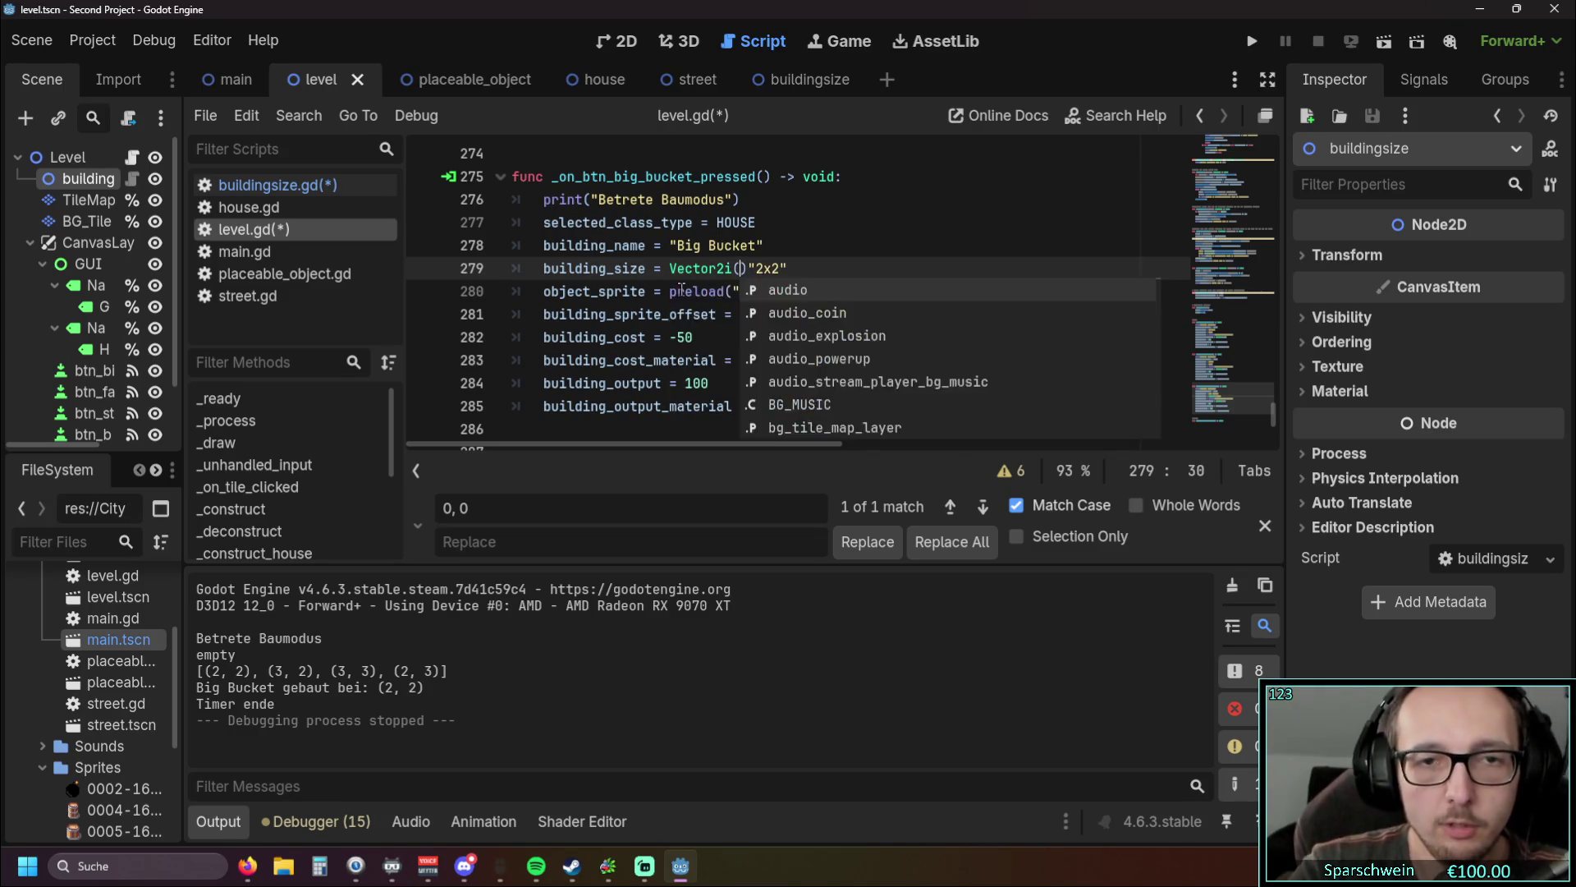
key(Delete)
key(Delete)
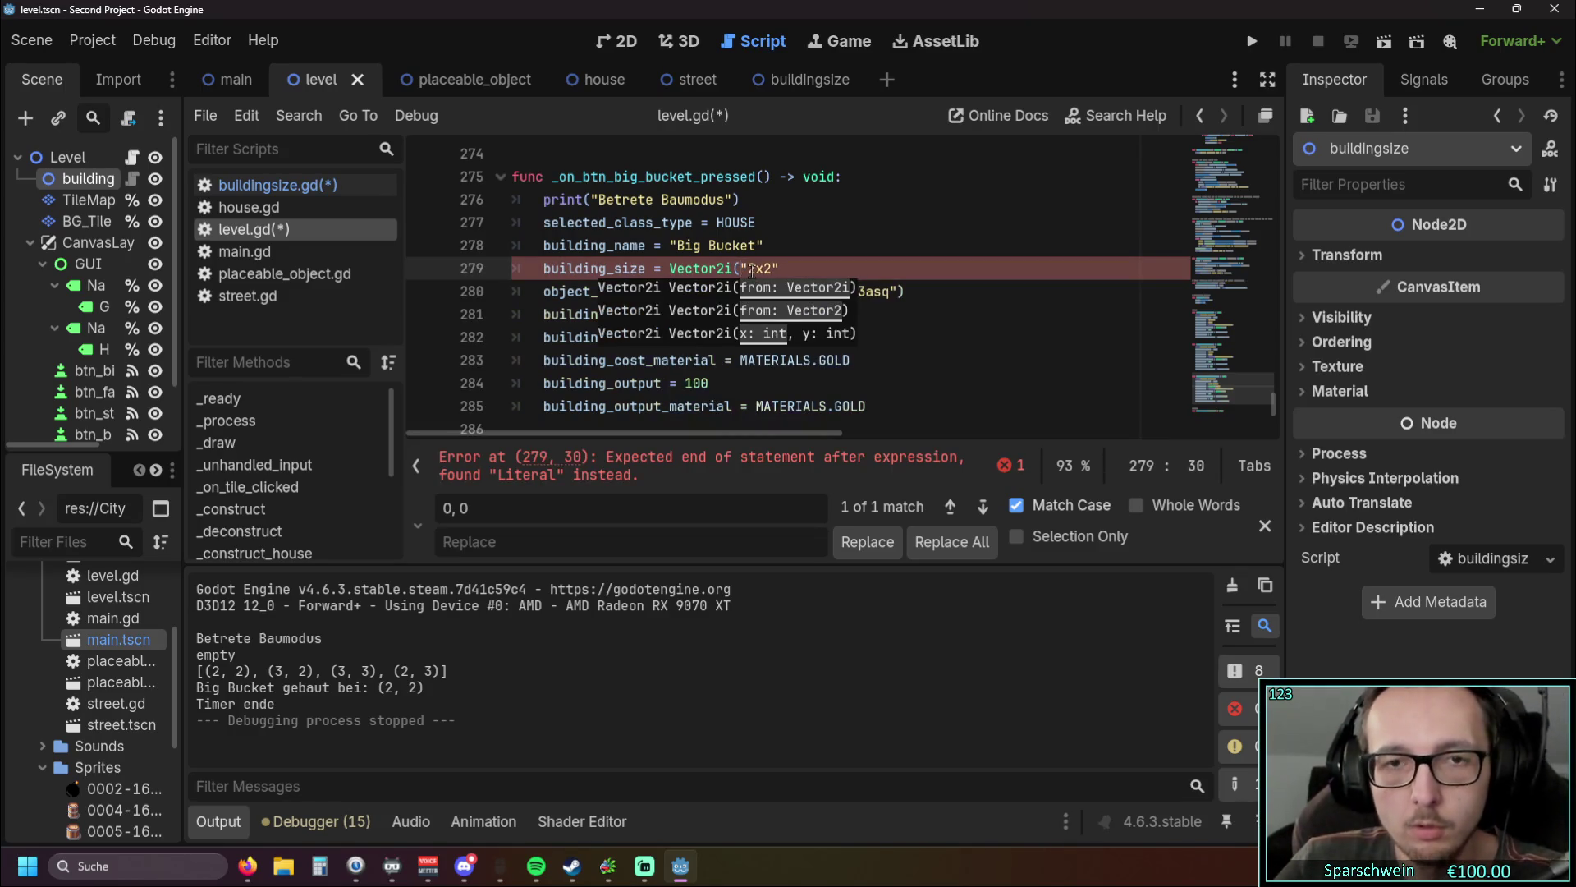
key(Right)
key(Delete)
key(Delete)
key(Delete)
text(, 2))
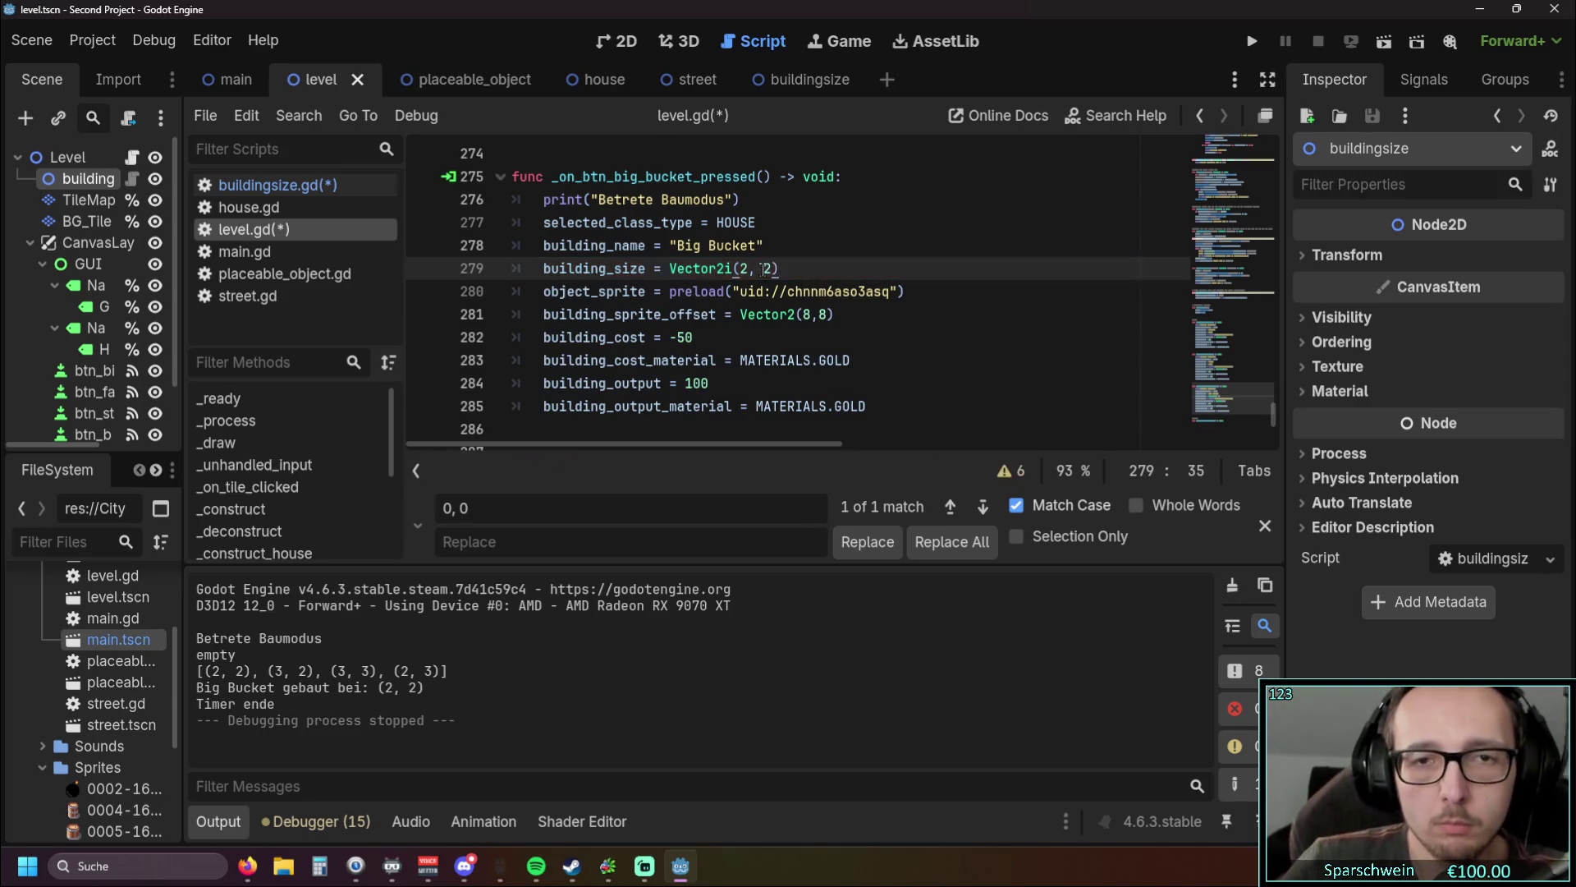
click(862, 217)
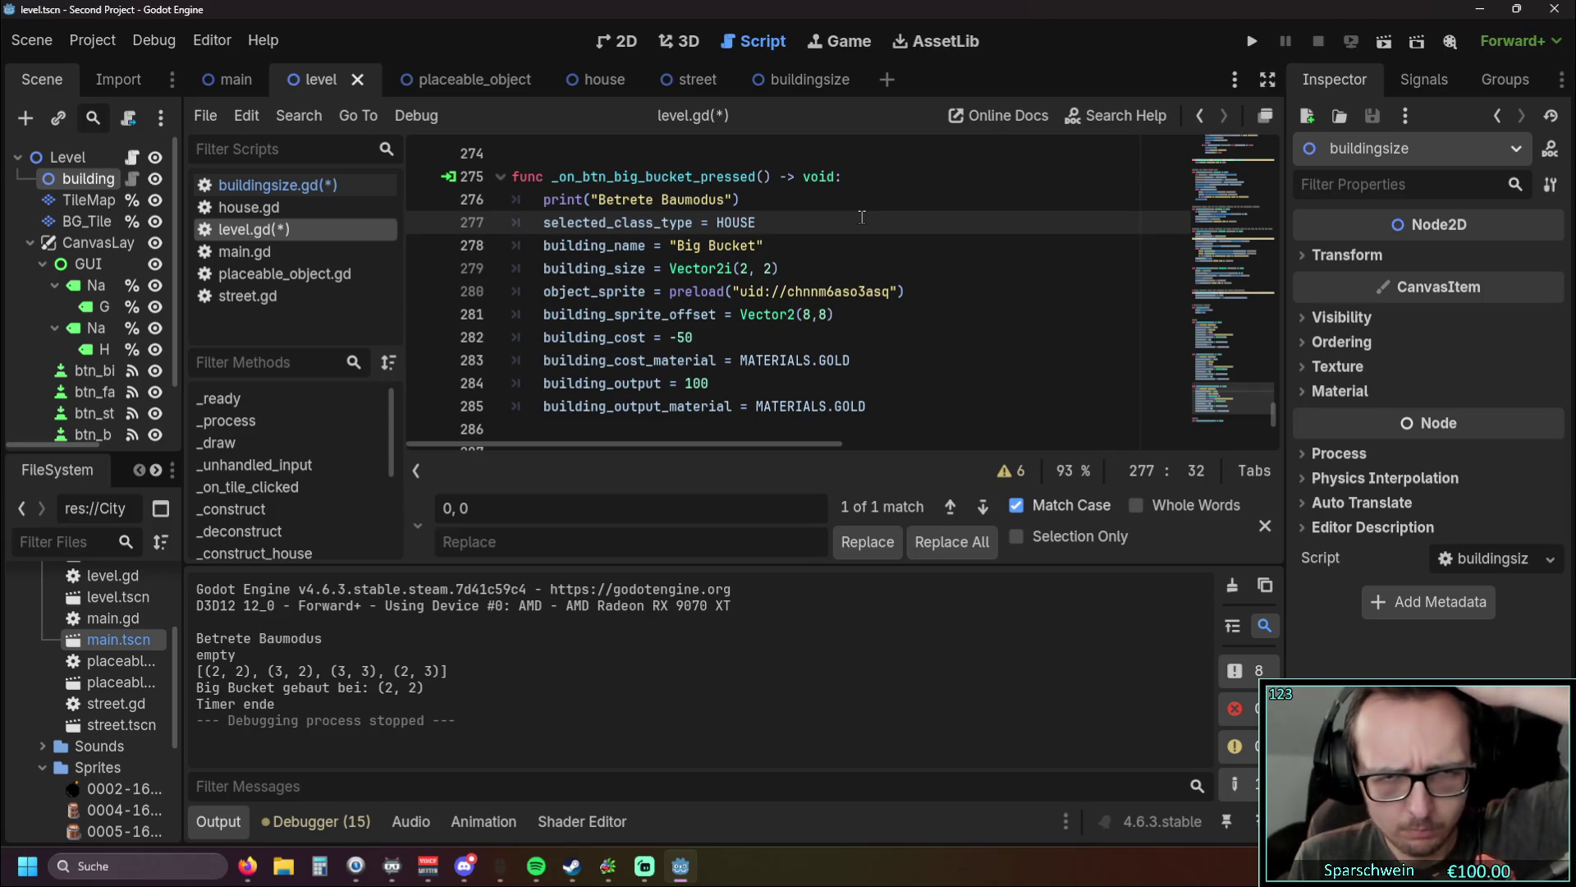